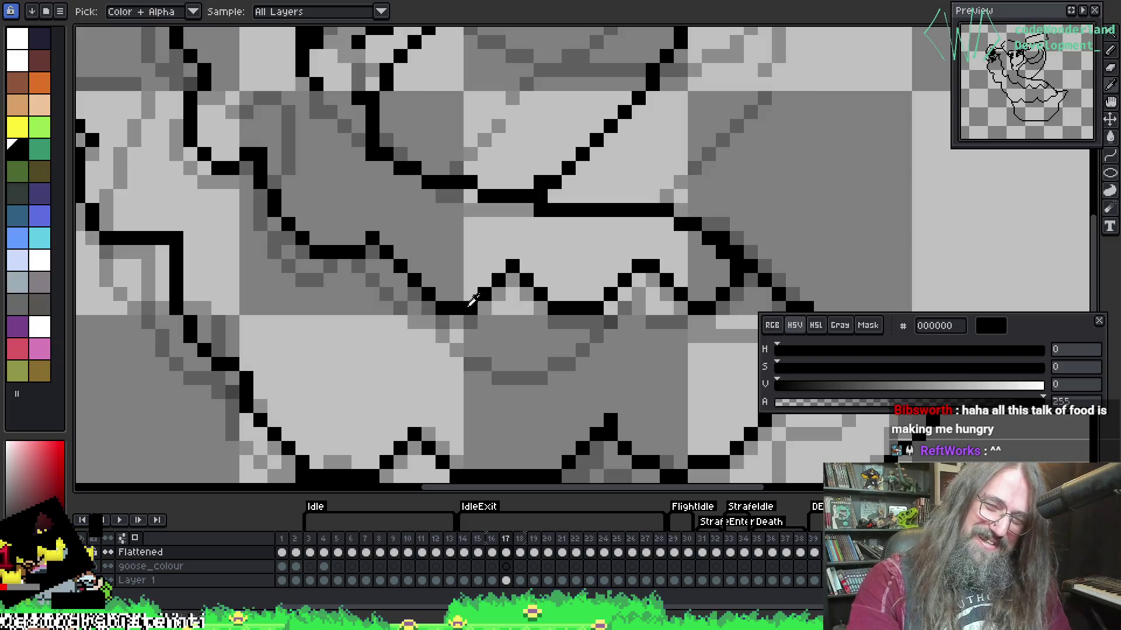
Erase a stray black pixel from the collar outline and save the sprite.
scroll(364, 239, up, 1)
key(e)
click(357, 254)
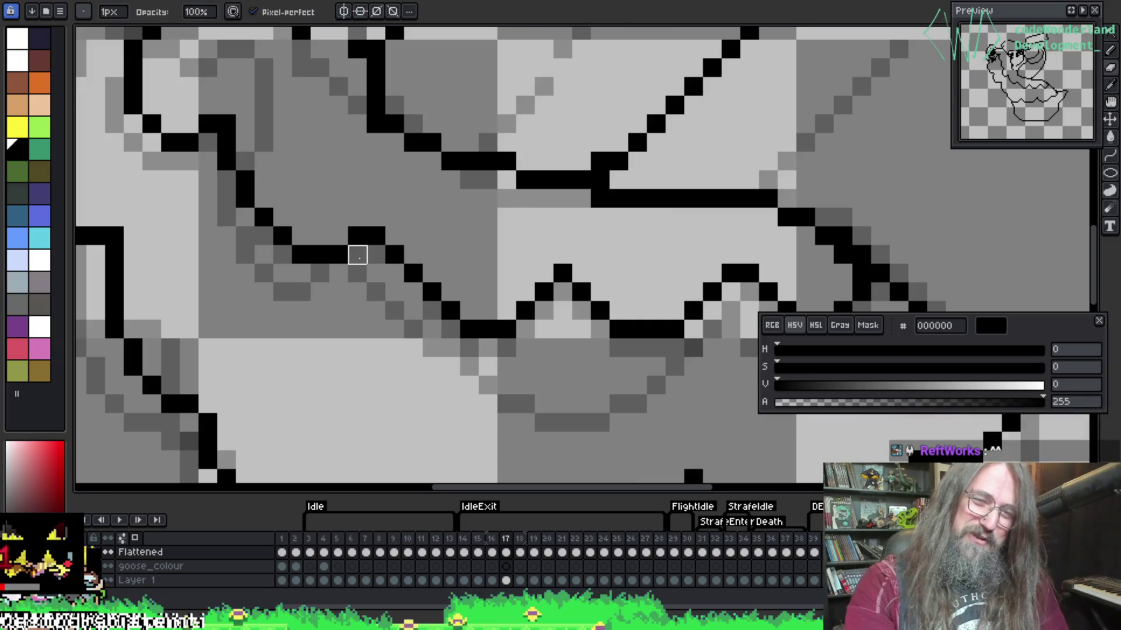
key(ctrl+s)
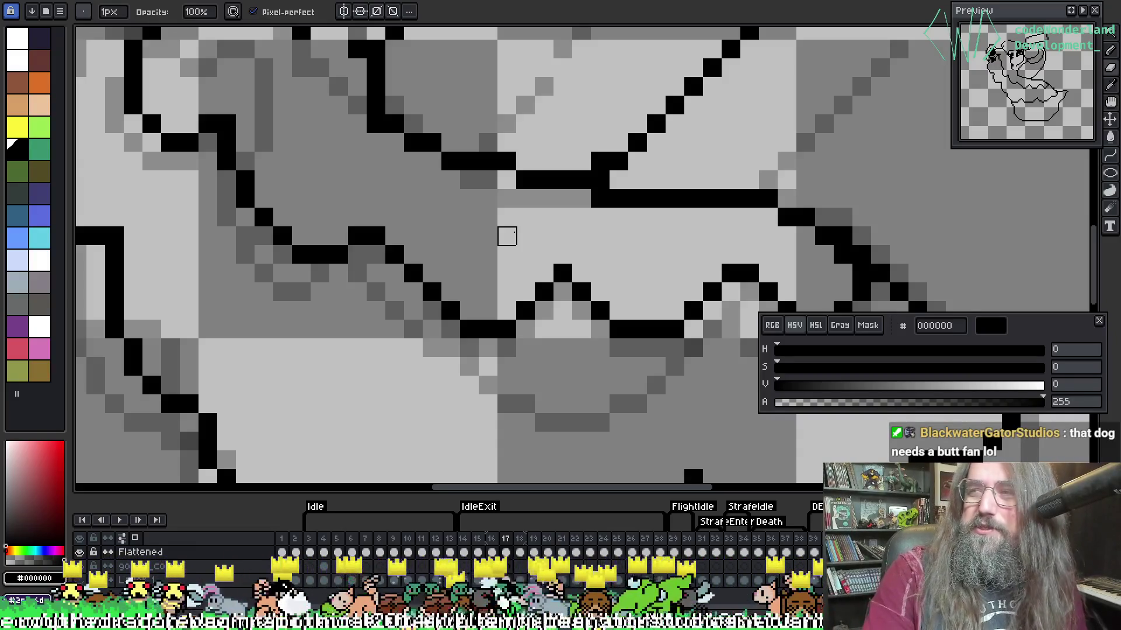
Shift two zigzag collar corners down one pixel, erasing the old corner pixels.
drag(507, 289, 463, 310)
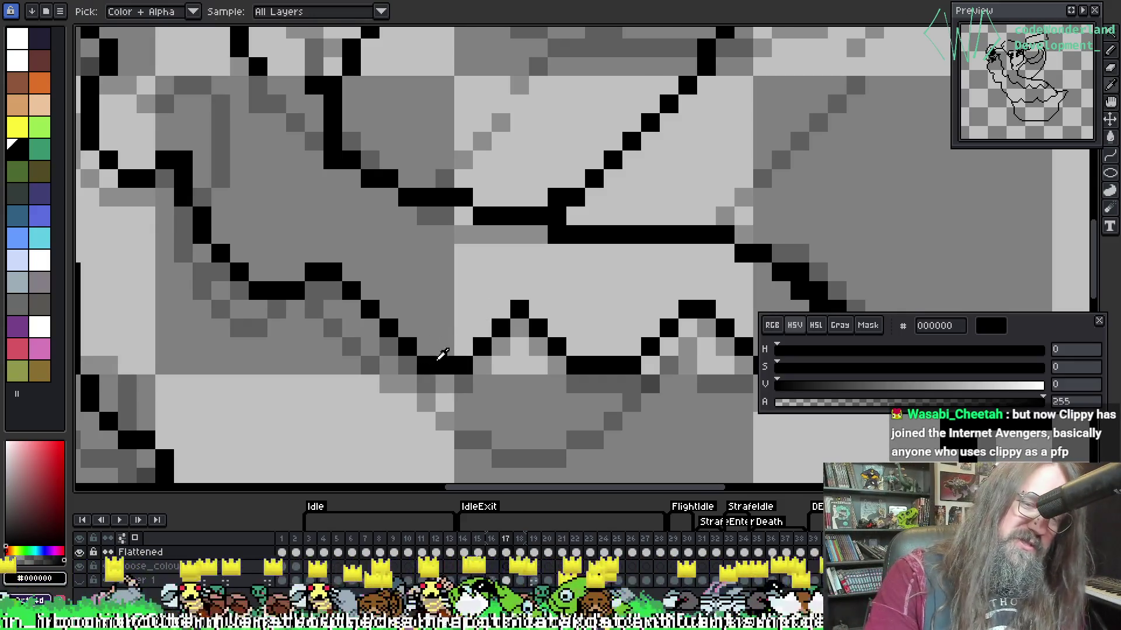
scroll(471, 333, right, 3)
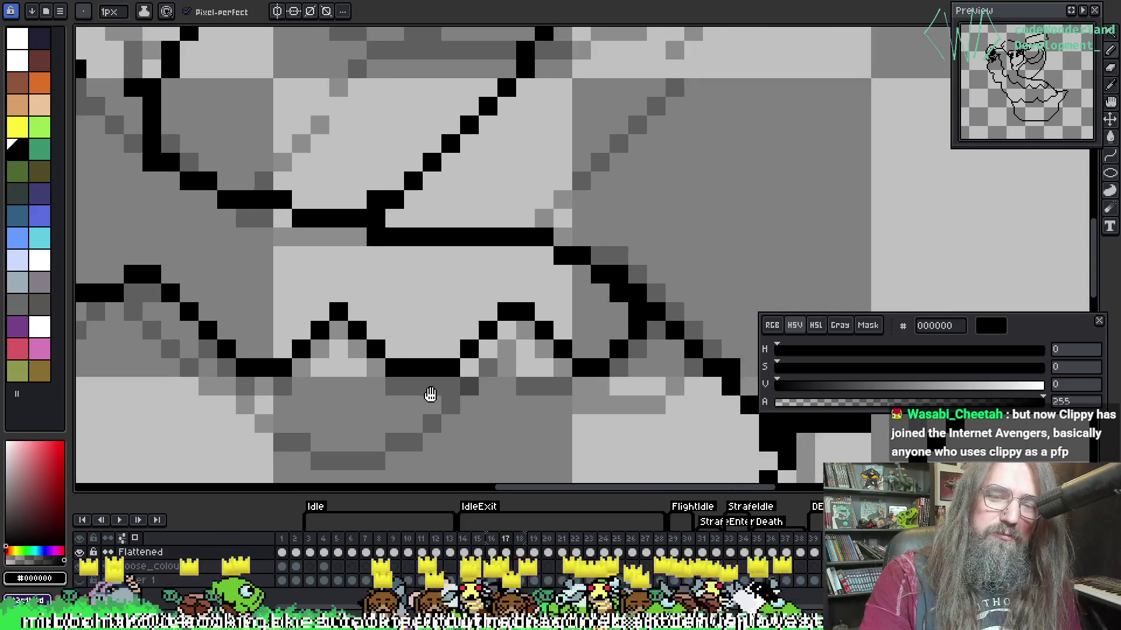
click(511, 337)
right_click(512, 318)
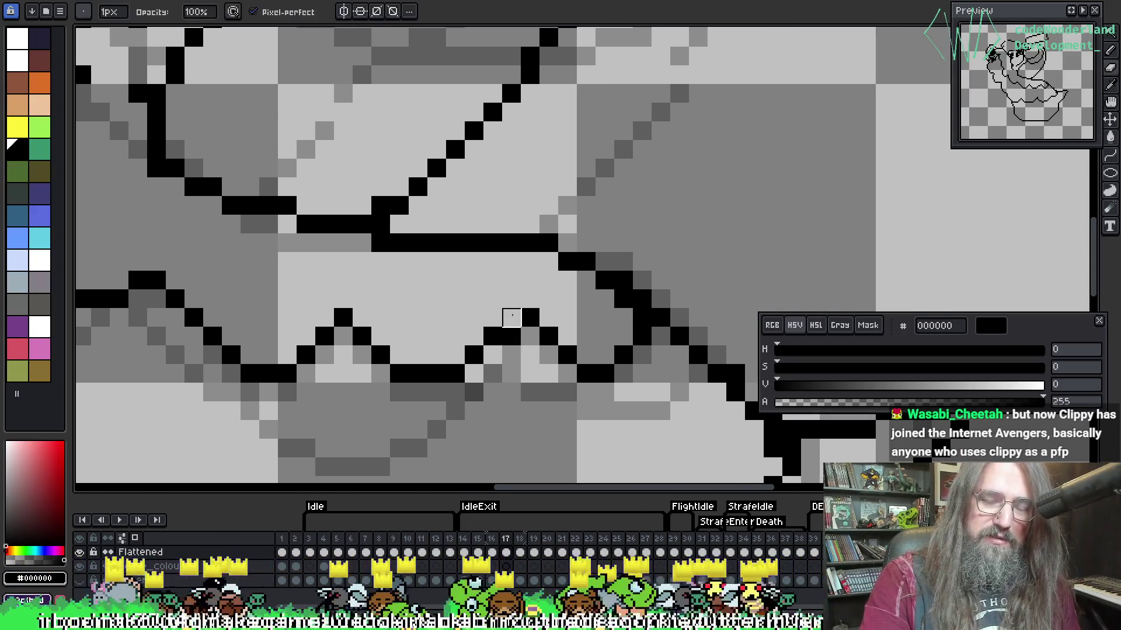
right_click(530, 317)
click(530, 336)
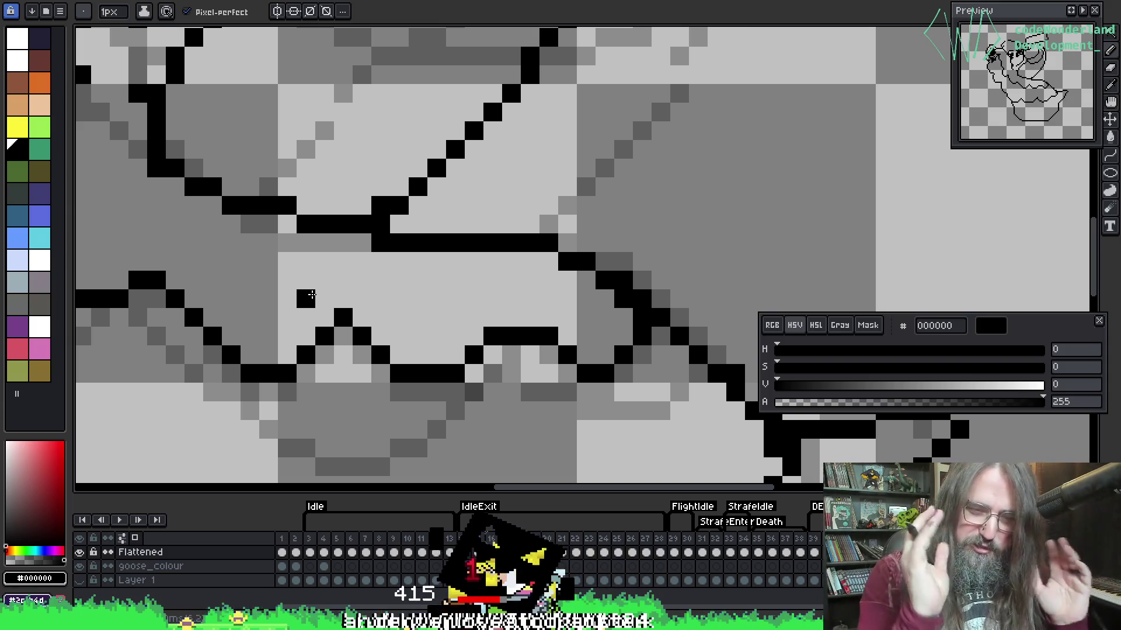
Add a short diagonal black stroke to the neck outline, then zoom out.
scroll(310, 296, down, 2)
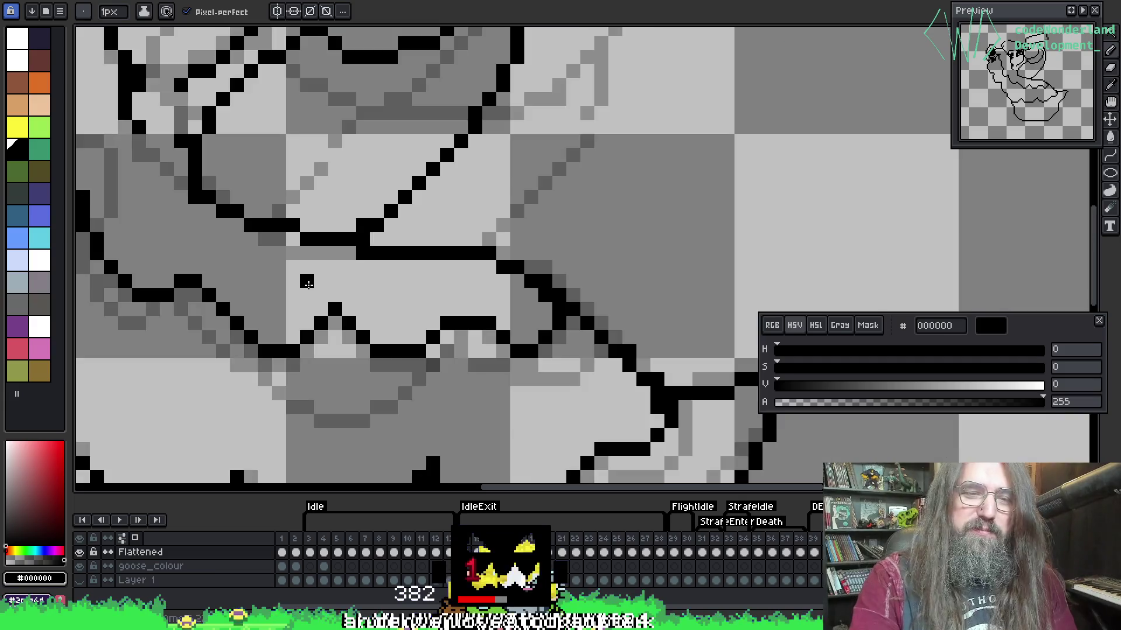
scroll(445, 393, up, 1)
key(e)
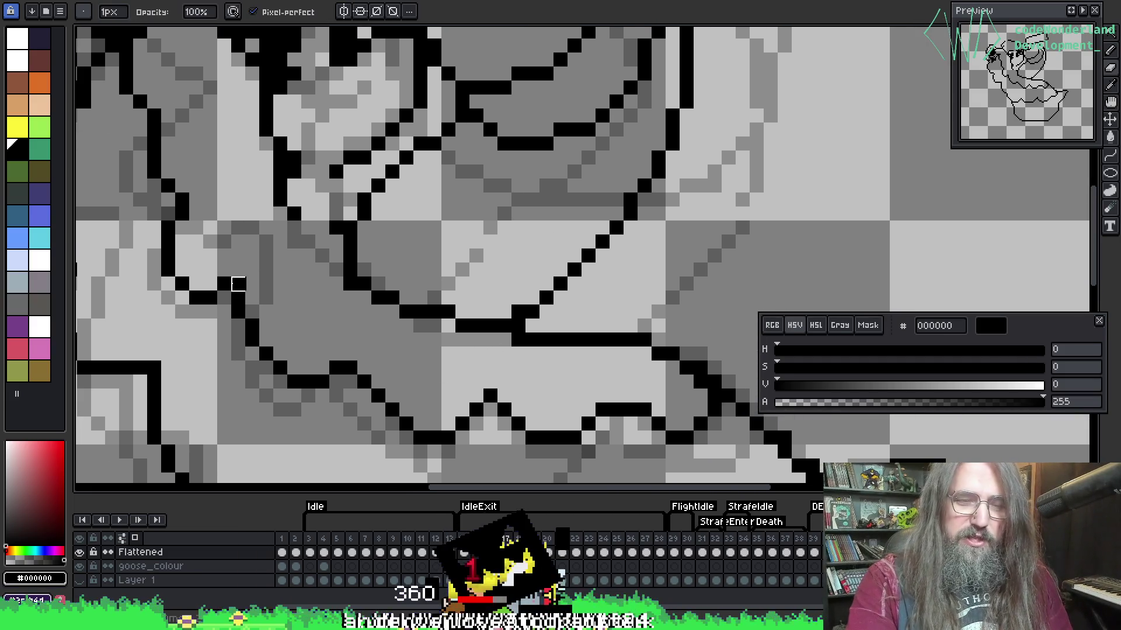
key(alt)
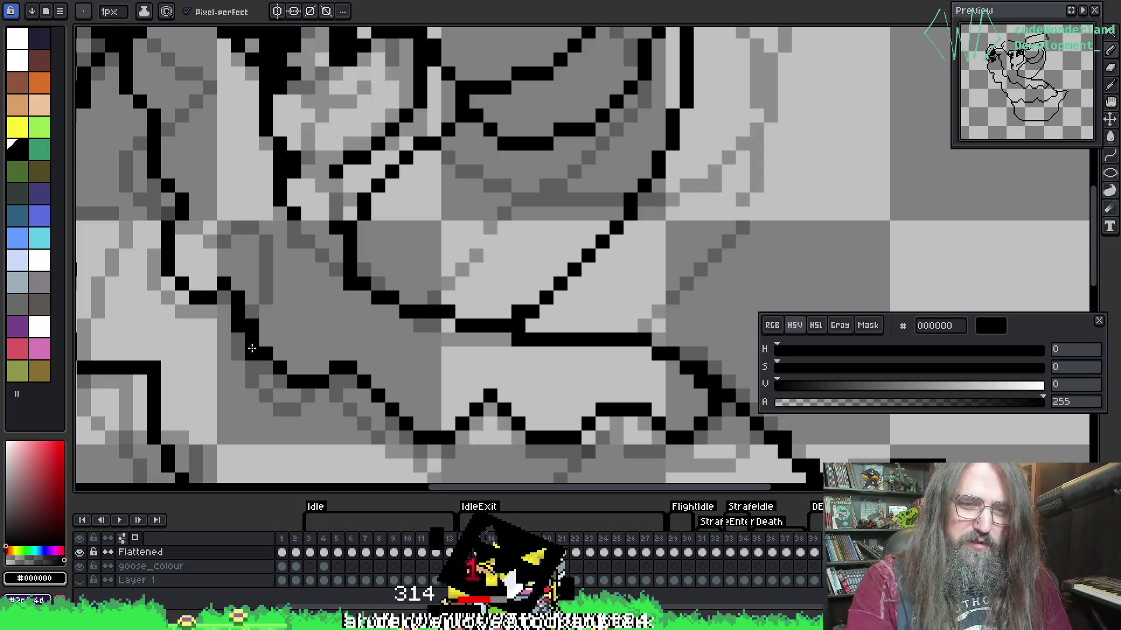
key(e)
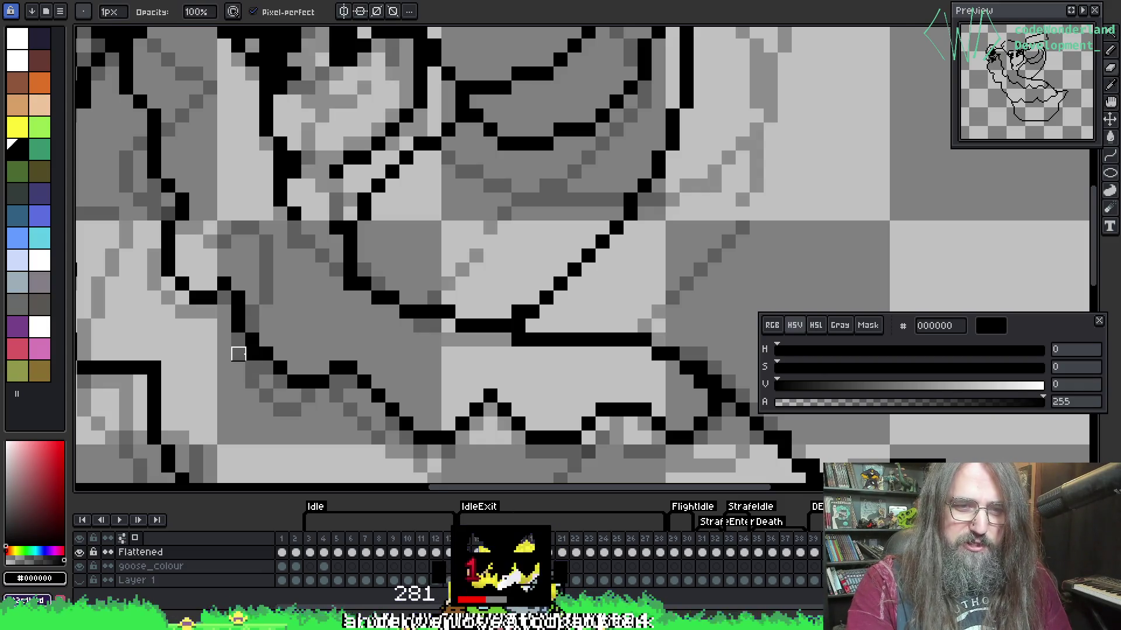
key(alt)
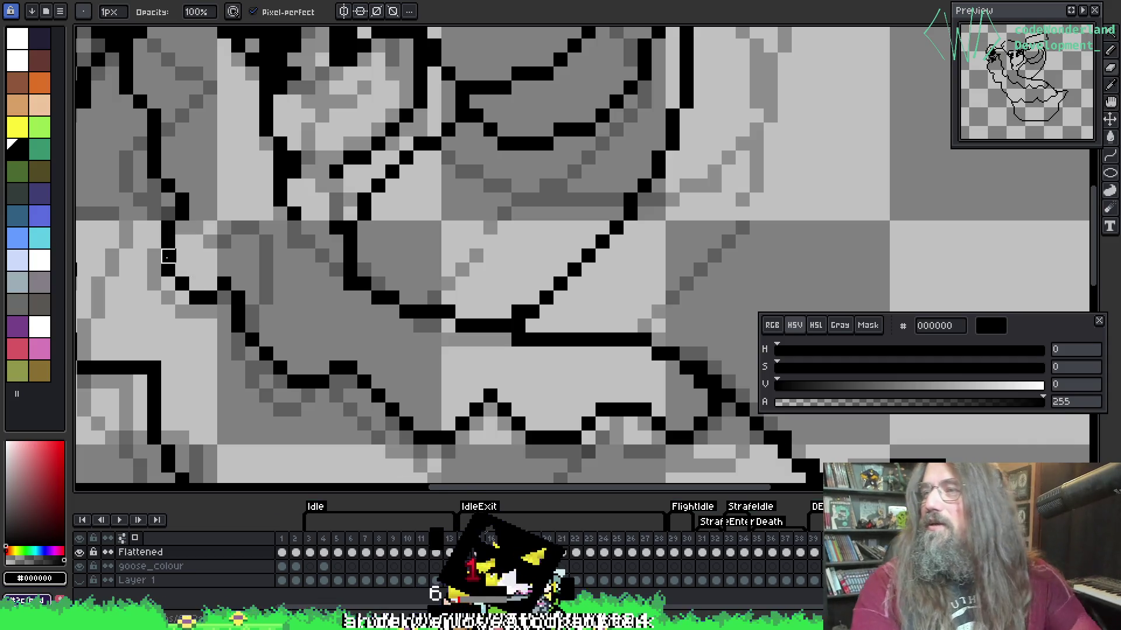
mouse_move(475, 283)
mouse_down()
mouse_move(483, 275)
mouse_move(388, 300)
mouse_move(419, 267)
mouse_move(380, 305)
mouse_move(395, 257)
mouse_move(399, 290)
mouse_up()
mouse_move(341, 330)
mouse_down()
mouse_move(393, 250)
mouse_move(257, 309)
mouse_up()
key(alt)
drag(224, 224, 251, 250)
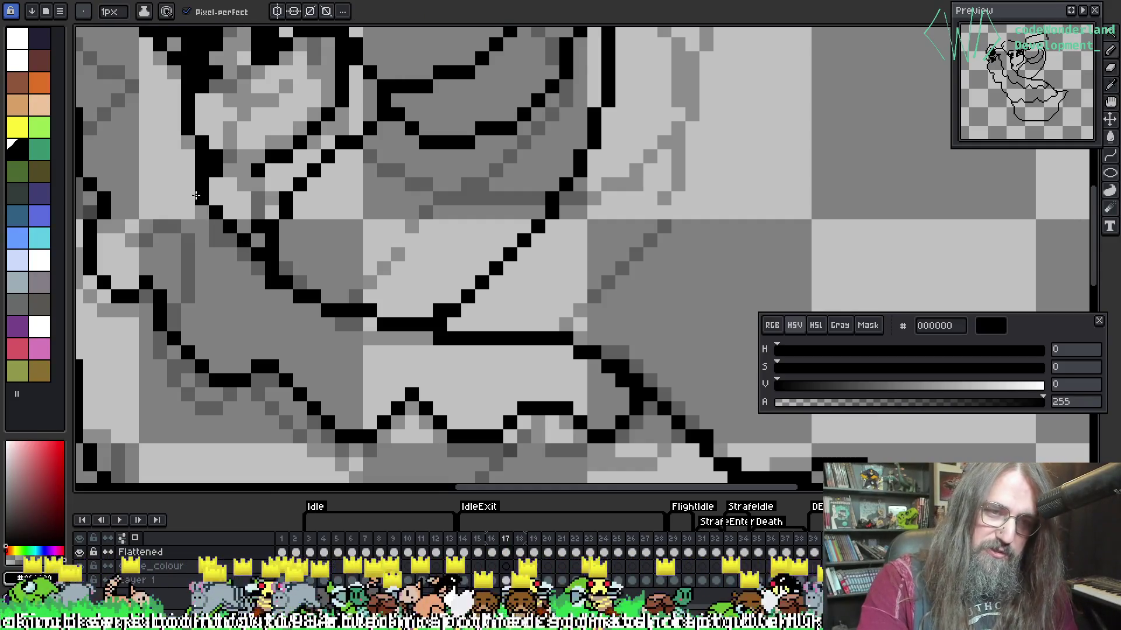
key(e)
scroll(443, 204, down, 3)
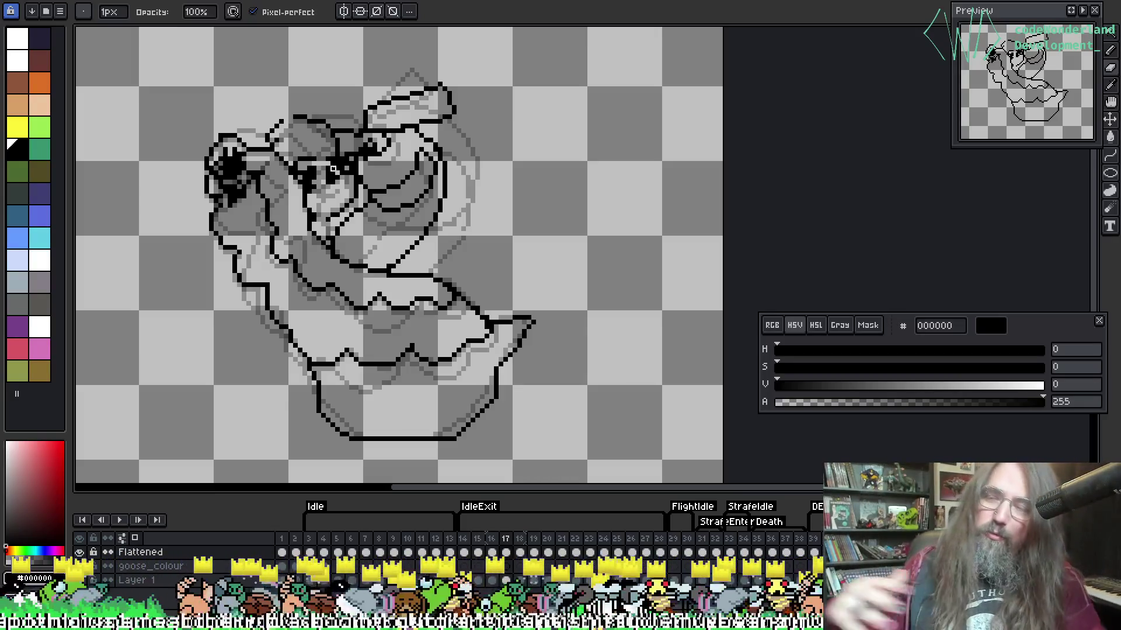
Compare neighbouring frames, then play and stop the goose animation.
key(Left)
key(Right)
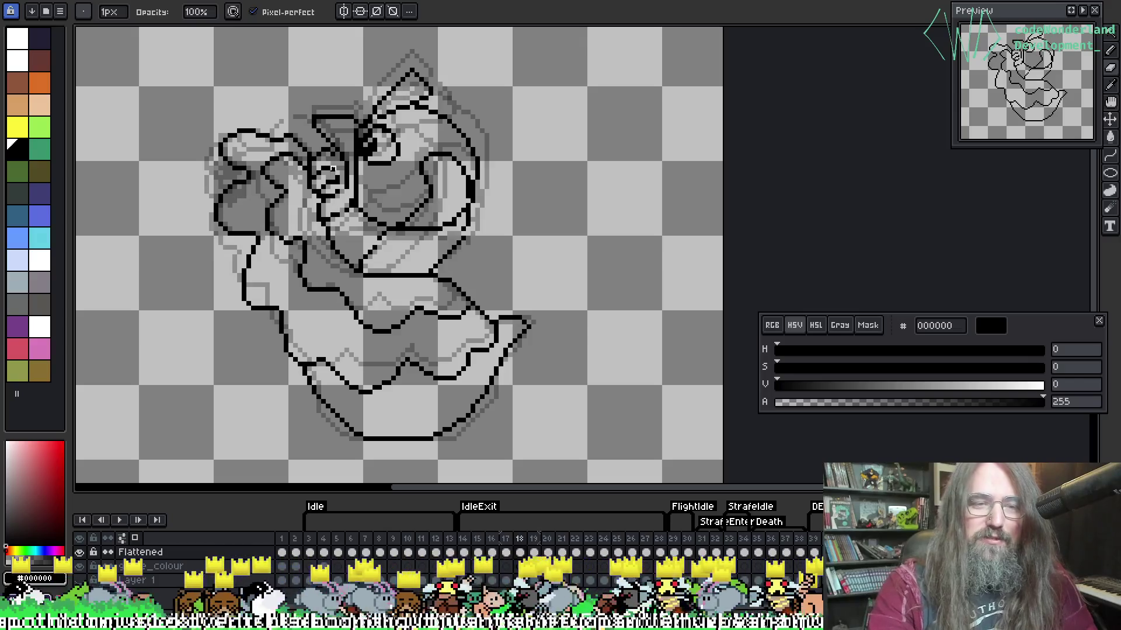
key(Left)
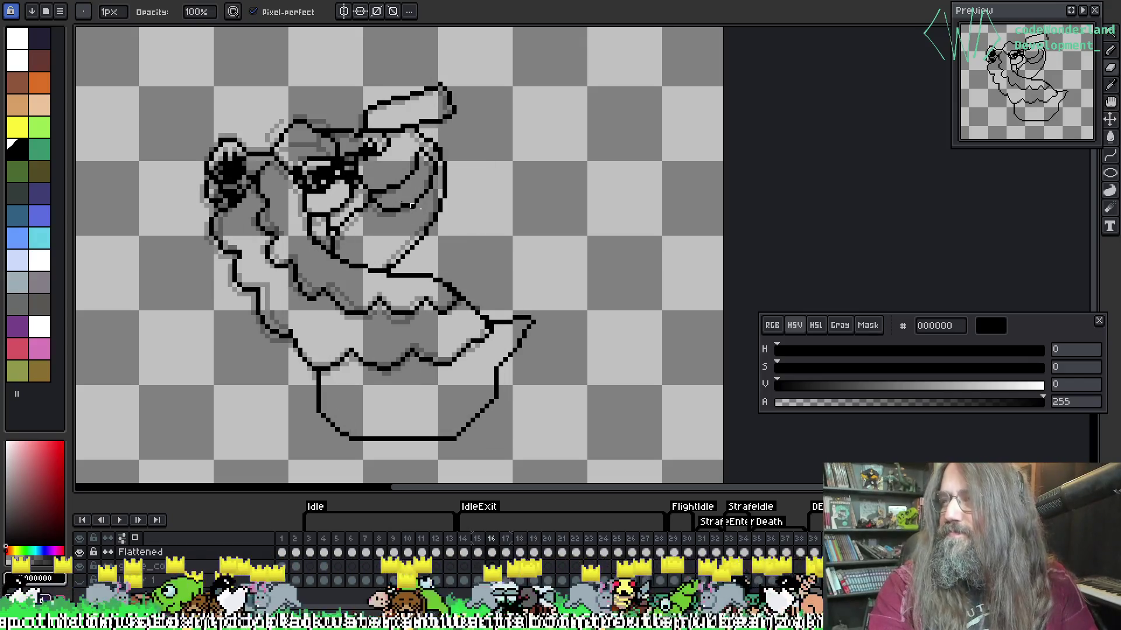
key(Right)
key(Right)
key(Right)
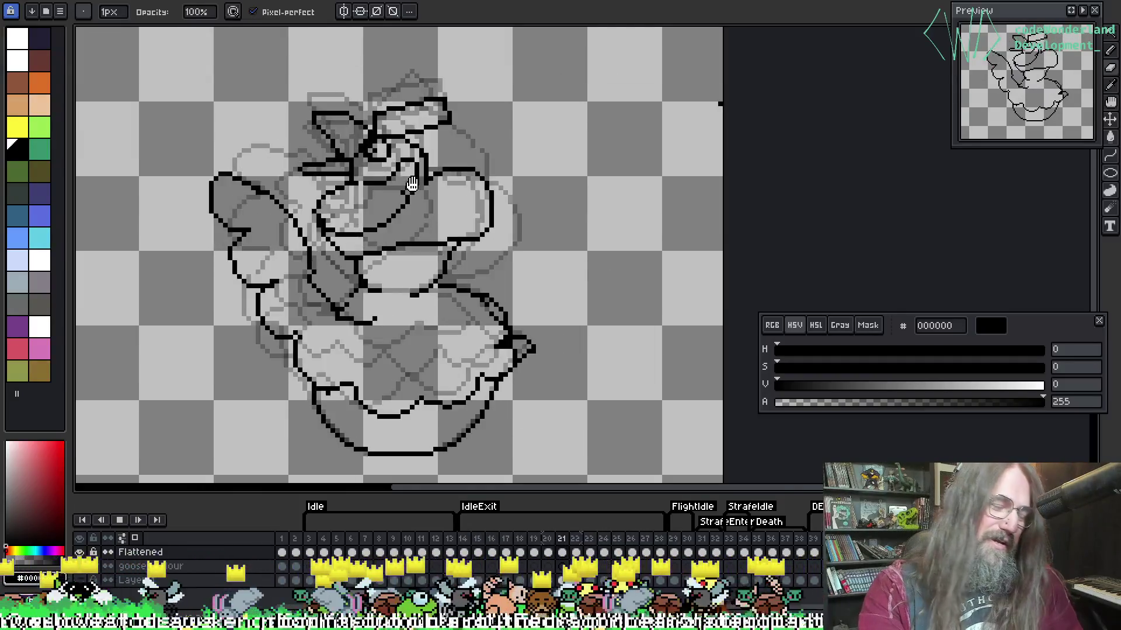
key(bracketright)
key(Return)
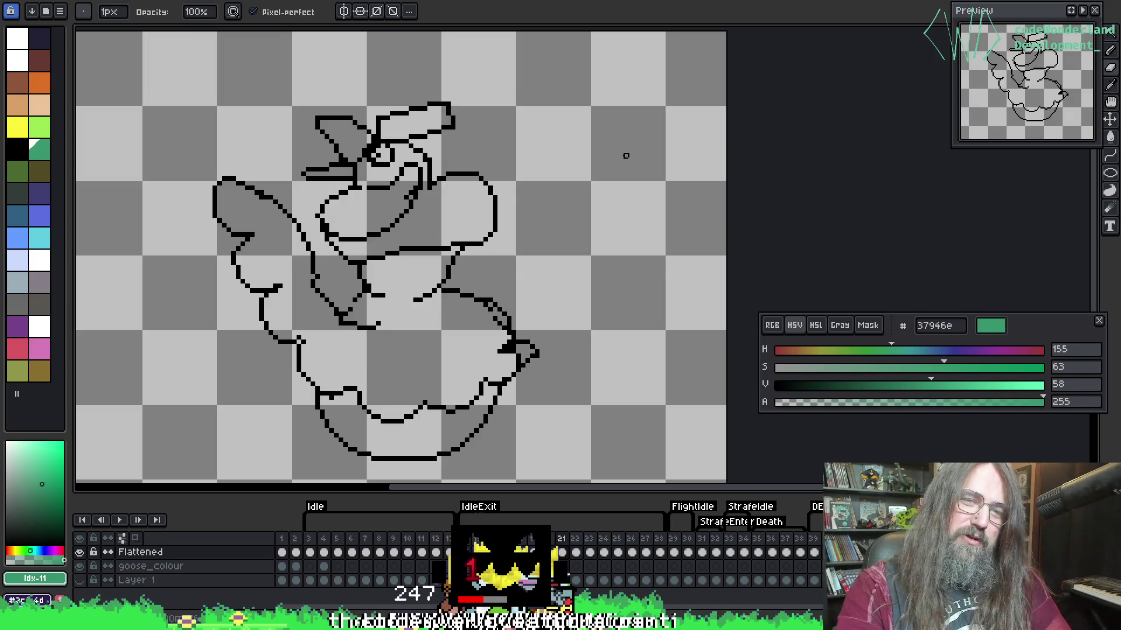
key(Return)
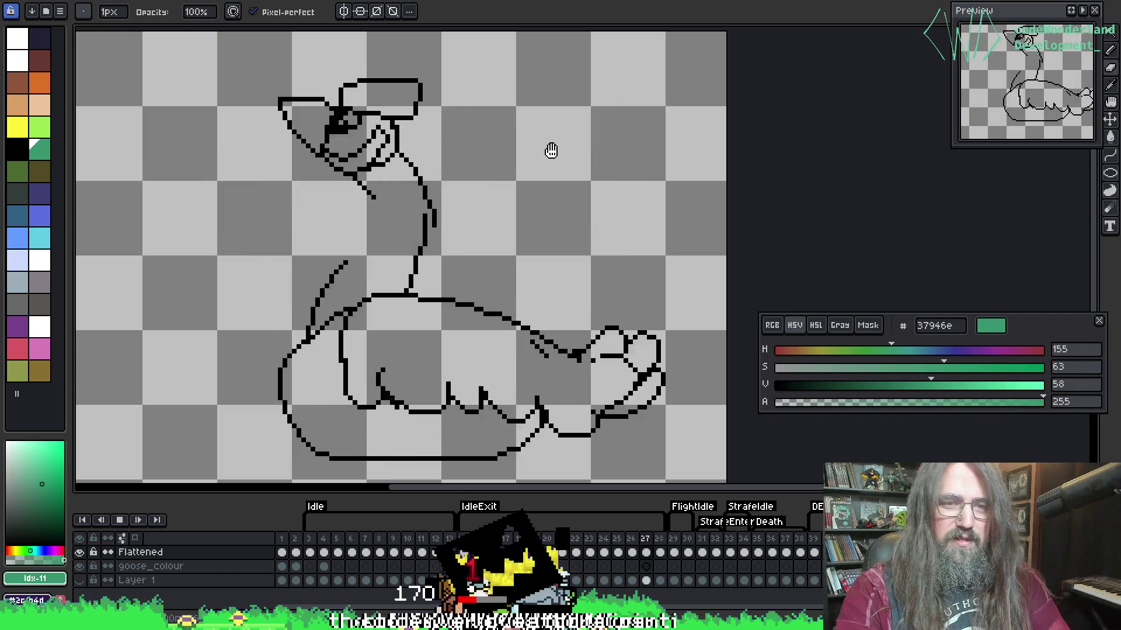
key(Return)
Go to frame 21, turn on onion skin, and pick black from the outline.
key(Right)
key(Right)
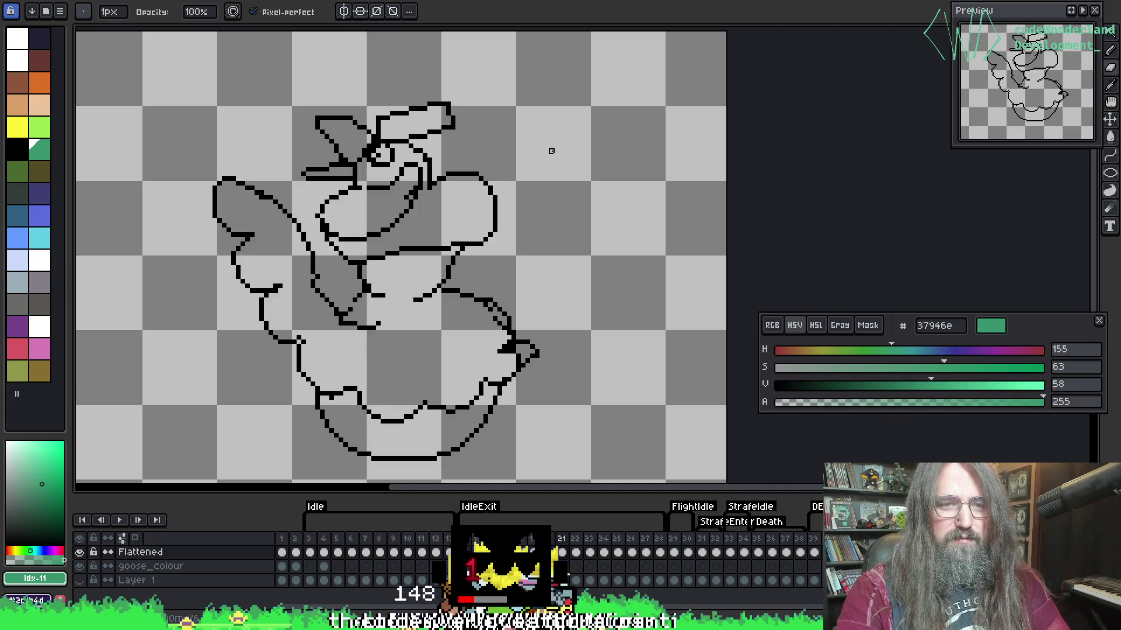
scroll(336, 263, up, 1)
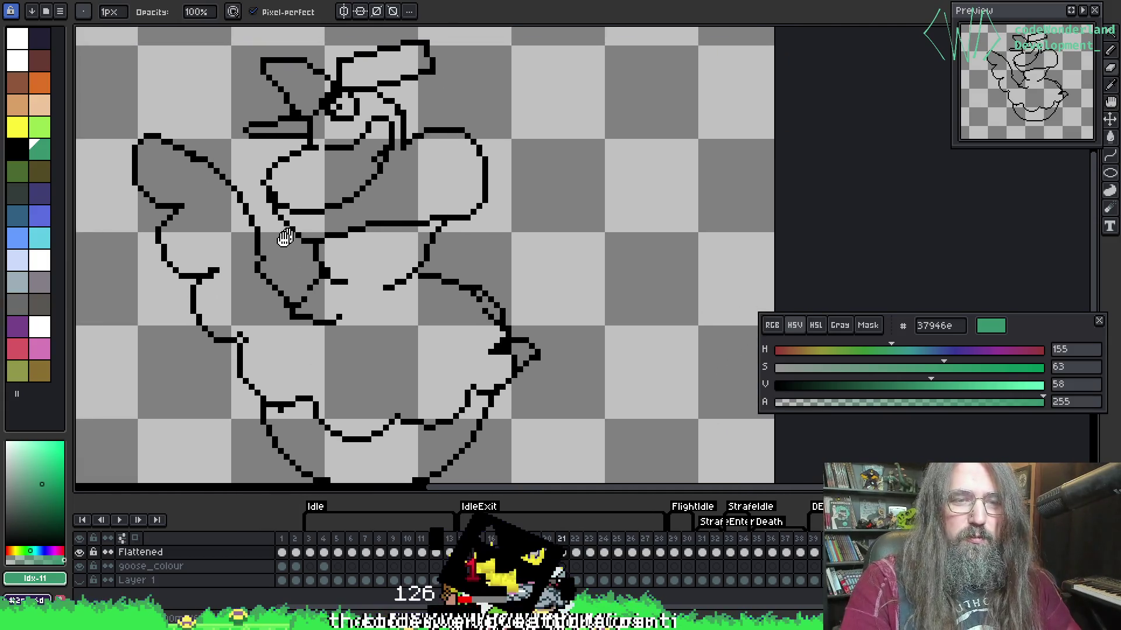
key(F3)
key(Right)
key(Left)
key(Right)
key(Right)
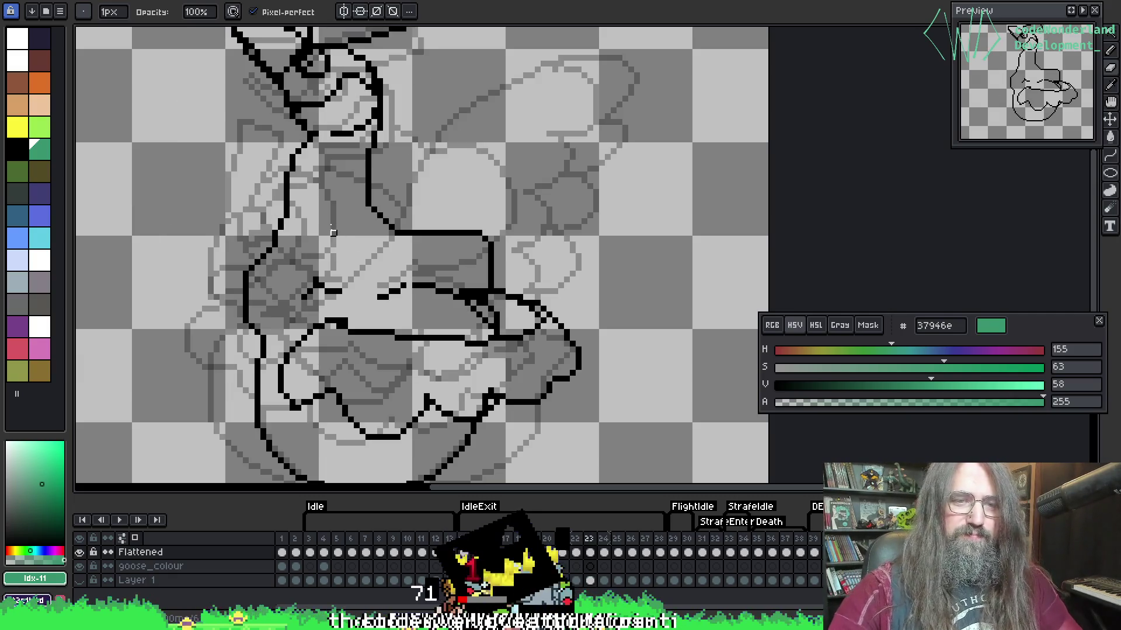
key(Left)
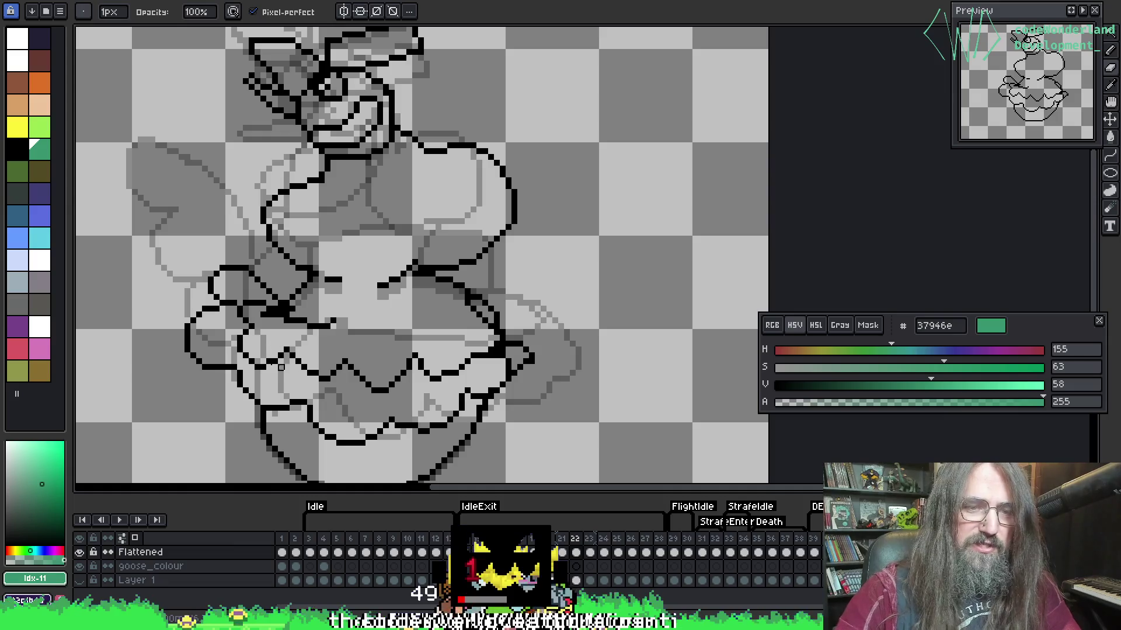
key(Left)
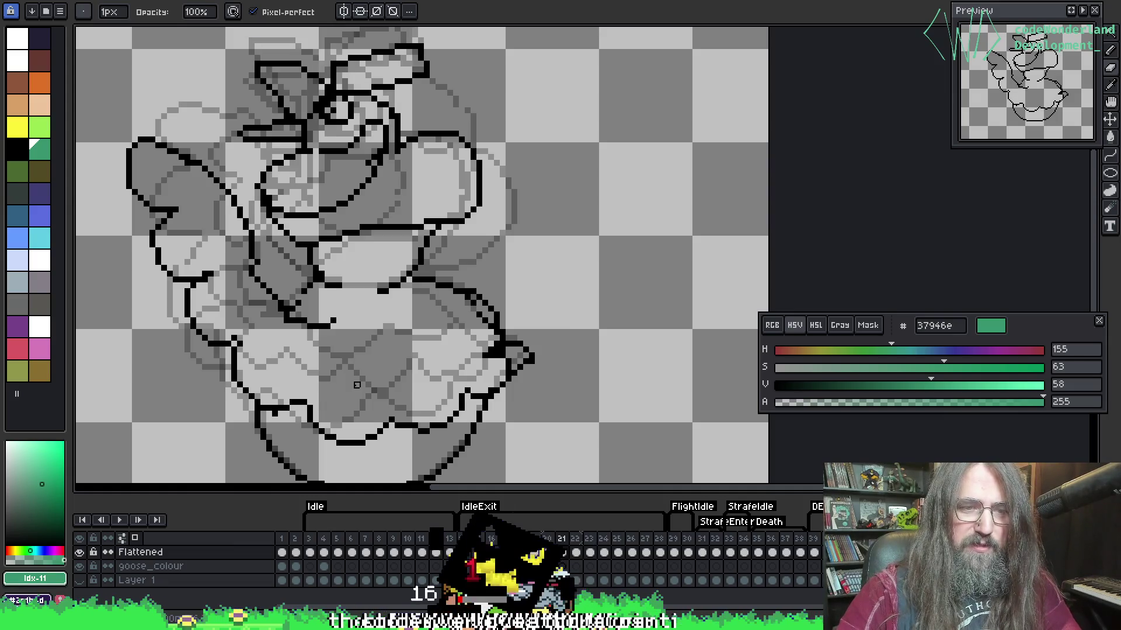
alt+click(212, 142)
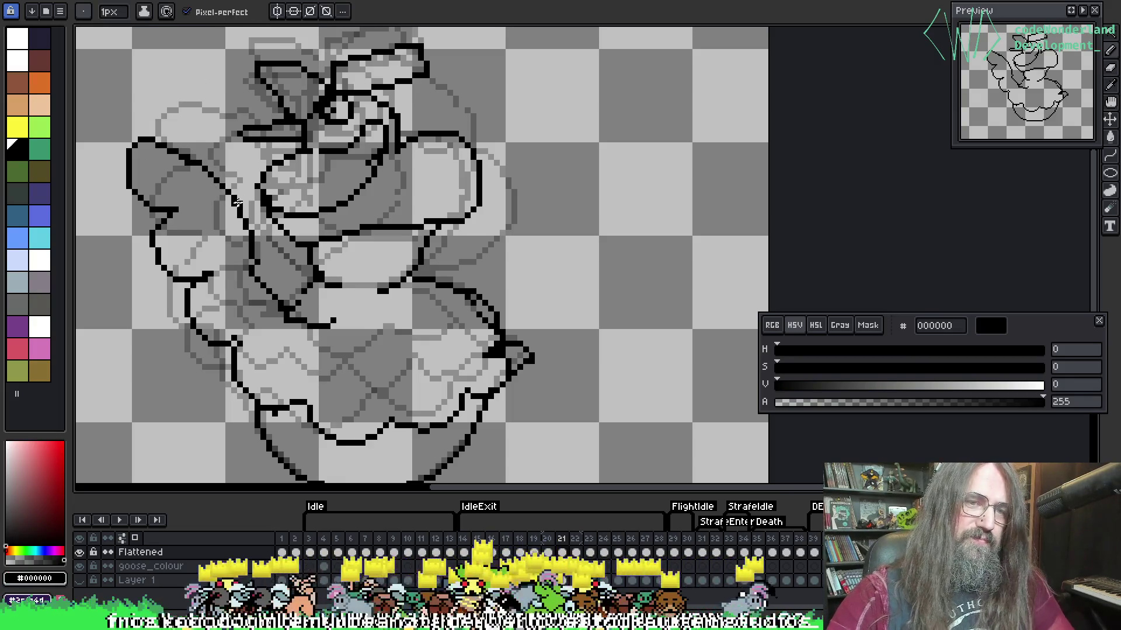
Trace the raised wing outline and the lower edge of the ruffled collar.
key(Left)
key(Right)
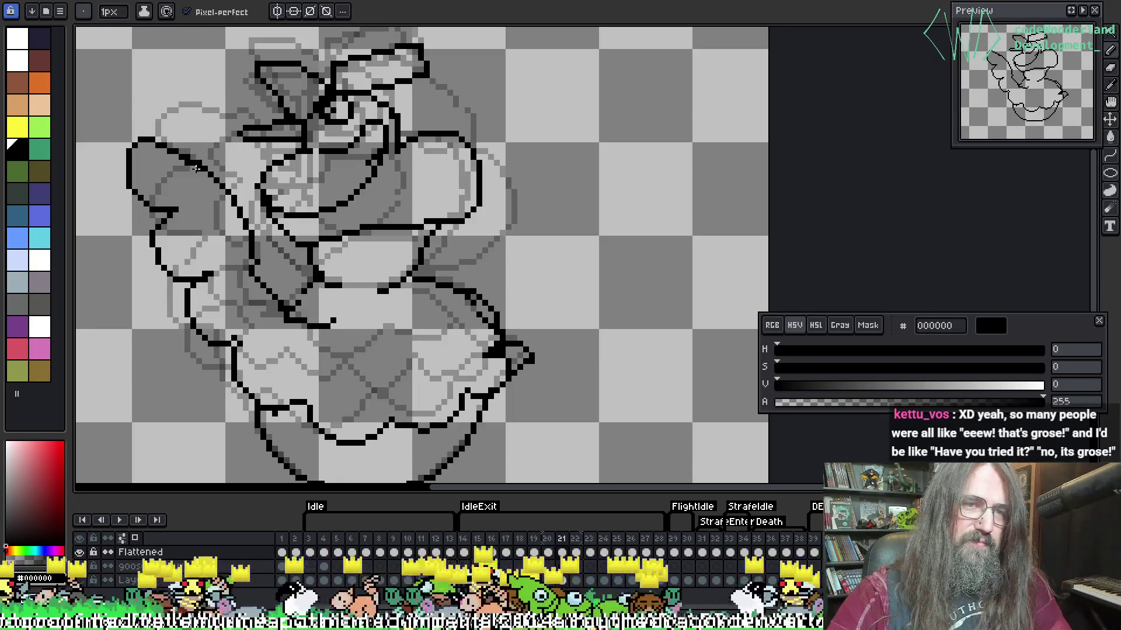
mouse_move(175, 184)
mouse_down()
mouse_move(214, 217)
mouse_move(211, 248)
mouse_move(268, 344)
mouse_up()
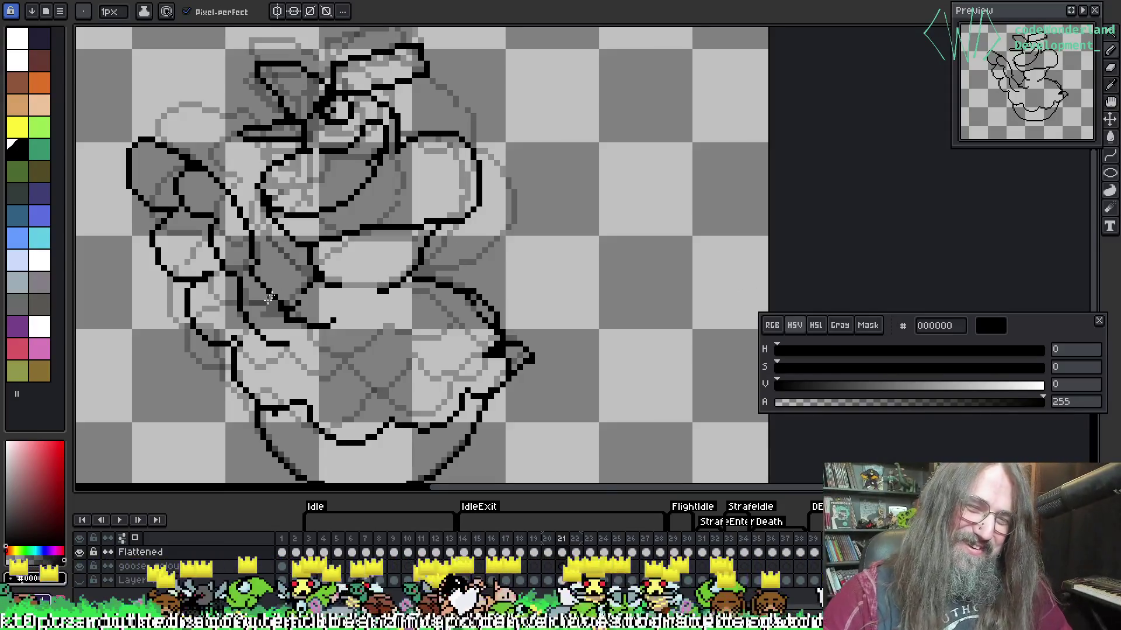
mouse_move(286, 345)
mouse_down()
mouse_move(320, 372)
mouse_move(405, 385)
mouse_move(472, 373)
mouse_up()
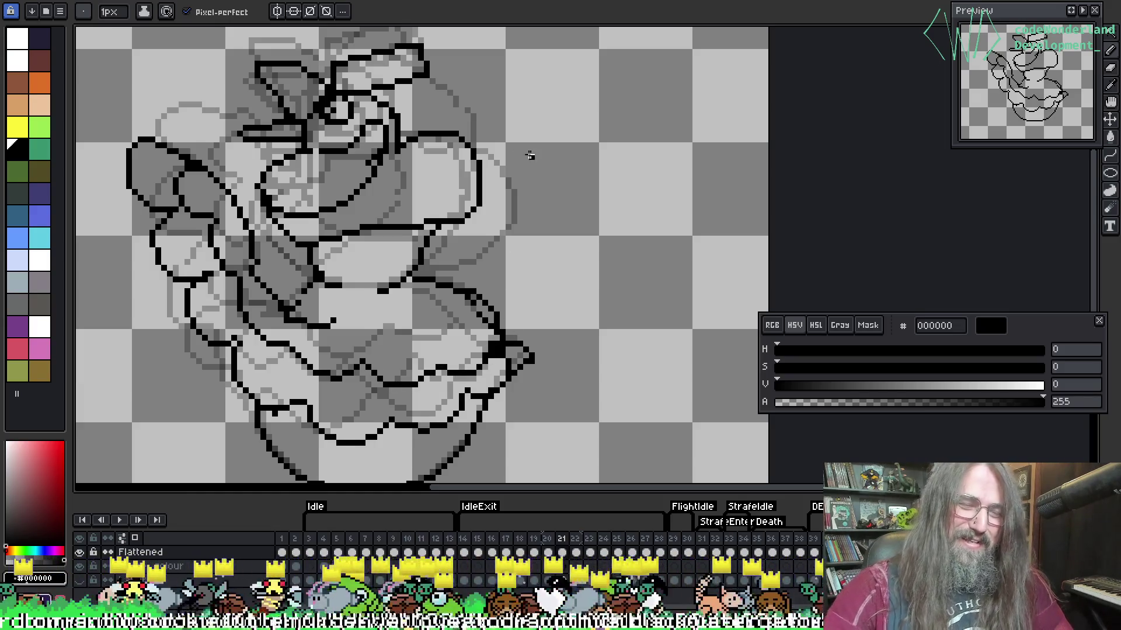
Clean up the traced lines, alternating between Pencil, Eyedropper and Eraser.
key(i)
key(b)
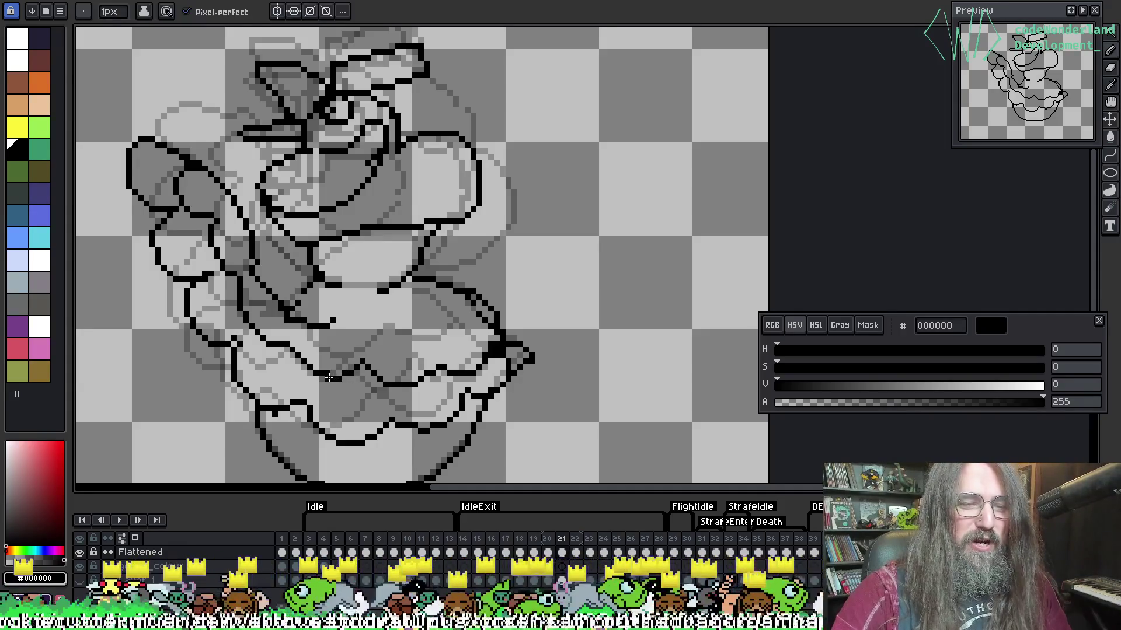
key(e)
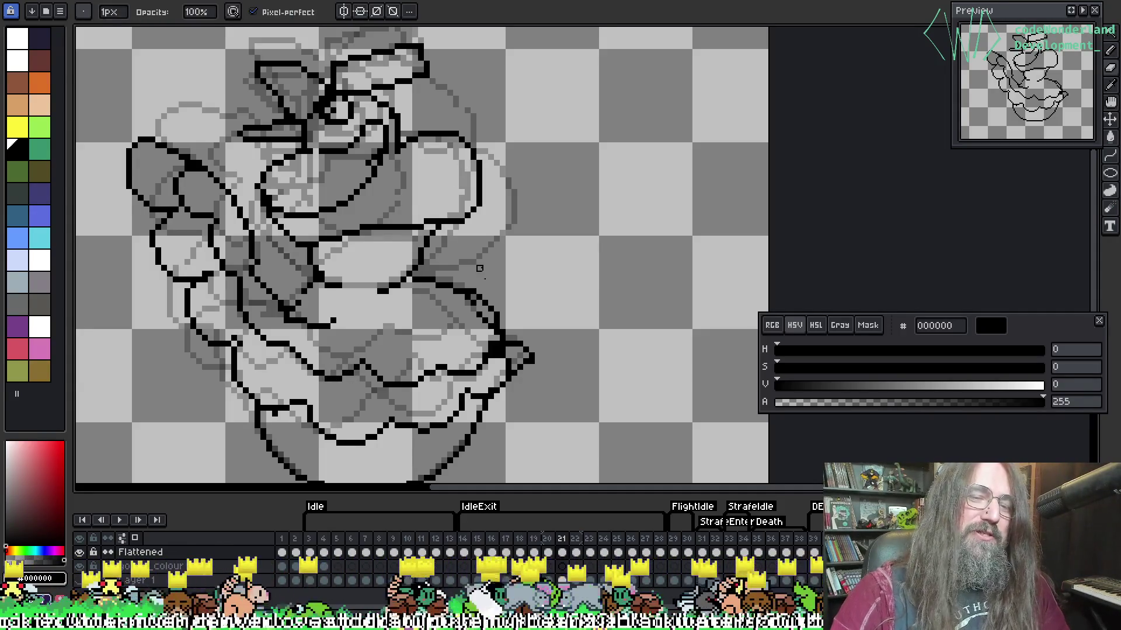
key(i)
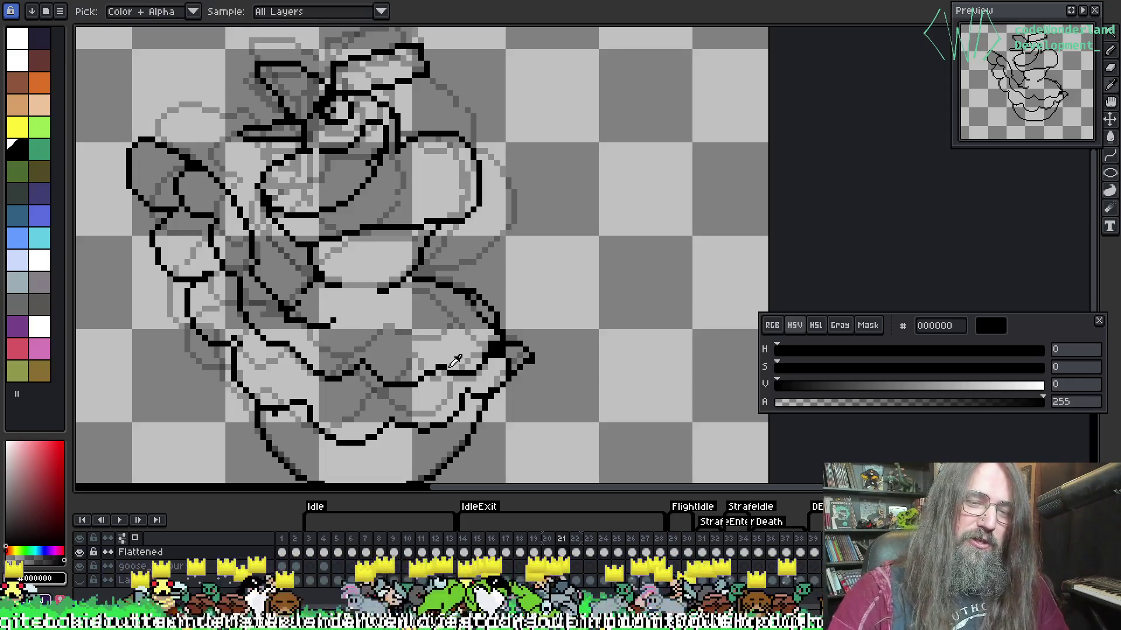
key(b)
key(e)
key(i)
key(e)
key(b)
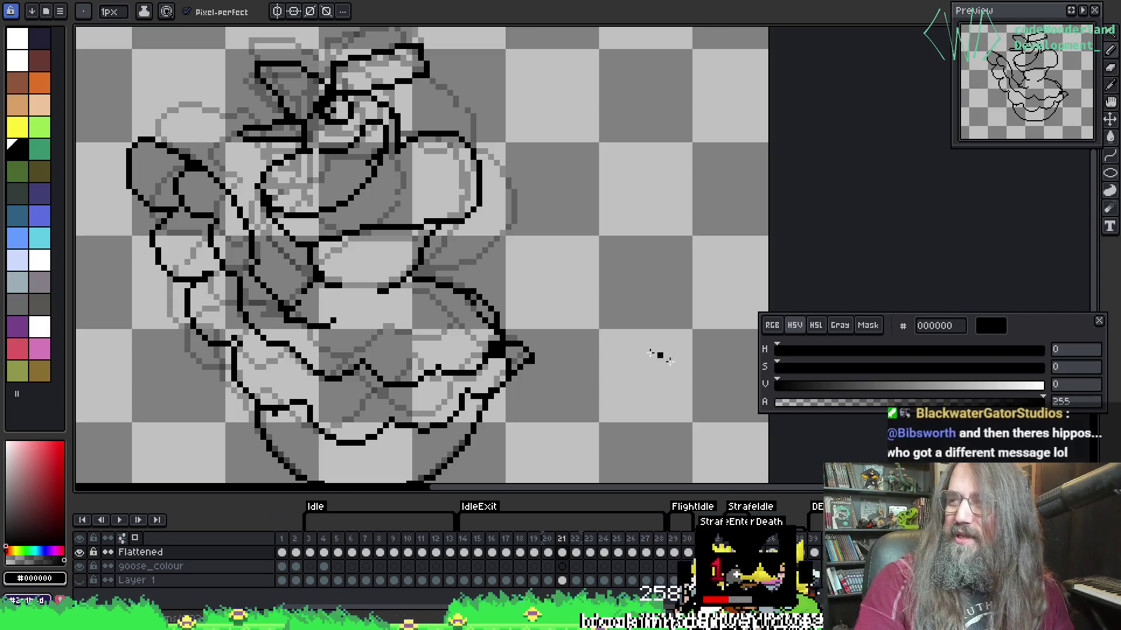
Add a few black pixels to the outline over the goose's belly.
mouse_move(489, 266)
mouse_down()
mouse_move(483, 243)
mouse_move(533, 255)
mouse_move(583, 220)
mouse_move(541, 200)
mouse_move(555, 205)
mouse_move(549, 213)
mouse_up()
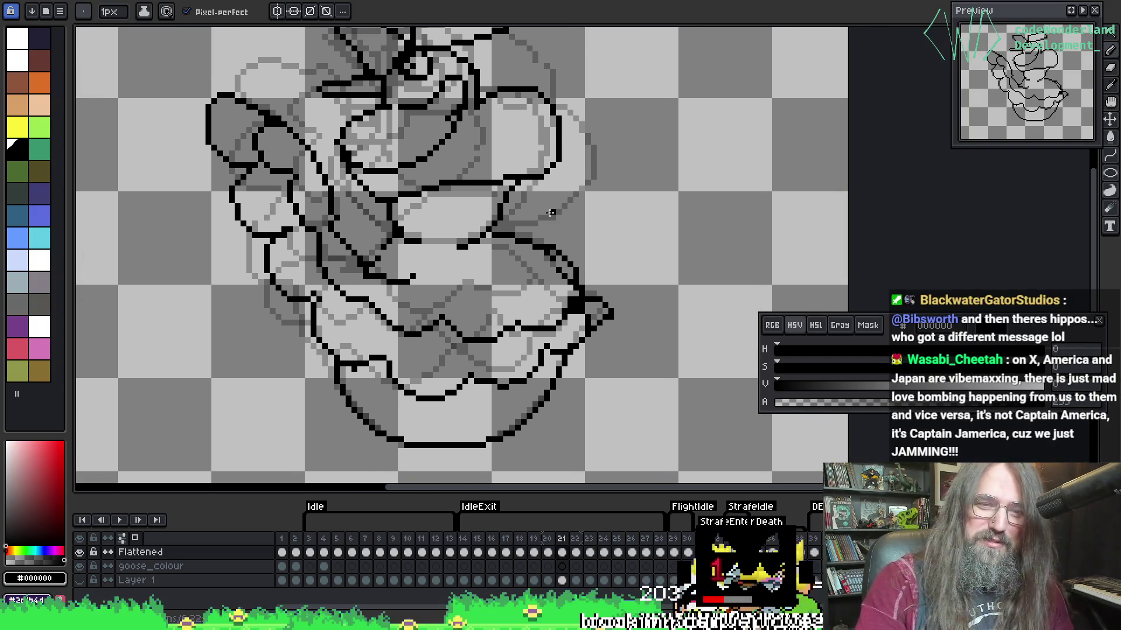
scroll(548, 213, down, 1)
scroll(507, 221, up, 2)
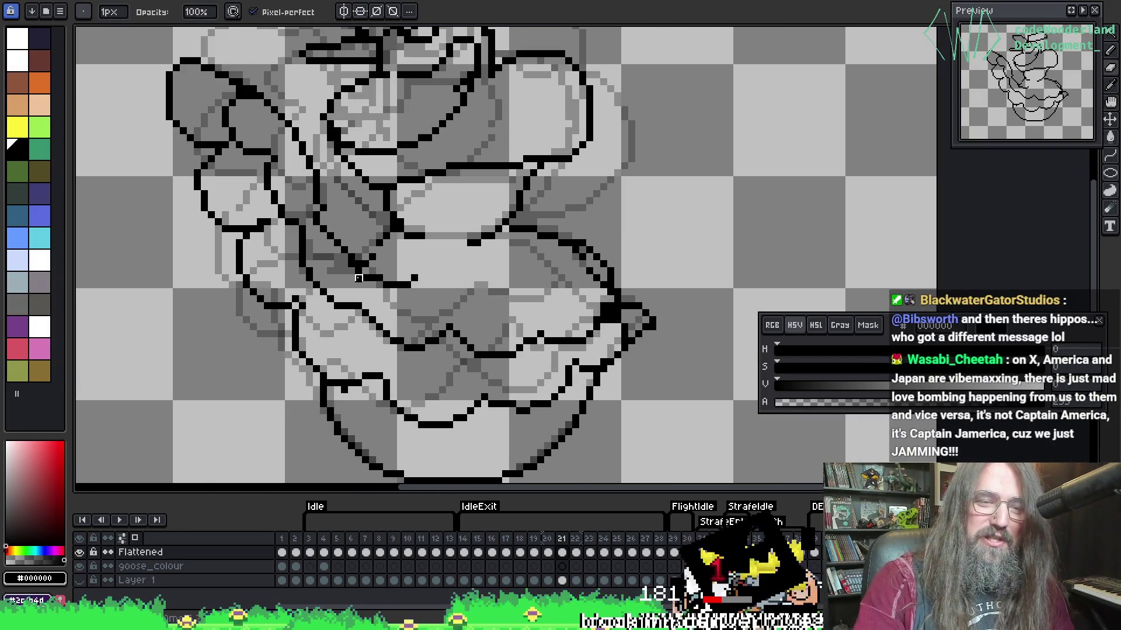
key(i)
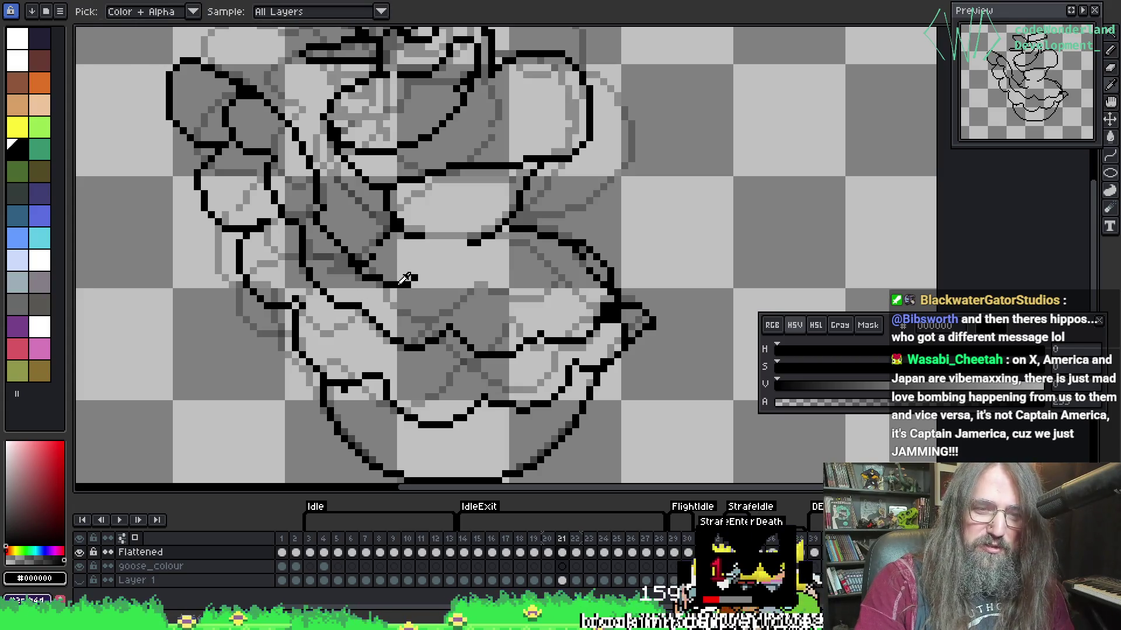
key(b)
key(i)
key(b)
click(537, 335)
Erase stray pixels, re-pick black from the line art, and go to the next frame.
key(i)
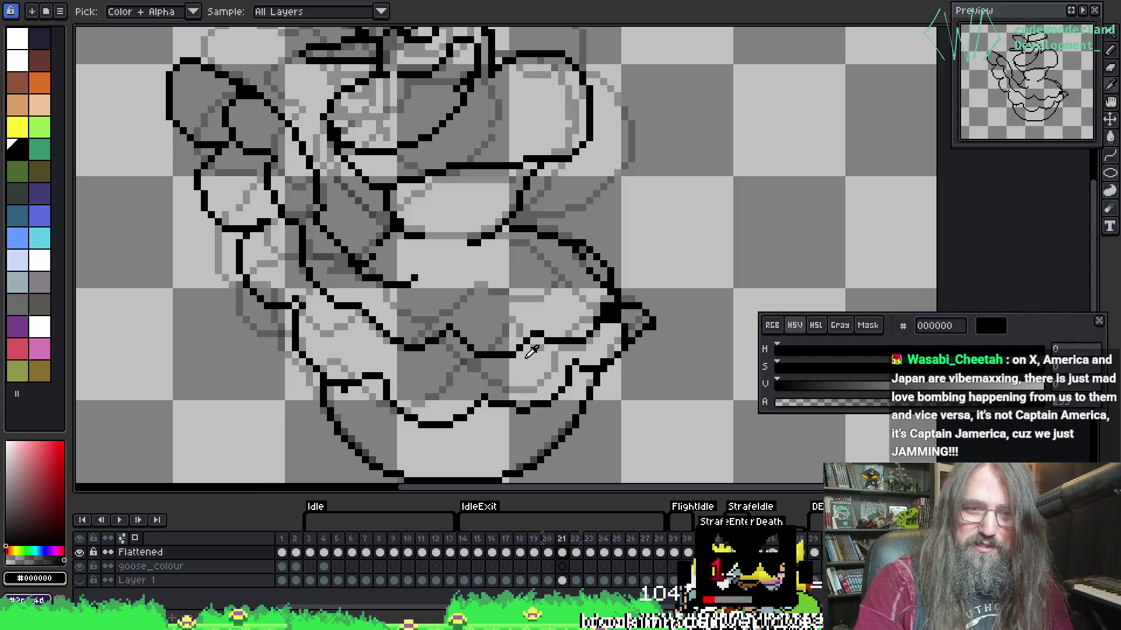
key(b)
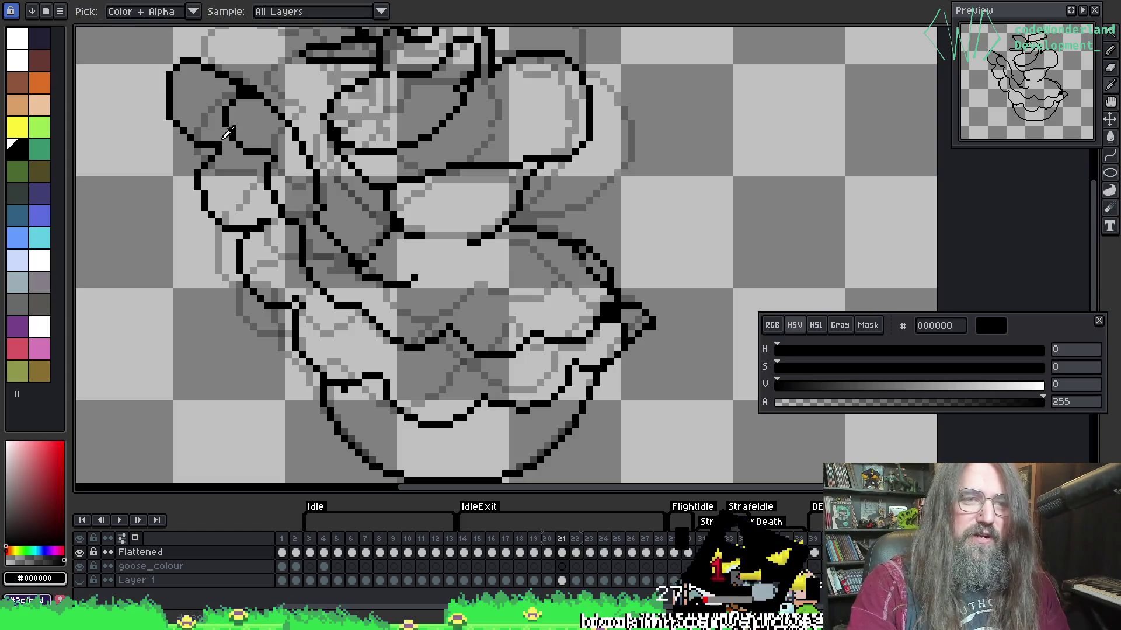
alt+click(220, 144)
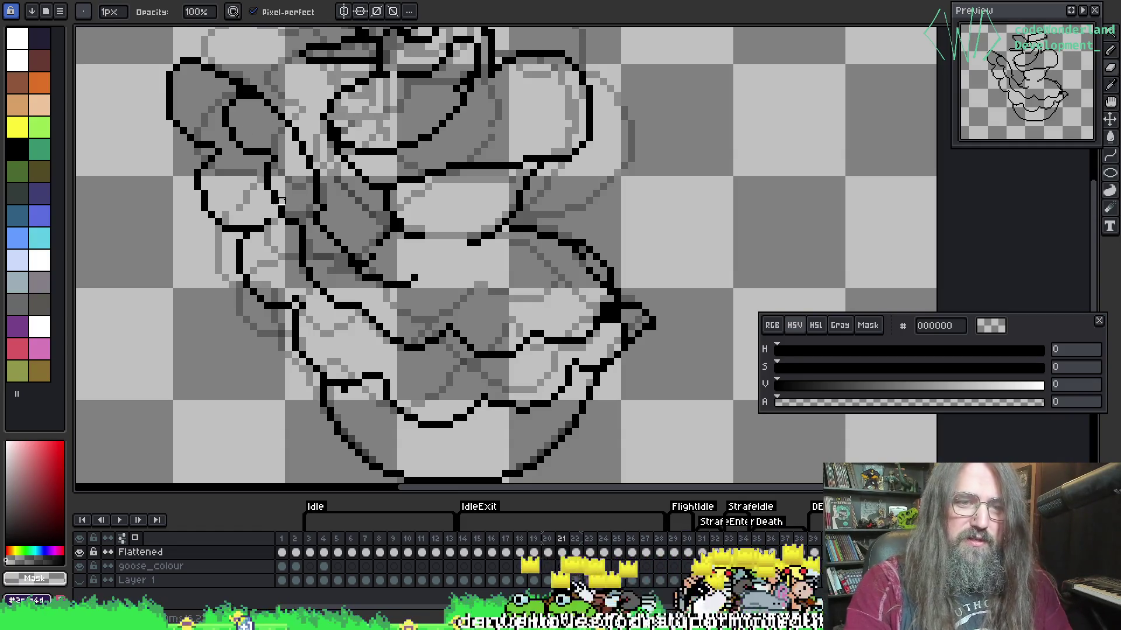
key(e)
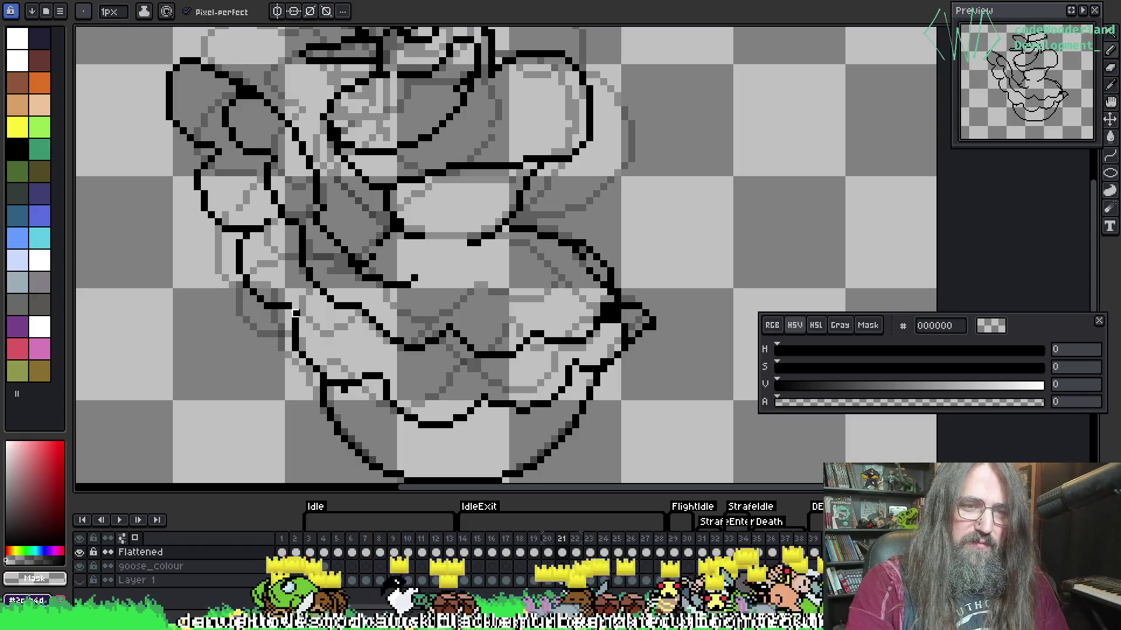
alt+click(315, 290)
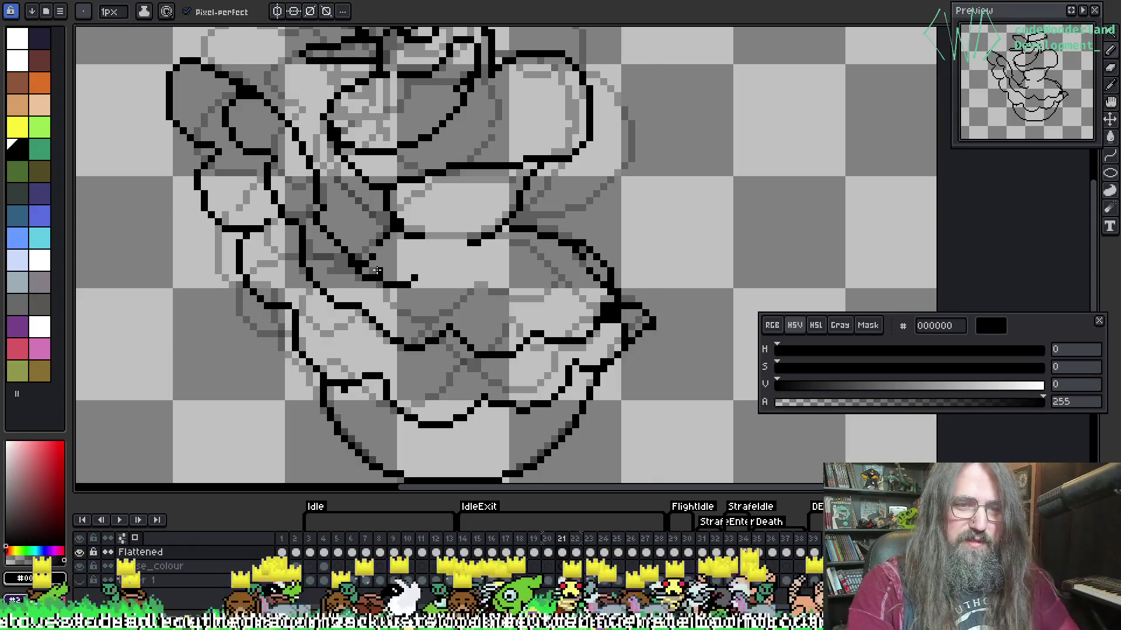
key(Right)
key(Right)
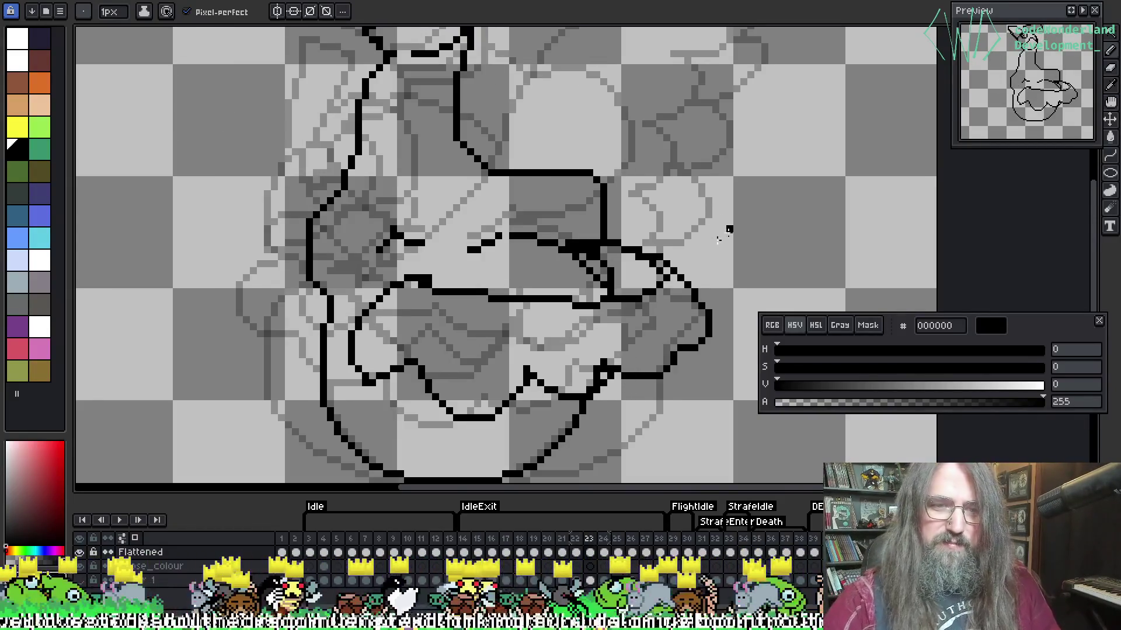
Draw a black outline curve along the goose's neck and body on frame 23.
mouse_move(394, 287)
mouse_down()
mouse_move(381, 324)
mouse_move(408, 343)
mouse_move(450, 332)
mouse_move(517, 354)
mouse_move(533, 334)
mouse_move(642, 347)
mouse_move(679, 284)
mouse_up()
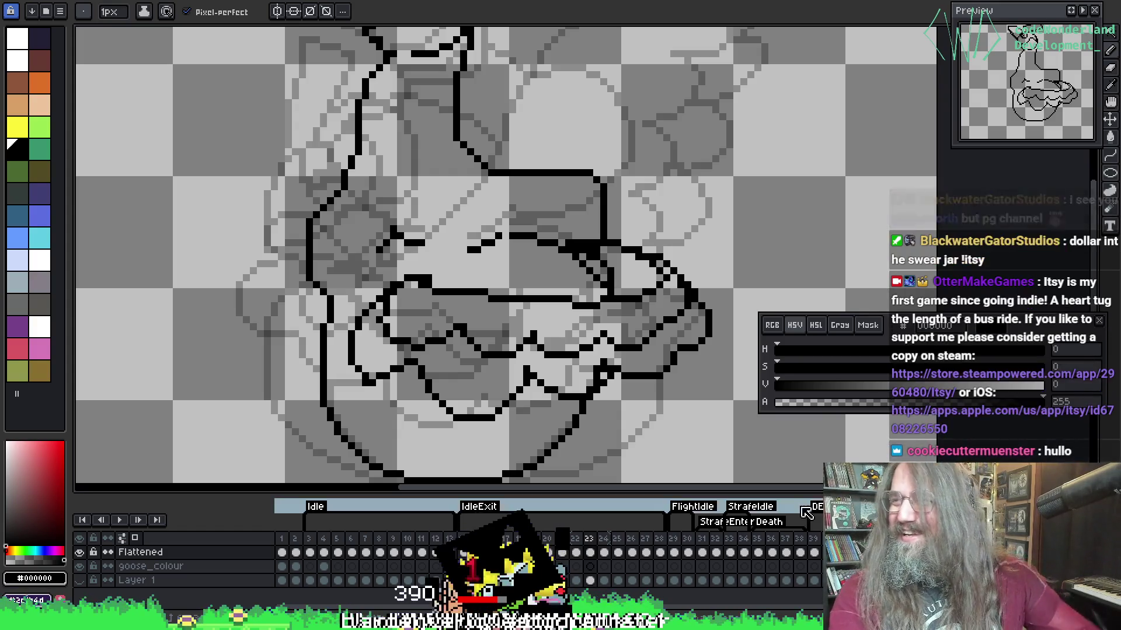
mouse_move(537, 215)
mouse_down()
mouse_move(507, 163)
mouse_move(488, 155)
mouse_up()
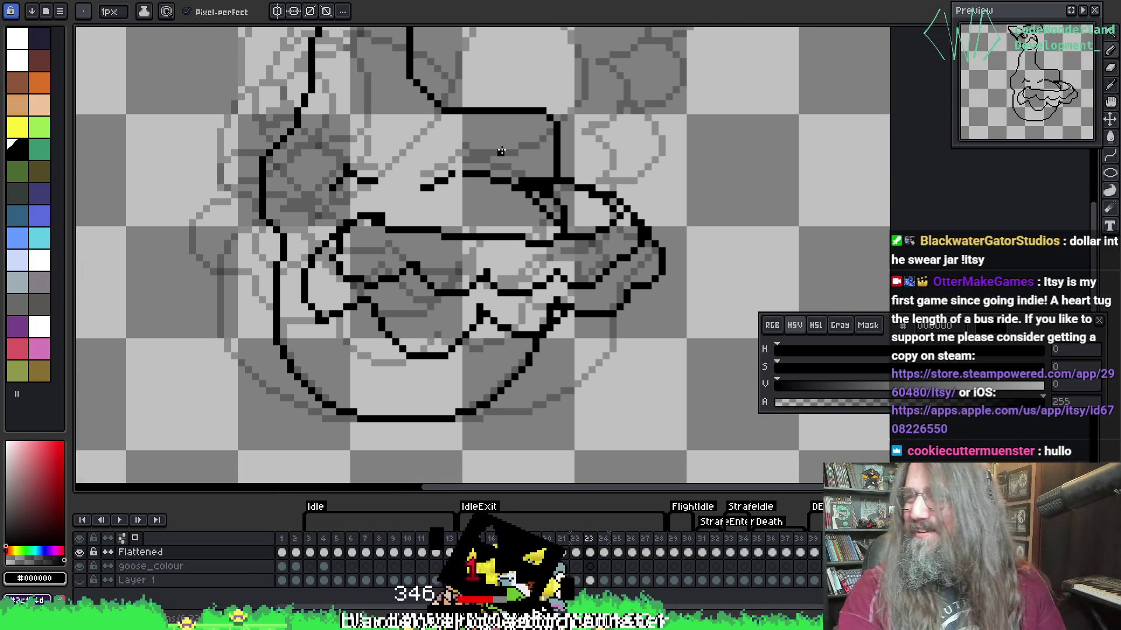
key(i)
key(b)
Check the outline around the belly, then advance to frame 24.
mouse_move(540, 173)
mouse_down()
mouse_move(564, 134)
mouse_move(578, 135)
mouse_up()
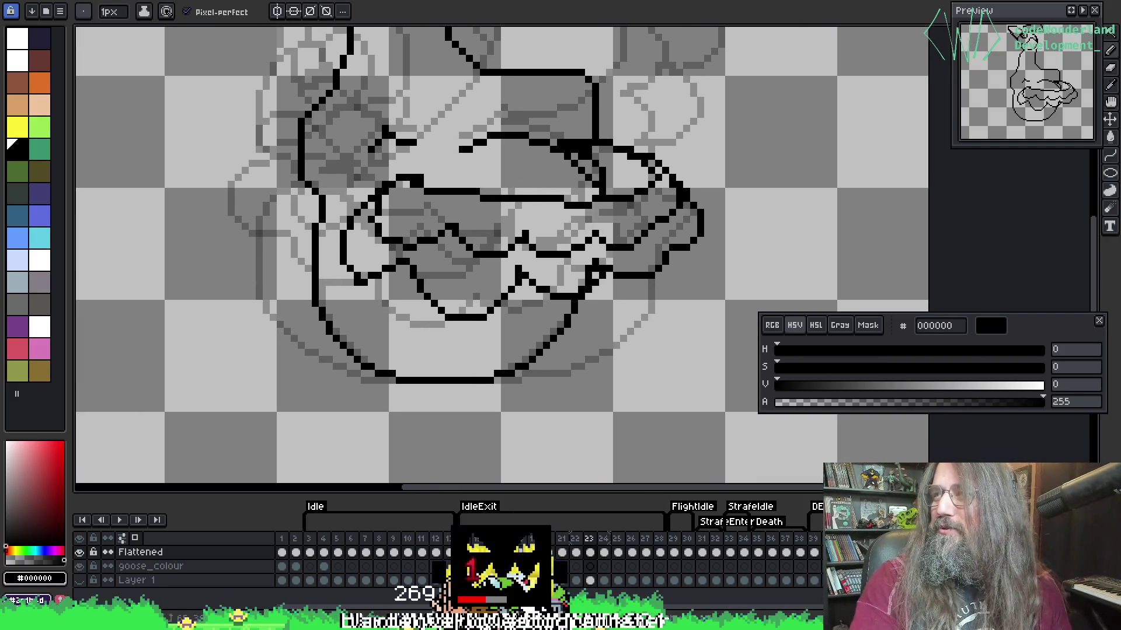
scroll(521, 260, down, 1)
scroll(584, 292, up, 2)
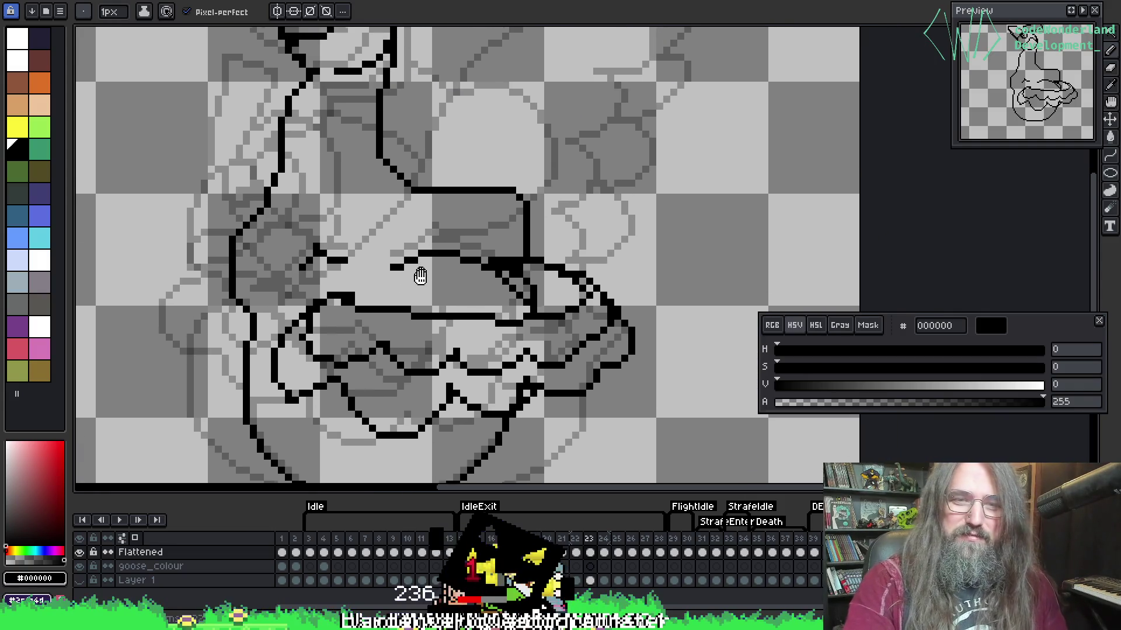
drag(616, 315, 652, 253)
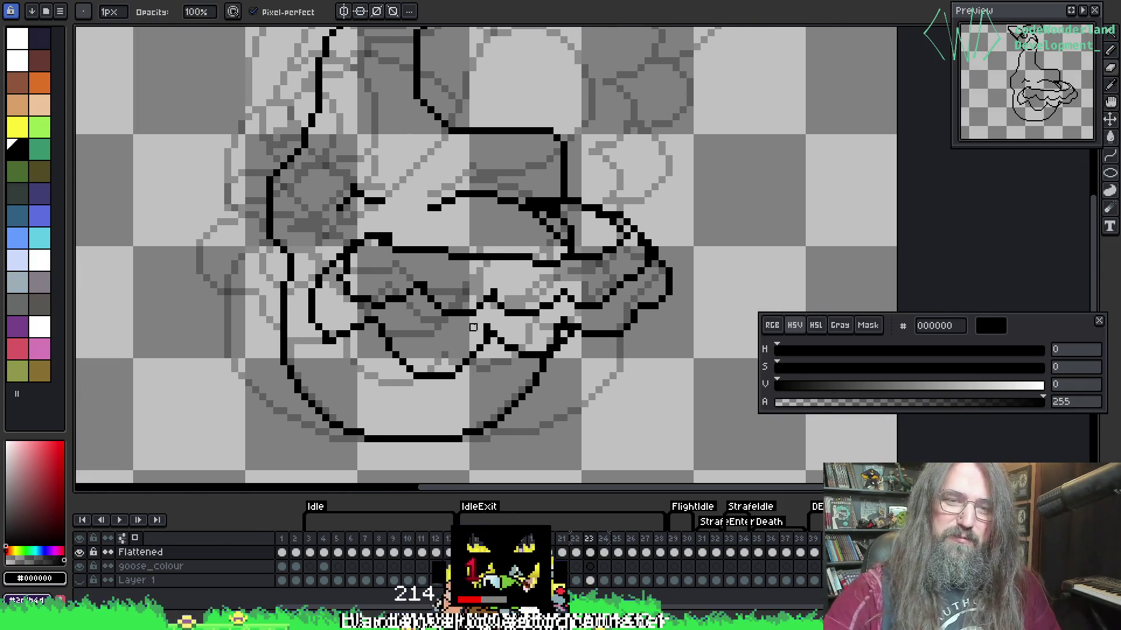
key(alt)
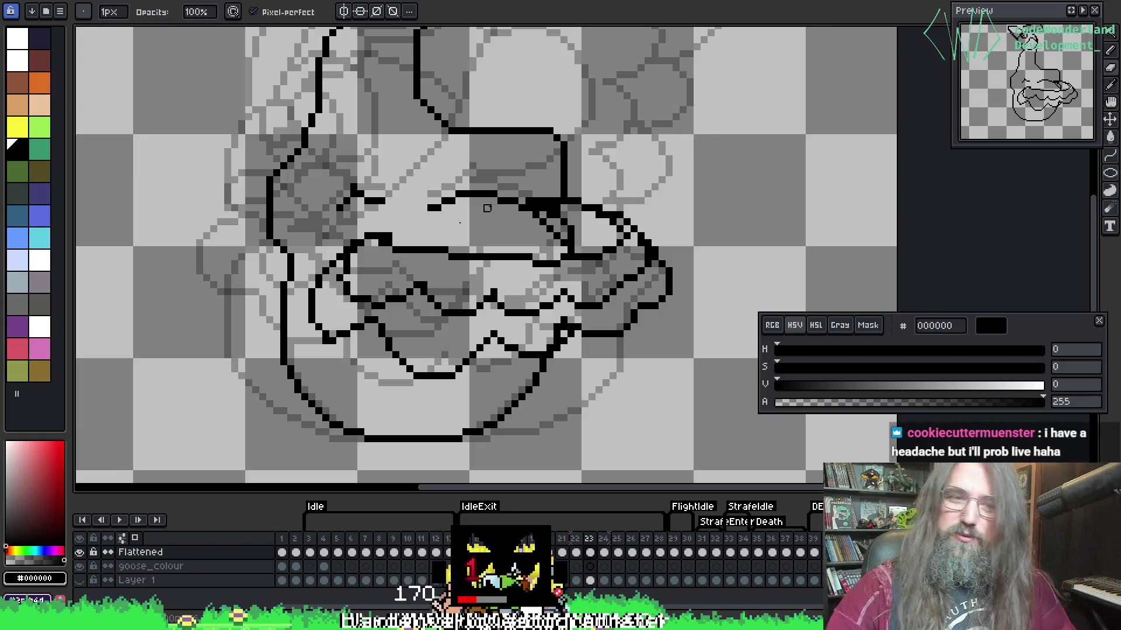
key(alt)
key(alt)
key(alt)
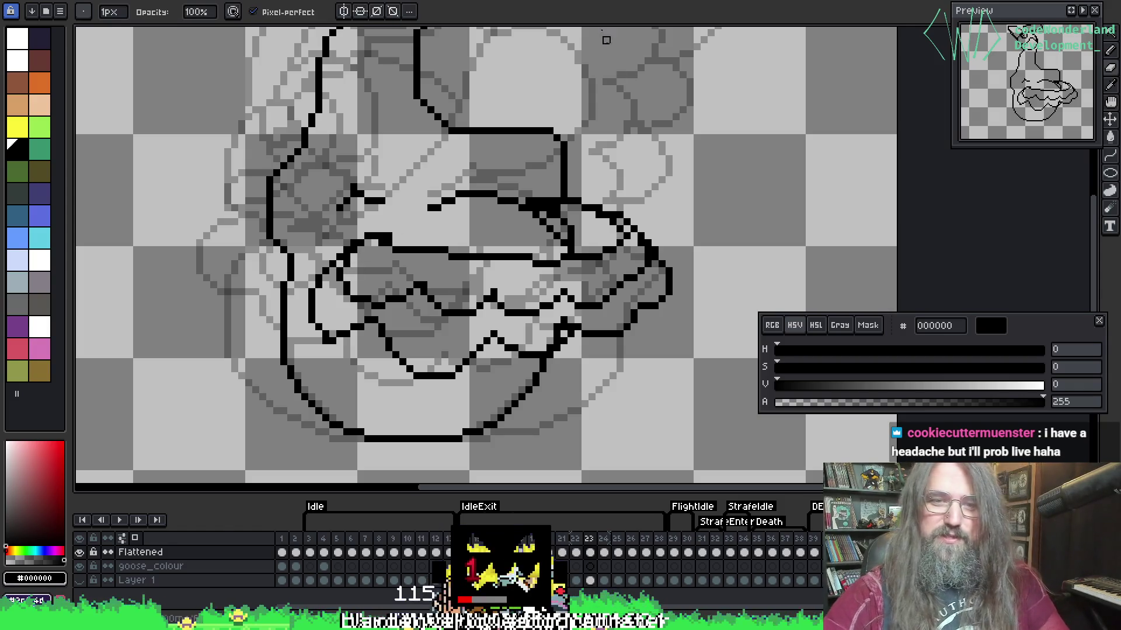
key(period)
key(comma)
key(period)
mouse_move(599, 194)
mouse_down()
mouse_move(430, 295)
mouse_move(433, 142)
mouse_move(388, 258)
mouse_move(428, 228)
mouse_move(446, 275)
mouse_move(435, 262)
mouse_move(471, 248)
mouse_move(418, 243)
mouse_move(575, 183)
mouse_move(297, 352)
mouse_move(780, 170)
mouse_move(398, 305)
mouse_move(373, 330)
mouse_move(500, 232)
mouse_move(450, 260)
mouse_move(455, 223)
mouse_up()
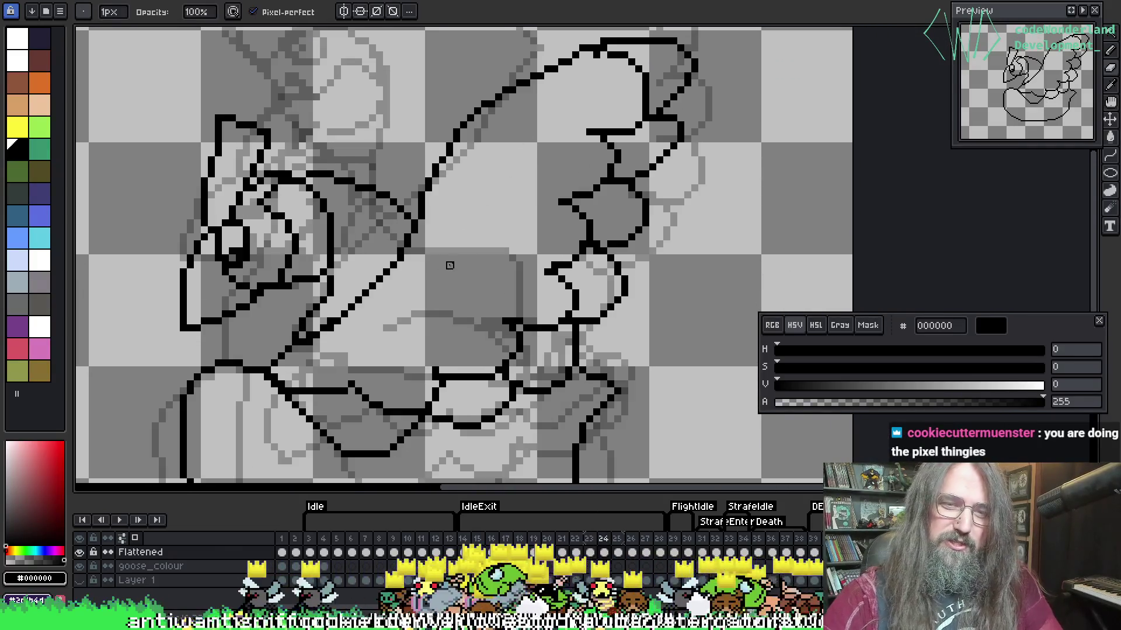
Compare frame 24 against frame 23 before inking the wing.
key(i)
key(b)
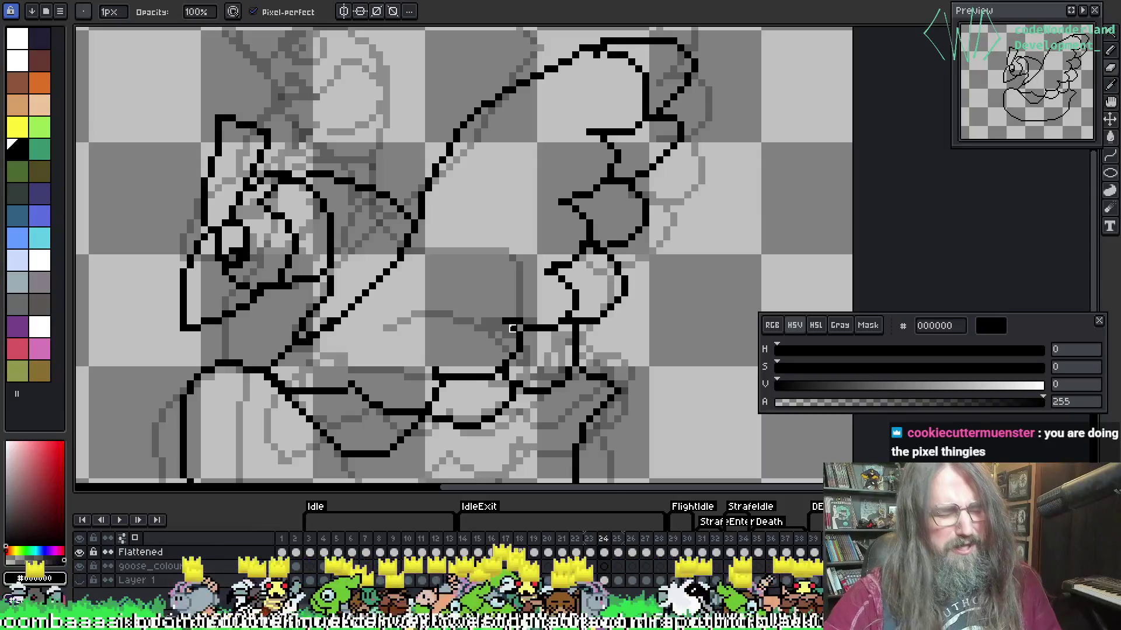
key(e)
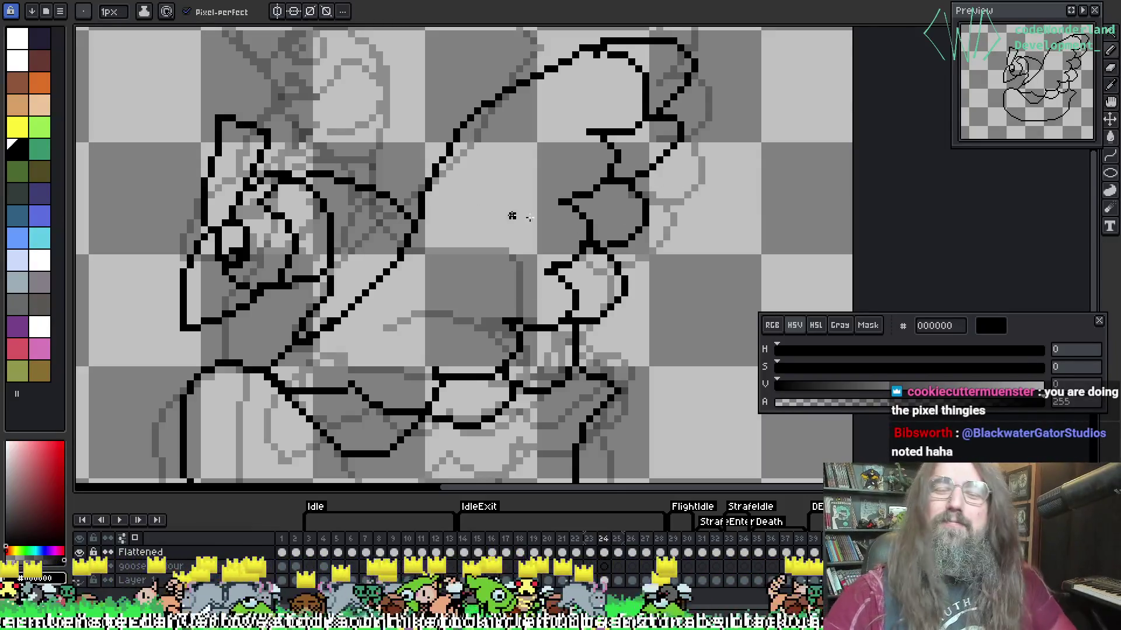
key(comma)
key(period)
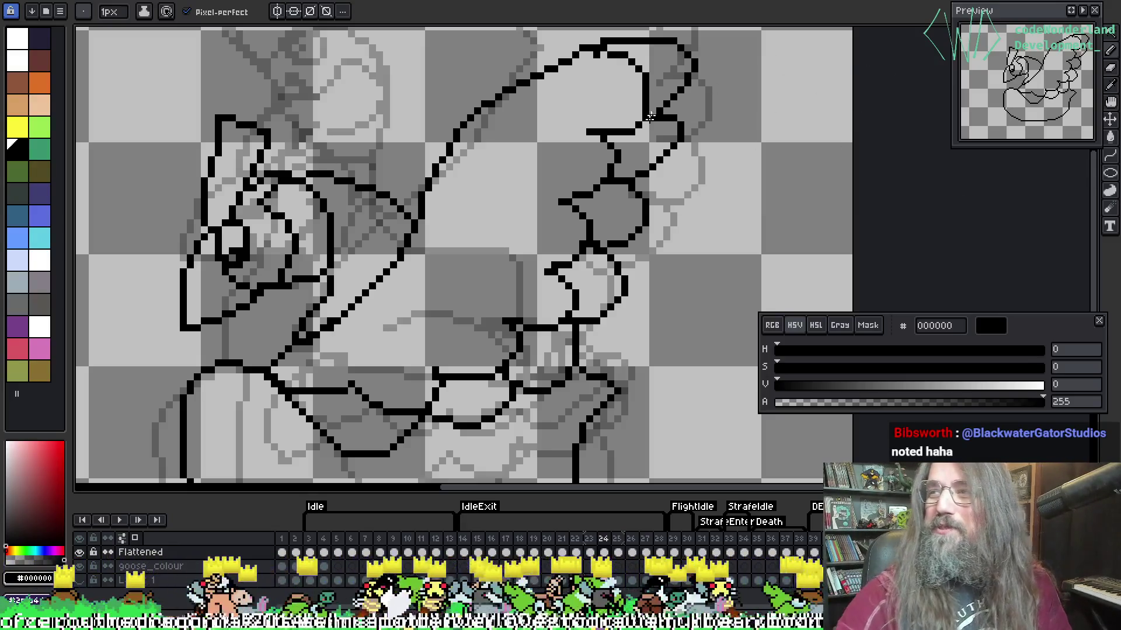
scroll(659, 113, down, 1)
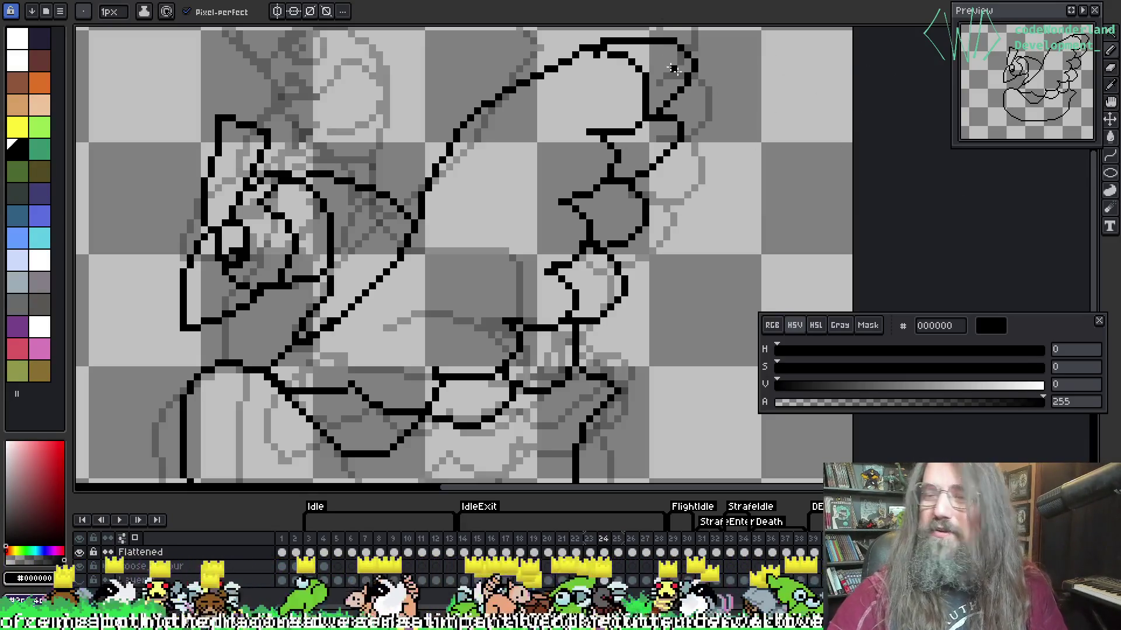
scroll(645, 117, up, 1)
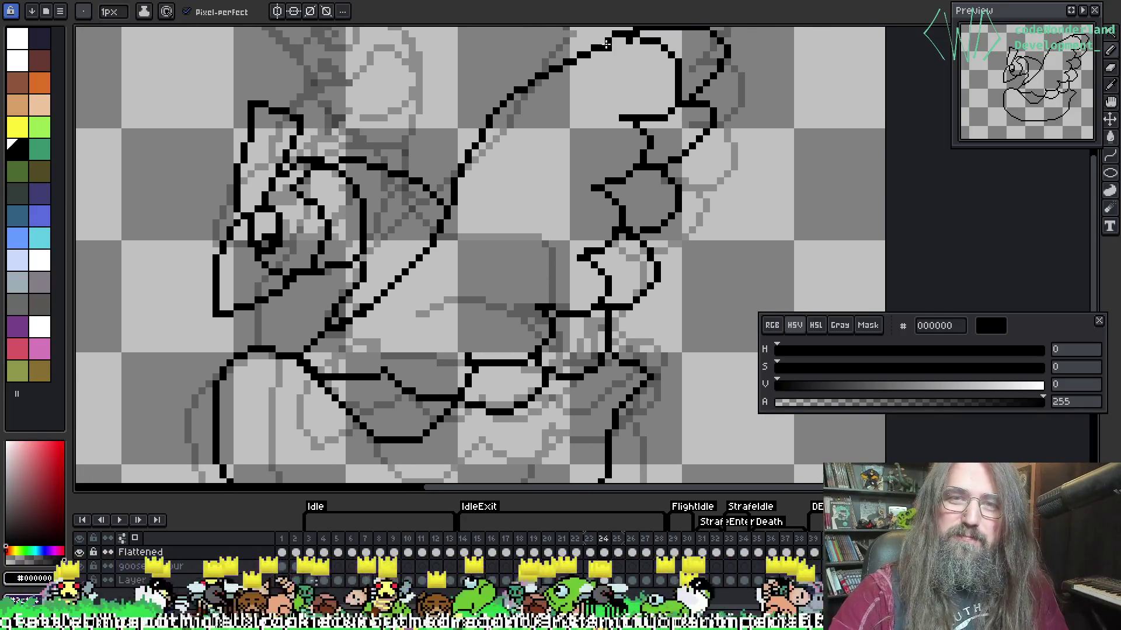
Draw a feather curve inside the raised wing, undoing and redrawing it once.
mouse_move(339, 330)
mouse_down()
mouse_move(388, 346)
mouse_move(419, 318)
mouse_move(464, 321)
mouse_move(488, 272)
mouse_move(521, 272)
mouse_move(535, 225)
mouse_move(516, 195)
mouse_move(559, 180)
mouse_move(557, 151)
mouse_move(585, 140)
mouse_move(604, 95)
mouse_move(587, 88)
mouse_up()
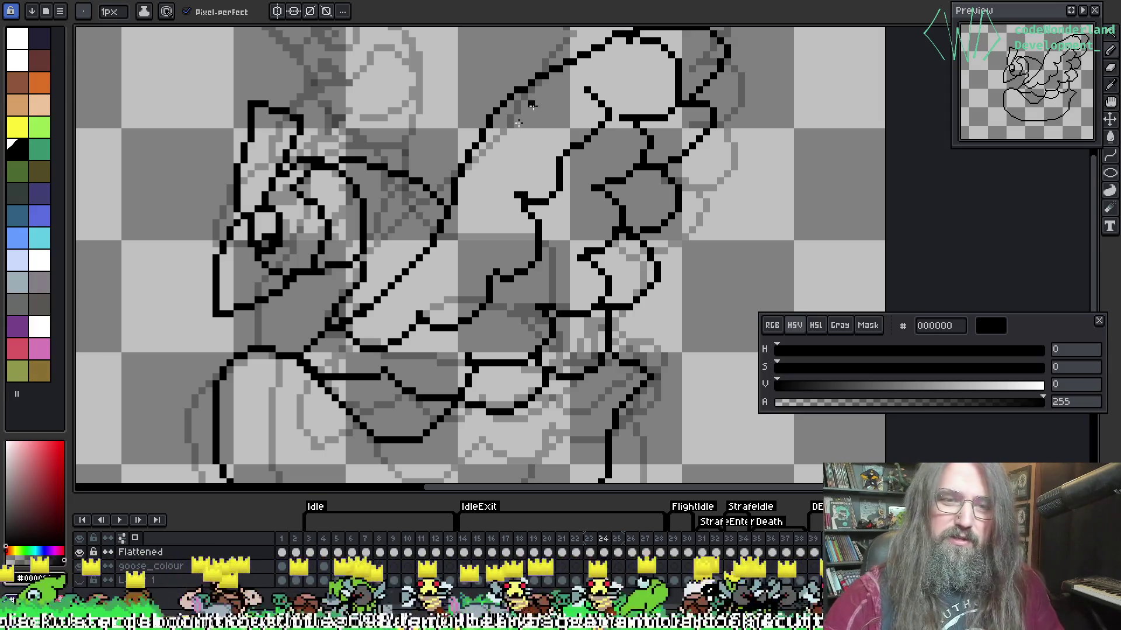
key(ctrl+z)
key(v)
key(b)
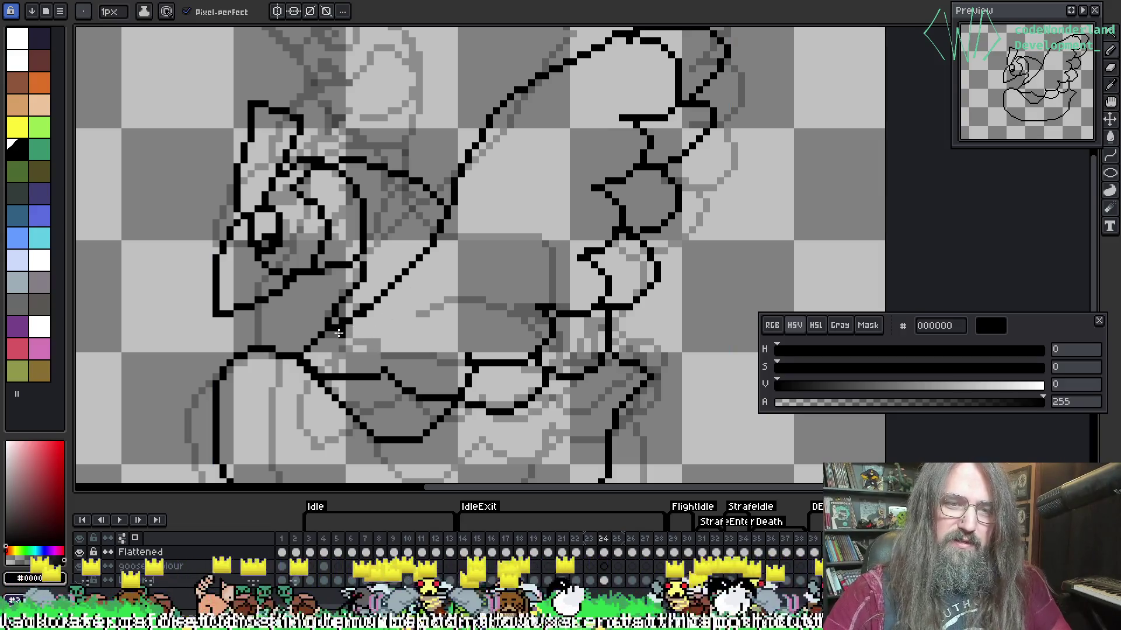
mouse_move(343, 331)
mouse_down()
mouse_move(359, 354)
mouse_move(398, 328)
mouse_move(434, 334)
mouse_move(462, 315)
mouse_move(464, 279)
mouse_move(518, 279)
mouse_move(533, 252)
mouse_move(511, 233)
mouse_move(544, 212)
mouse_move(530, 188)
mouse_move(569, 167)
mouse_move(559, 138)
mouse_move(540, 133)
mouse_move(557, 132)
mouse_move(575, 104)
mouse_move(562, 78)
mouse_up()
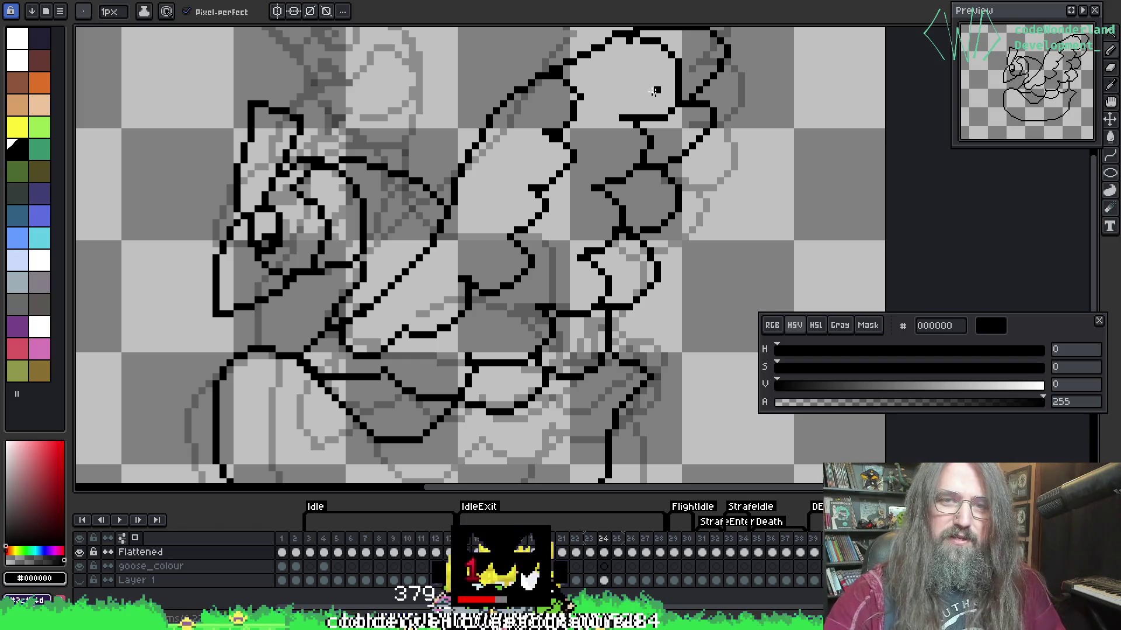
key(b)
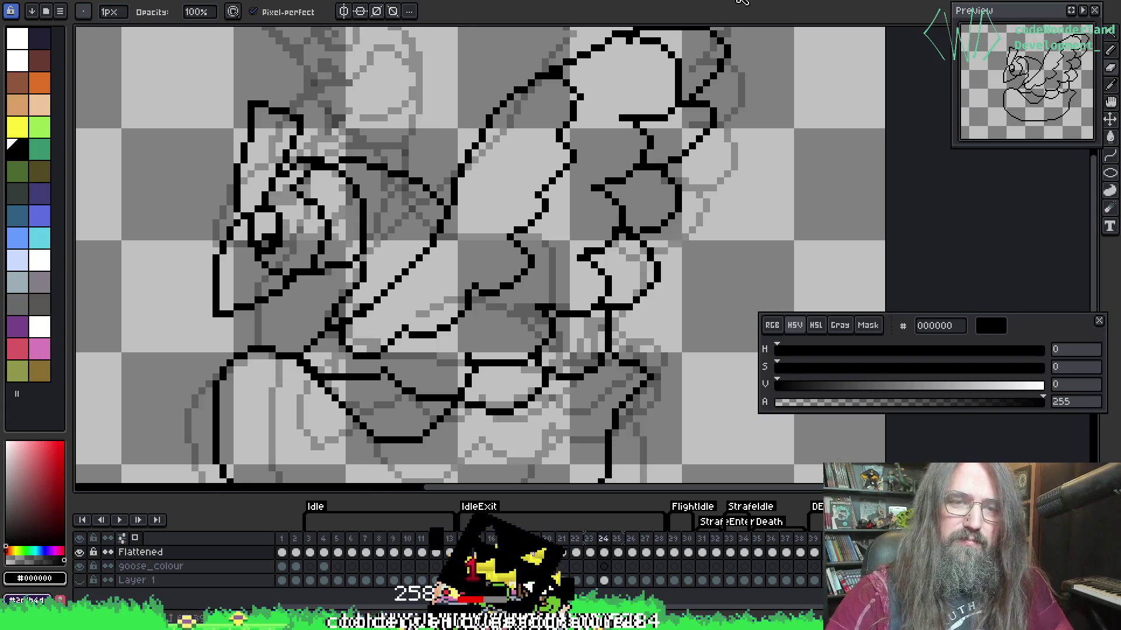
mouse_move(482, 220)
mouse_down()
mouse_move(555, 249)
mouse_move(578, 222)
mouse_up()
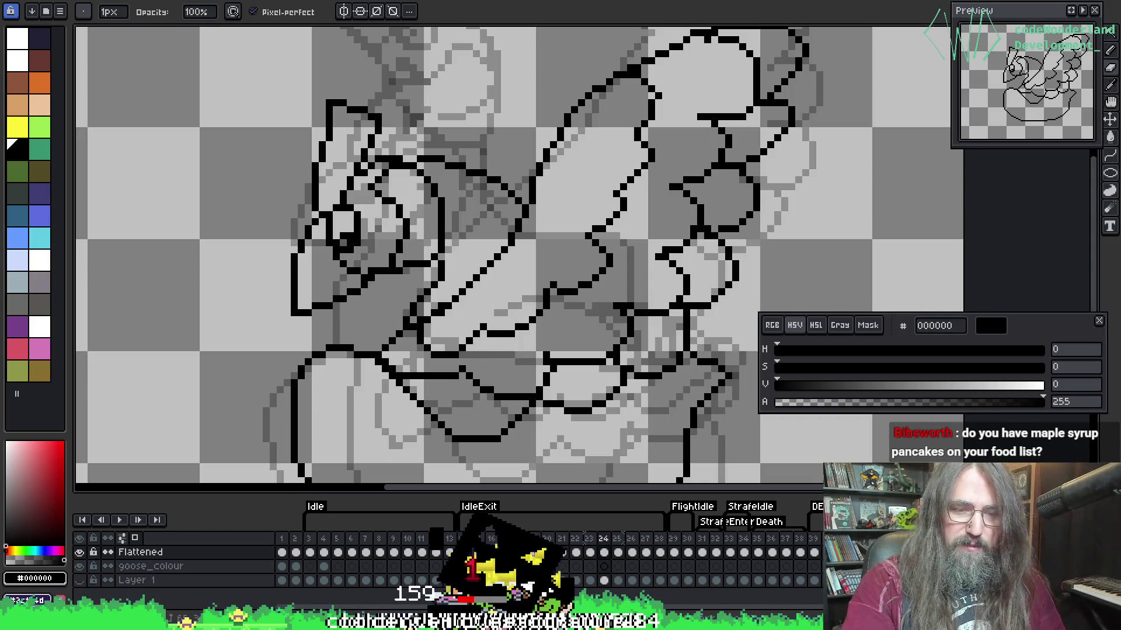
Snap TODO_Marduk.txt to the right half of the screen beside Aseprite.
click(302, 546)
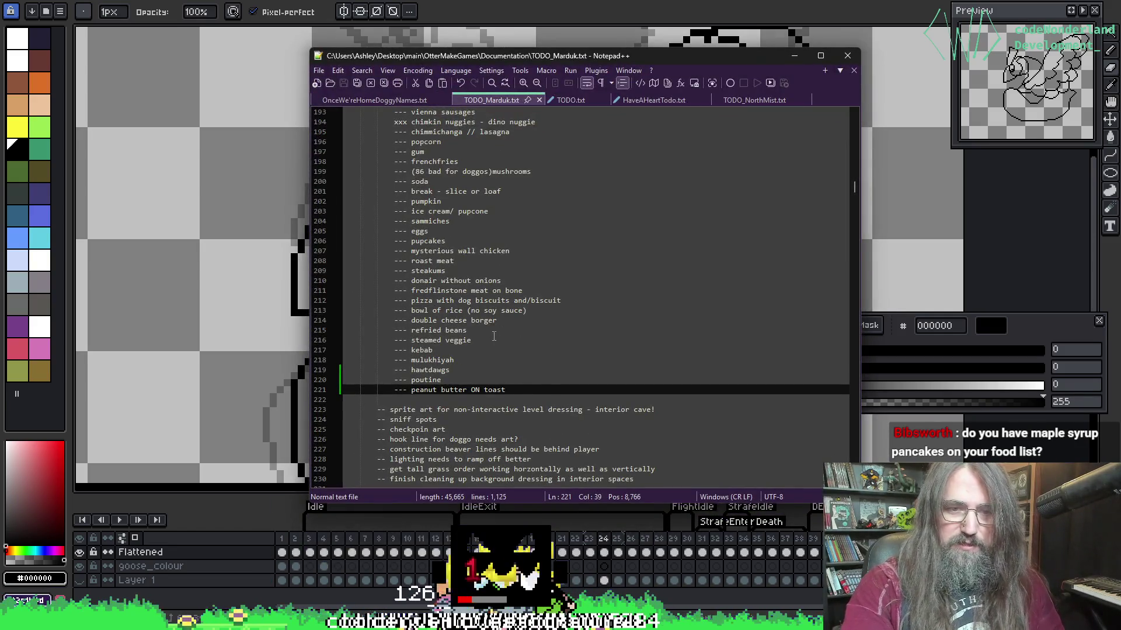
mouse_move(400, 61)
mouse_down()
mouse_move(964, 231)
mouse_move(1002, 255)
mouse_move(1117, 250)
mouse_up()
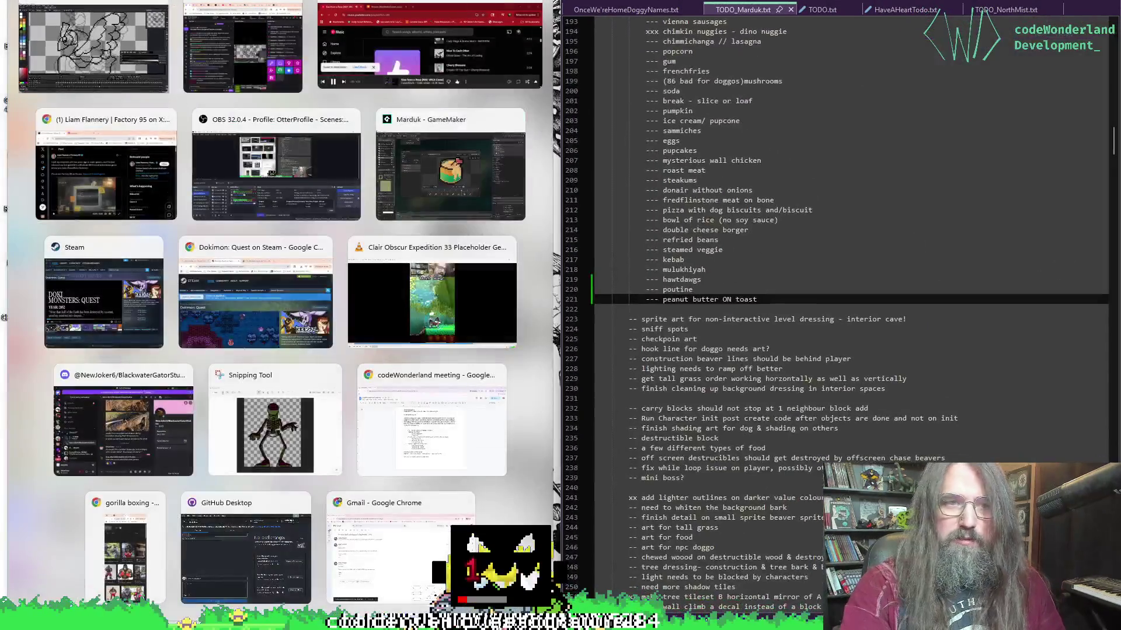
key(Return)
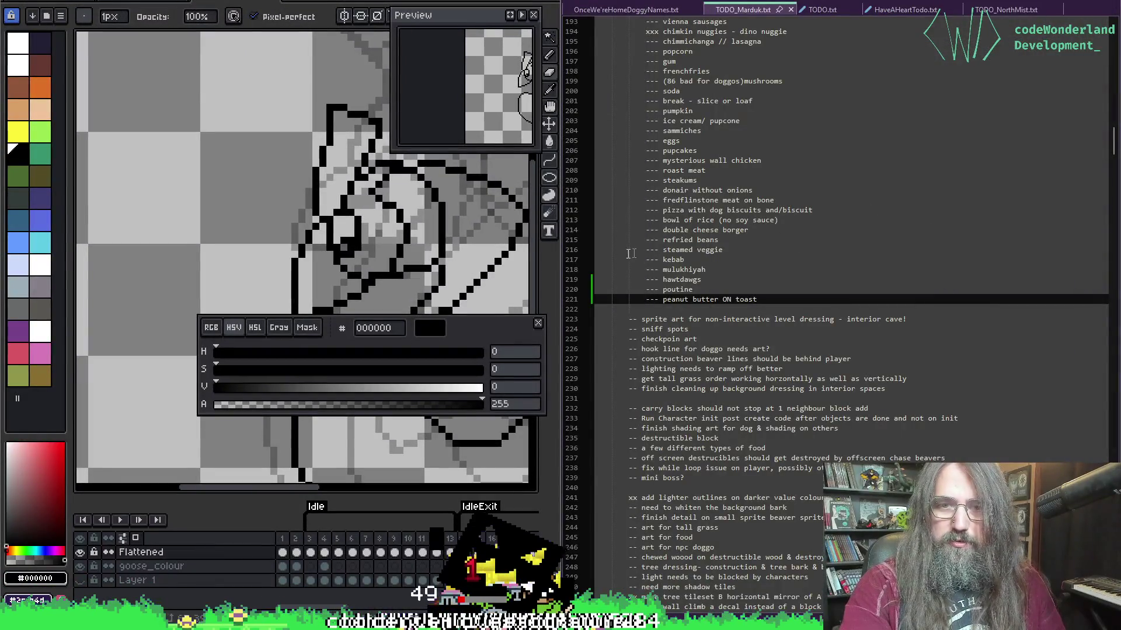
drag(561, 249, 790, 249)
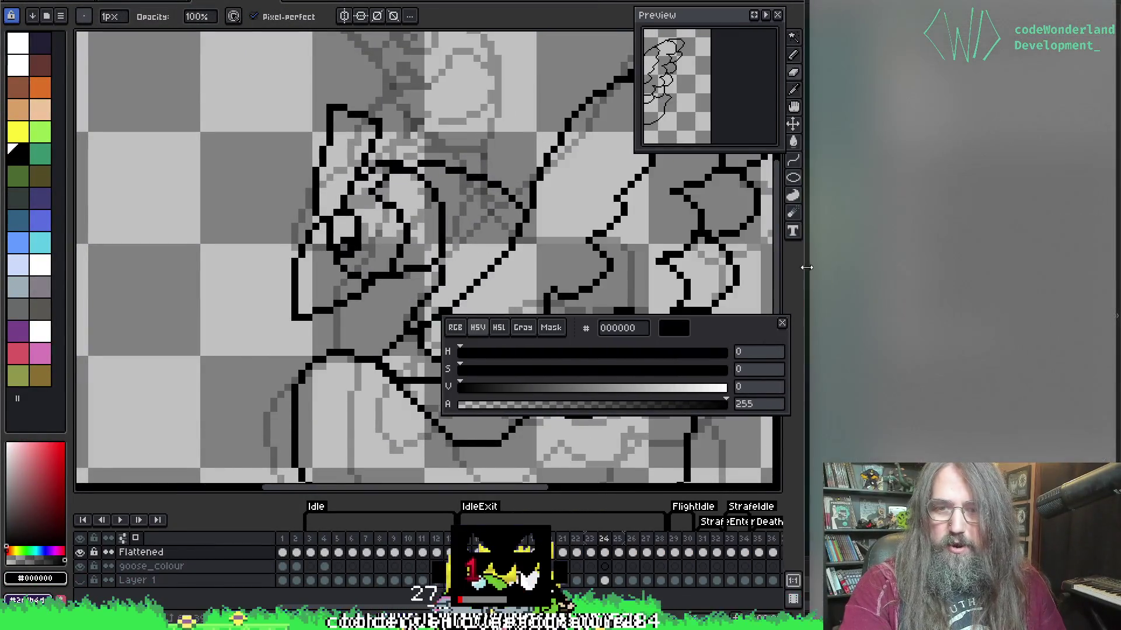
Insert 'maple ' before 'pupcakes' and save the notes.
scroll(1030, 426, up, 6)
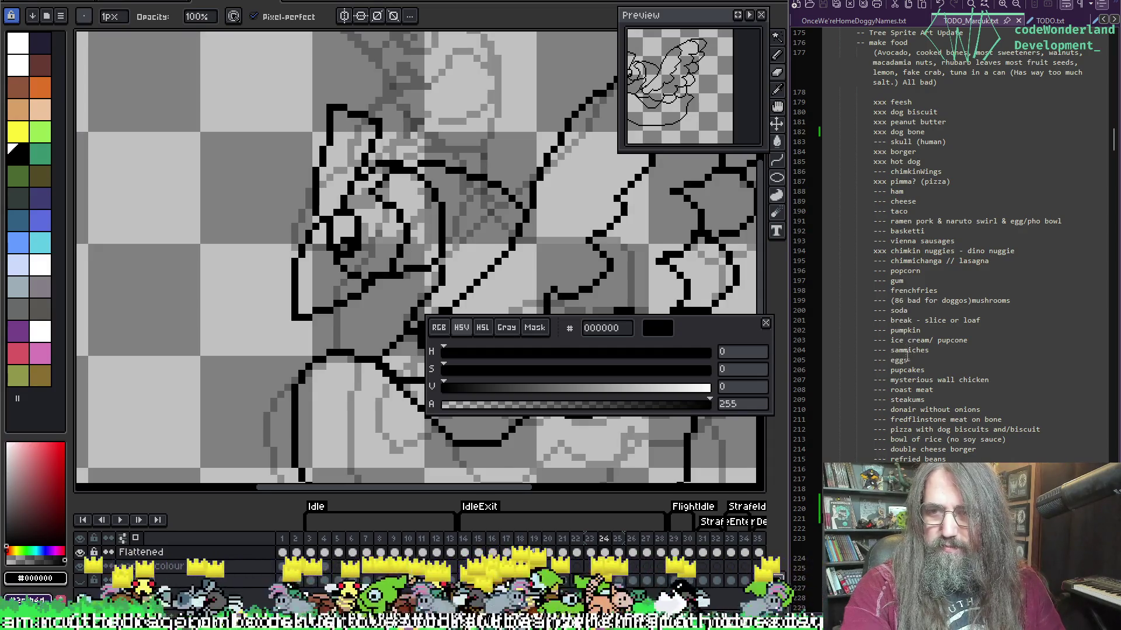
click(929, 371)
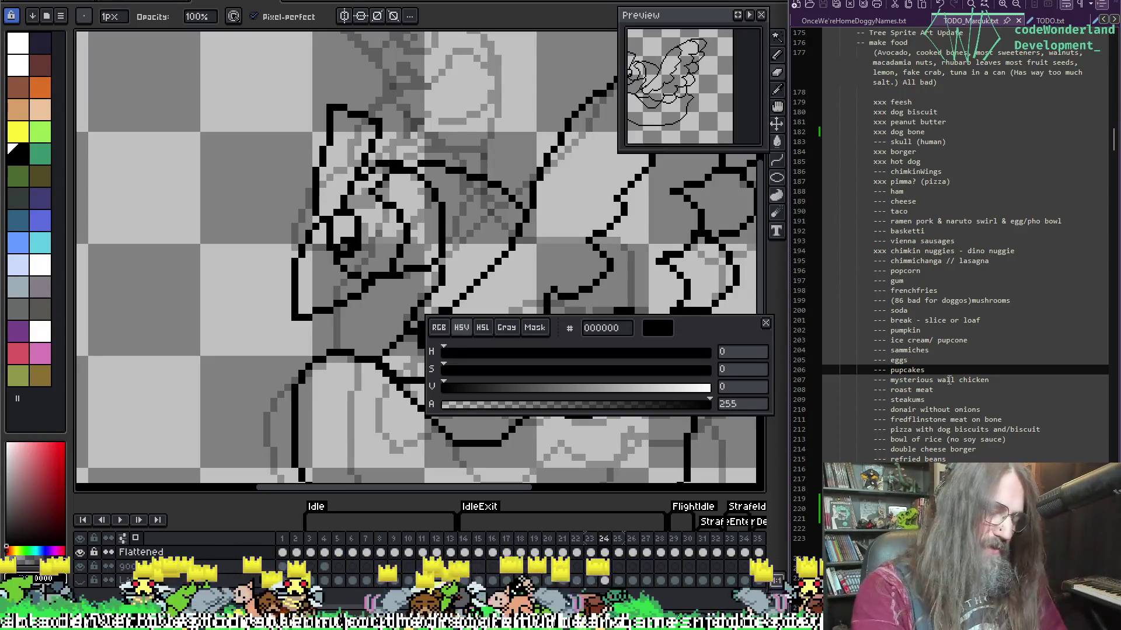
text(maple)
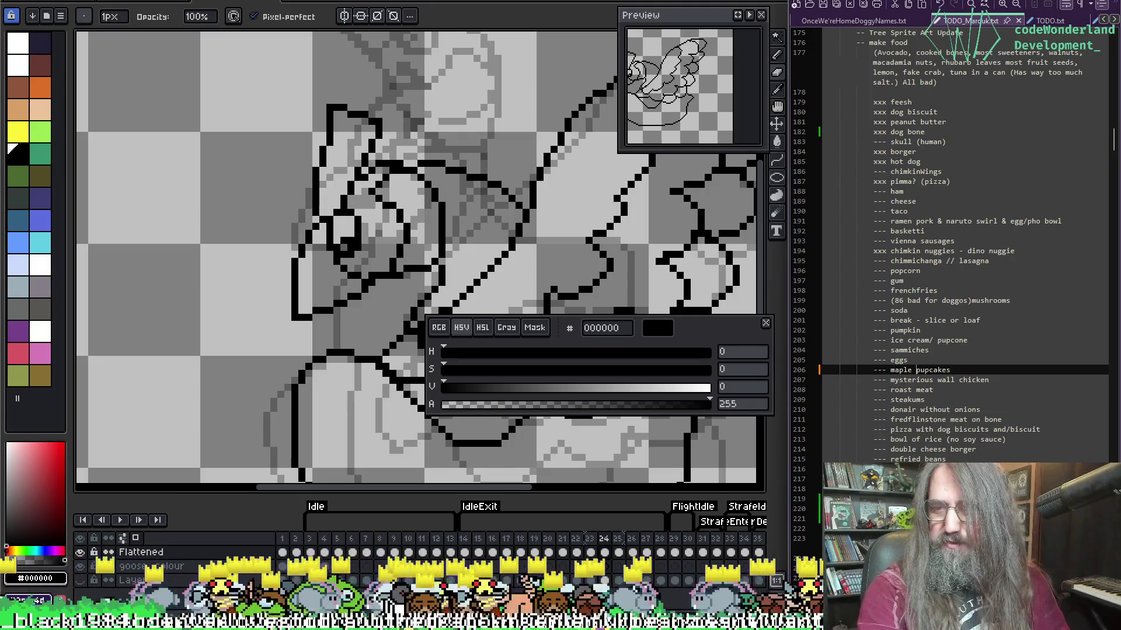
key(ctrl+s)
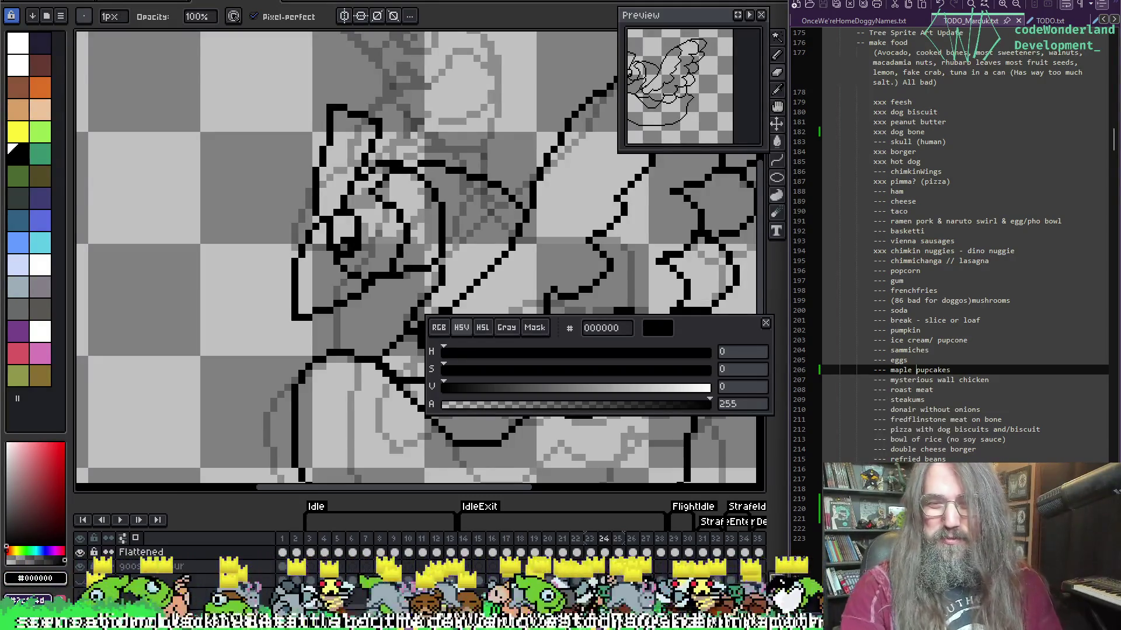
mouse_move(704, 330)
mouse_down()
mouse_move(708, 12)
mouse_move(724, 25)
mouse_up()
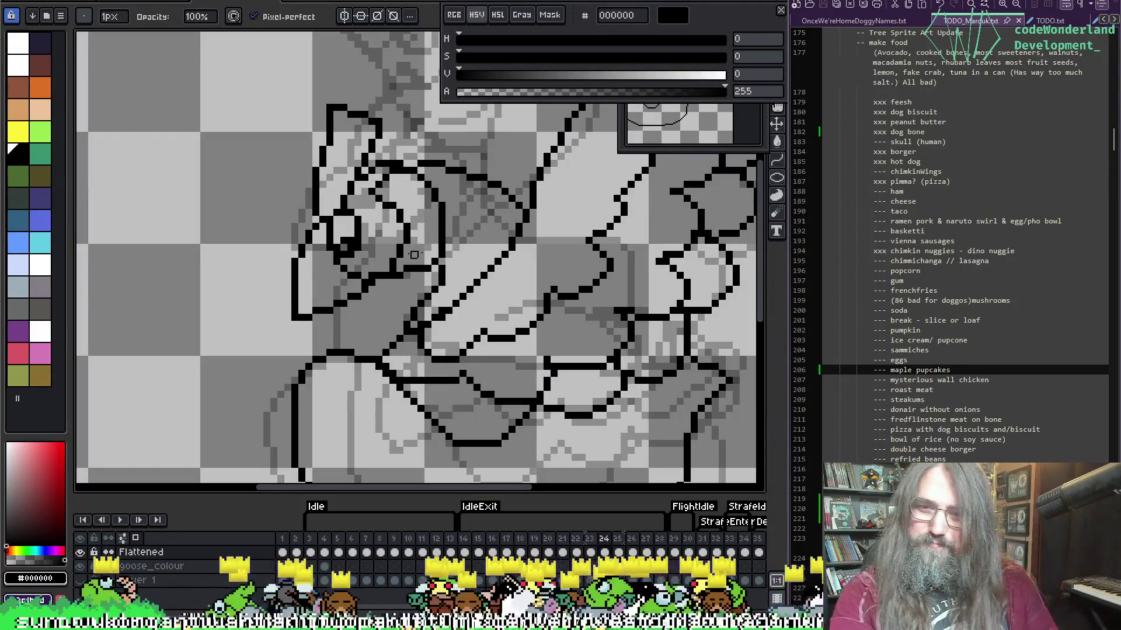
Erase the stray left end of a black line on frame 24.
scroll(414, 255, right, 5)
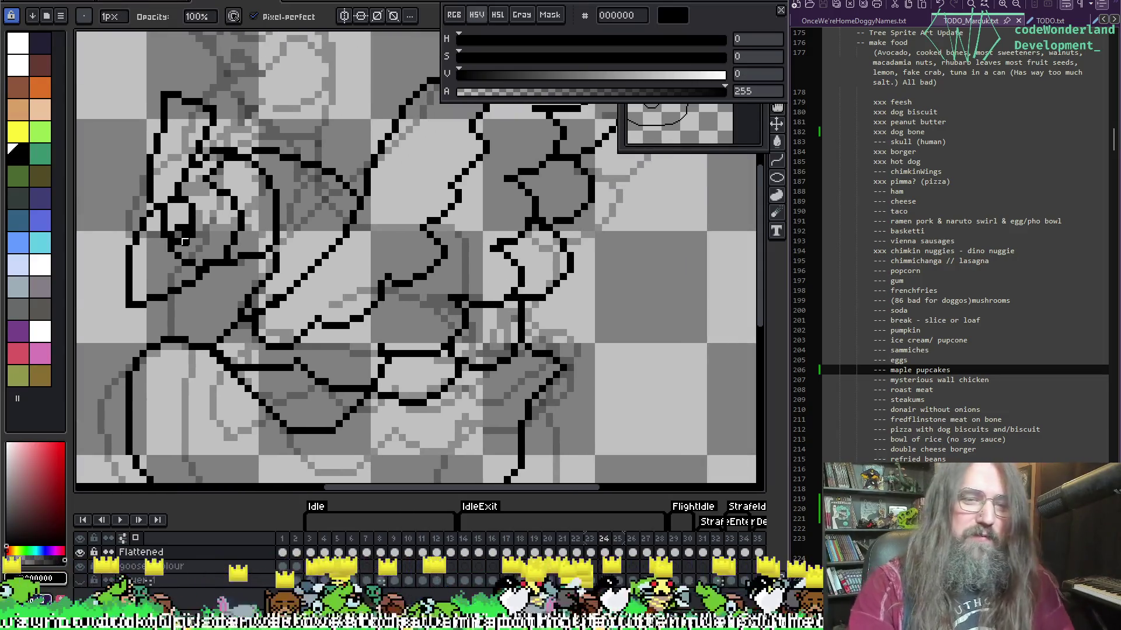
scroll(688, 212, down, 3)
scroll(716, 318, up, 3)
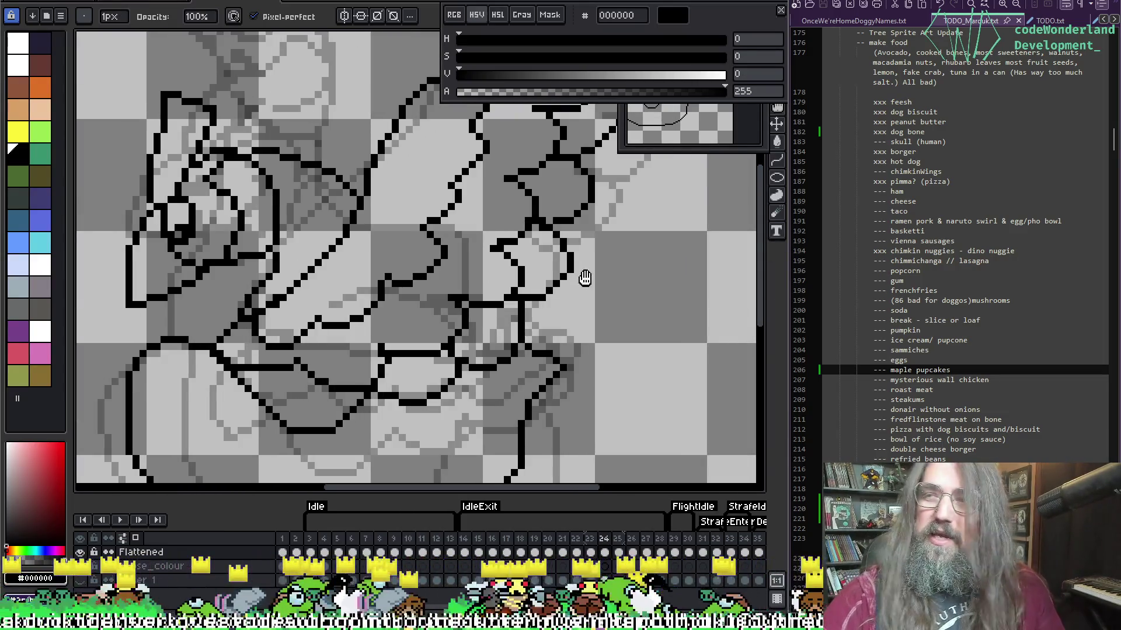
scroll(584, 278, down, 2)
scroll(546, 318, up, 2)
key(g)
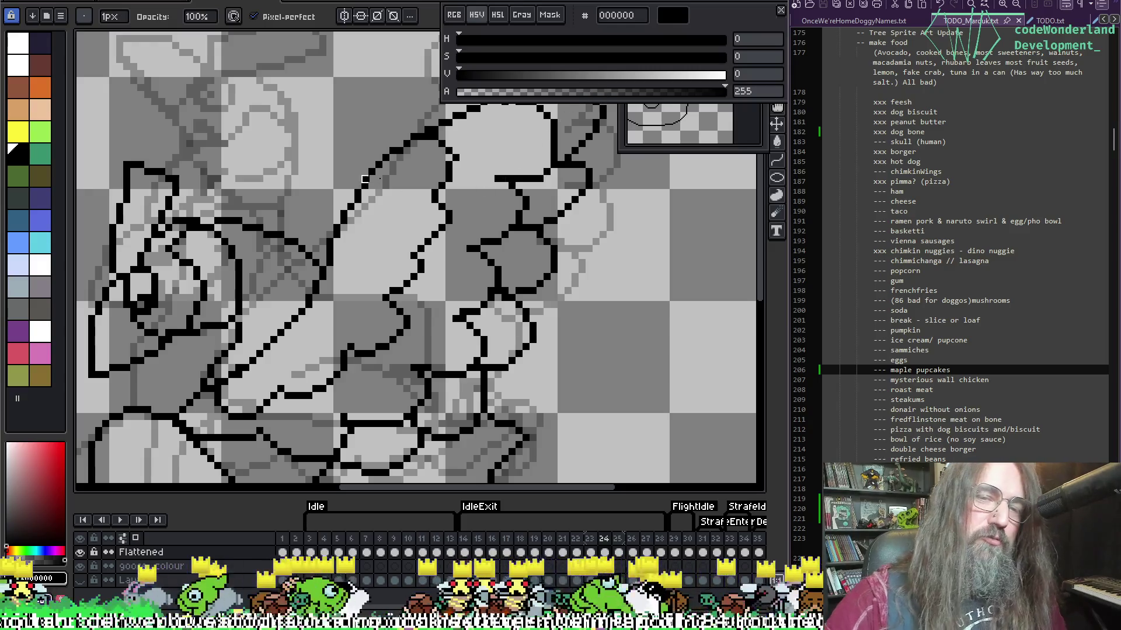
key(e)
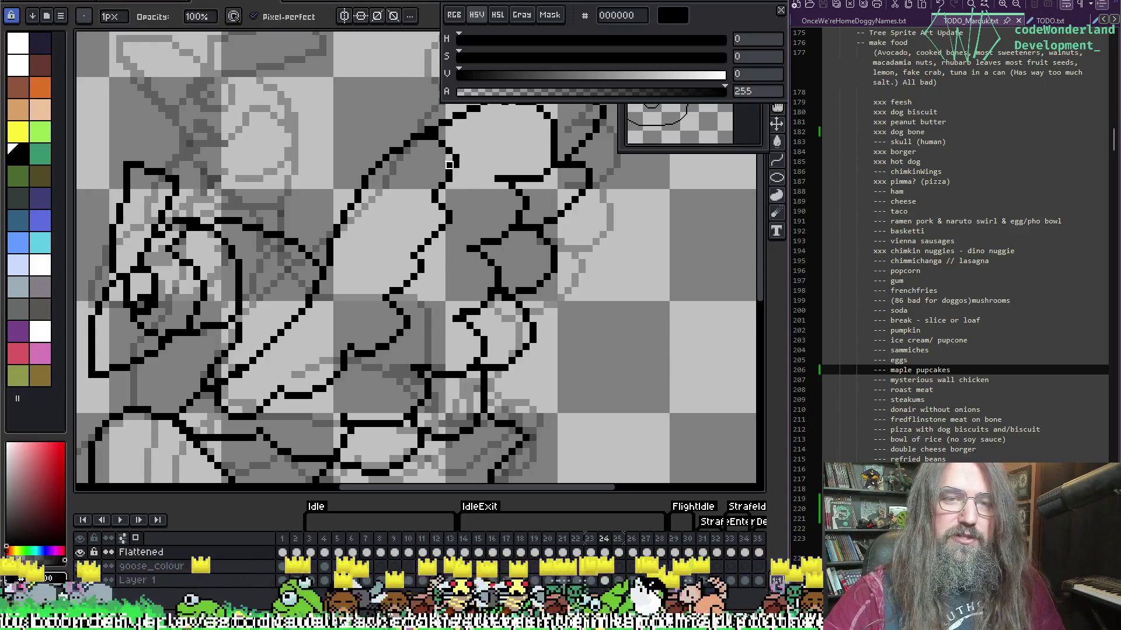
key(i)
drag(474, 149, 501, 166)
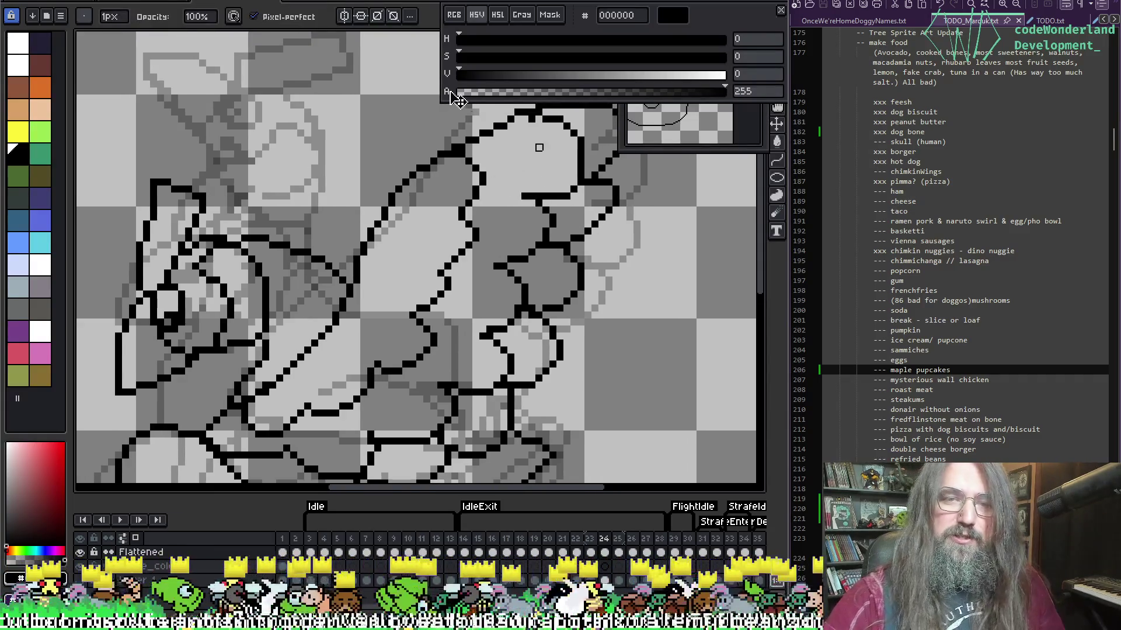
drag(518, 199, 538, 197)
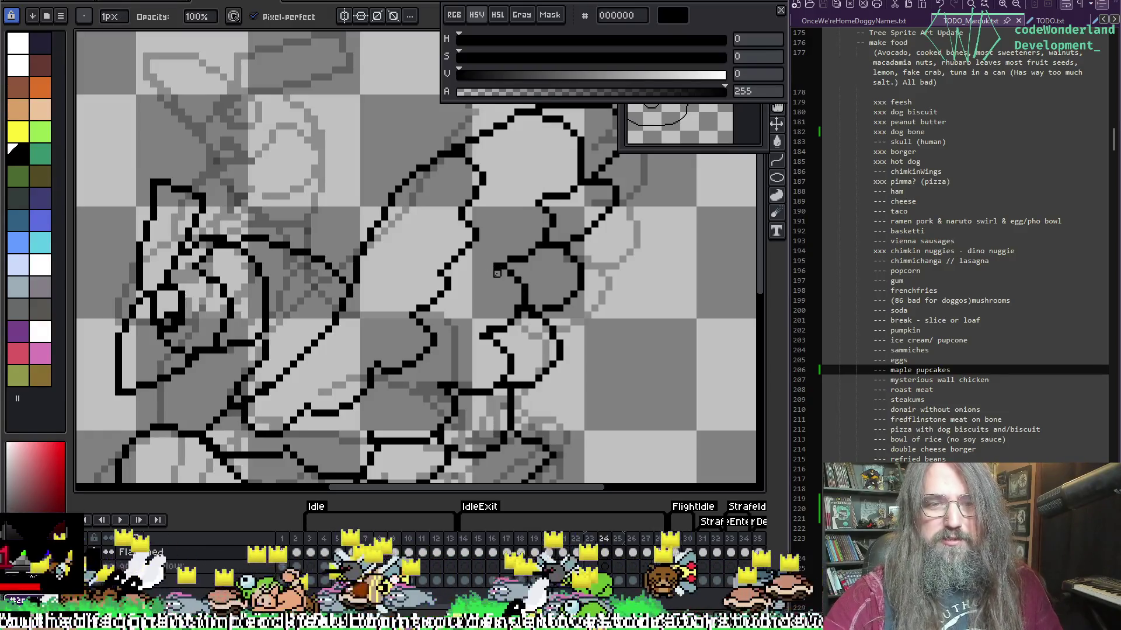
Re-pick black as the drawing colour and advance to frame 25.
drag(496, 260, 524, 291)
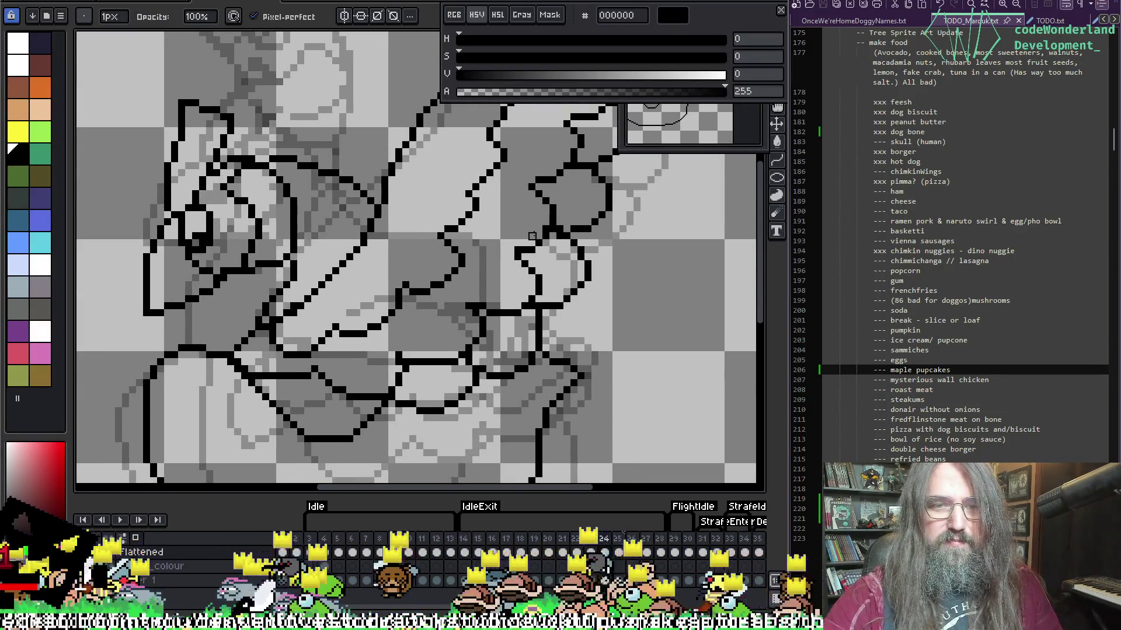
drag(511, 242, 528, 213)
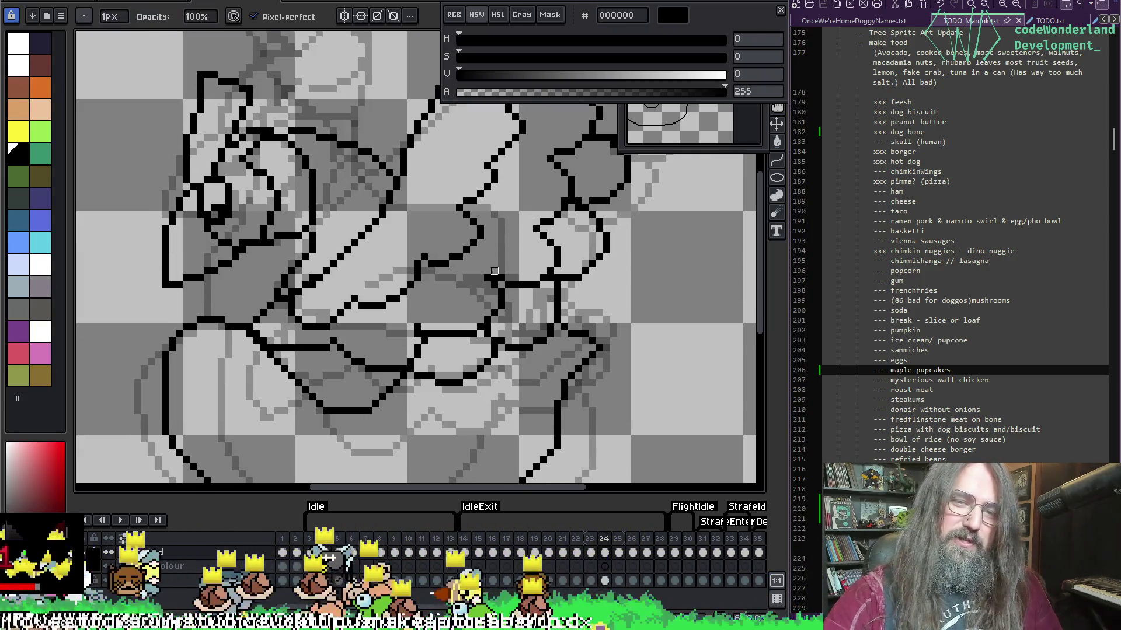
drag(445, 241, 445, 280)
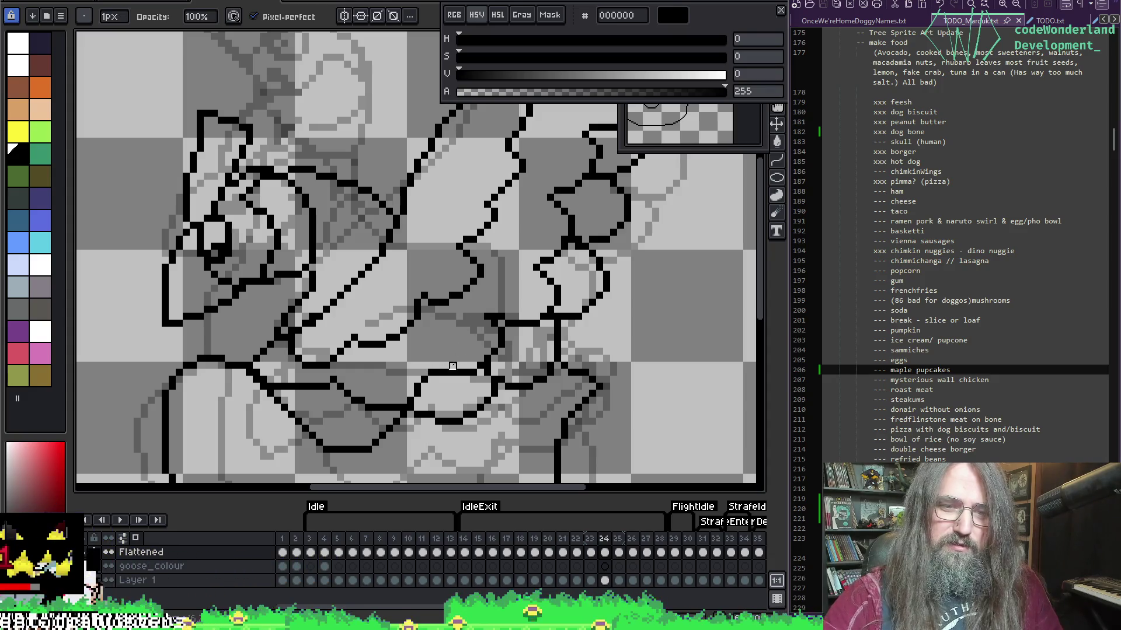
alt+click(461, 350)
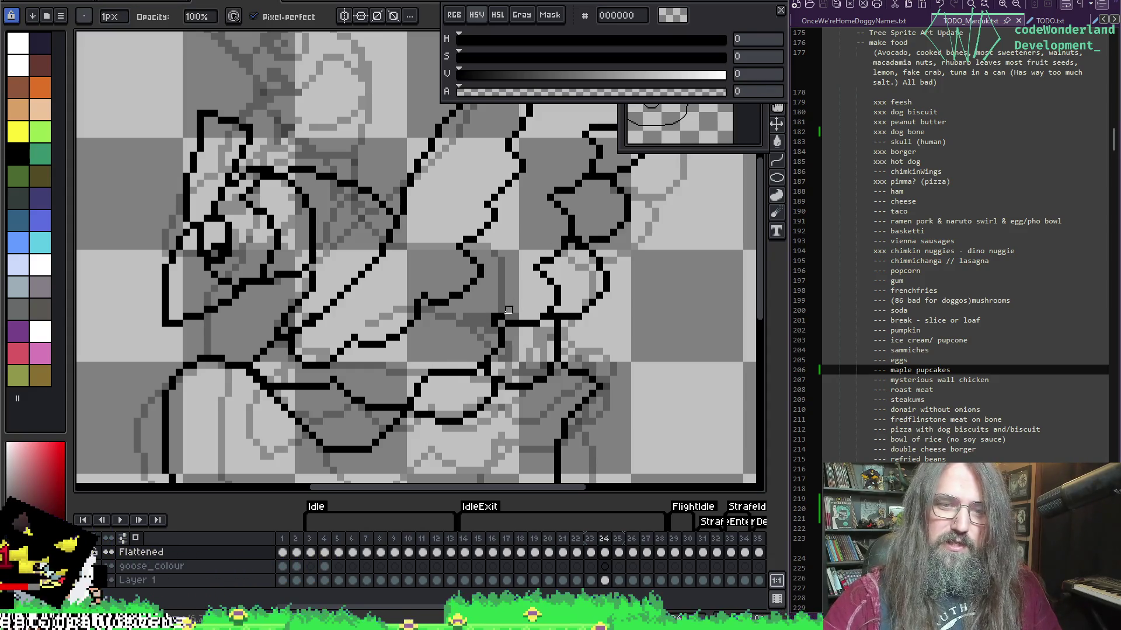
alt+click(513, 320)
mouse_move(512, 320)
mouse_down()
mouse_move(445, 380)
mouse_move(523, 267)
mouse_up()
key(period)
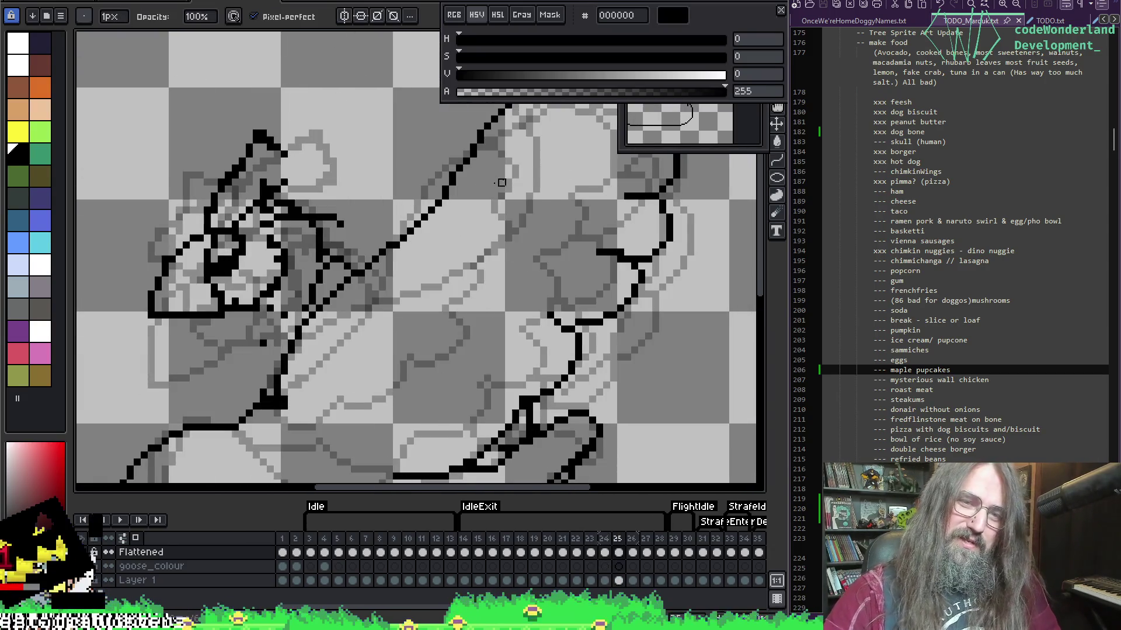
Toggle the onion-skin sketch off and back on, then flip between frame 25 and its neighbours to compare.
key(F3)
scroll(438, 162, down, 1)
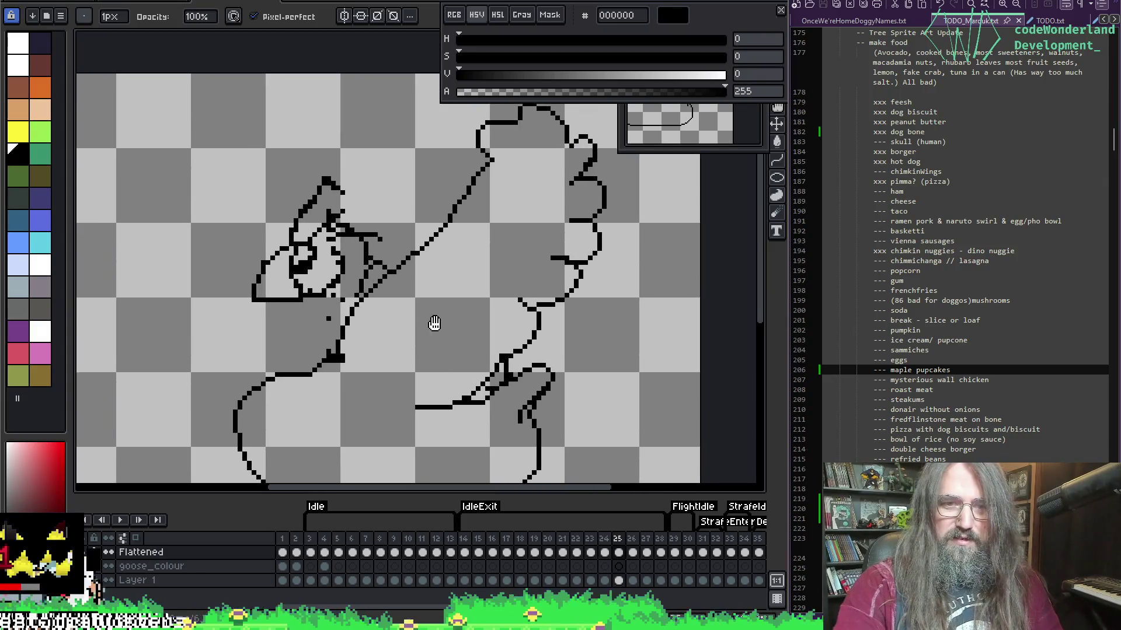
scroll(360, 225, up, 1)
key(F3)
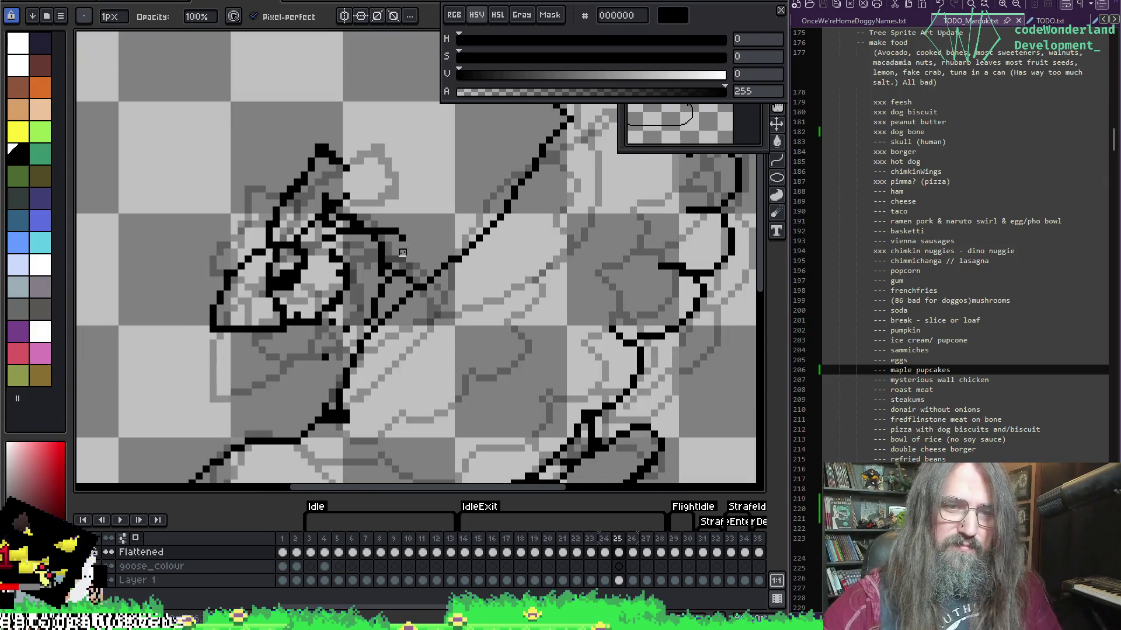
key(Left)
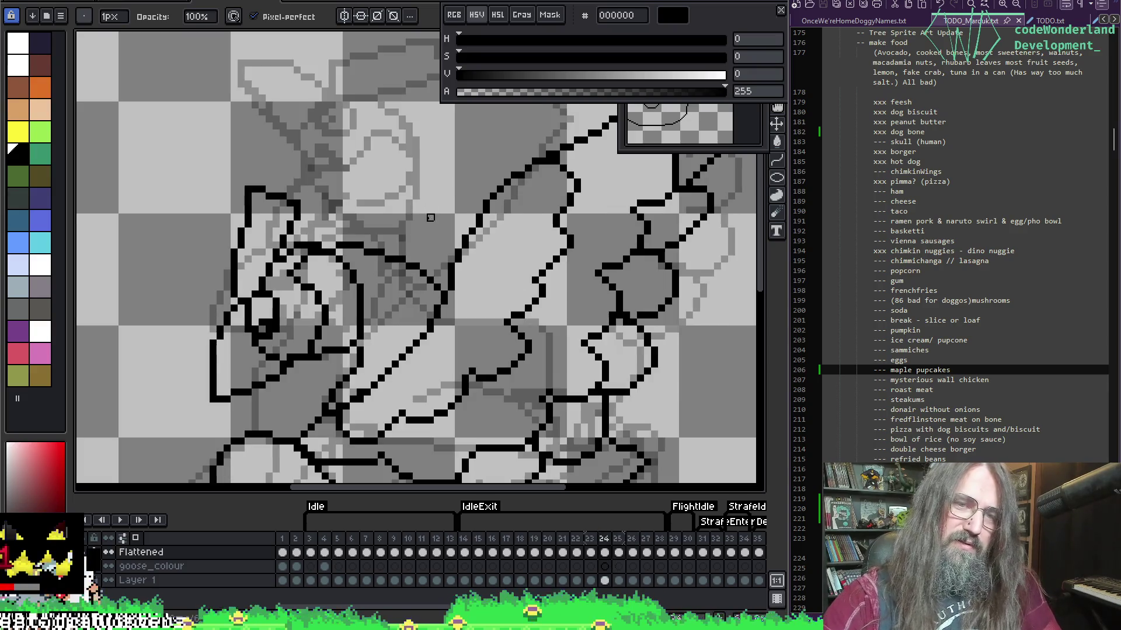
key(Right)
key(Left)
key(Right)
key(Left)
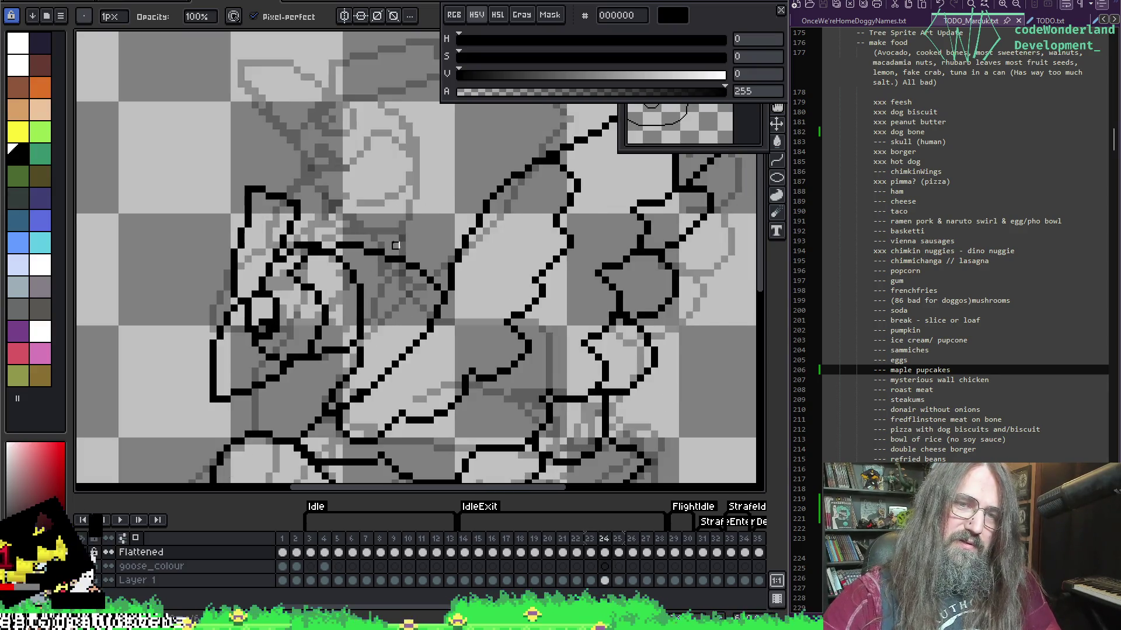
key(Right)
key(g)
key(e)
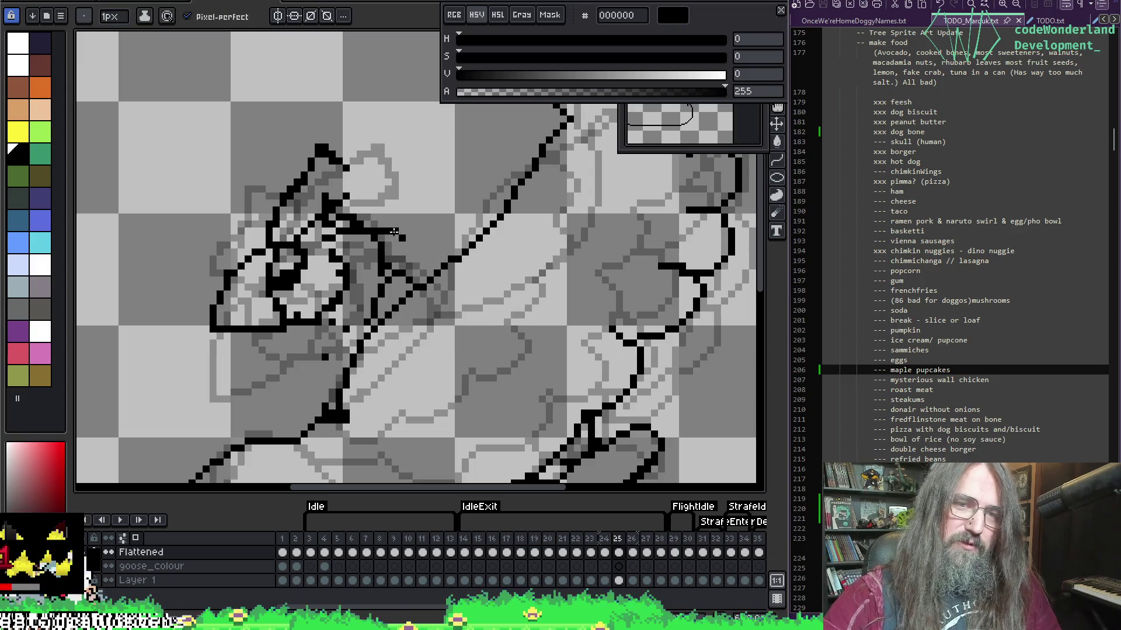
Undo the short stroke extensions on frame 25 after checking them against frames 24 and 26.
key(ctrl+z)
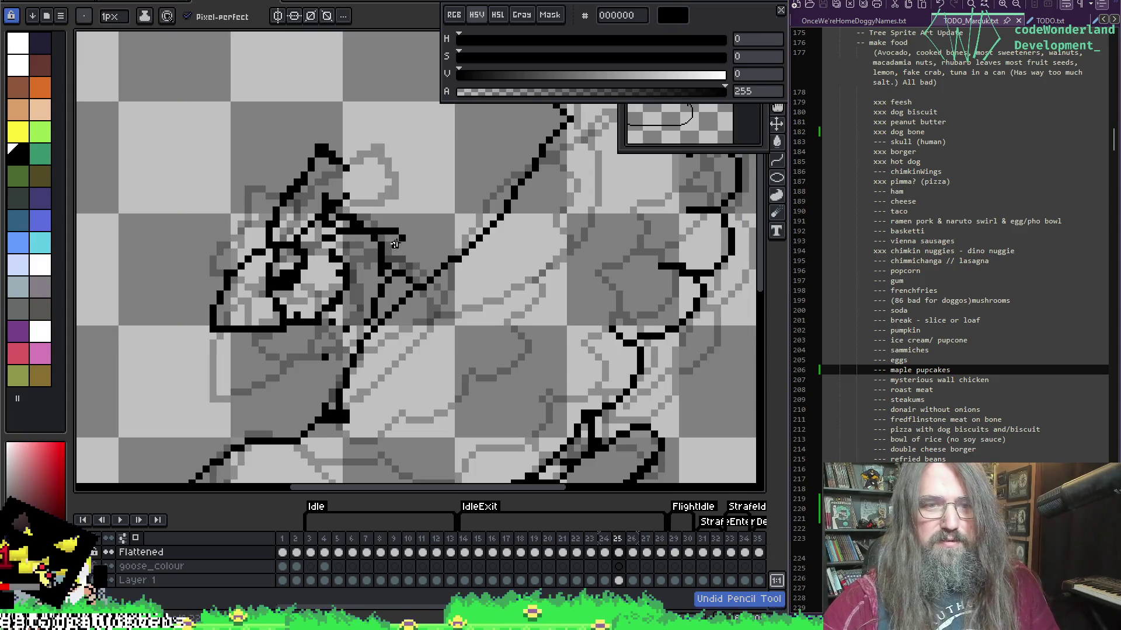
key(Right)
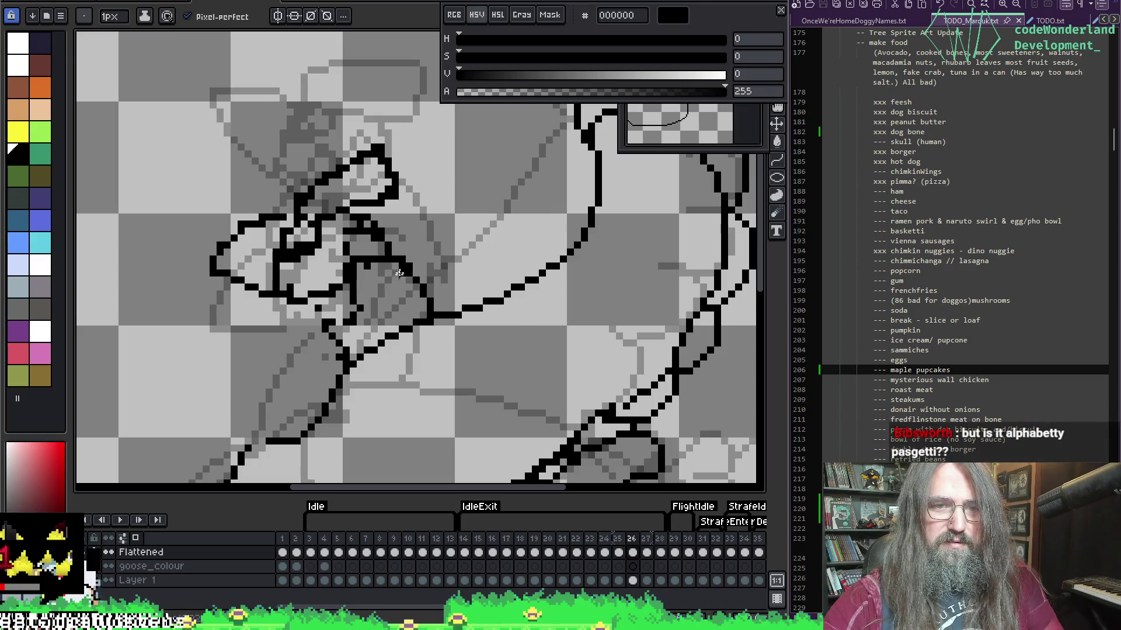
key(Left)
key(Left)
key(Right)
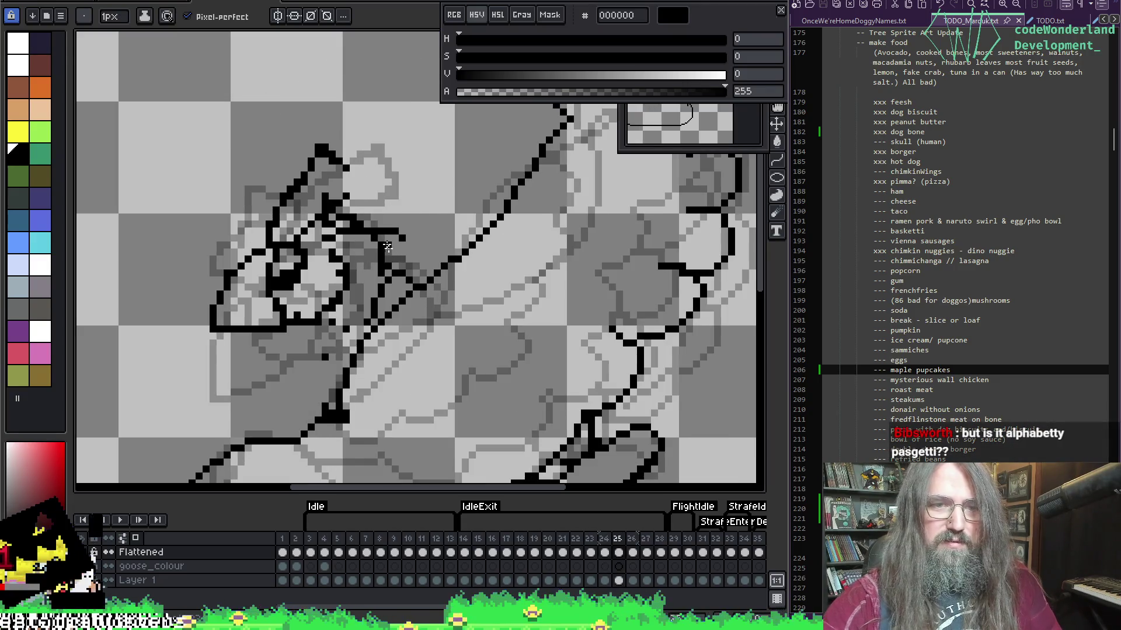
key(ctrl+z)
drag(381, 250, 418, 284)
key(ctrl+z)
key(ctrl+z)
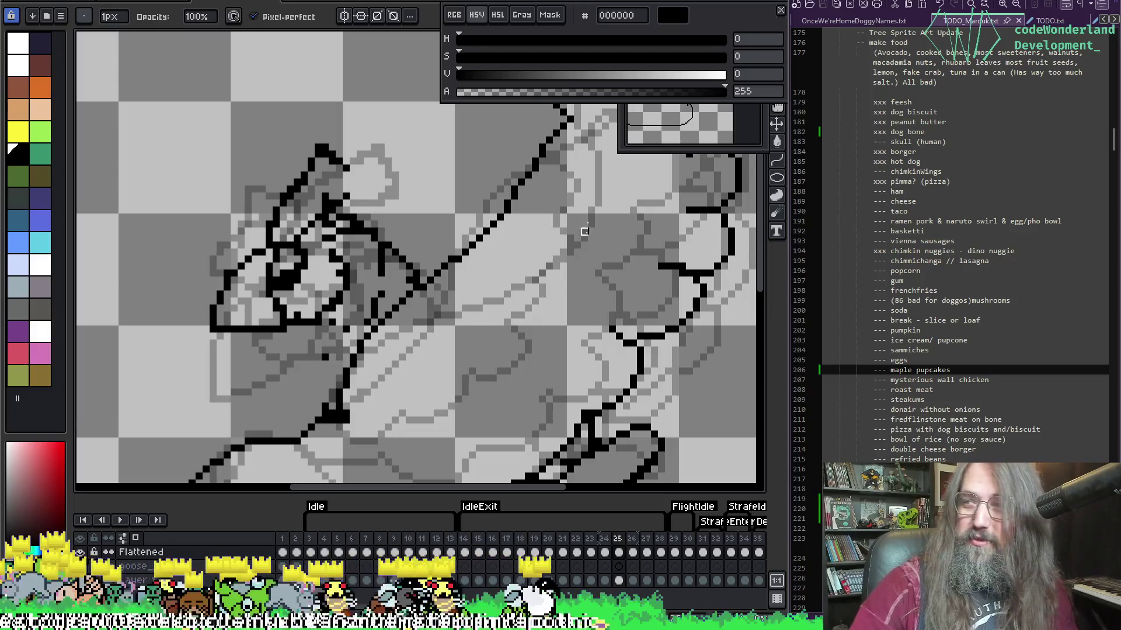
Touch up the outline pixels on frame 25, alternating between the pencil, eyedropper and eraser.
key(i)
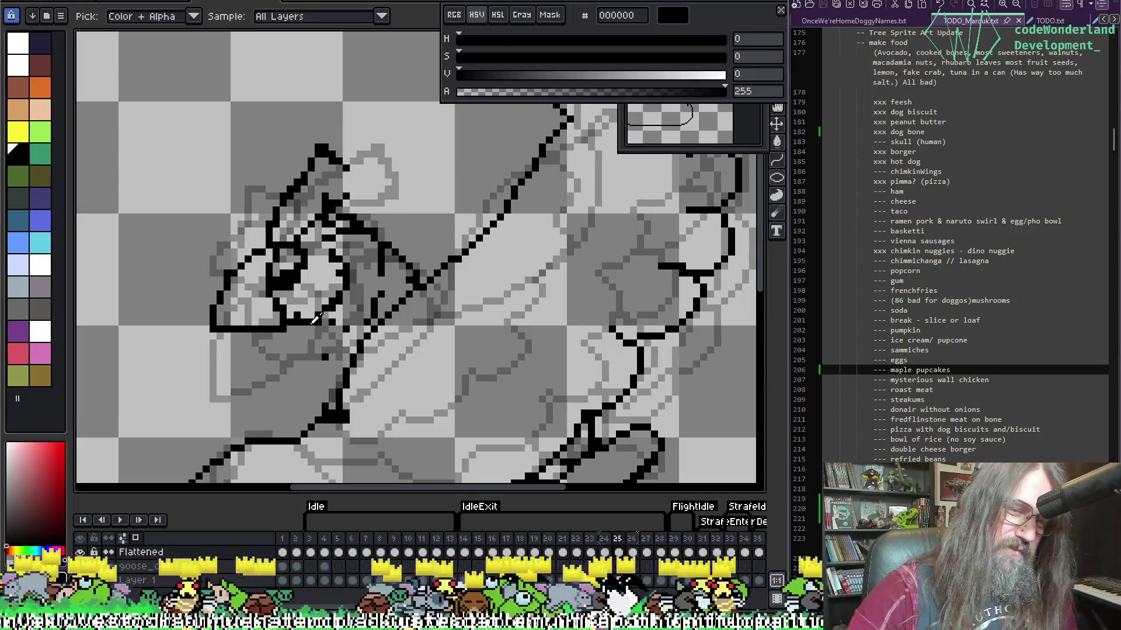
key(b)
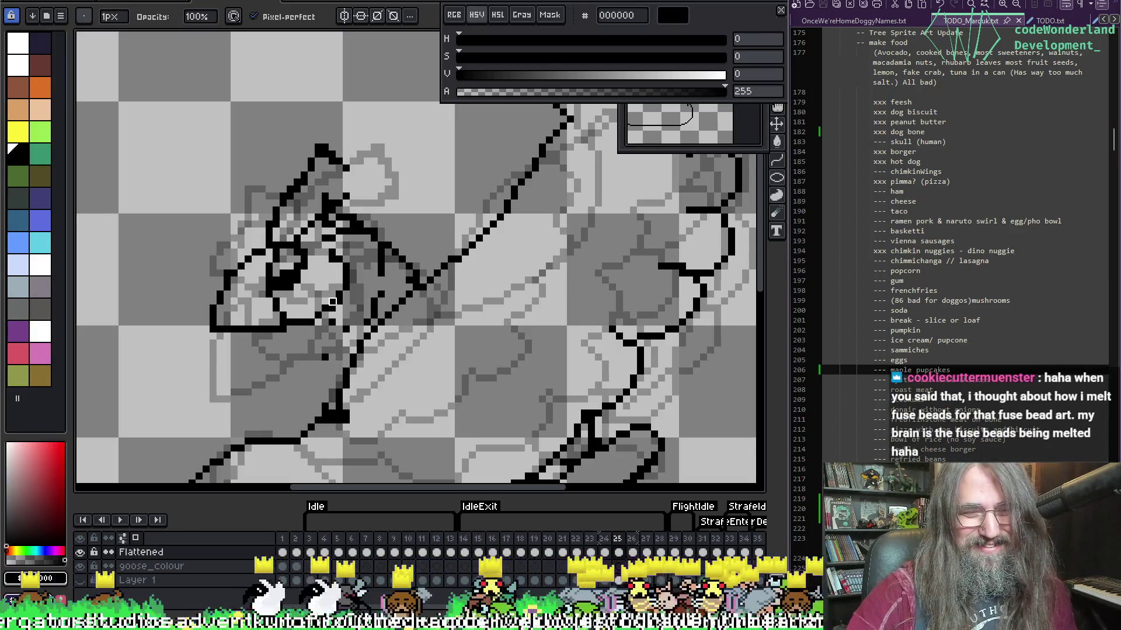
key(i)
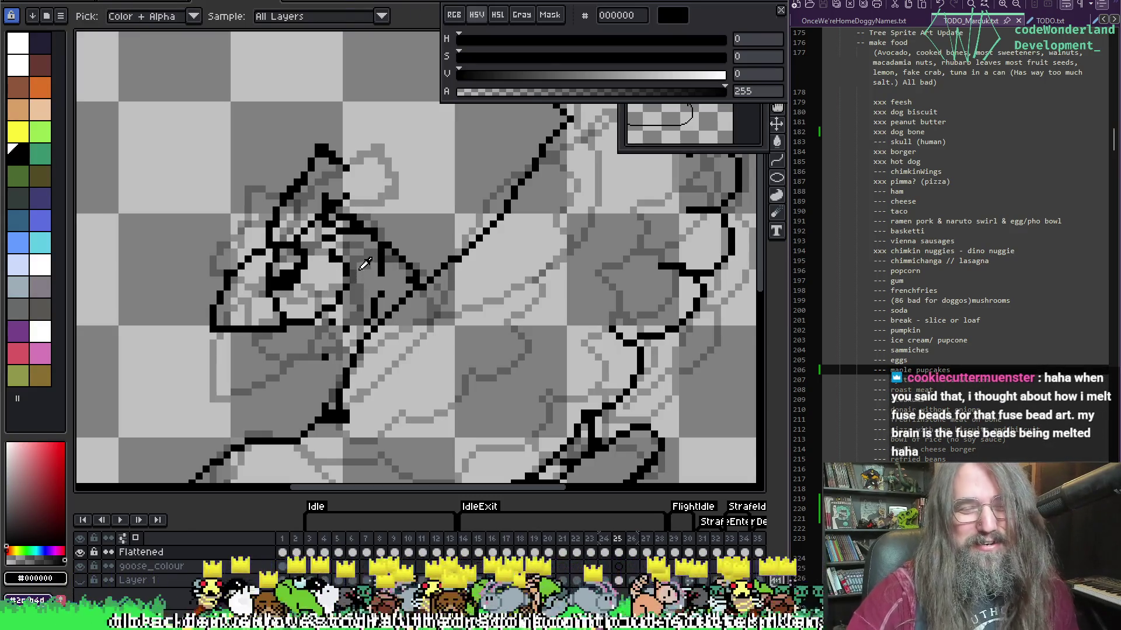
key(b)
key(i)
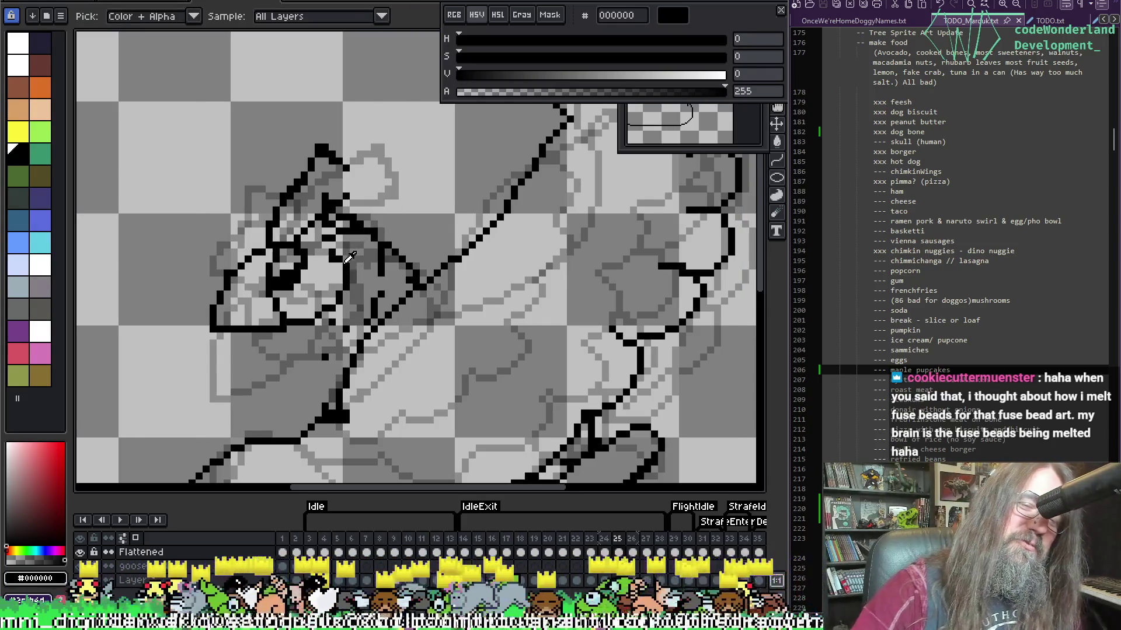
key(e)
key(b)
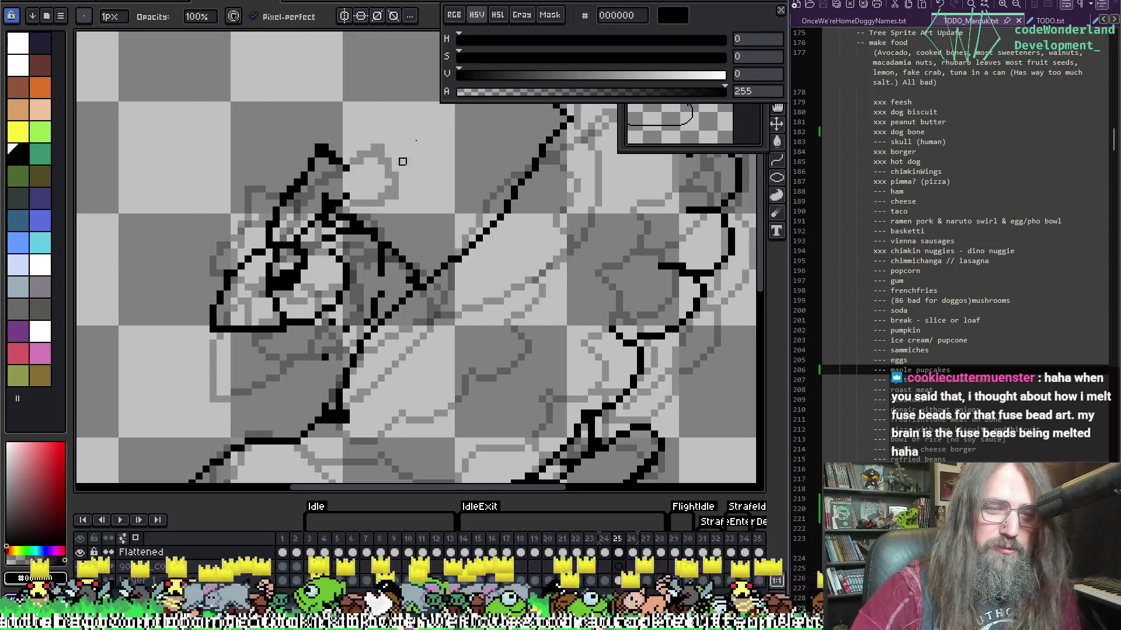
key(e)
key(b)
key(e)
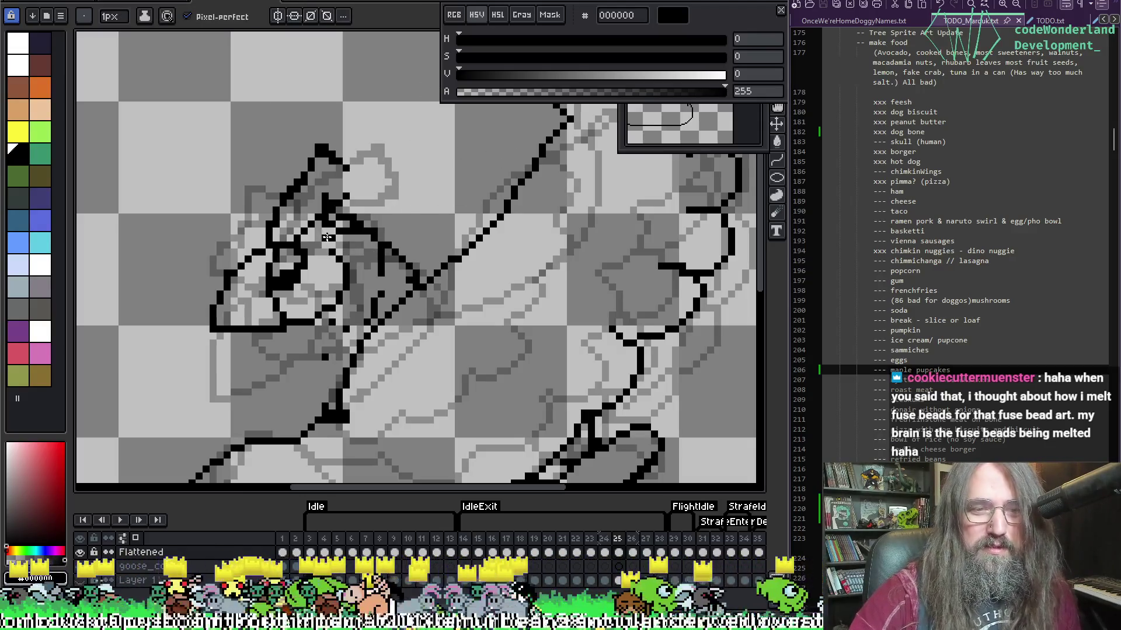
key(b)
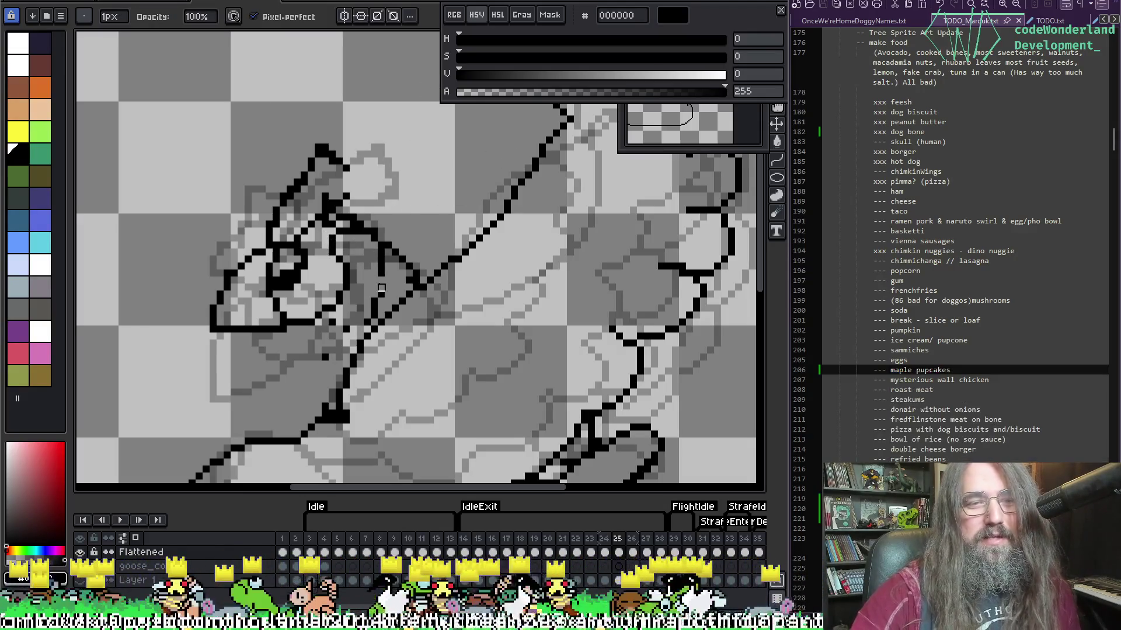
key(e)
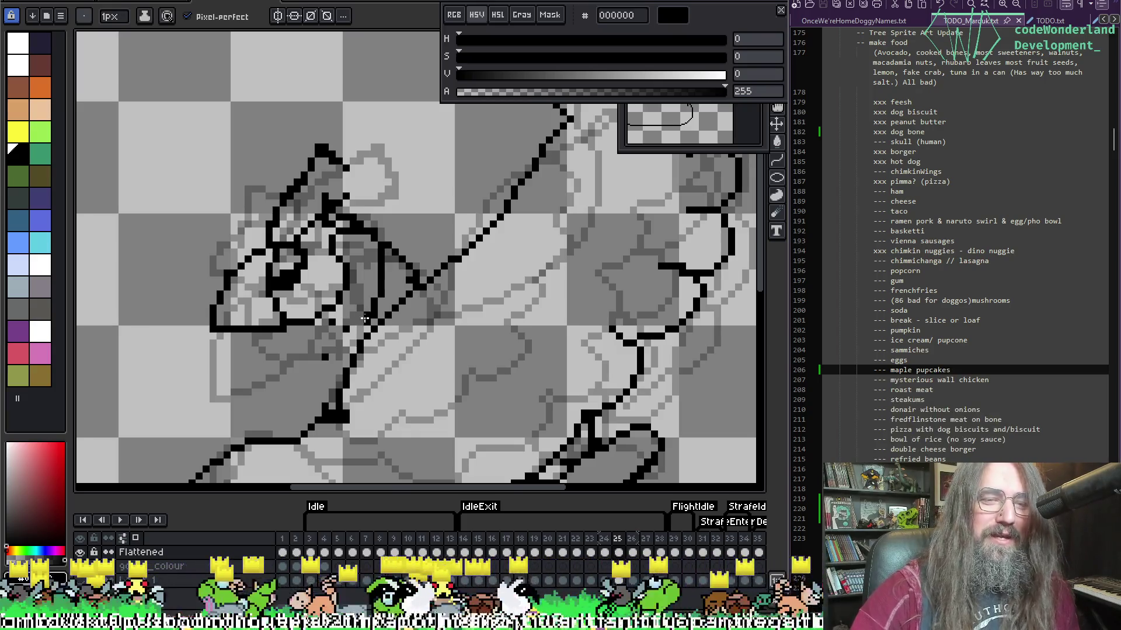
Compare with frame 26, try a diagonal black neck line, undo it, and switch to erasing.
key(period)
key(comma)
key(period)
key(period)
key(comma)
key(comma)
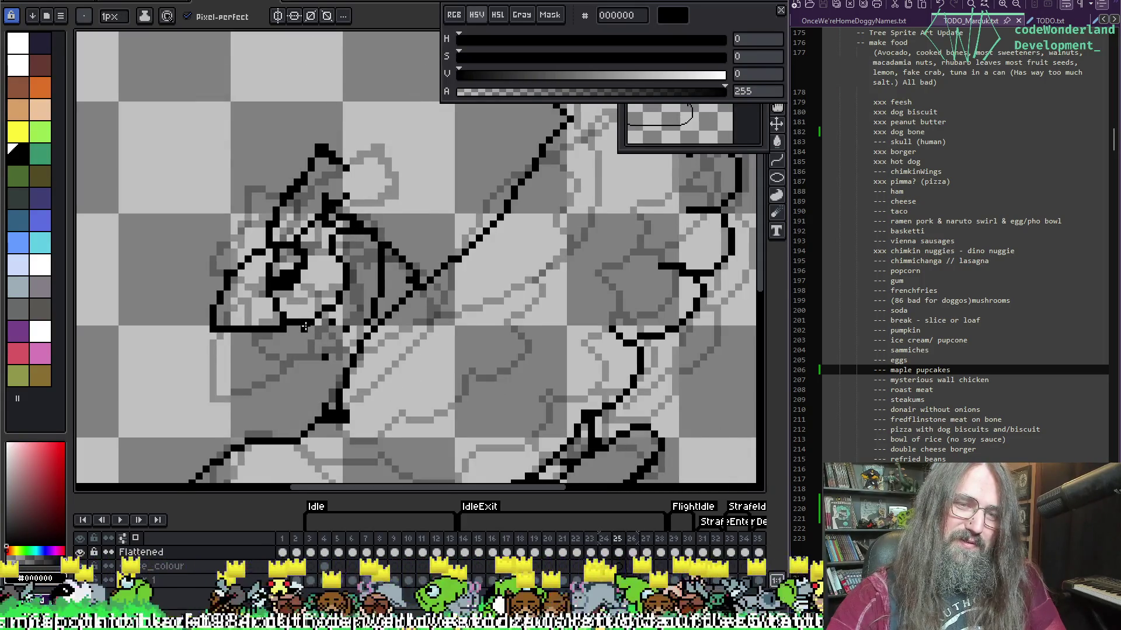
key(period)
key(comma)
drag(291, 329, 343, 362)
key(ctrl+z)
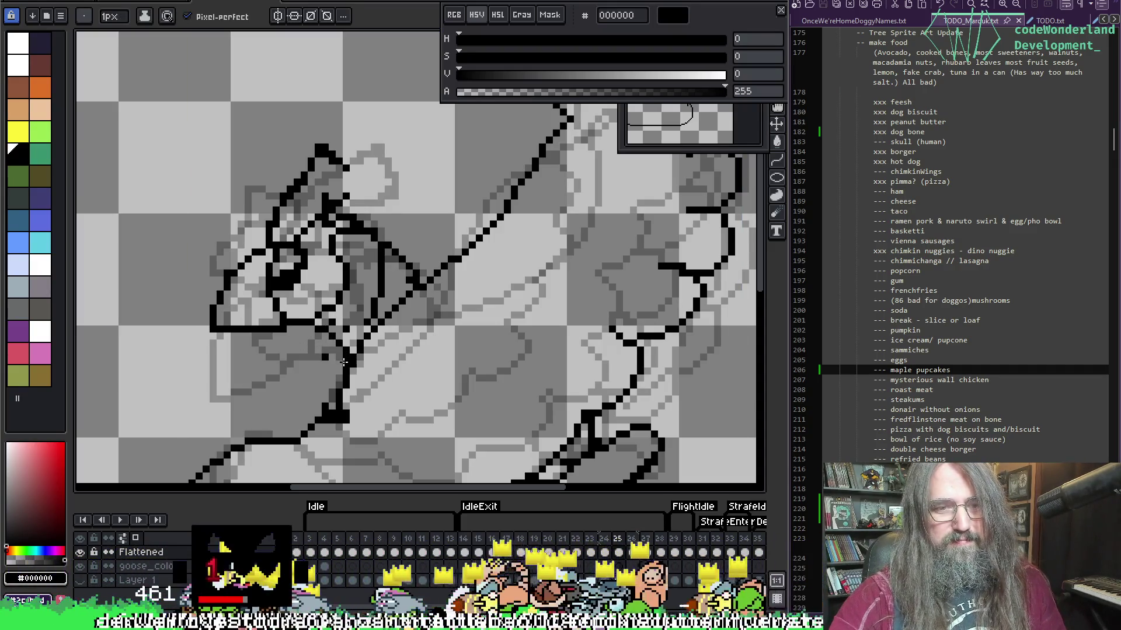
key(e)
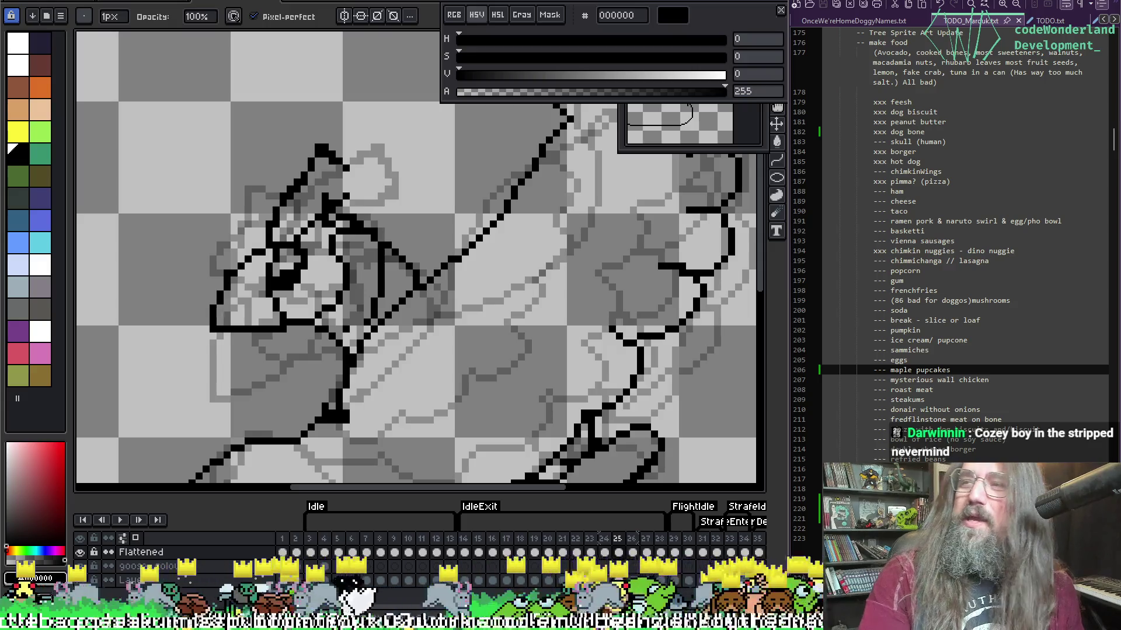
drag(424, 330, 431, 321)
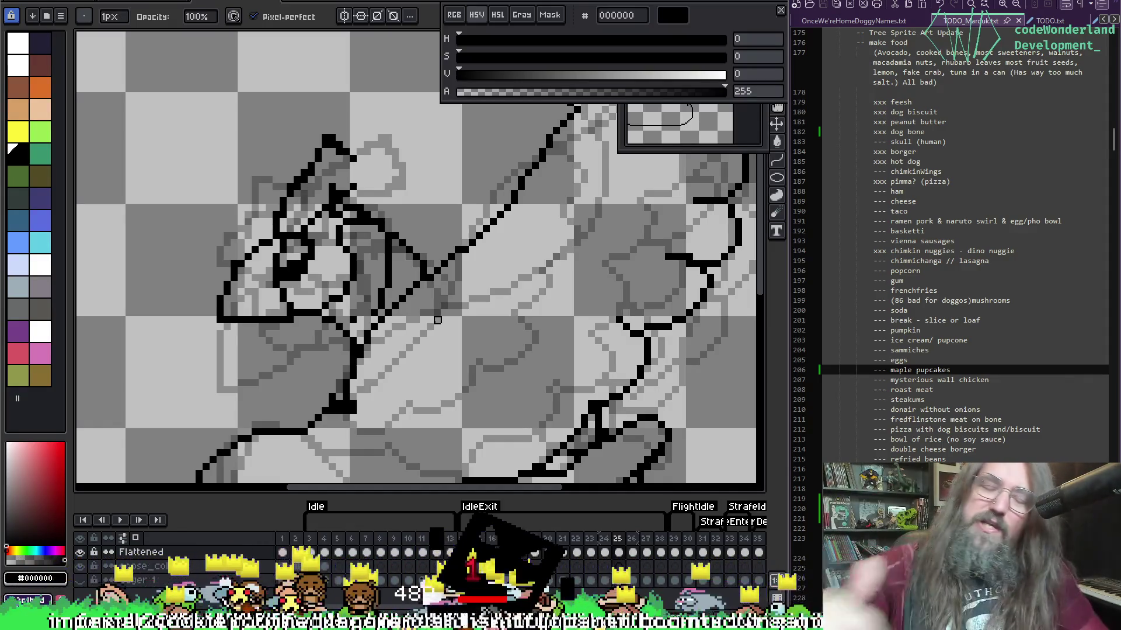
Add black pixels to the top of the head outline, undoing one extending stroke.
key(i)
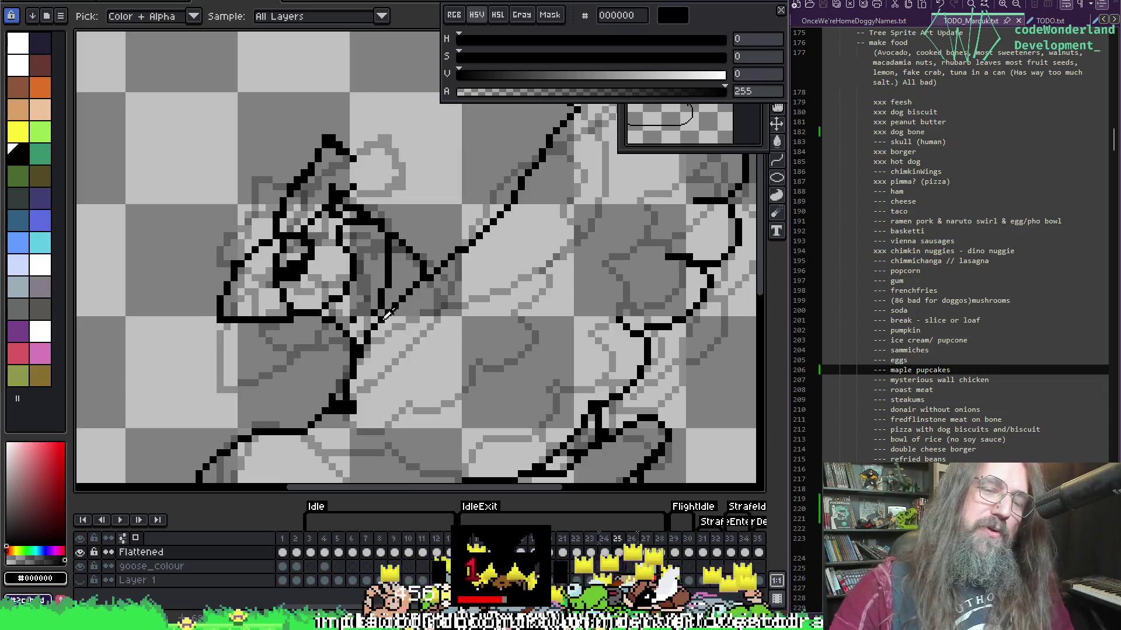
key(b)
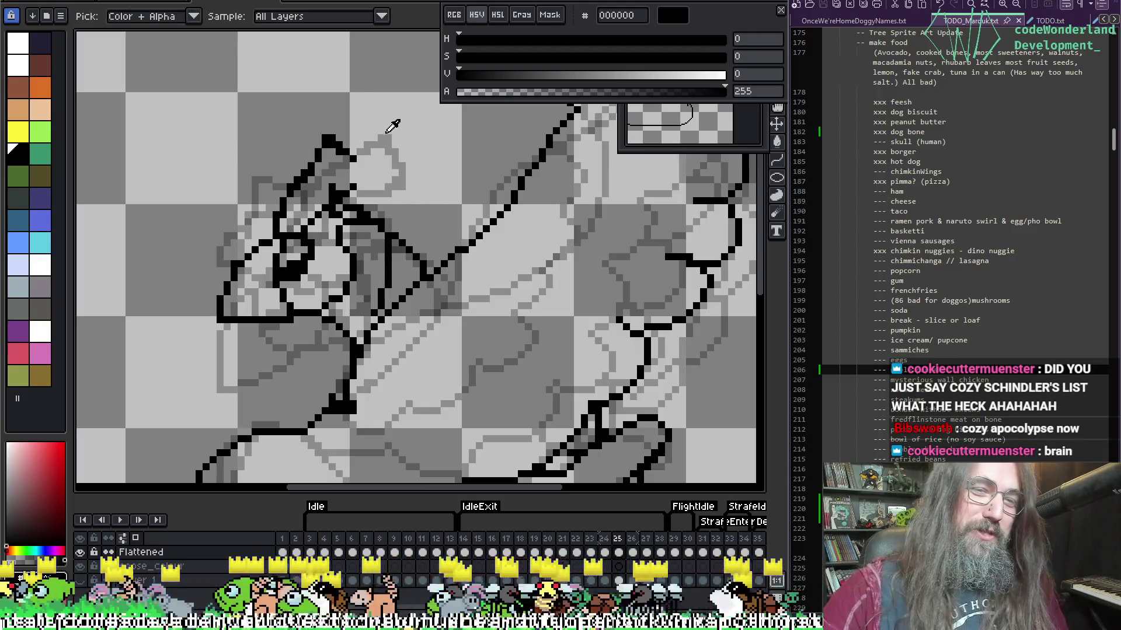
alt+click(361, 167)
alt+click(356, 161)
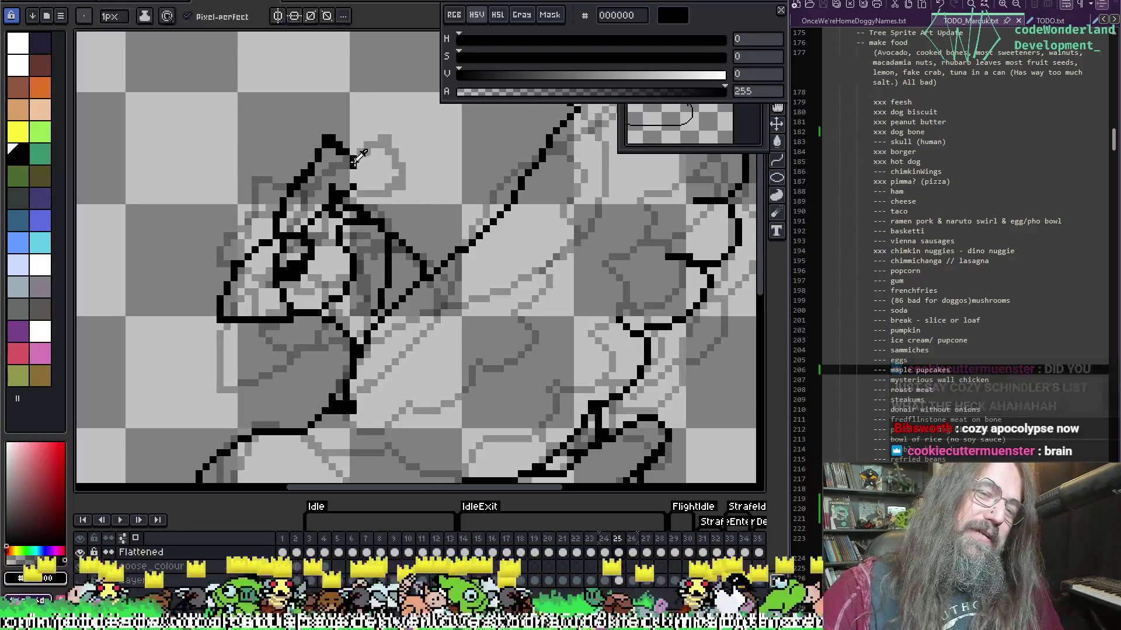
drag(359, 166, 357, 178)
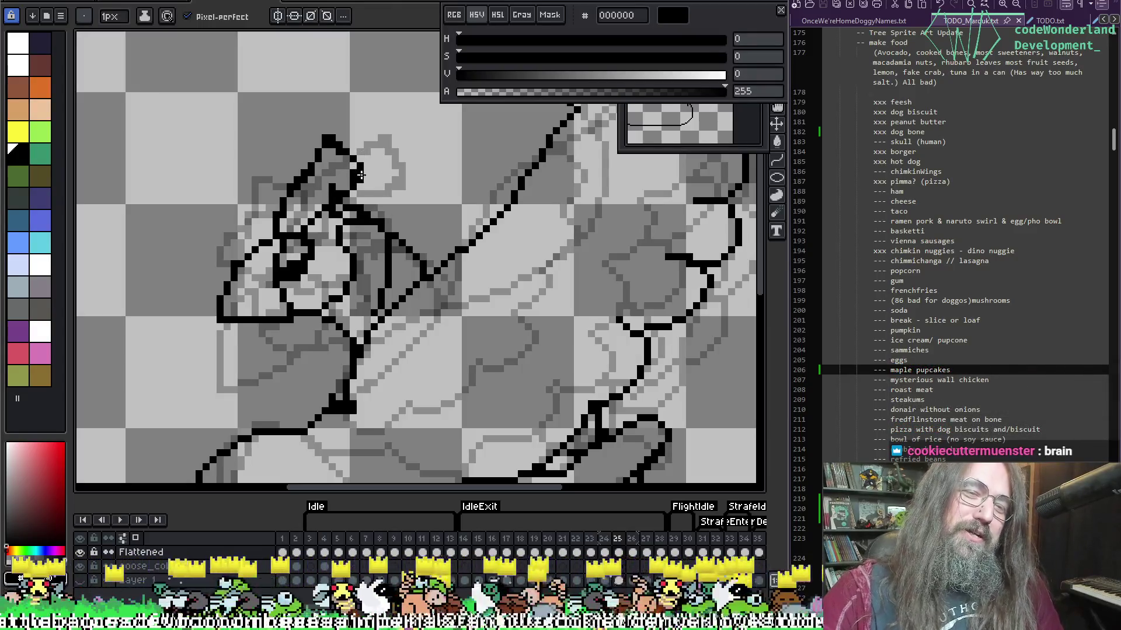
key(ctrl+z)
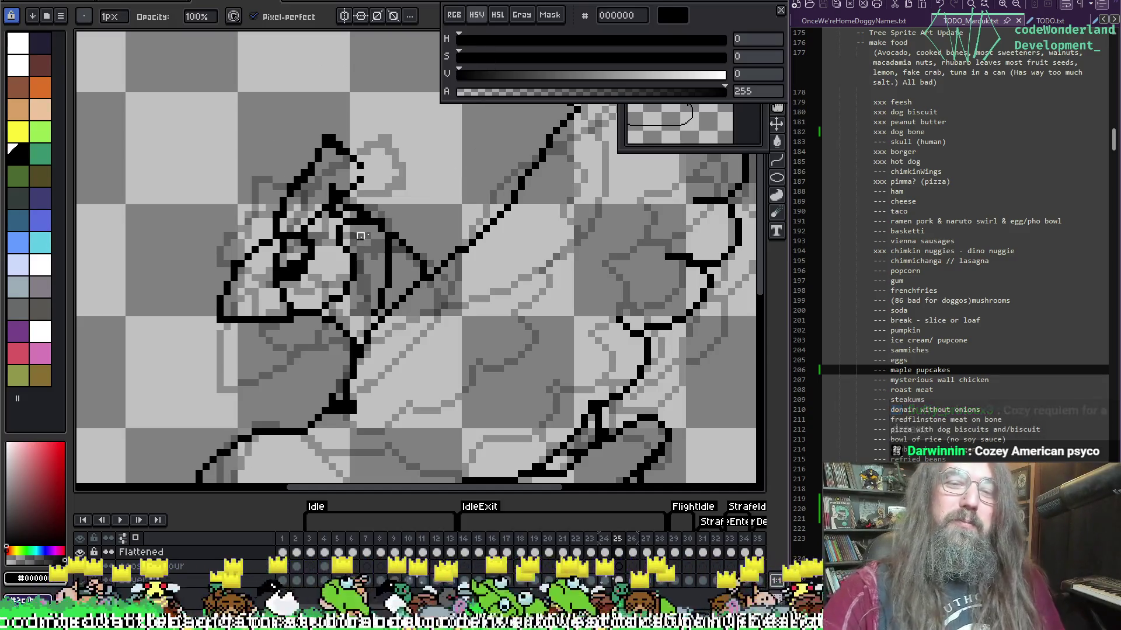
Refine the head pixels with the pencil, eyedropper and eraser, then recentre the head in view.
key(i)
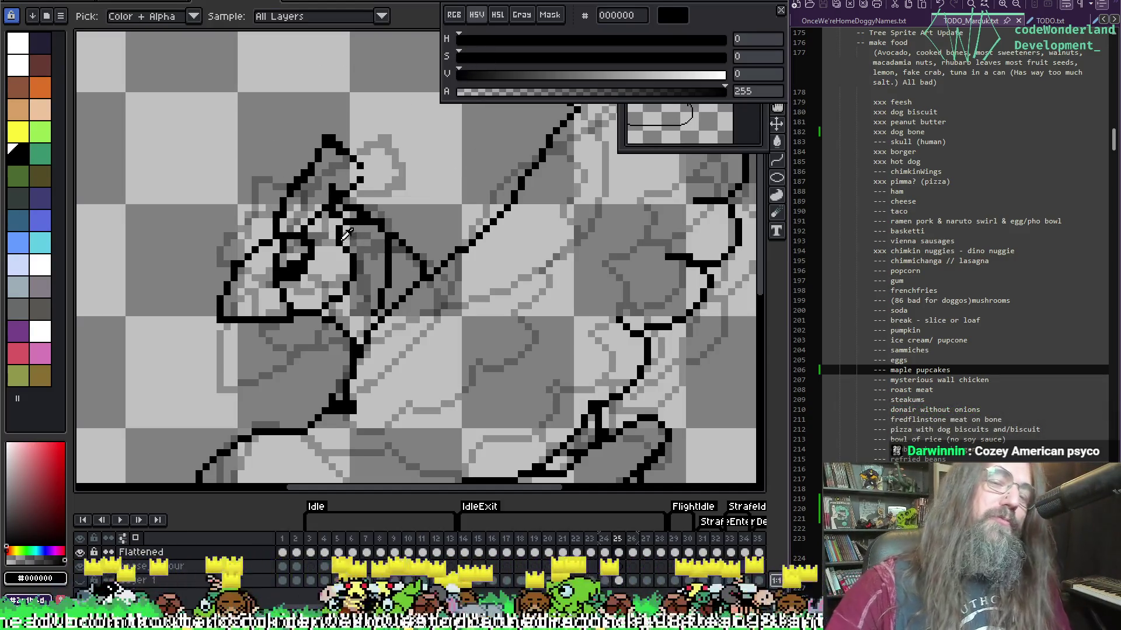
key(b)
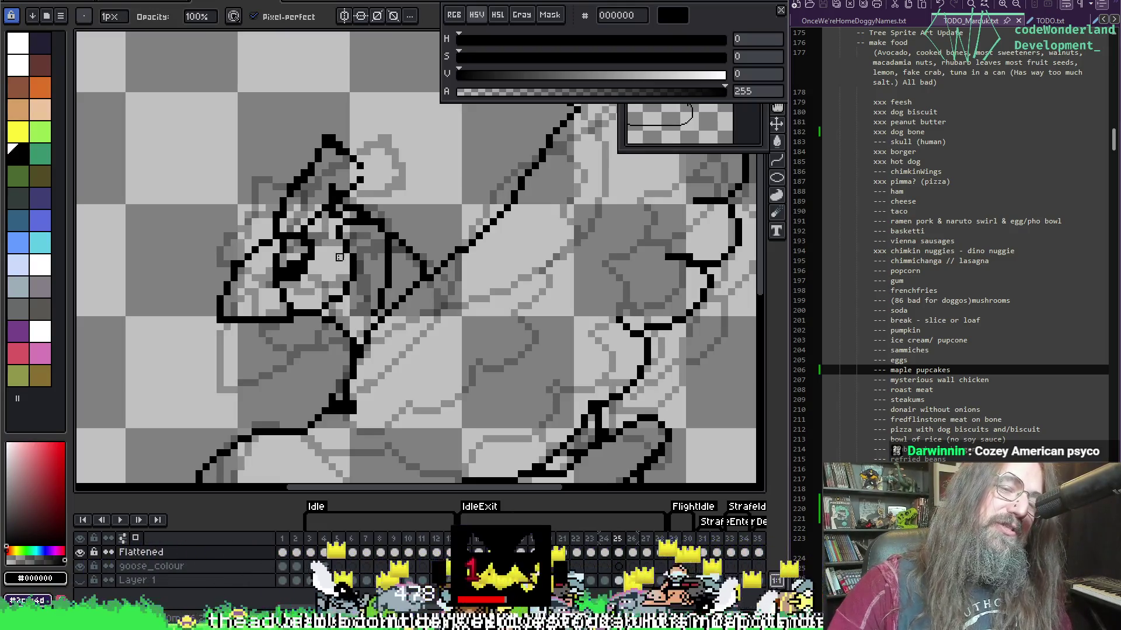
key(i)
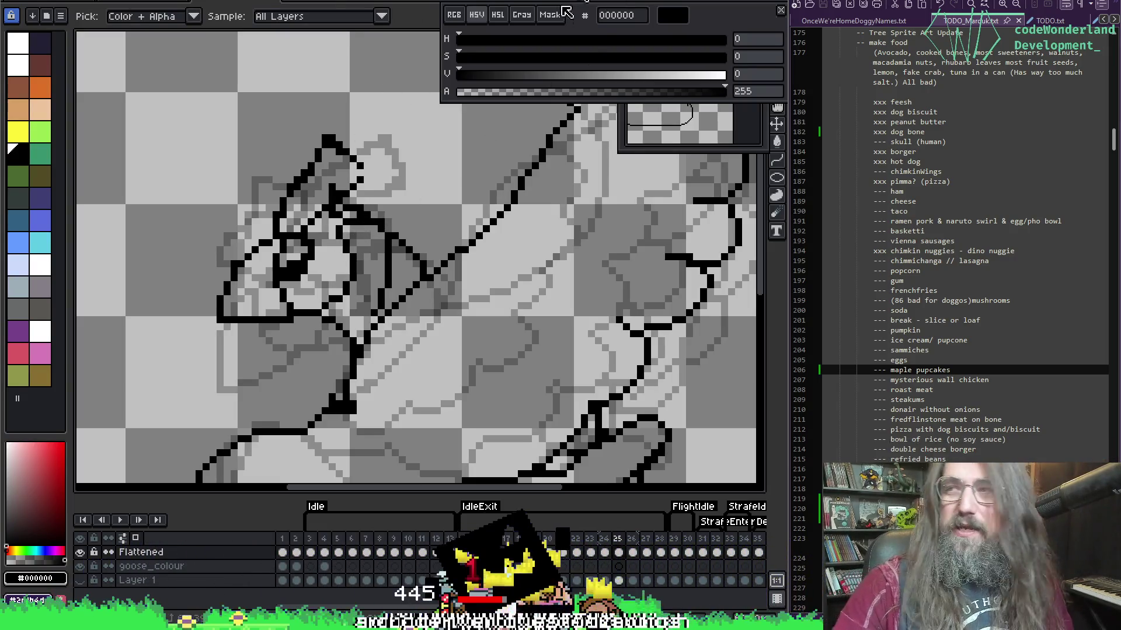
key(b)
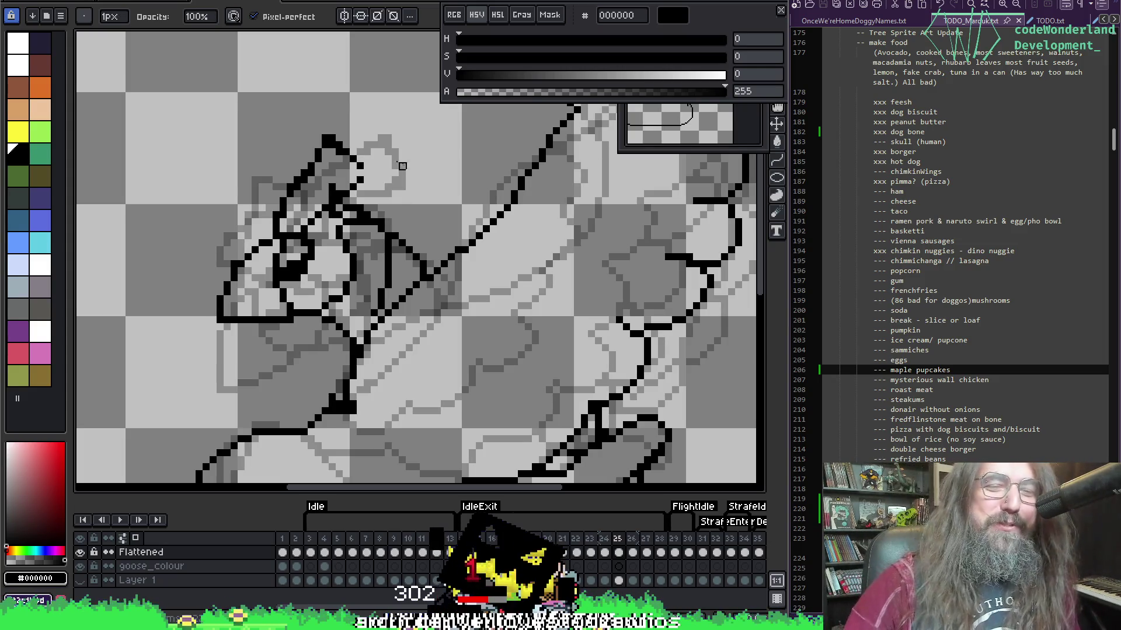
key(alt)
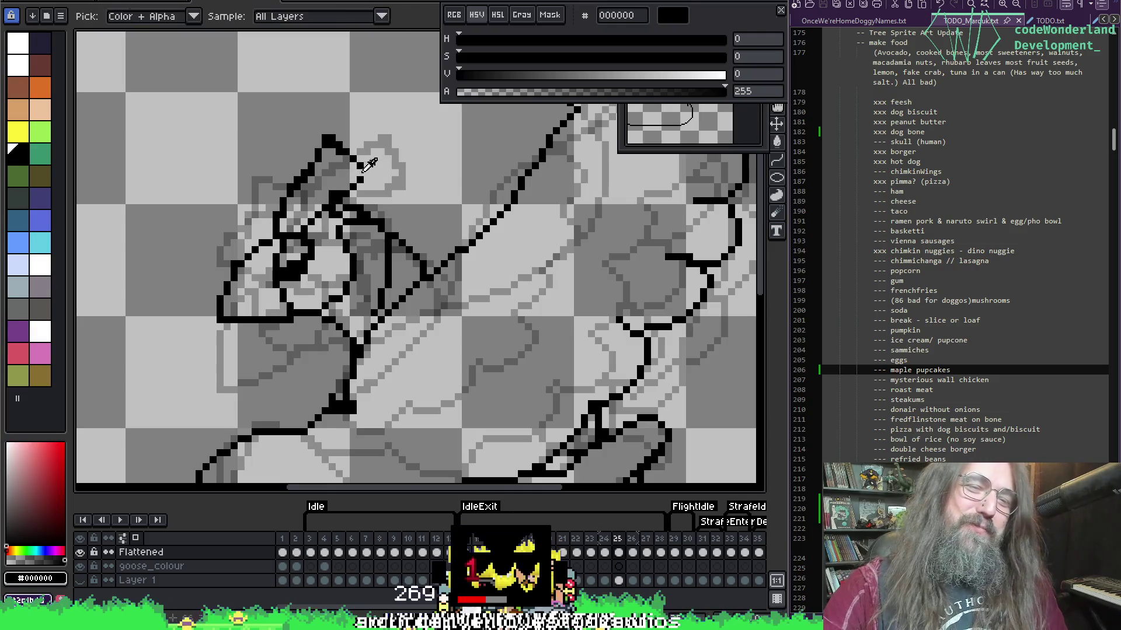
key(alt)
key(alt)
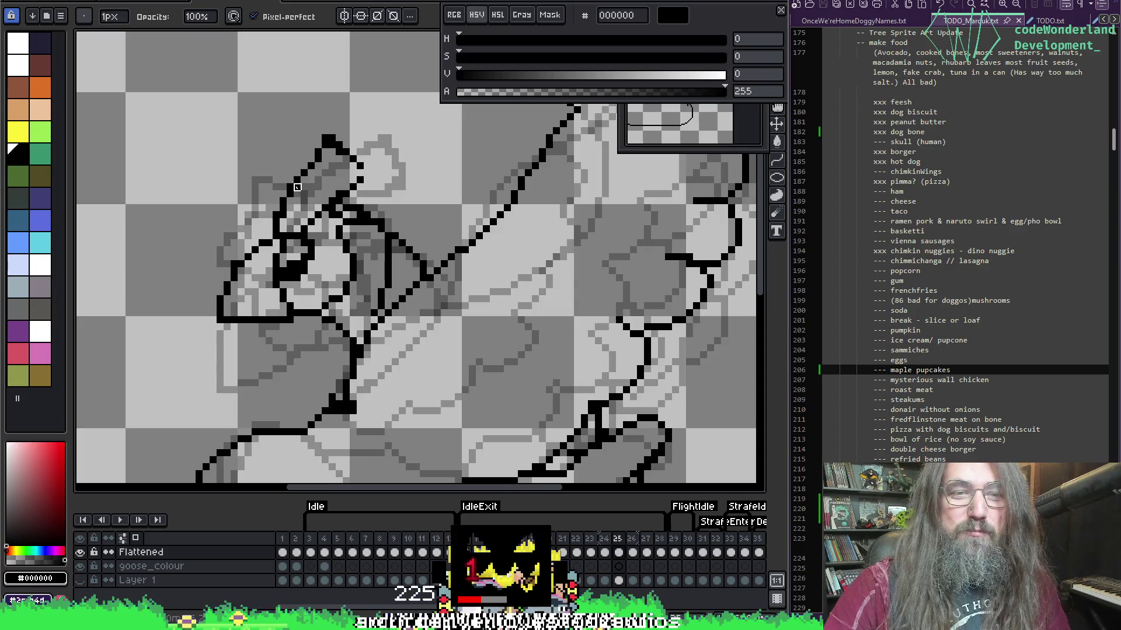
key(alt)
key(e)
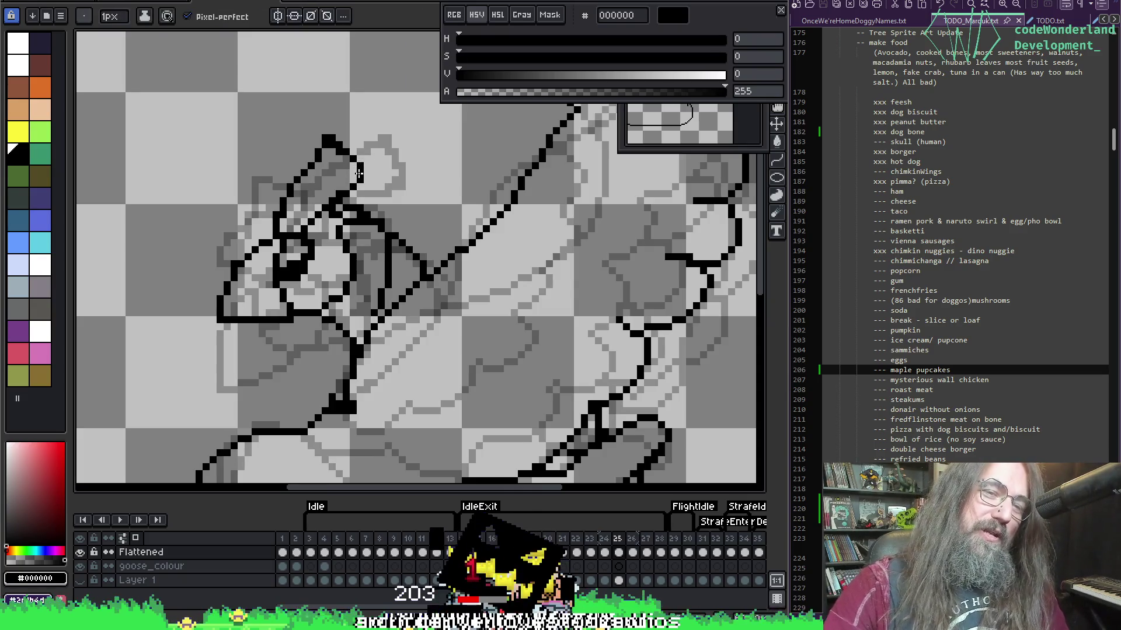
key(b)
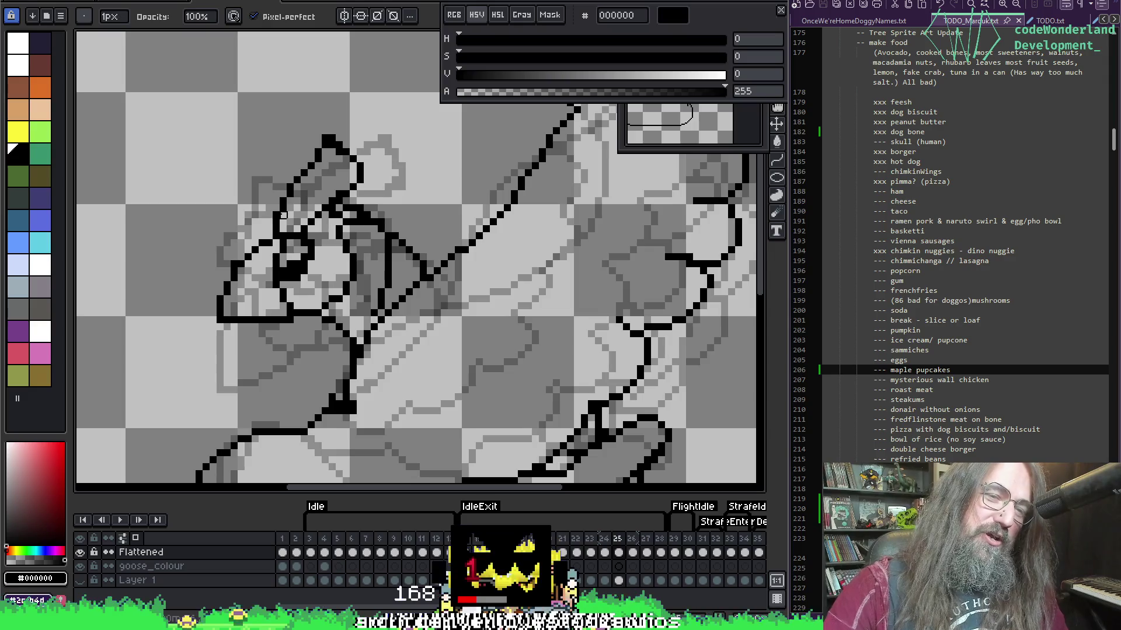
key(alt)
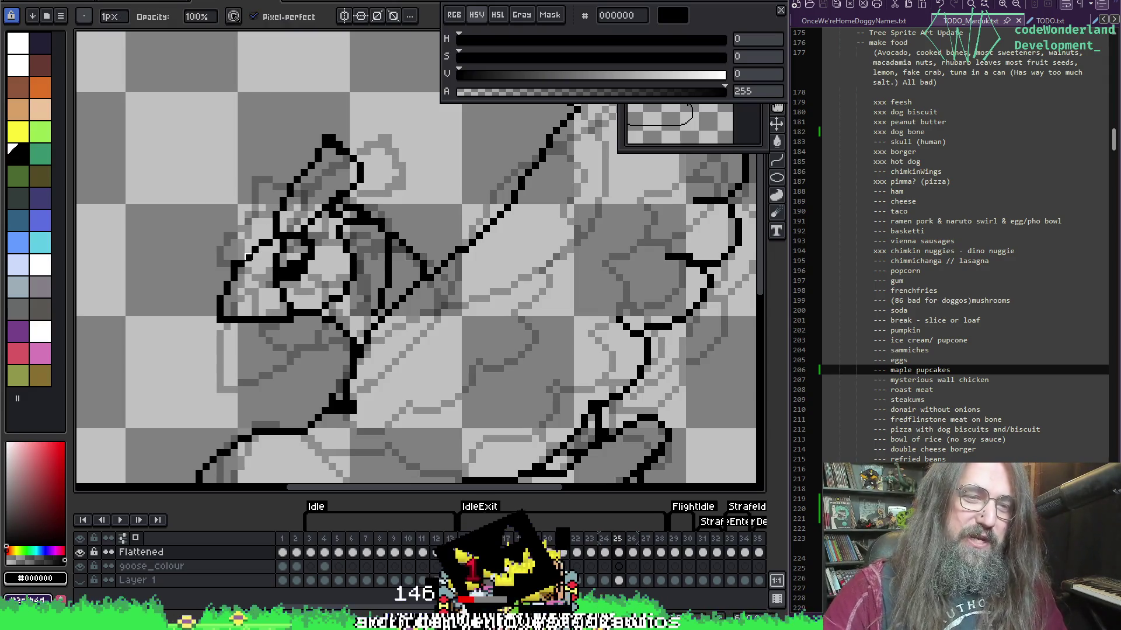
drag(361, 210, 400, 185)
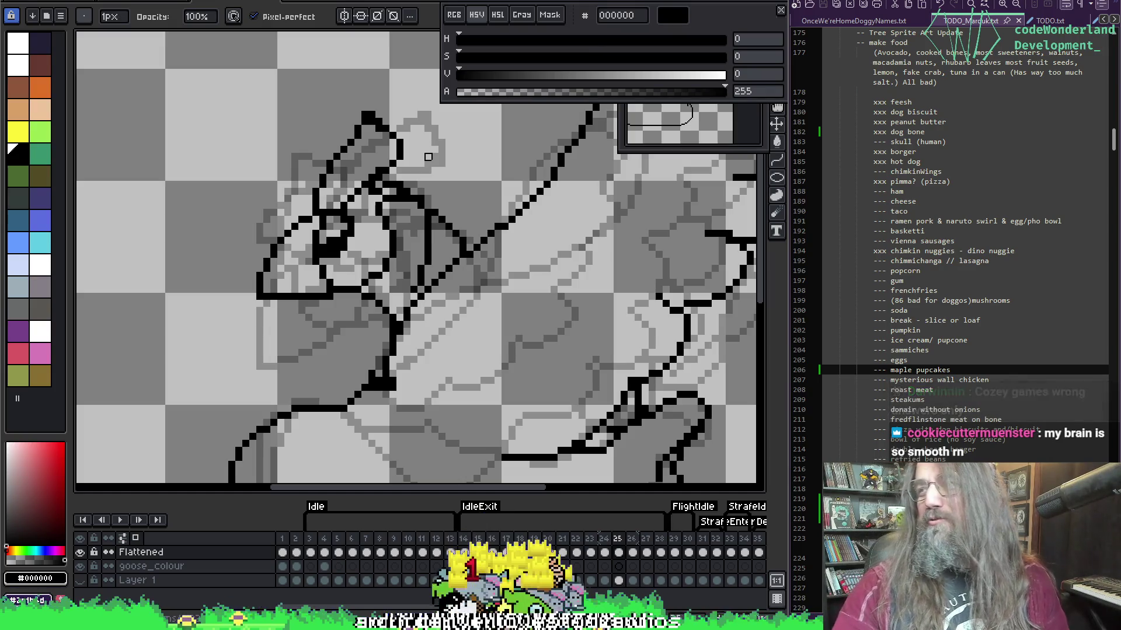
key(space)
drag(313, 229, 342, 219)
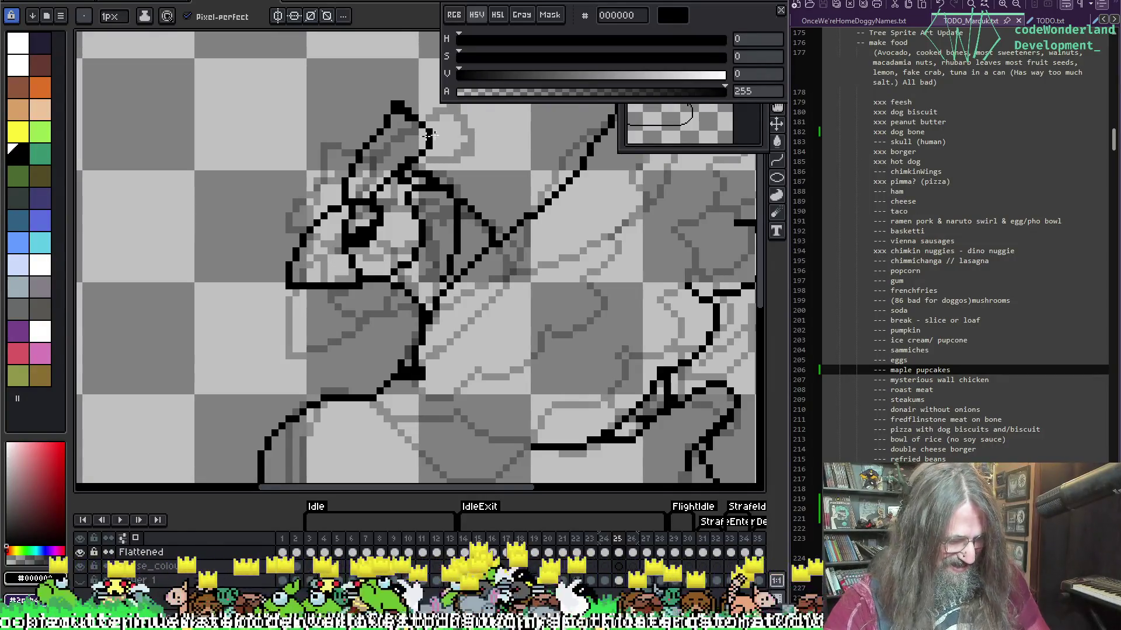
key(m)
drag(279, 286, 365, 314)
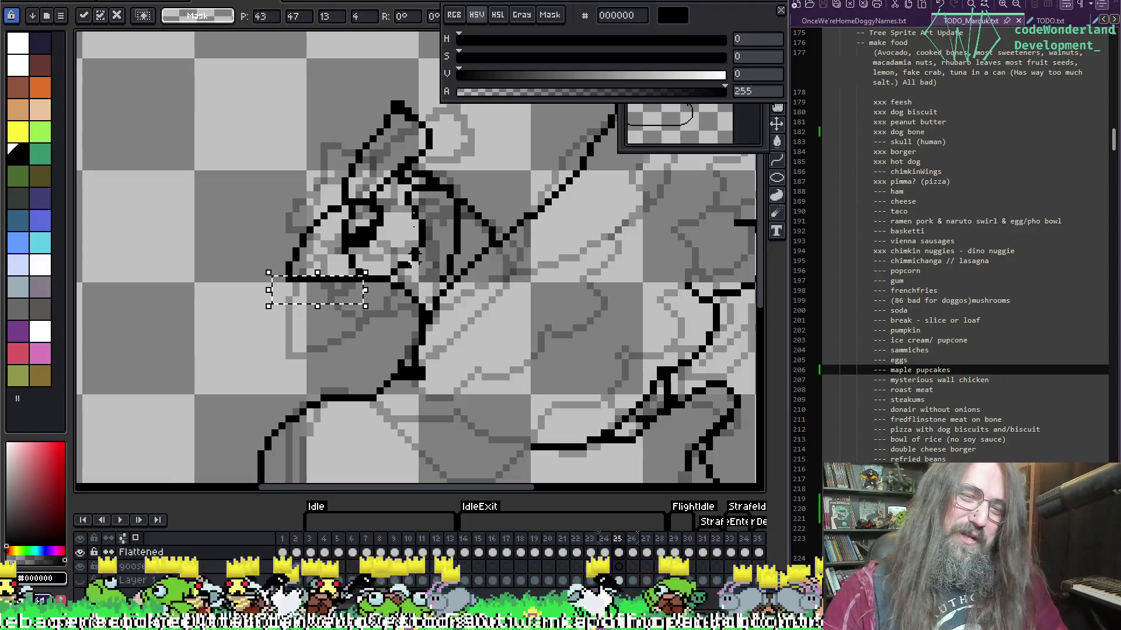
key(ctrl+d)
drag(495, 258, 422, 268)
key(Left)
key(Right)
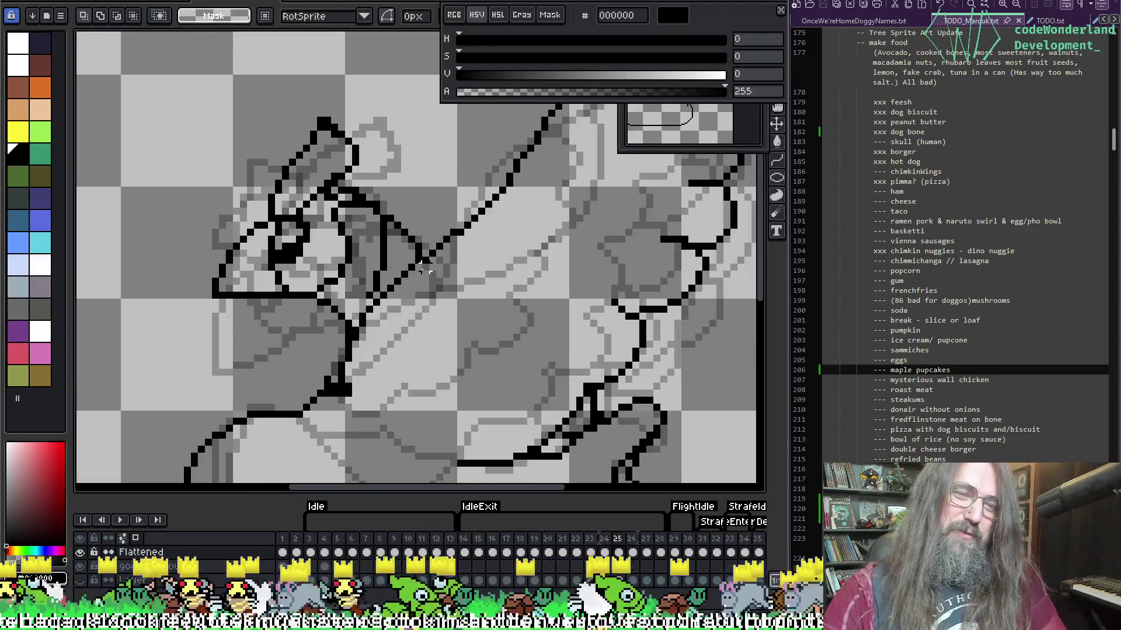
key(Left)
key(Right)
key(Left)
key(Right)
key(Left)
key(Right)
key(Left)
key(Right)
key(Left)
On frame 26, erase stray black pixels and fill the outline gap below the head.
key(Right)
key(Left)
key(Right)
key(Right)
key(i)
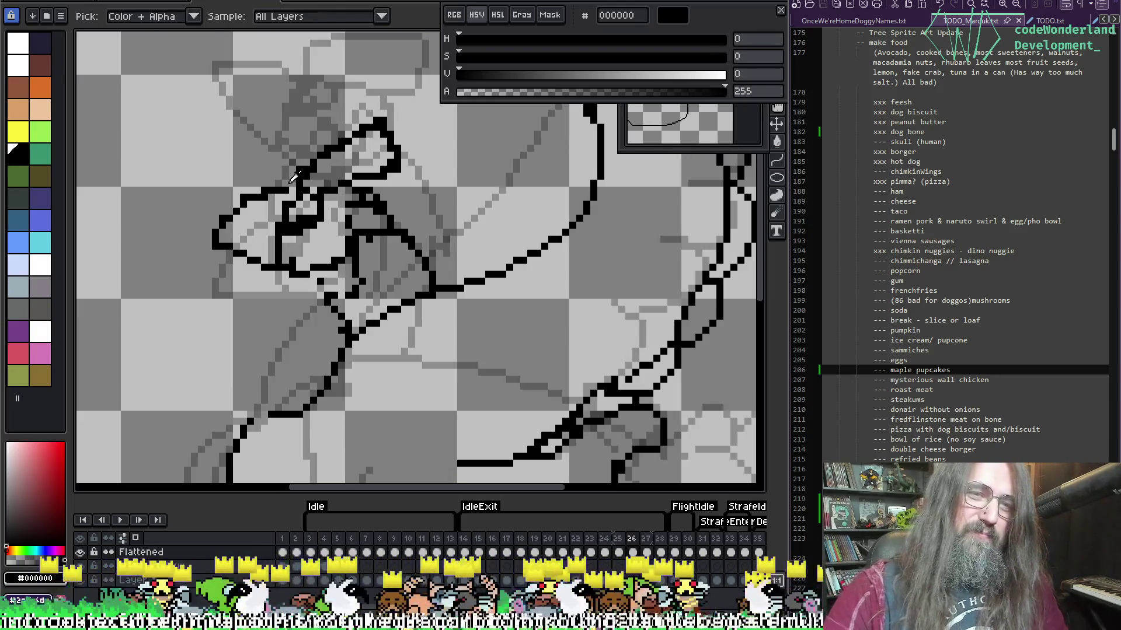
key(b)
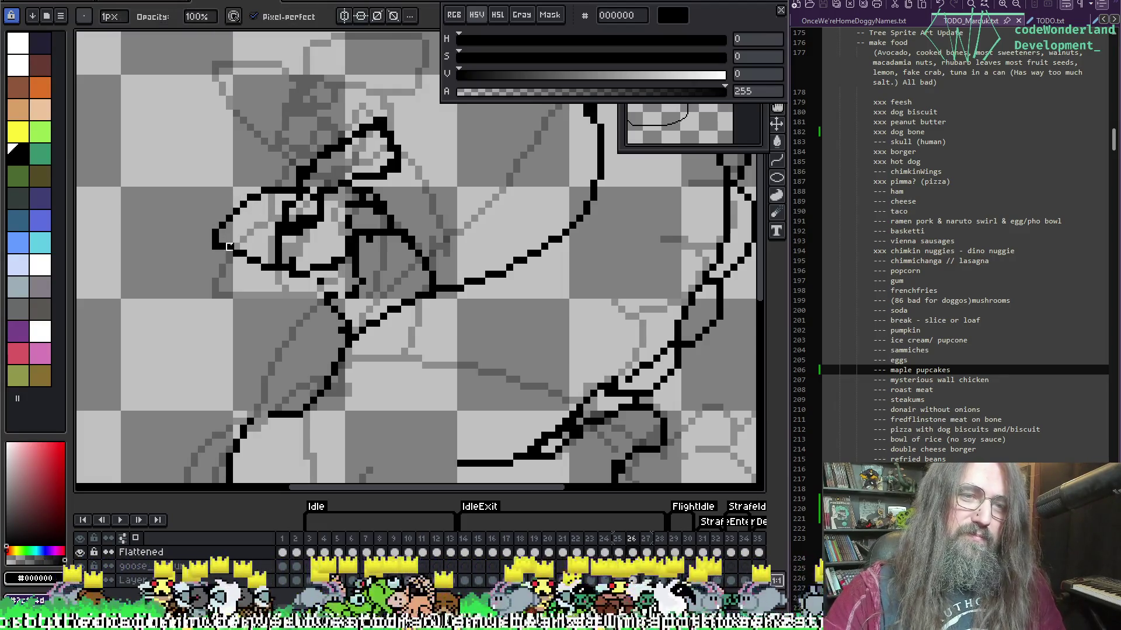
key(e)
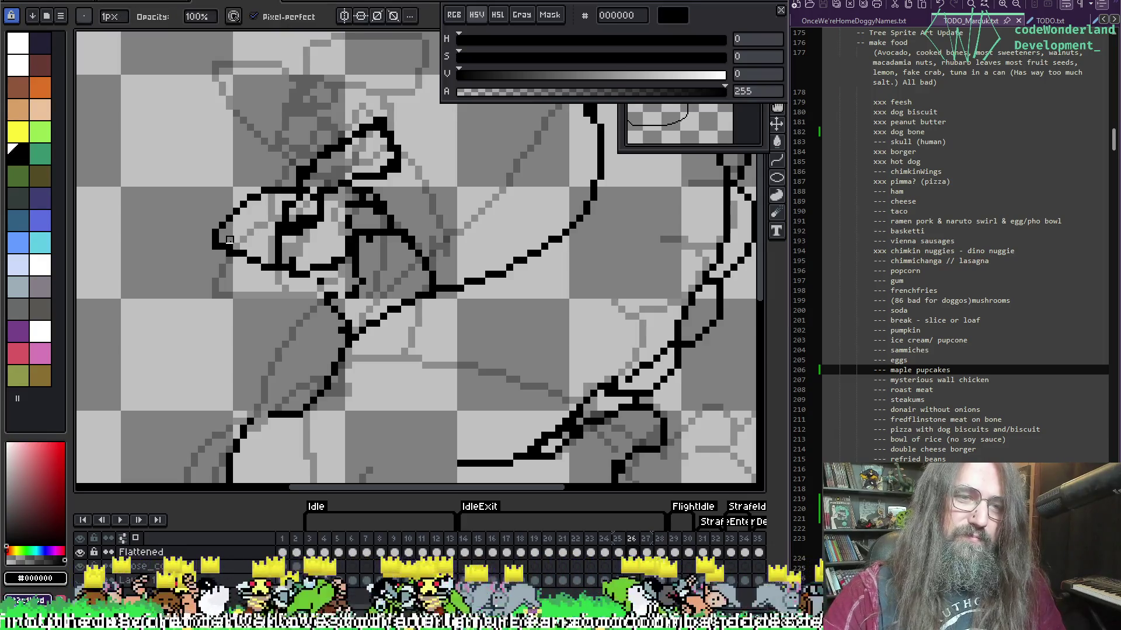
key(b)
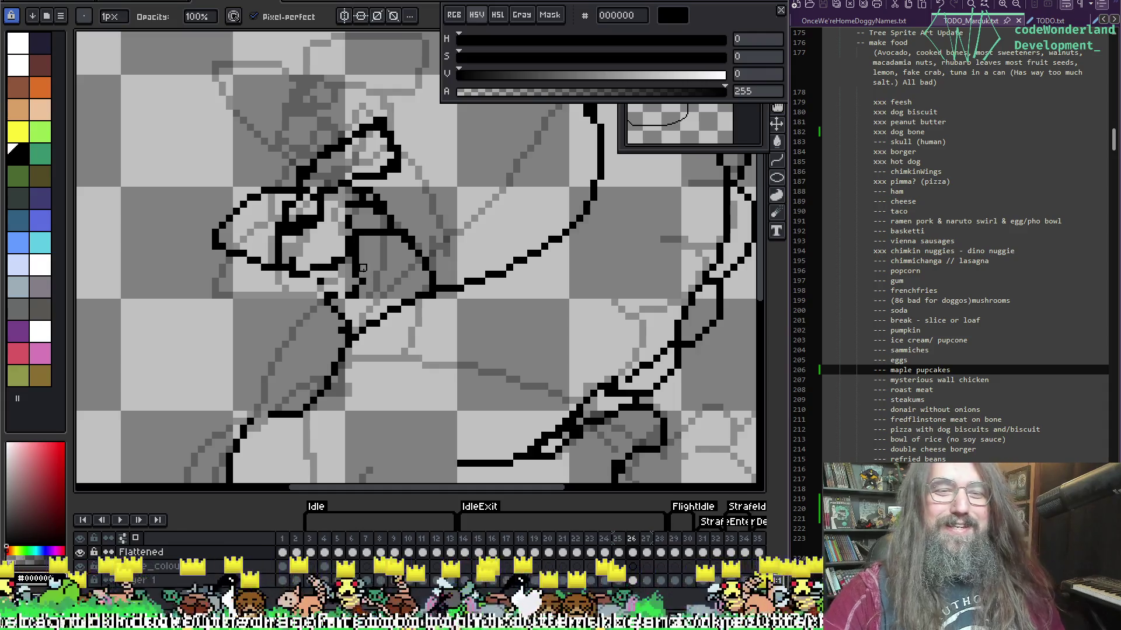
key(ctrl+z)
key(e)
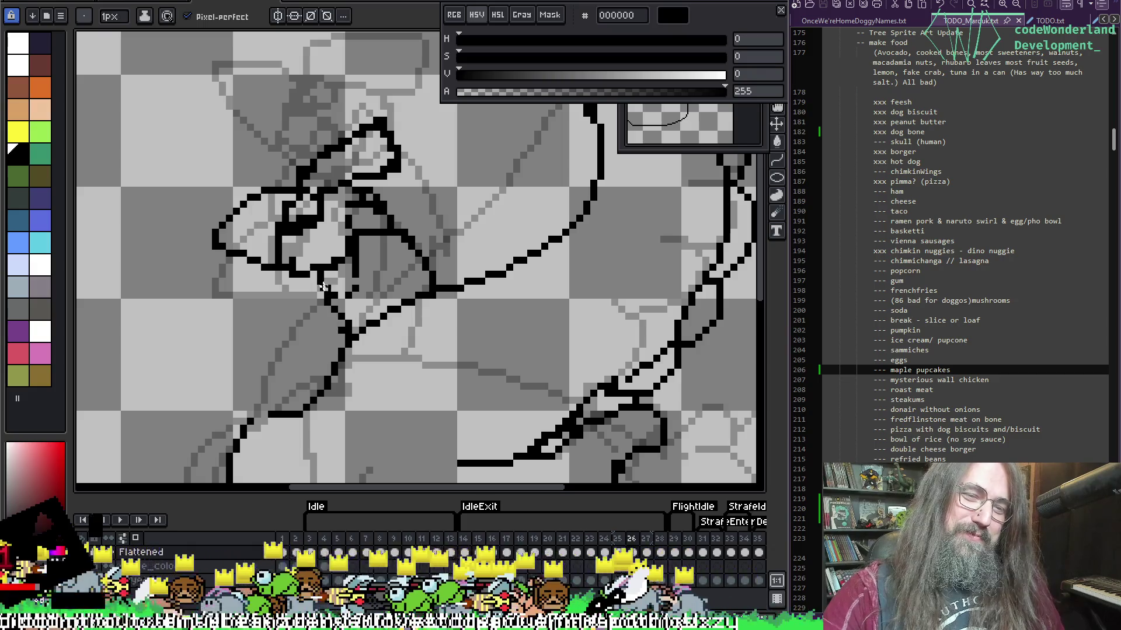
key(b)
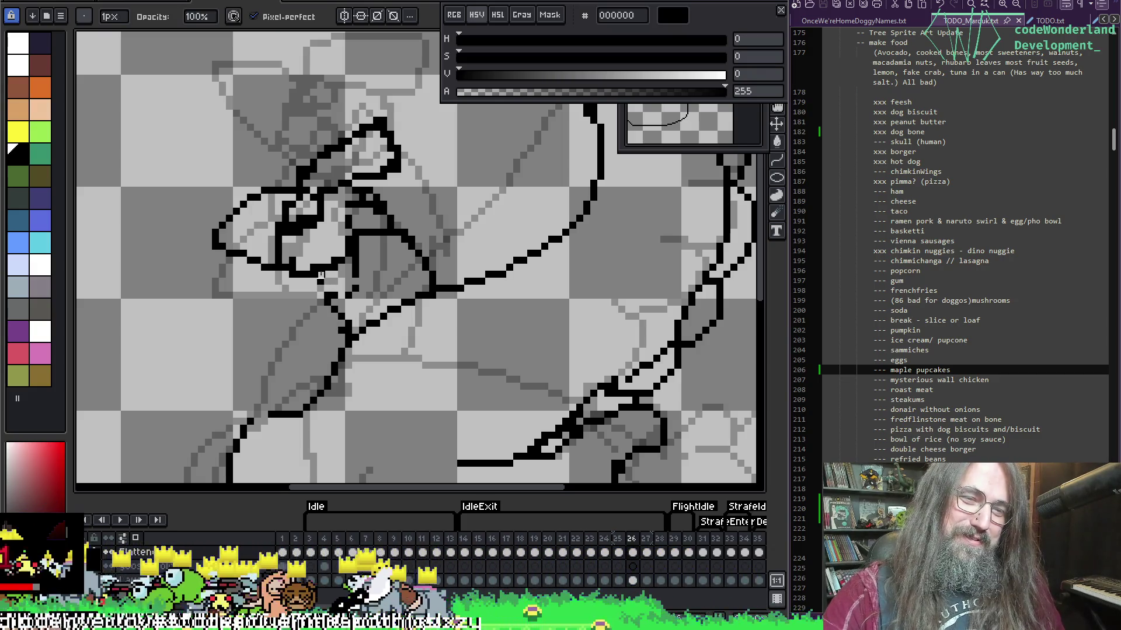
drag(316, 280, 339, 305)
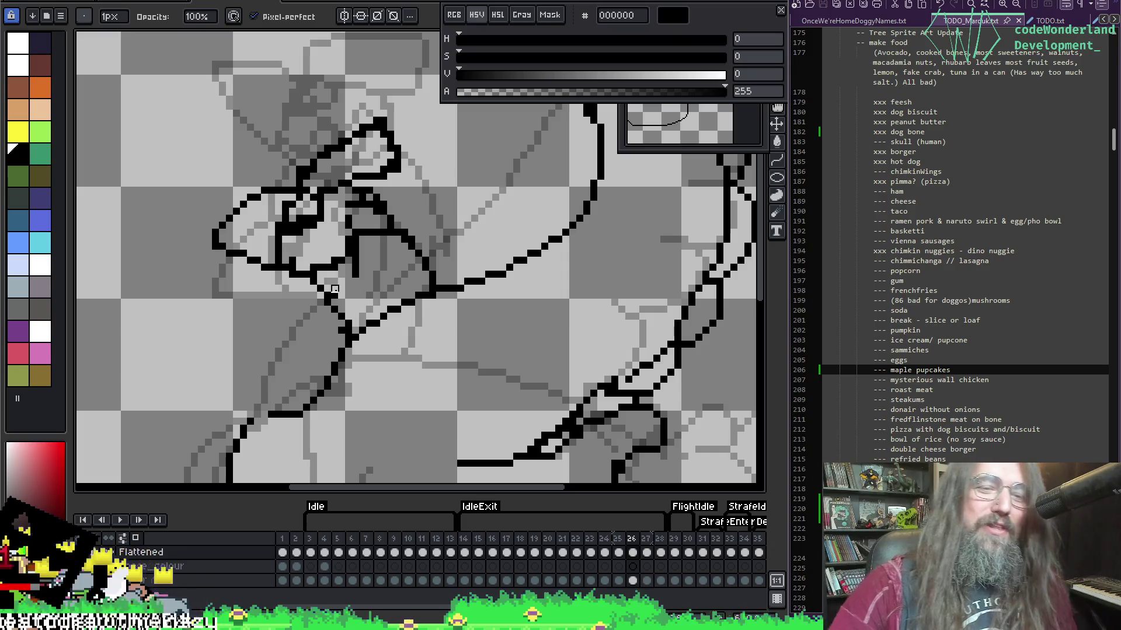
Refine the throat outline pixels, undoing a stray stroke and a bad erase.
key(e)
key(g)
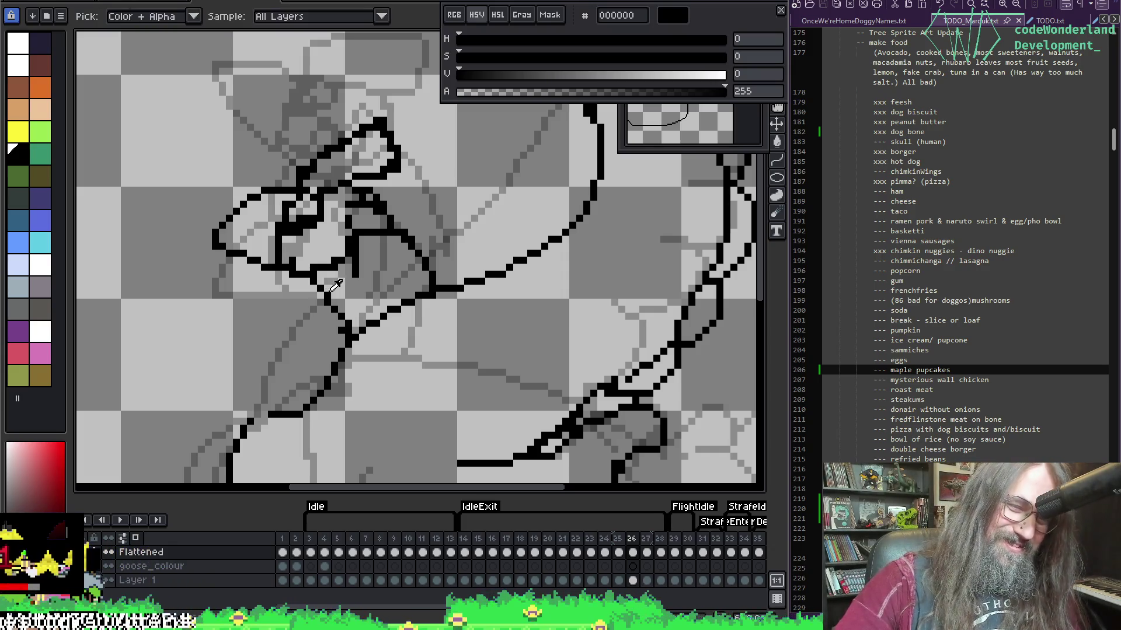
key(e)
key(b)
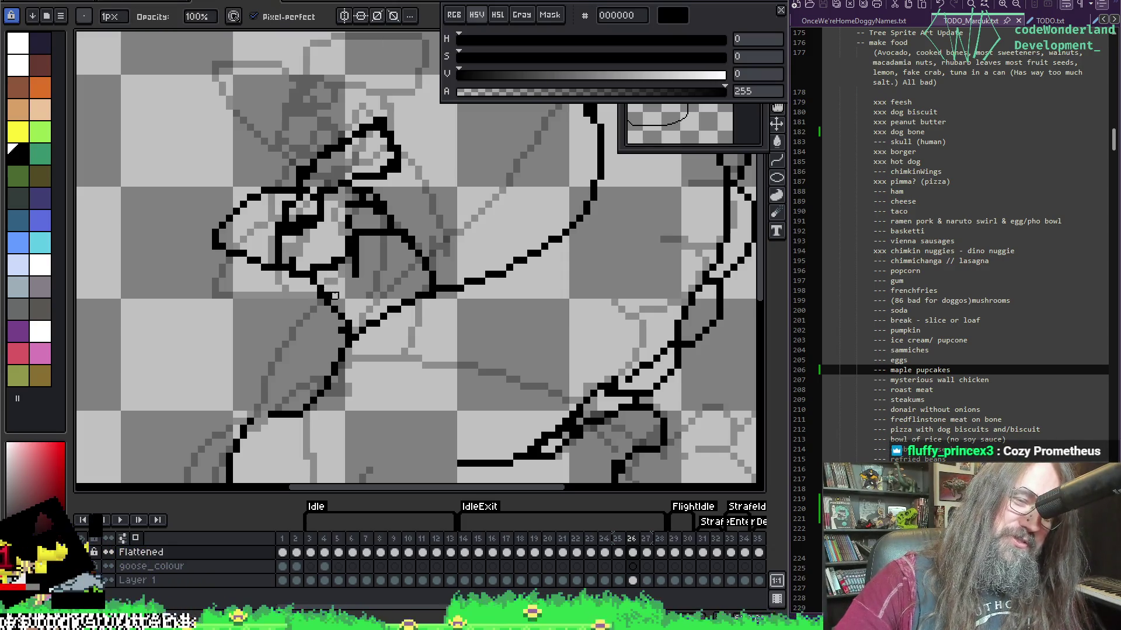
key(ctrl+z)
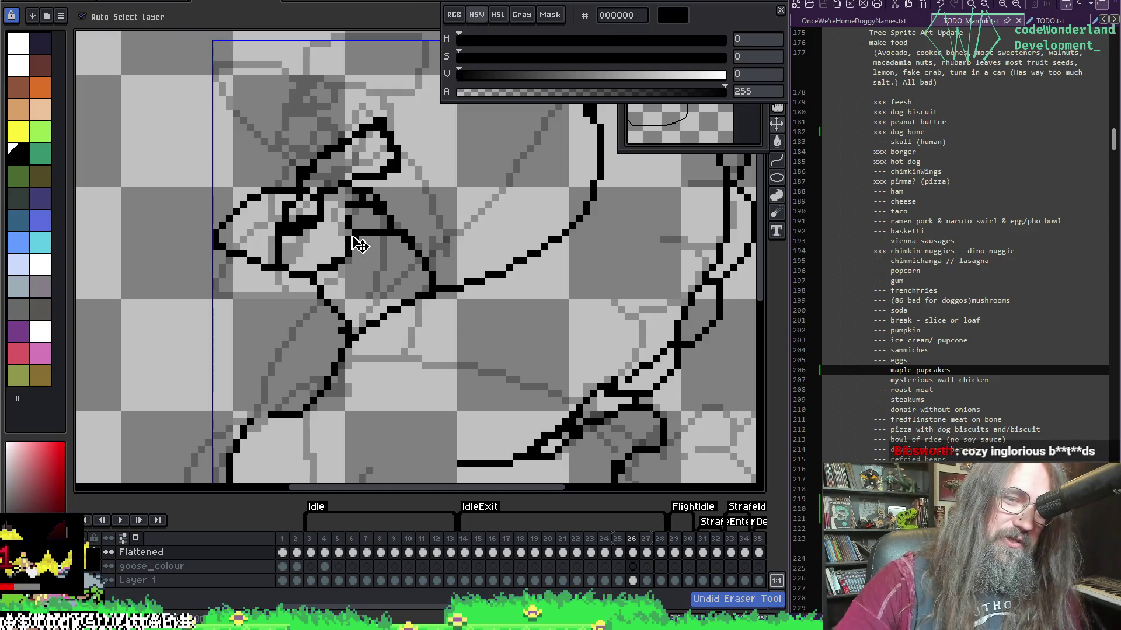
key(ctrl+z)
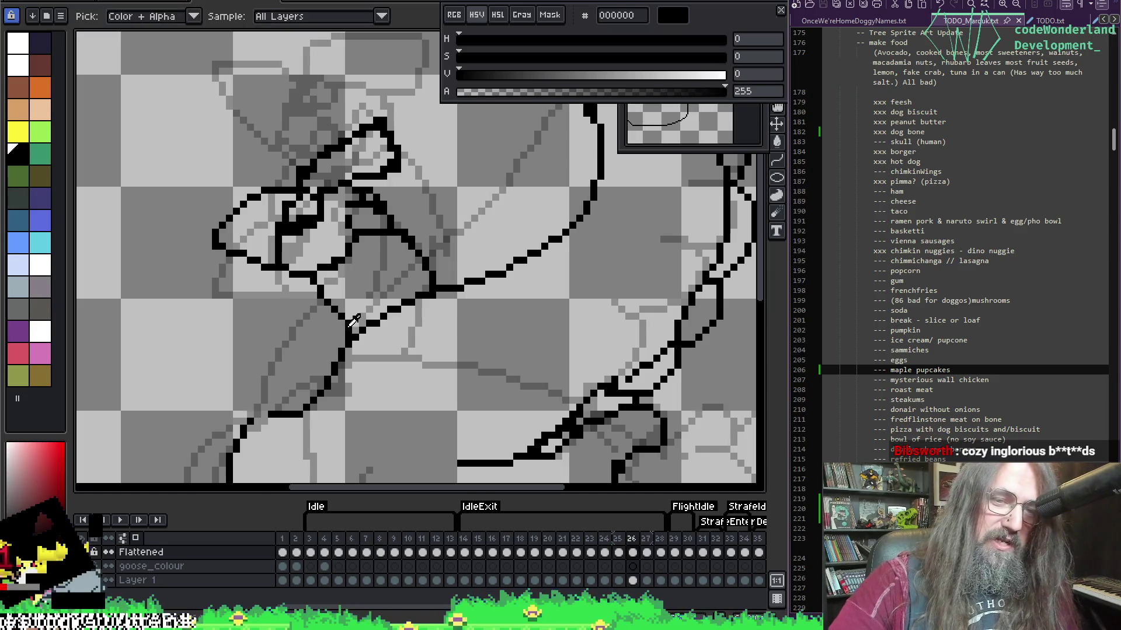
key(e)
key(b)
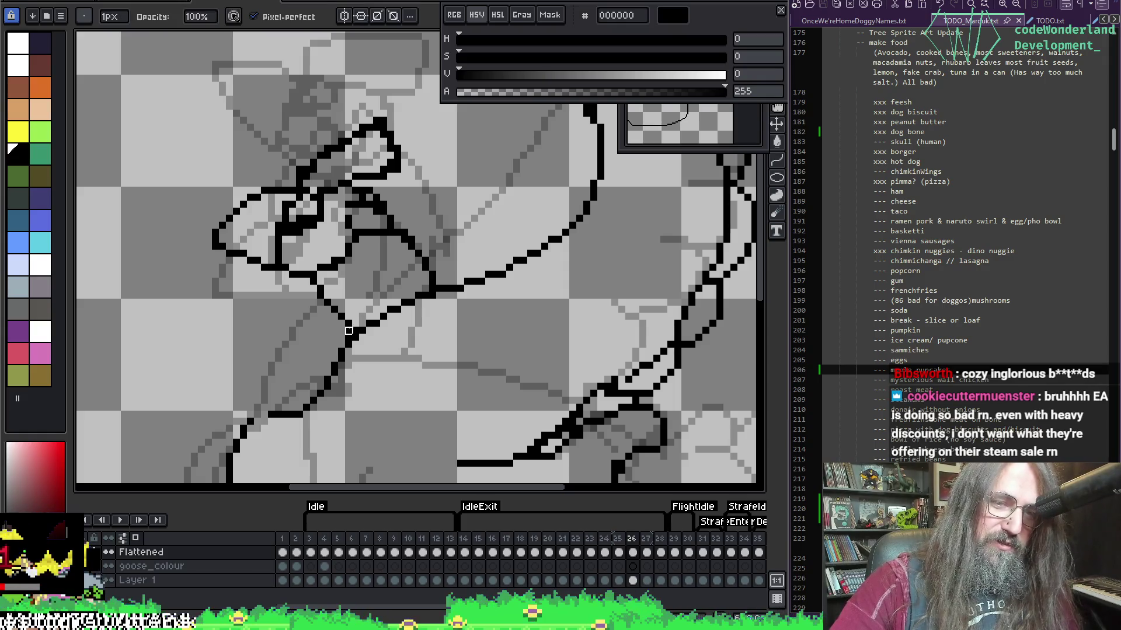
key(i)
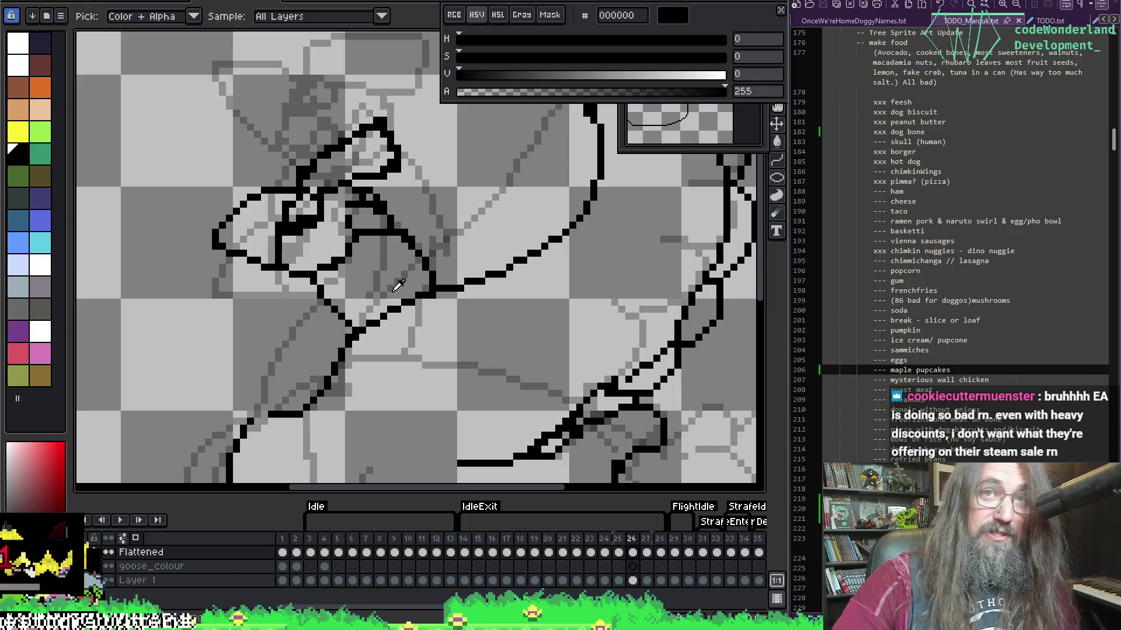
key(b)
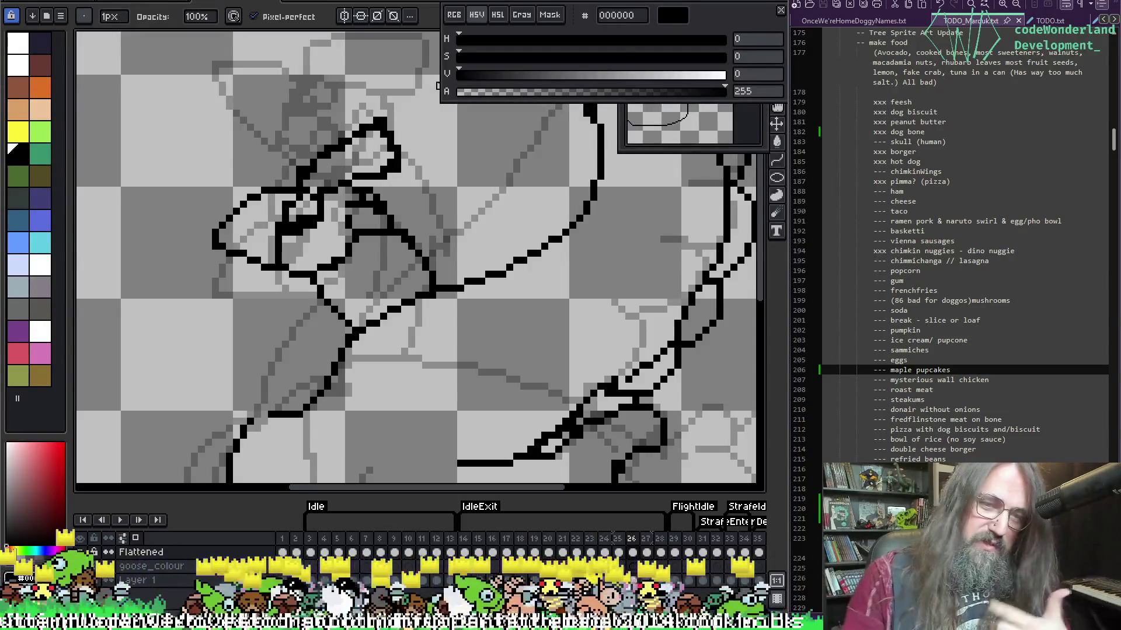
Erase the stray pixels on the neck diagonal and redraw it in opaque black.
key(i)
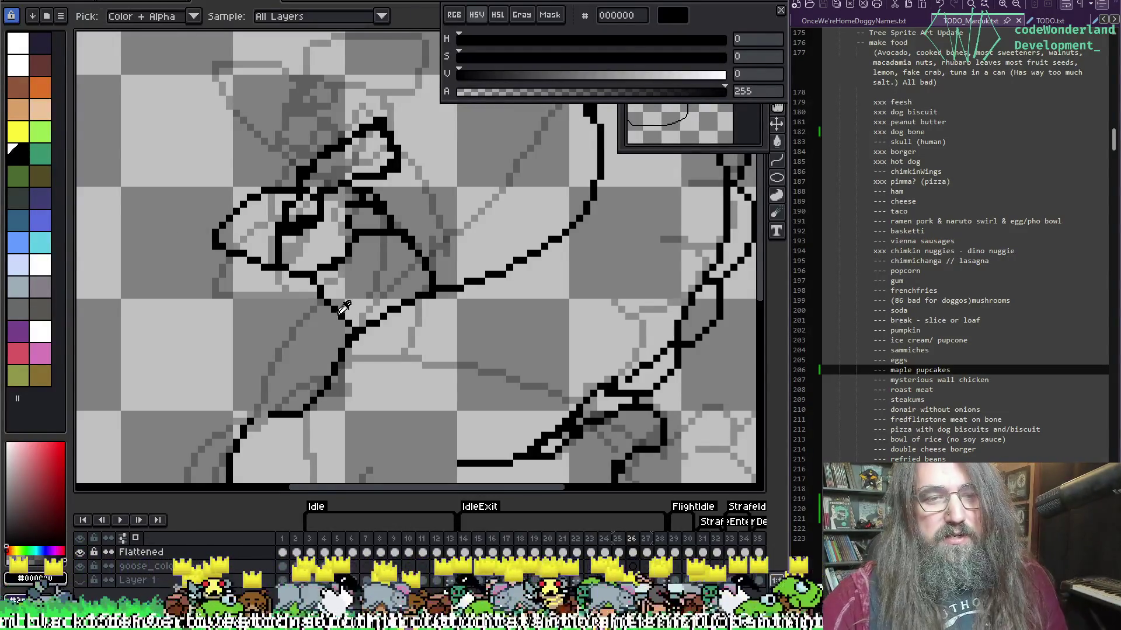
click(342, 315)
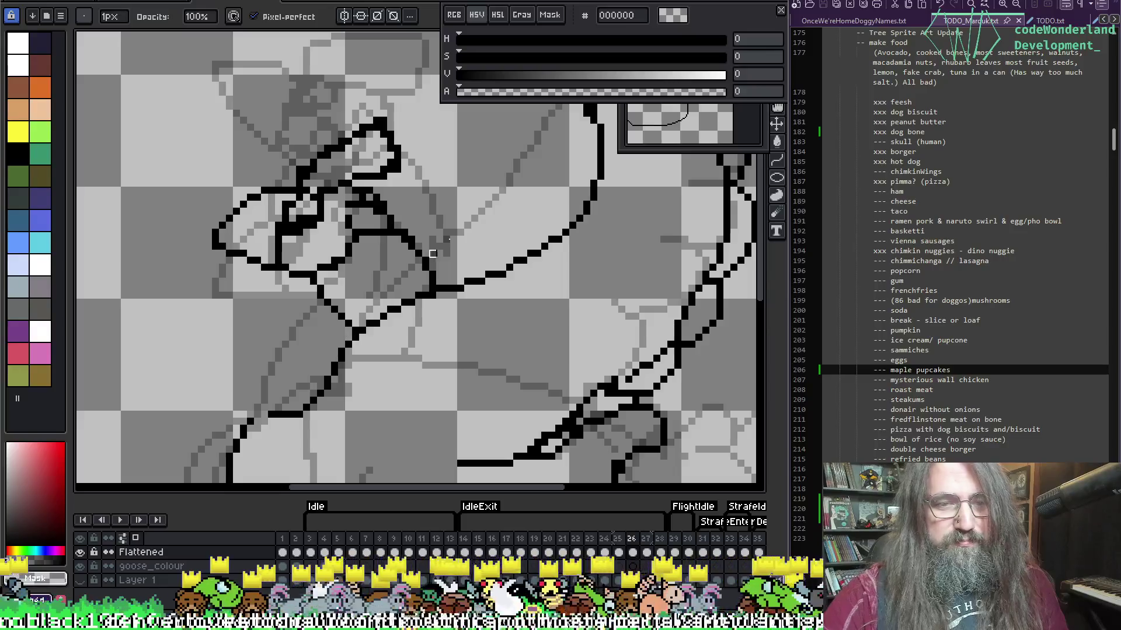
key(e)
drag(327, 302, 319, 286)
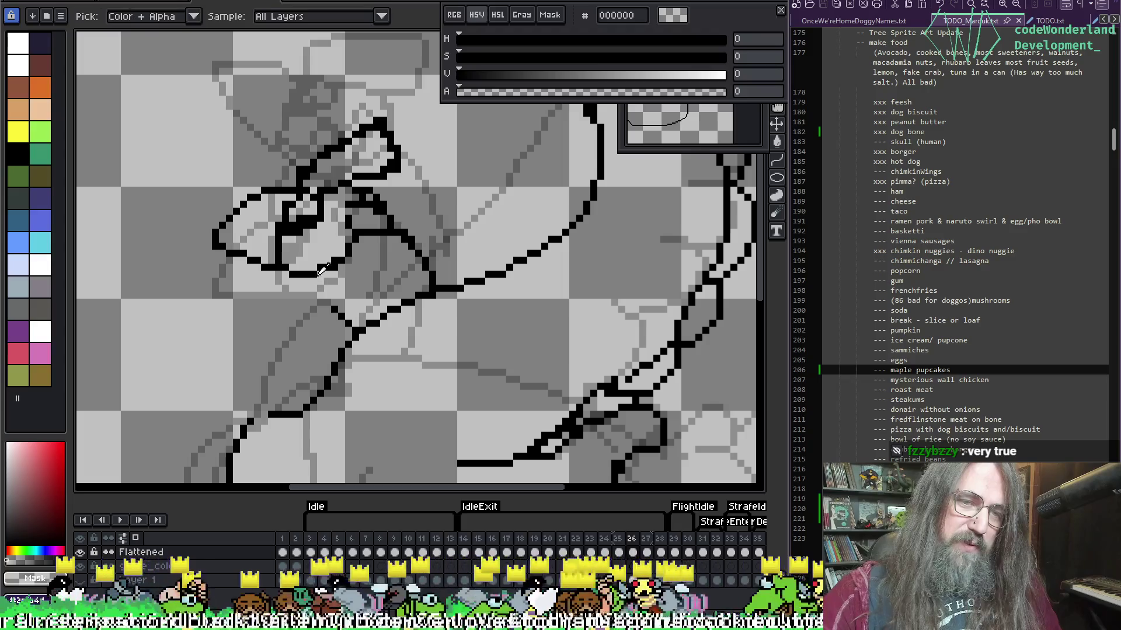
alt+click(321, 283)
mouse_move(320, 284)
mouse_down()
mouse_move(344, 321)
mouse_move(334, 309)
mouse_up()
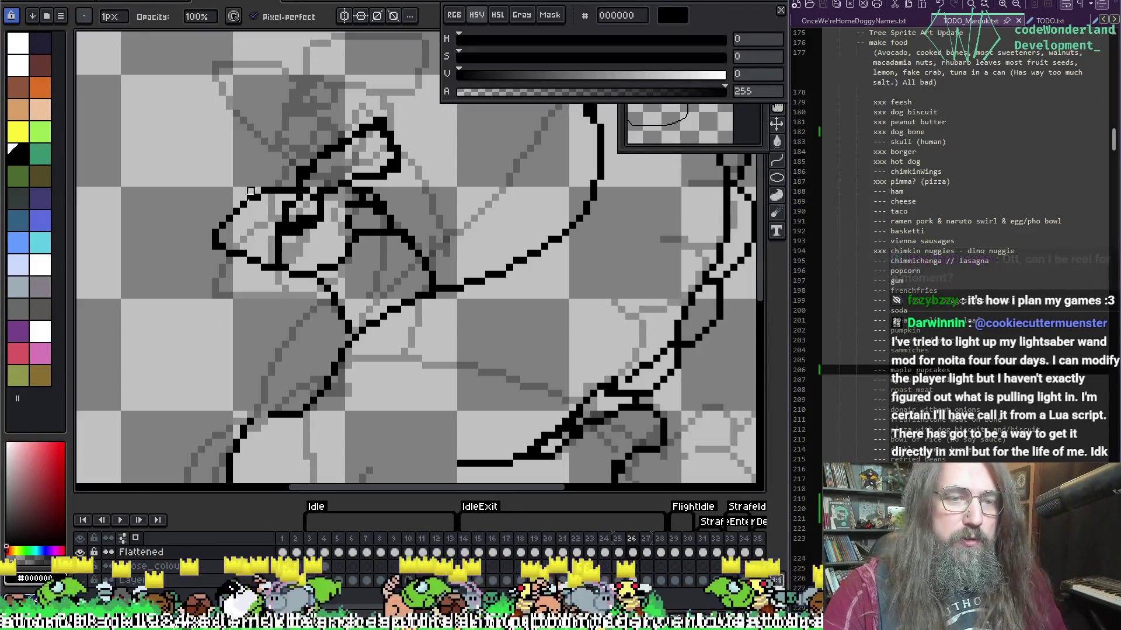
Rework the black lines inside the goose's head, alternating pencil, eraser and eyedropper.
key(i)
key(b)
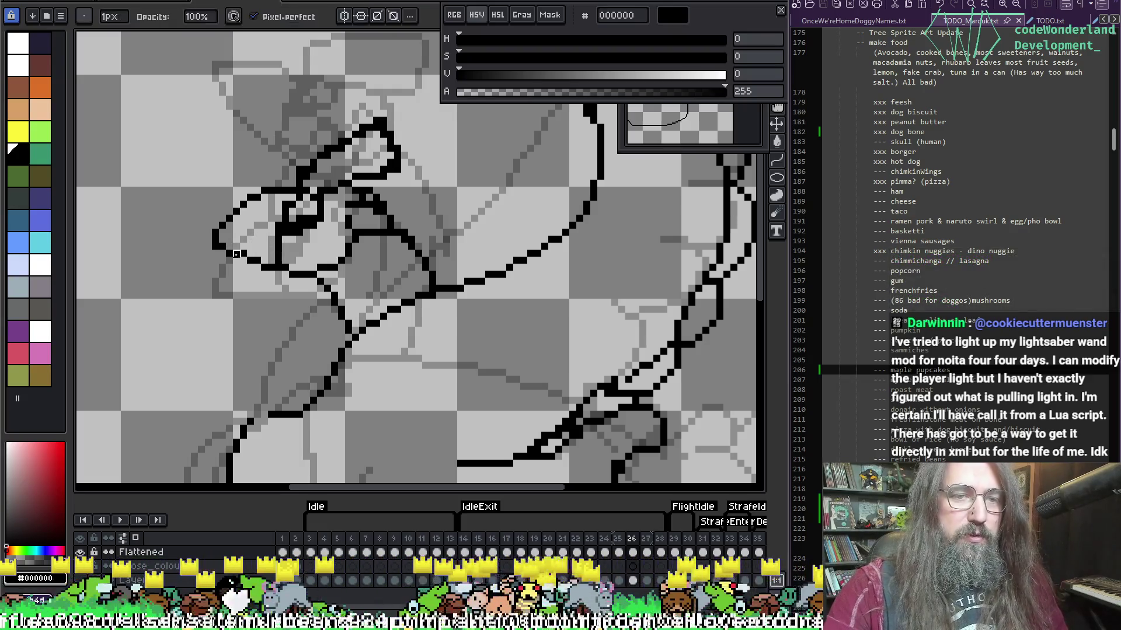
key(e)
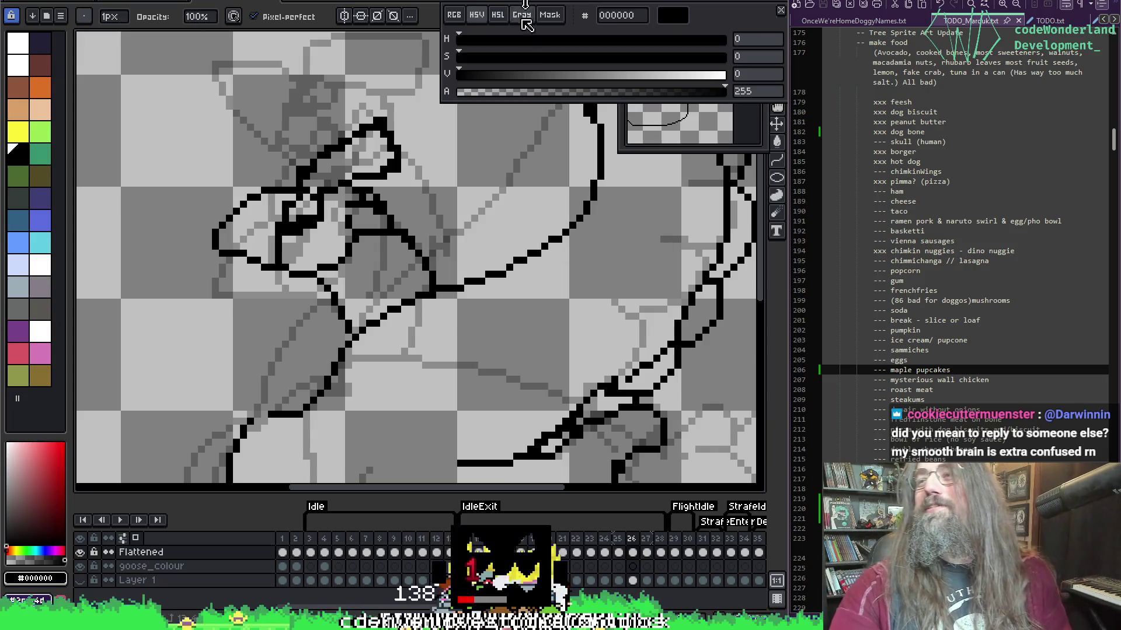
key(i)
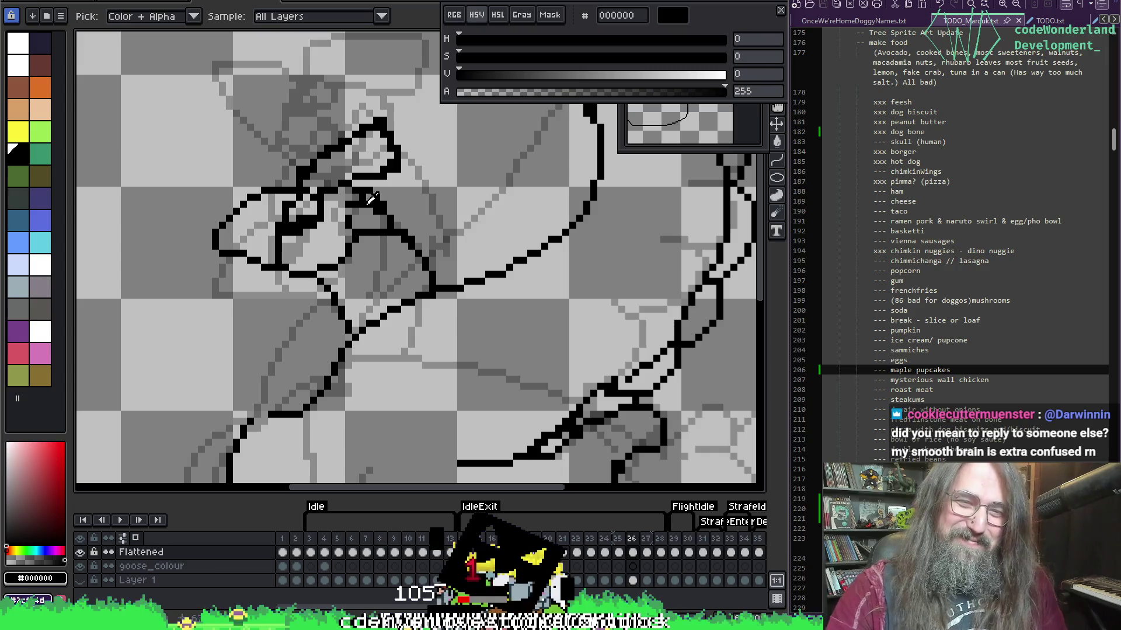
key(b)
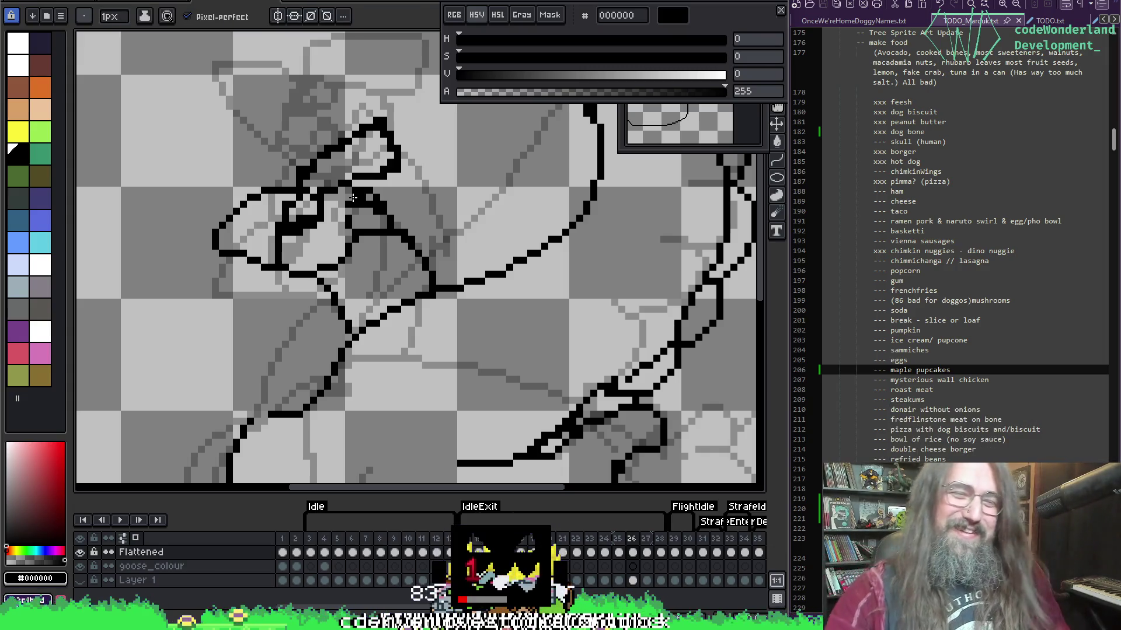
key(e)
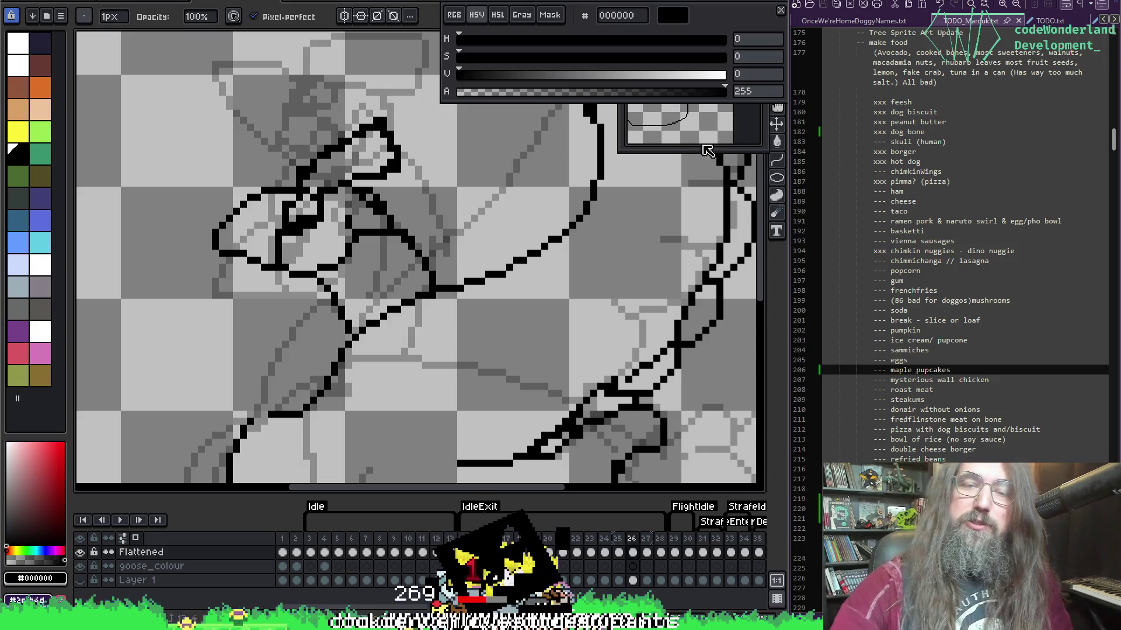
key(i)
Save the sprite file with Ctrl+S and go back to the pencil.
key(alt+e)
key(Escape)
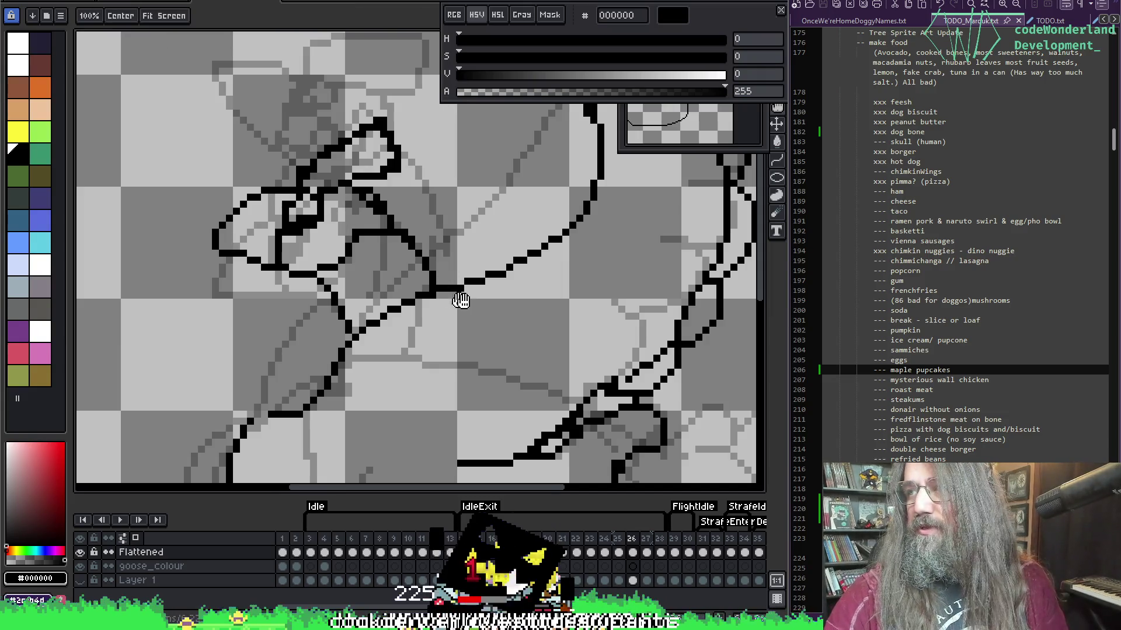
scroll(458, 298, left, 2)
key(ctrl+s)
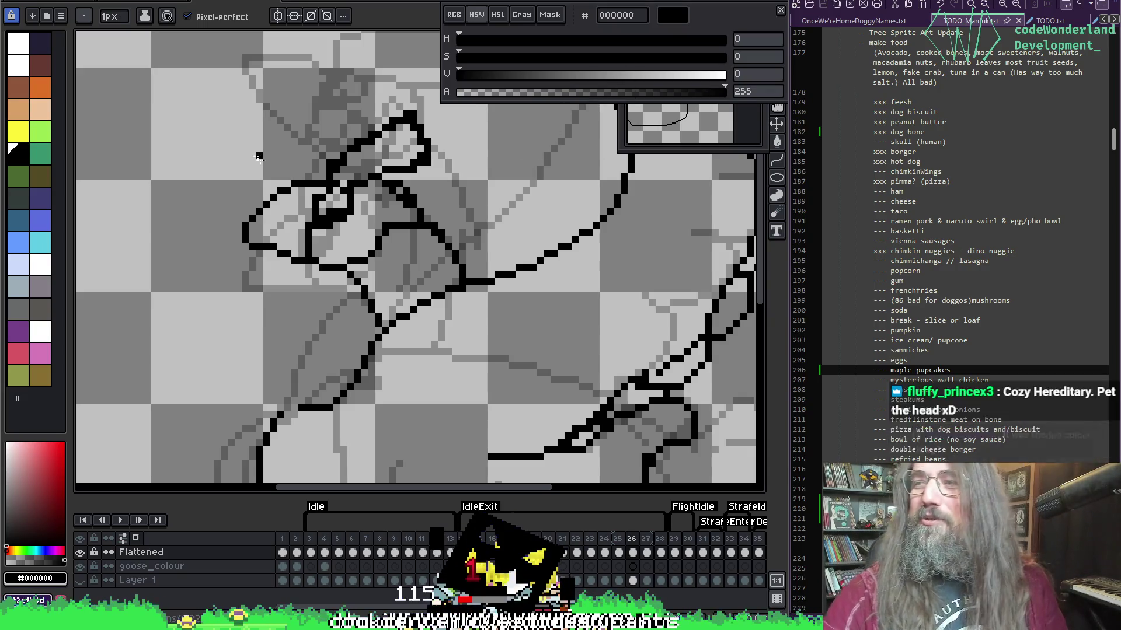
key(i)
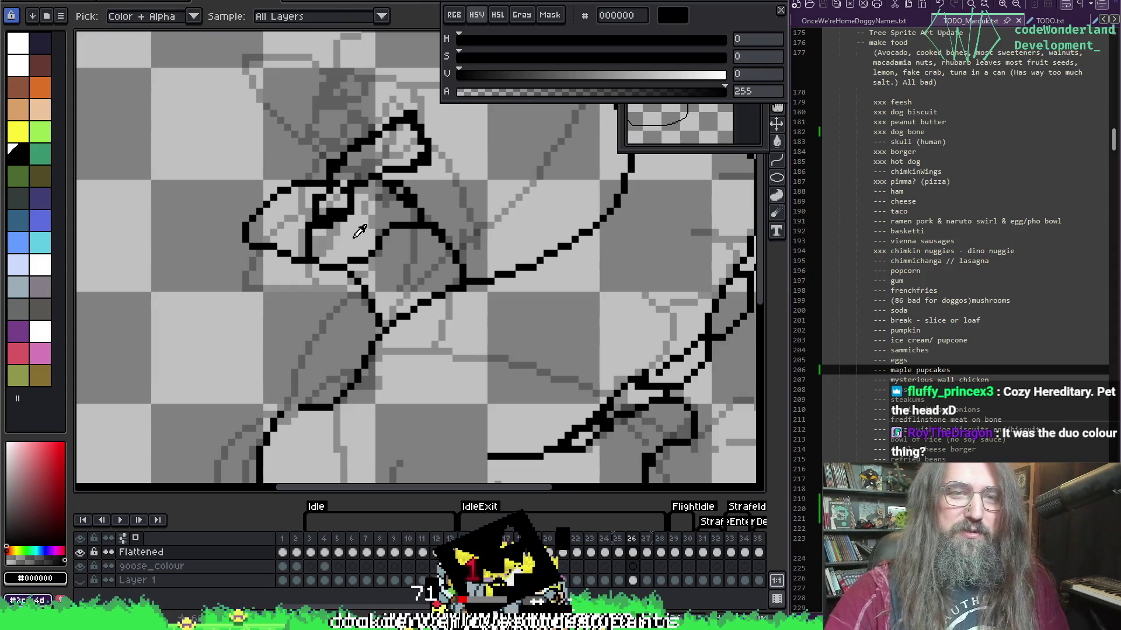
key(b)
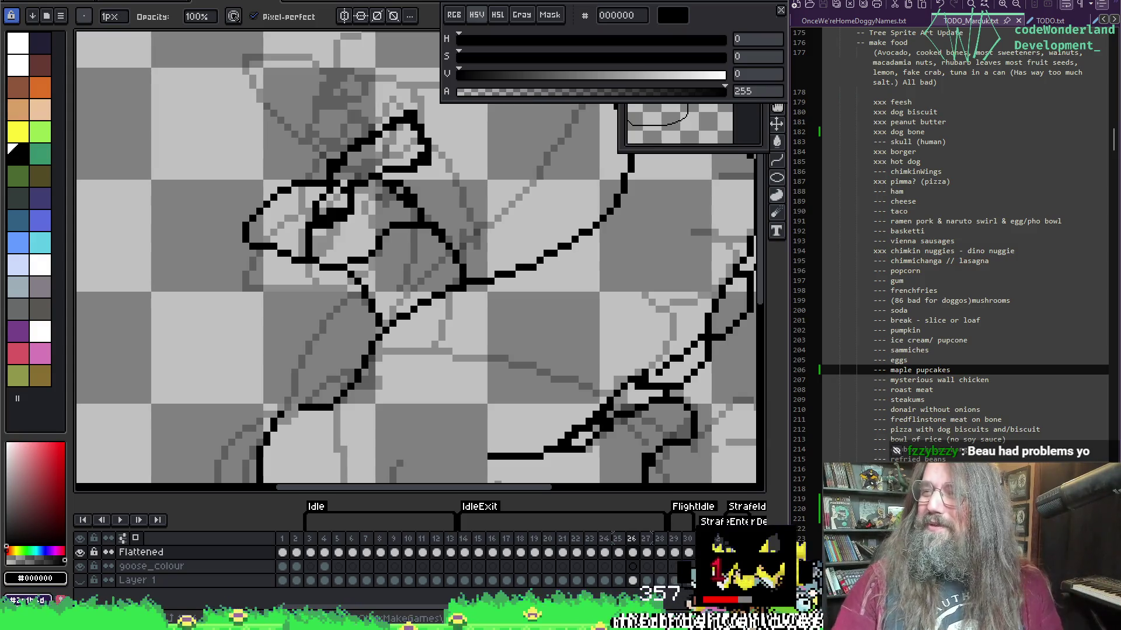
Bring the head into view and draw the goose's inner eye outline in black pixels.
drag(554, 273, 470, 280)
key(i)
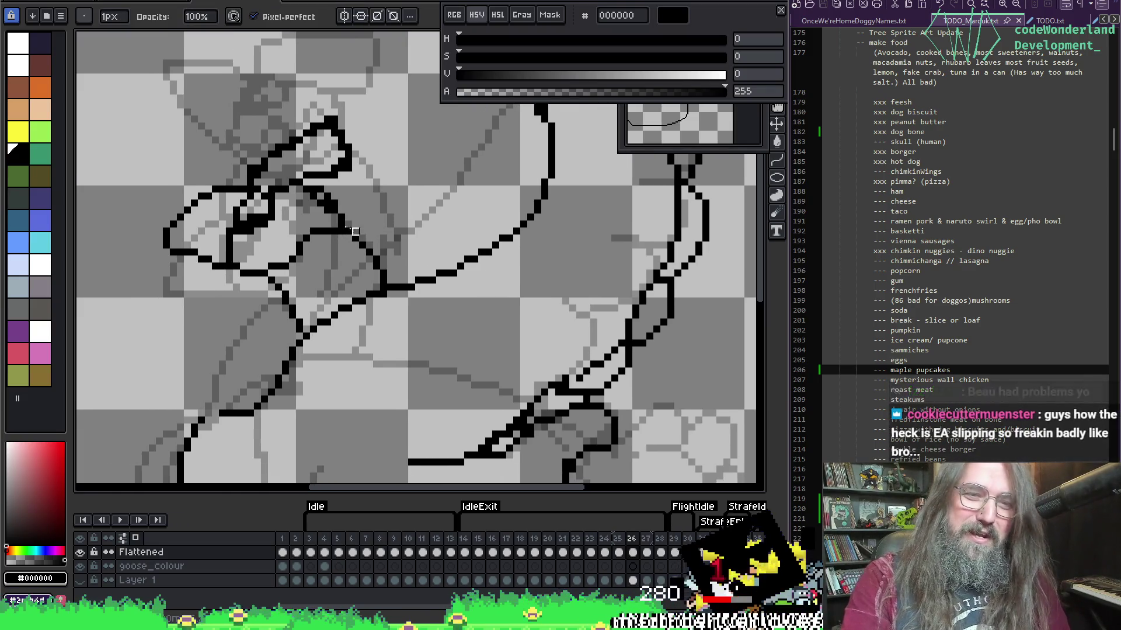
key(b)
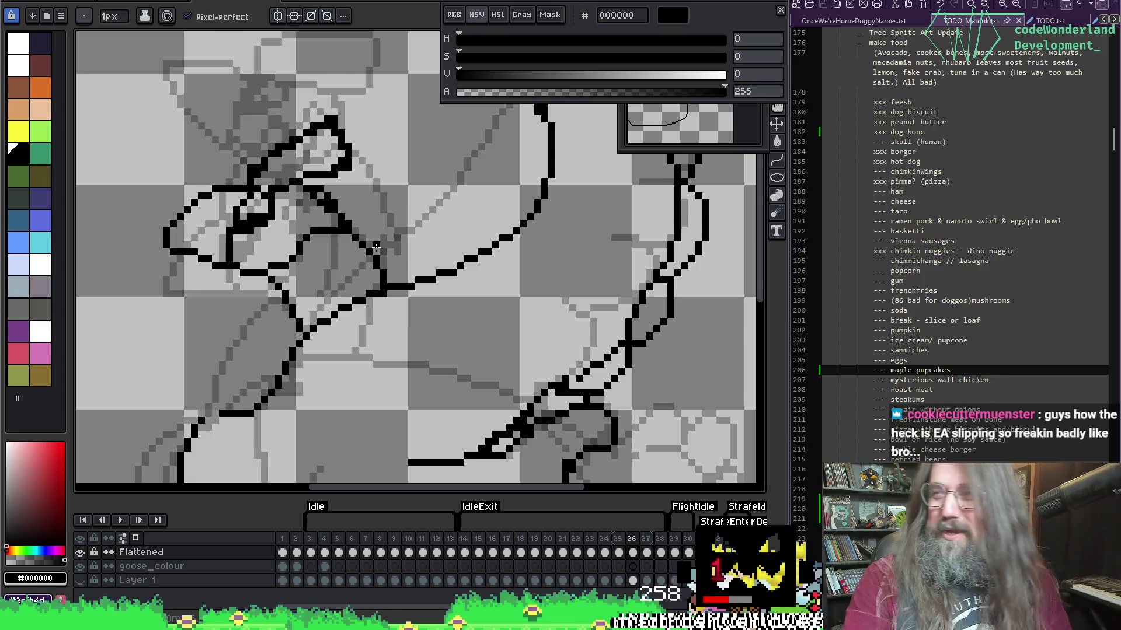
key(e)
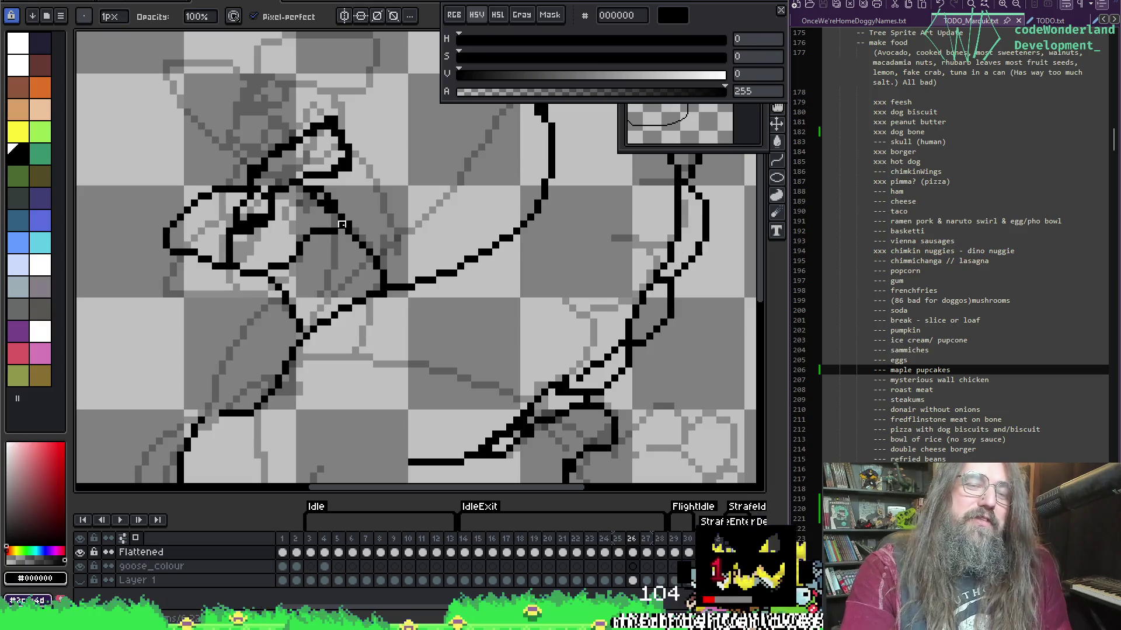
key(i)
key(e)
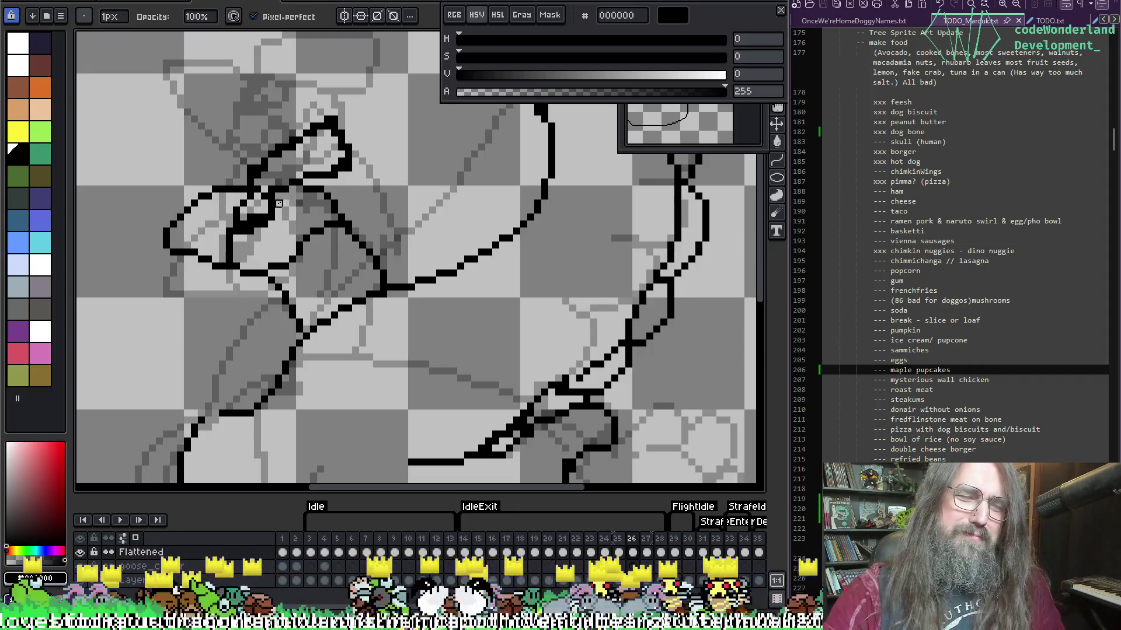
key(i)
key(b)
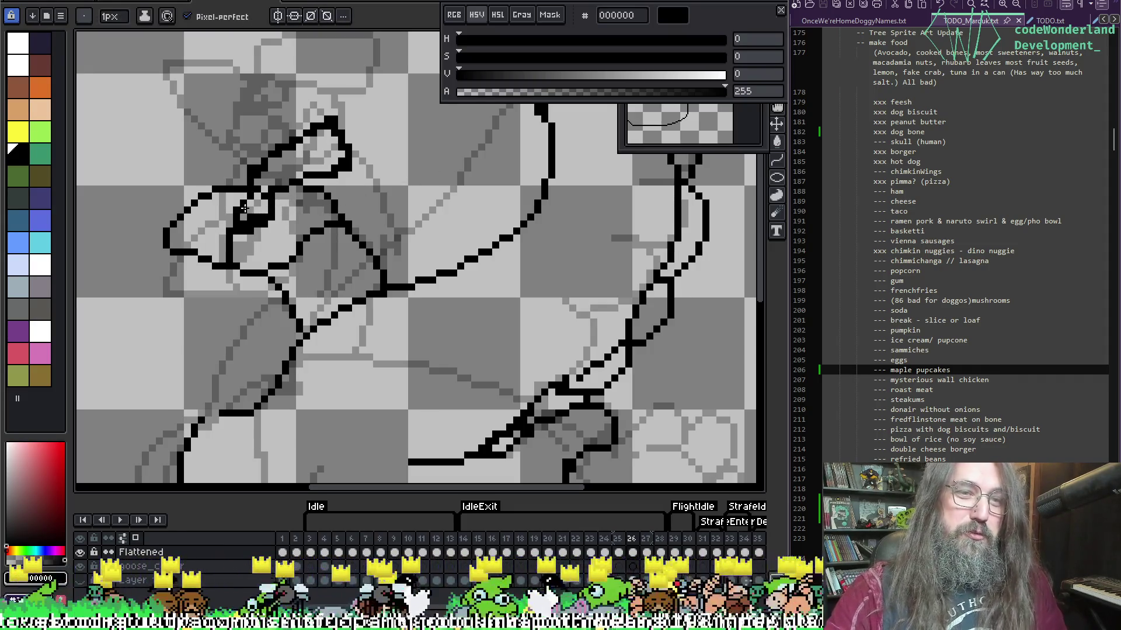
drag(243, 211, 257, 212)
Flip back and forth between frames 25 and 26, ending on frame 25.
key(comma)
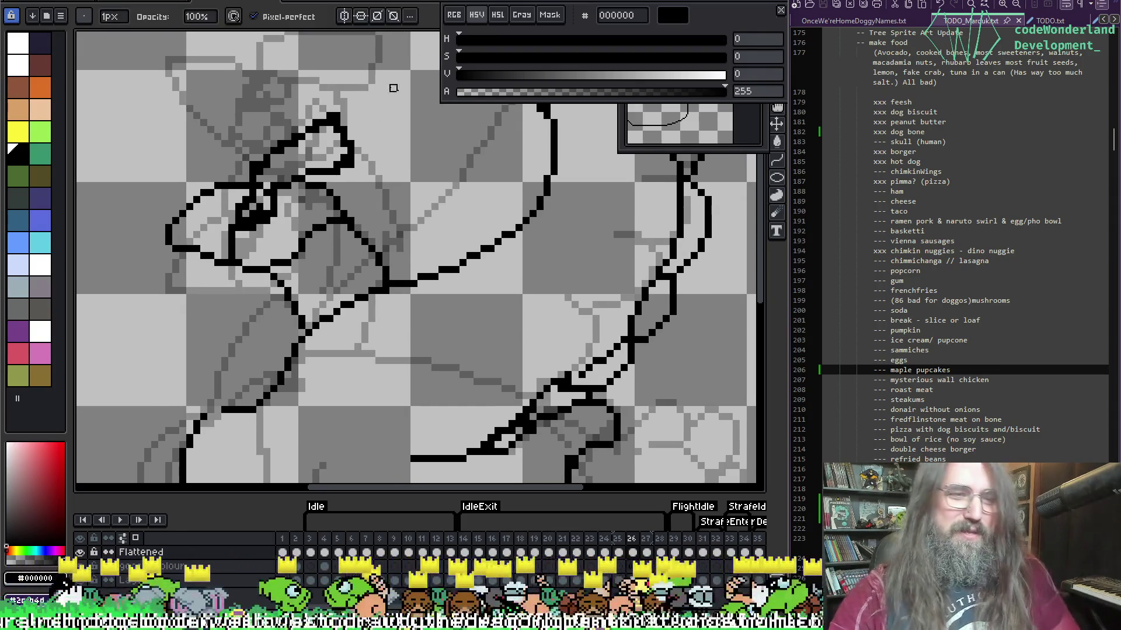
key(period)
key(comma)
key(period)
key(comma)
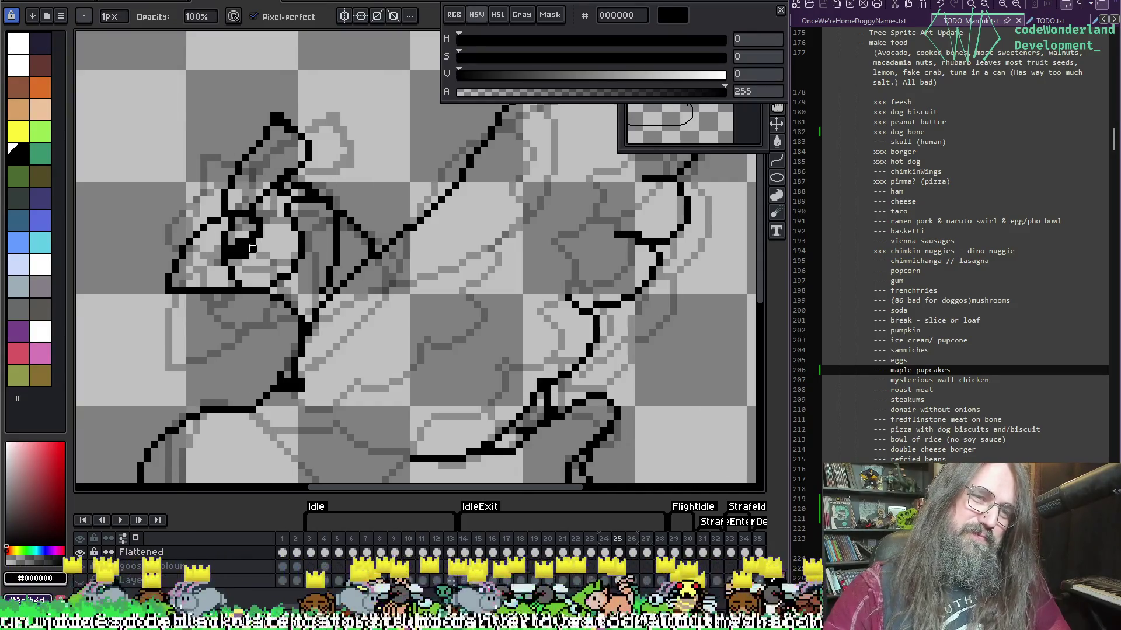
Flip through frames 24–26, settle on frame 25, add black pixels, and zoom in on the head.
key(period)
key(comma)
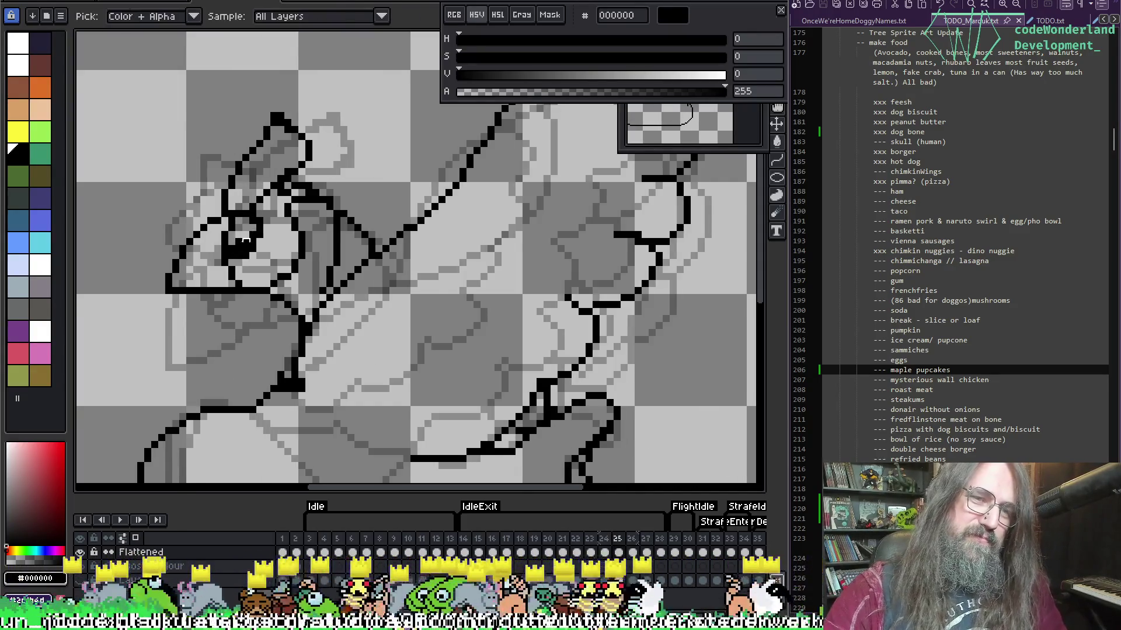
key(comma)
key(period)
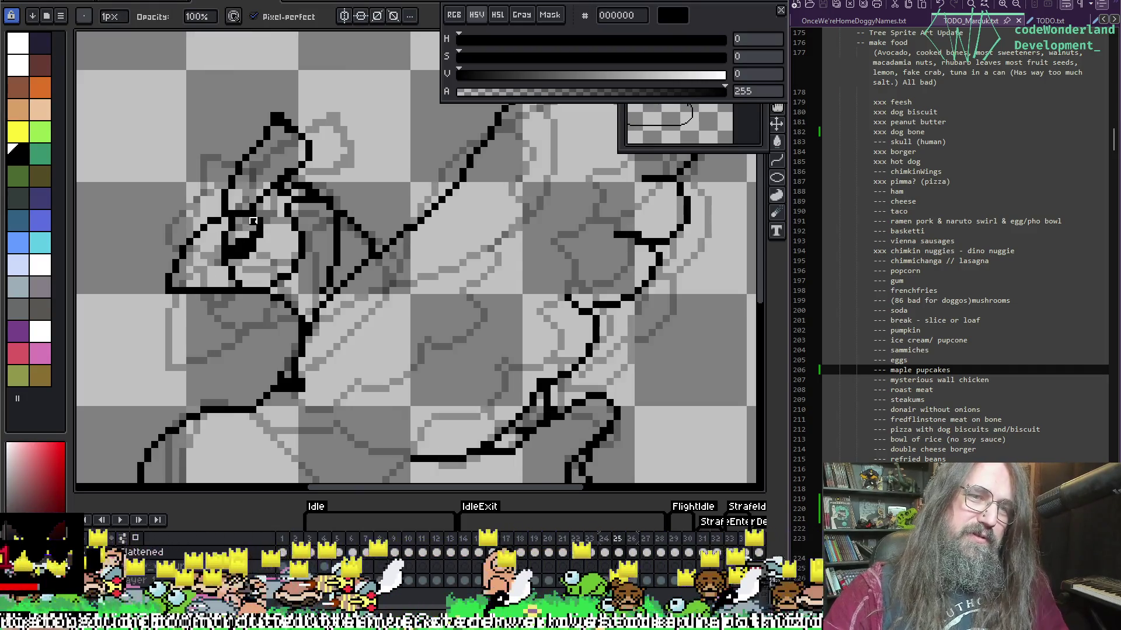
key(alt)
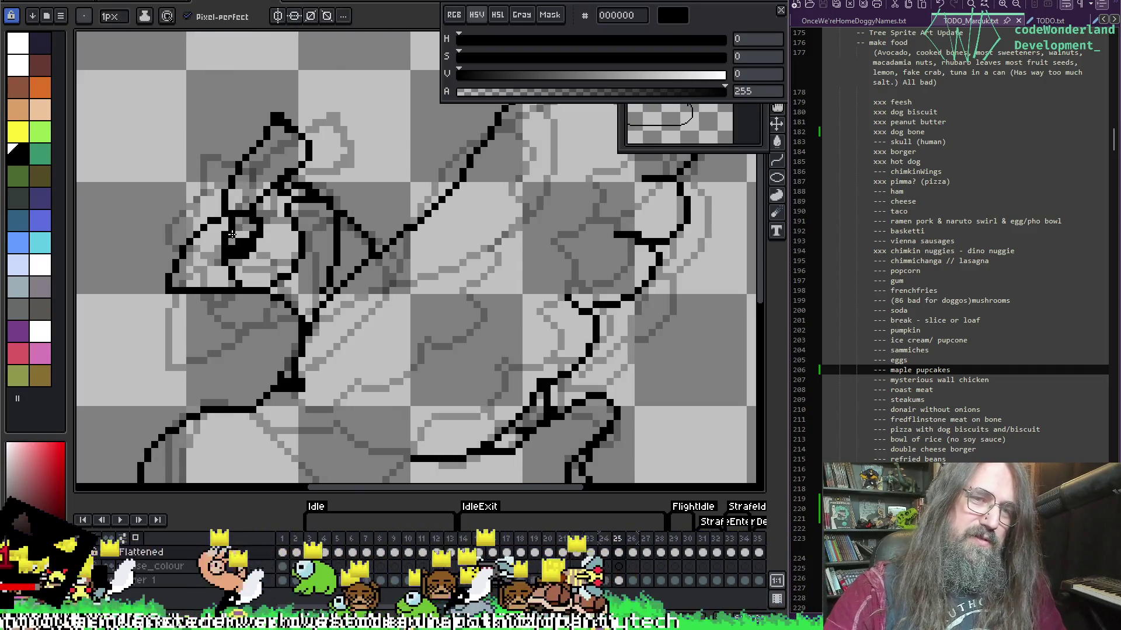
key(period)
key(comma)
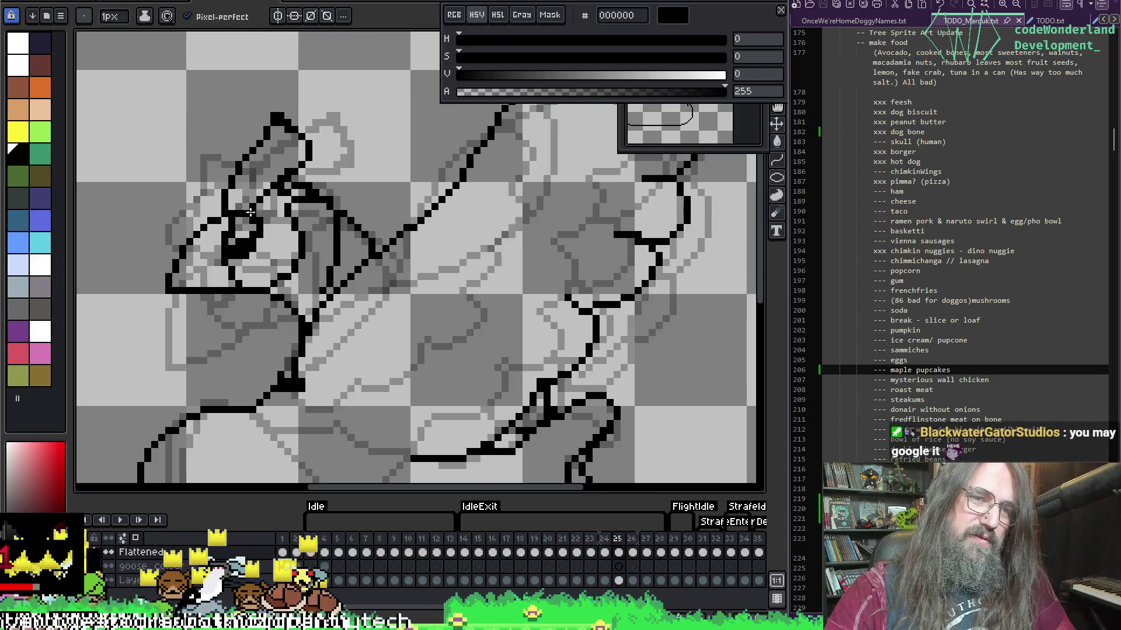
click(306, 192)
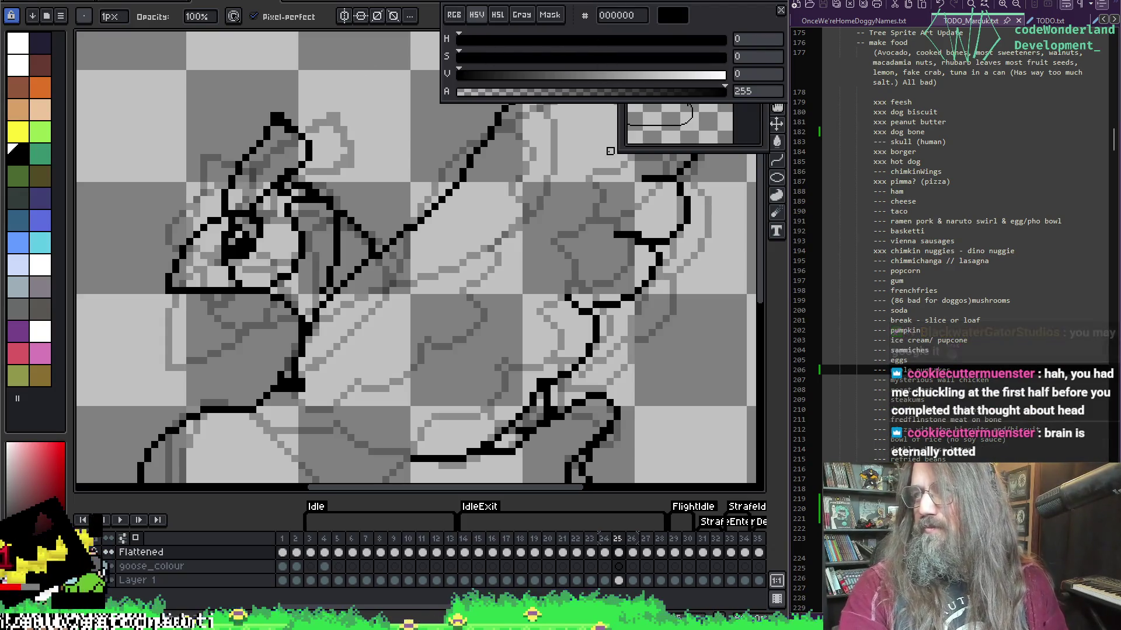
scroll(368, 213, up, 3)
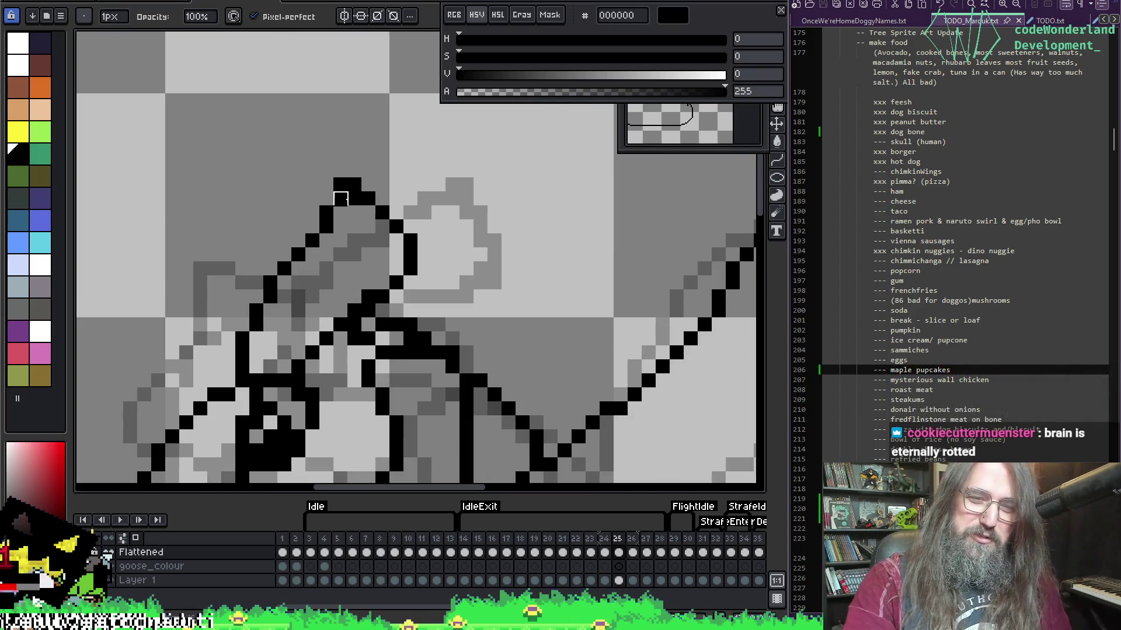
Add black pixels at the top and back of the head outline on frame 25.
key(e)
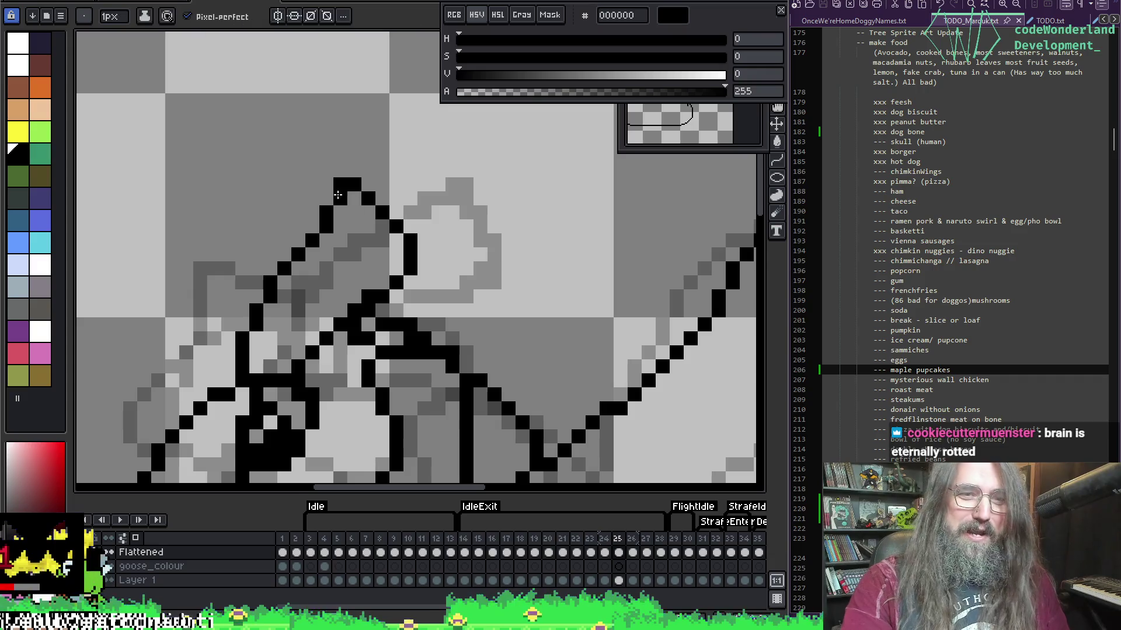
right_click(368, 213)
key(Escape)
click(354, 199)
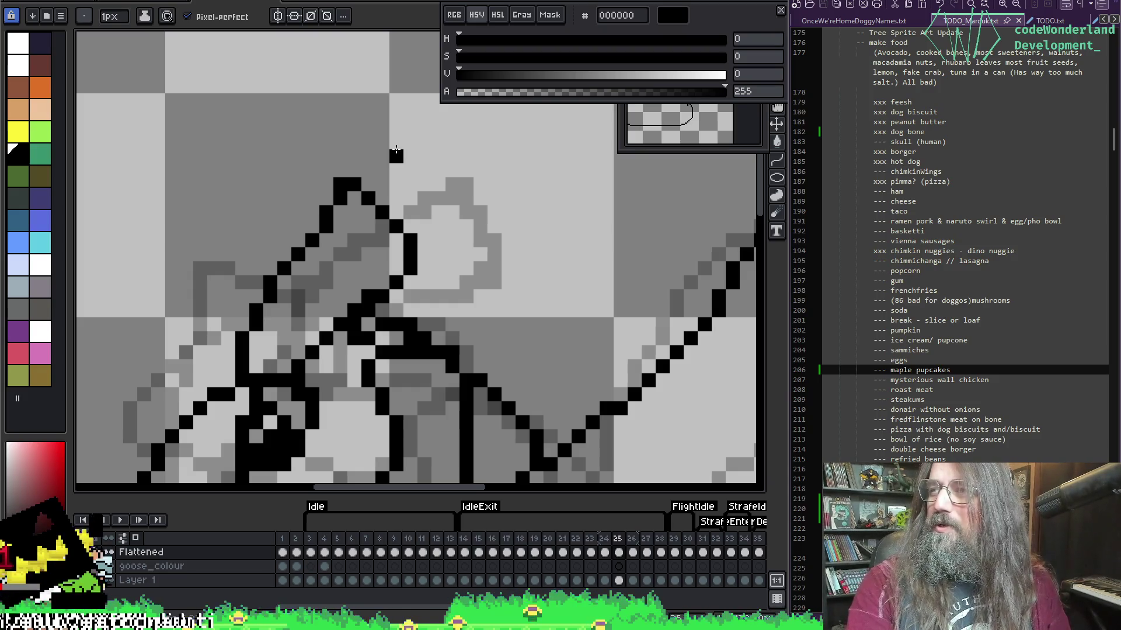
mouse_move(396, 198)
mouse_down()
mouse_move(388, 205)
mouse_move(388, 175)
mouse_move(434, 208)
mouse_move(413, 253)
mouse_up()
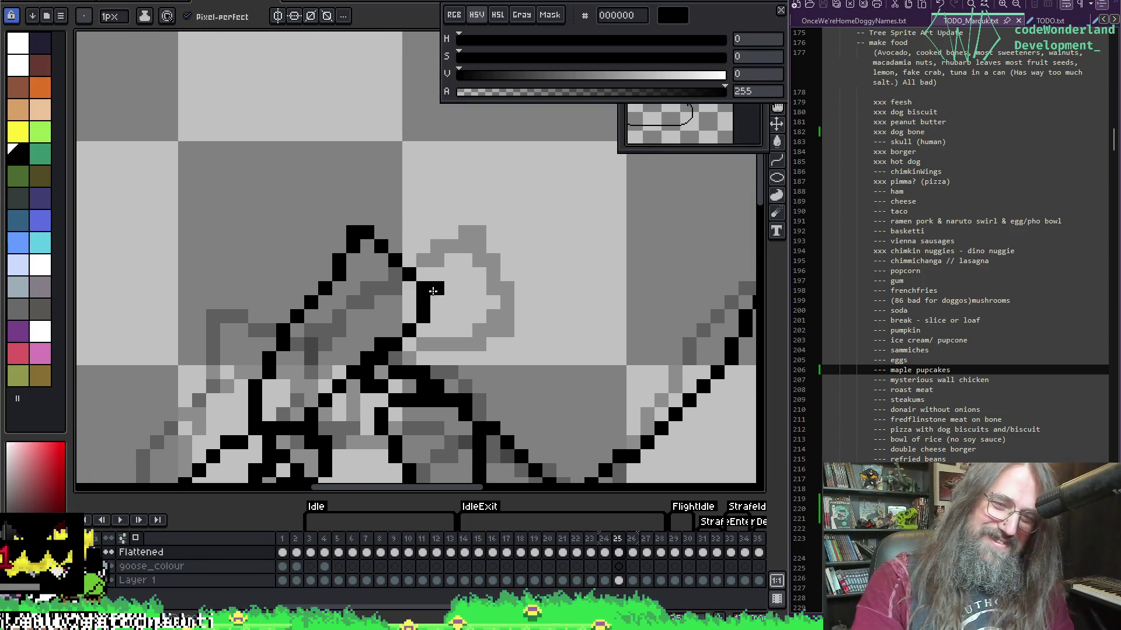
key(e)
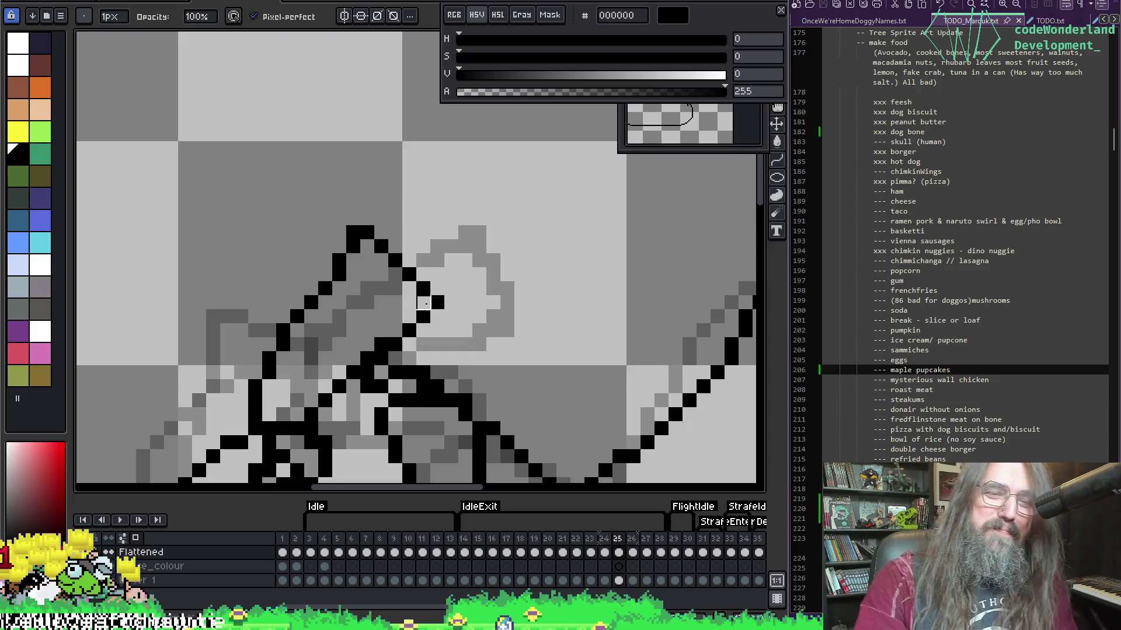
key(i)
key(b)
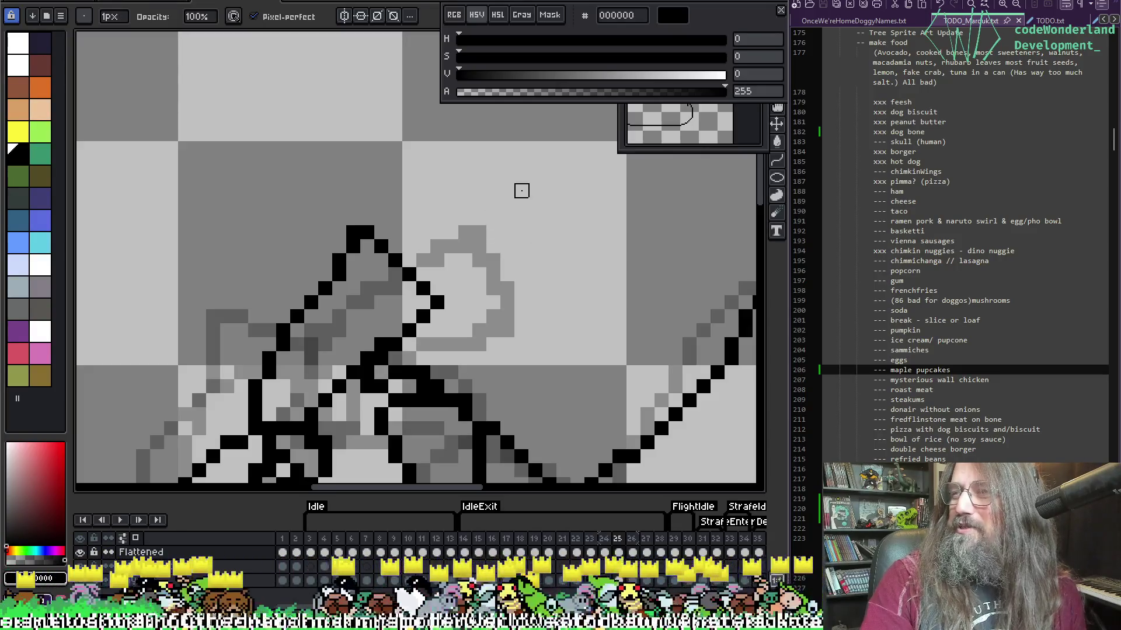
scroll(522, 257, up, 2)
scroll(355, 422, down, 1)
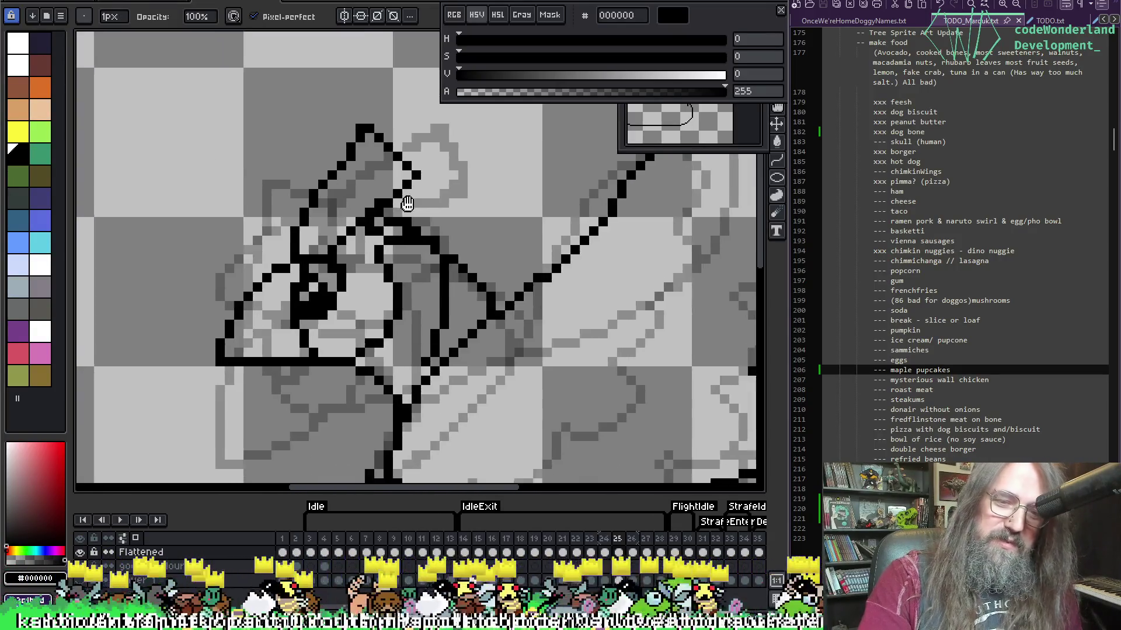
Pan below the goose's head and draw a black neck stroke on frame 25, then undo it.
key(alt)
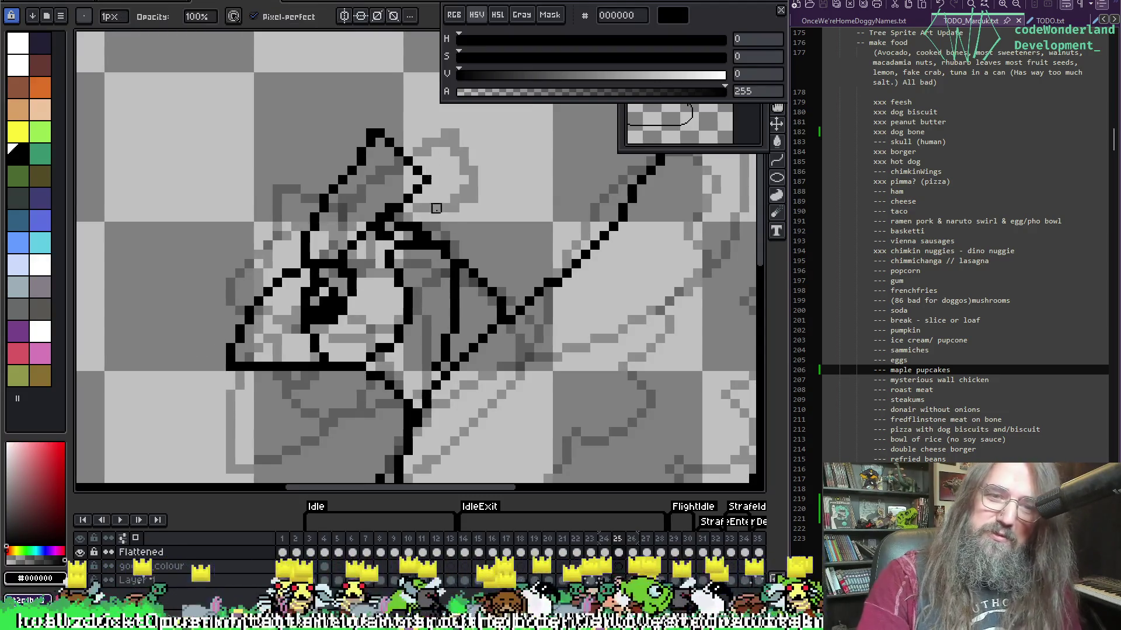
scroll(439, 273, up, 2)
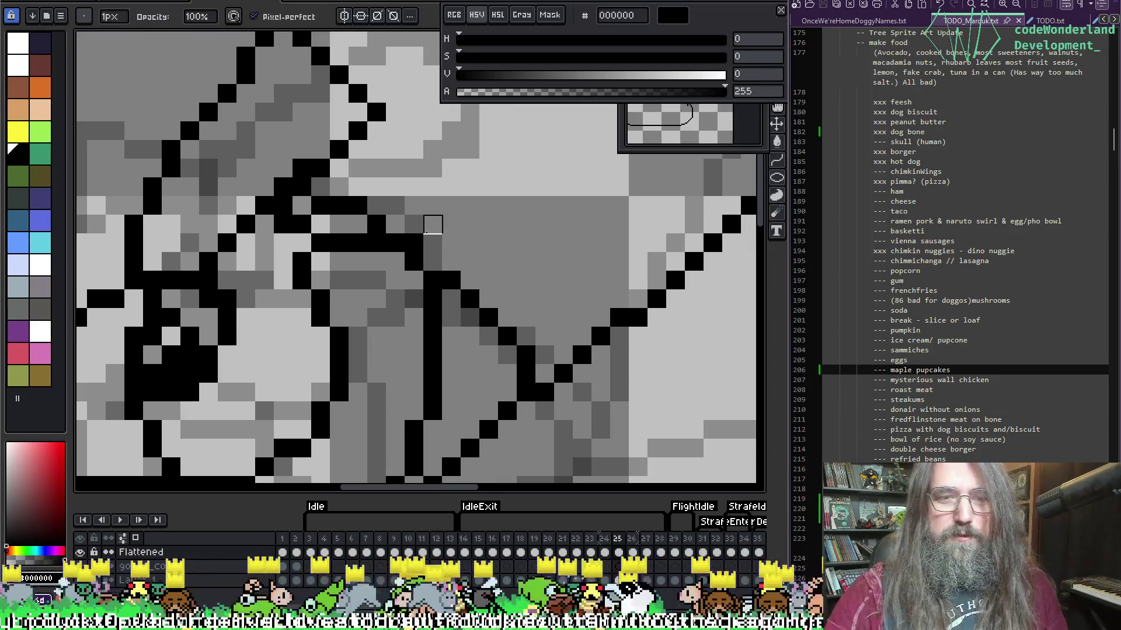
drag(430, 225, 542, 180)
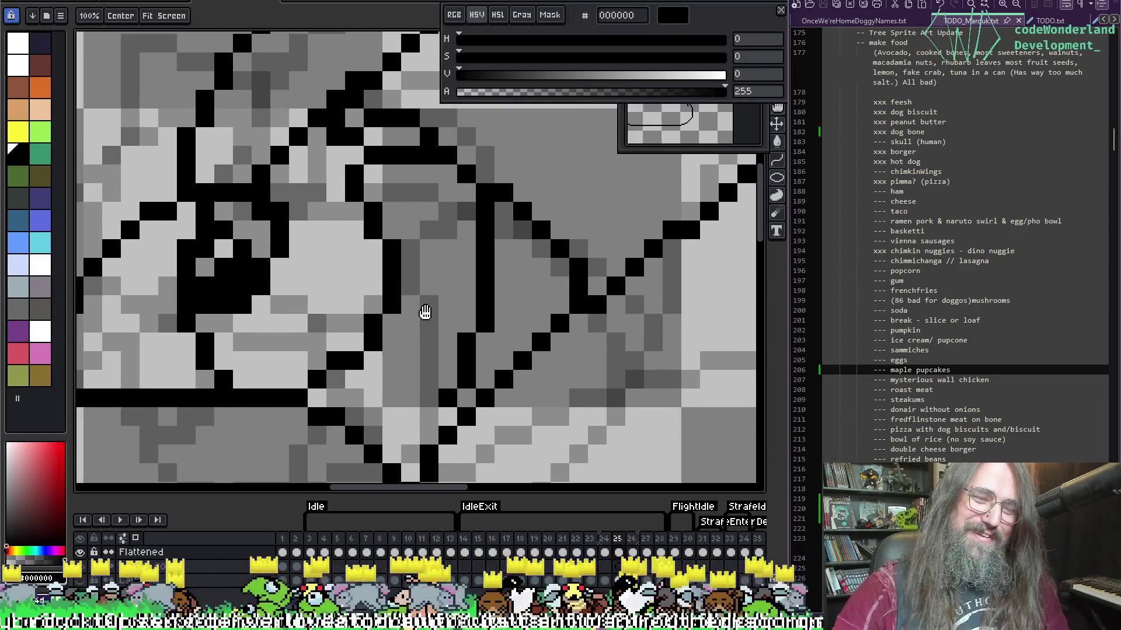
drag(426, 310, 525, 312)
key(i)
key(b)
drag(459, 351, 513, 330)
key(v)
key(ctrl+z)
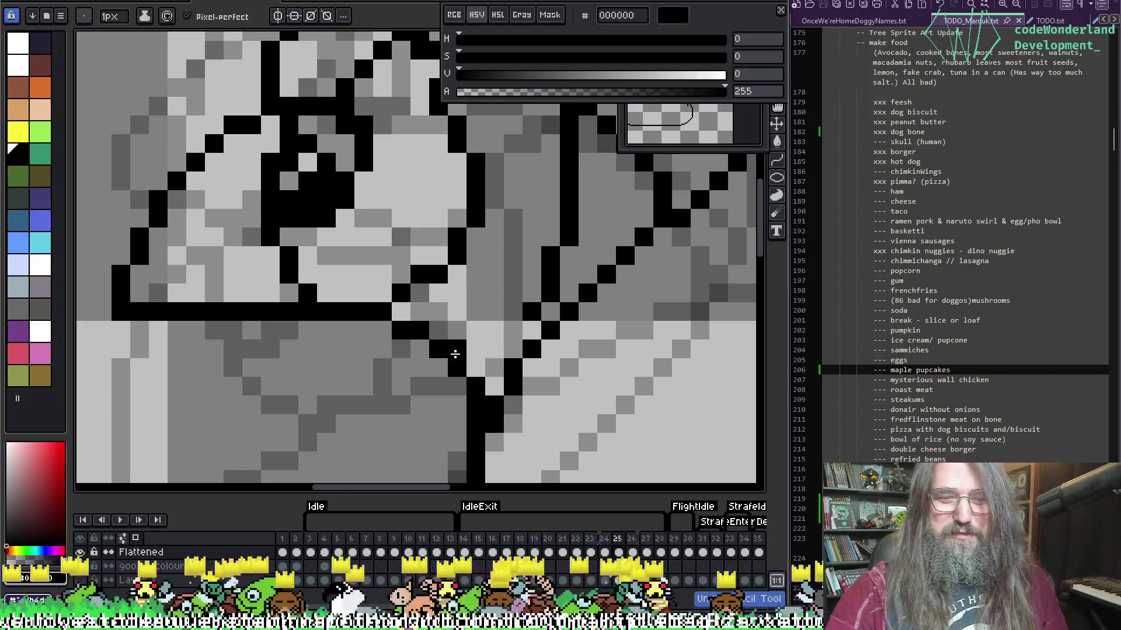
Try a second line up from the neck, undo it, and move on to frame 26.
key(b)
mouse_move(469, 352)
mouse_down()
mouse_move(522, 316)
mouse_move(494, 348)
mouse_move(458, 319)
mouse_up()
key(ctrl+z)
scroll(458, 319, down, 4)
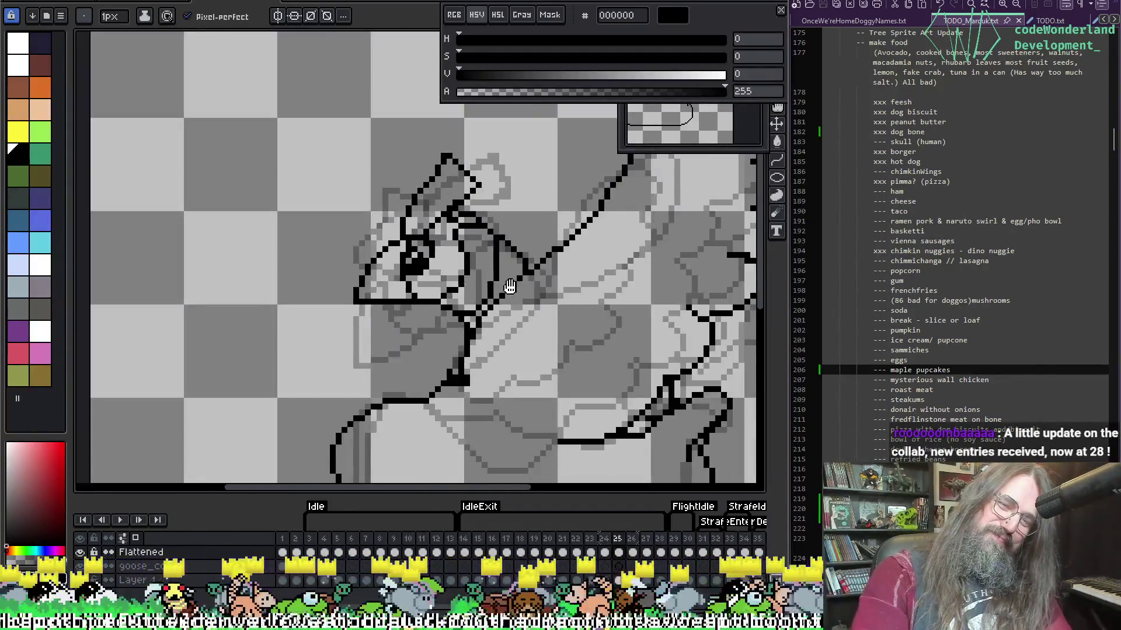
scroll(429, 337, up, 3)
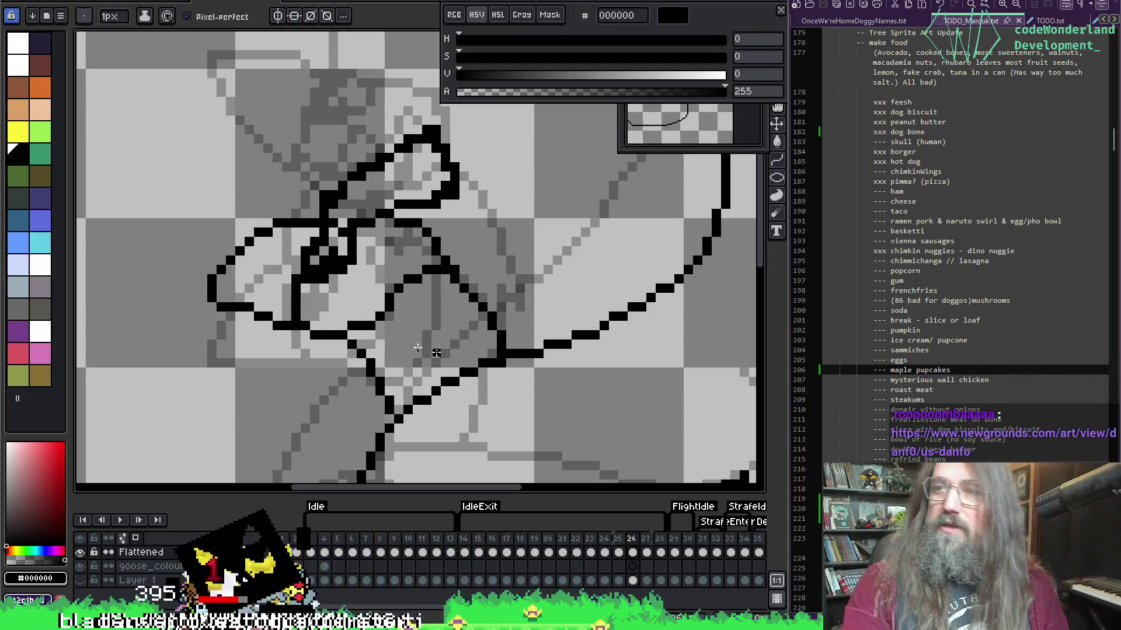
Flip between frames 25 and 26 to compare the goose's line art.
scroll(340, 247, right, 2)
key(comma)
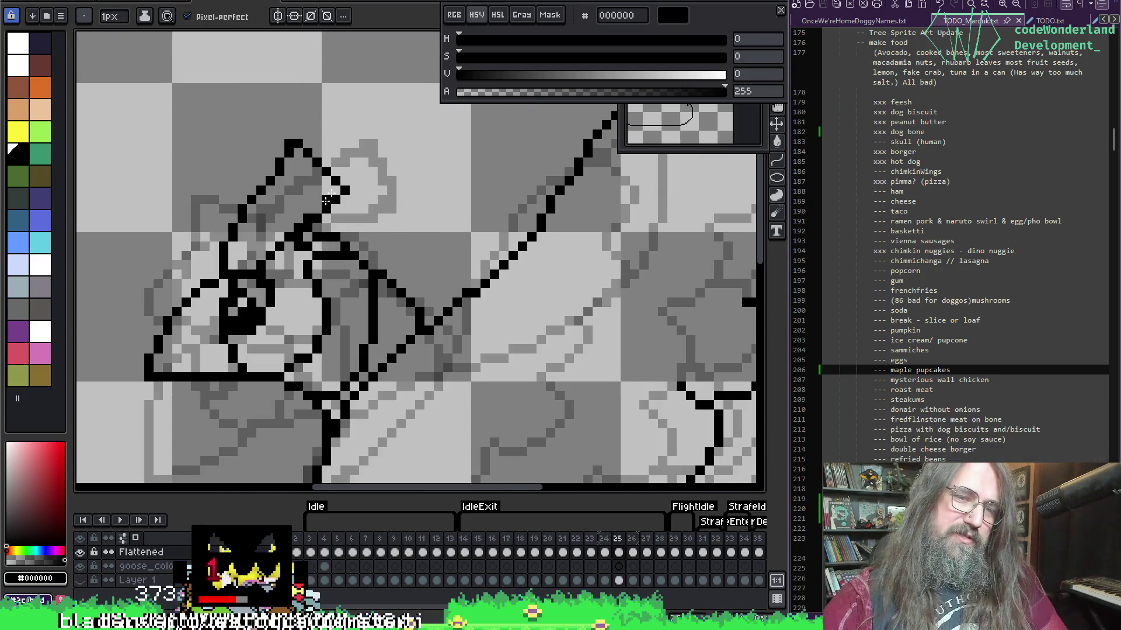
key(period)
key(b)
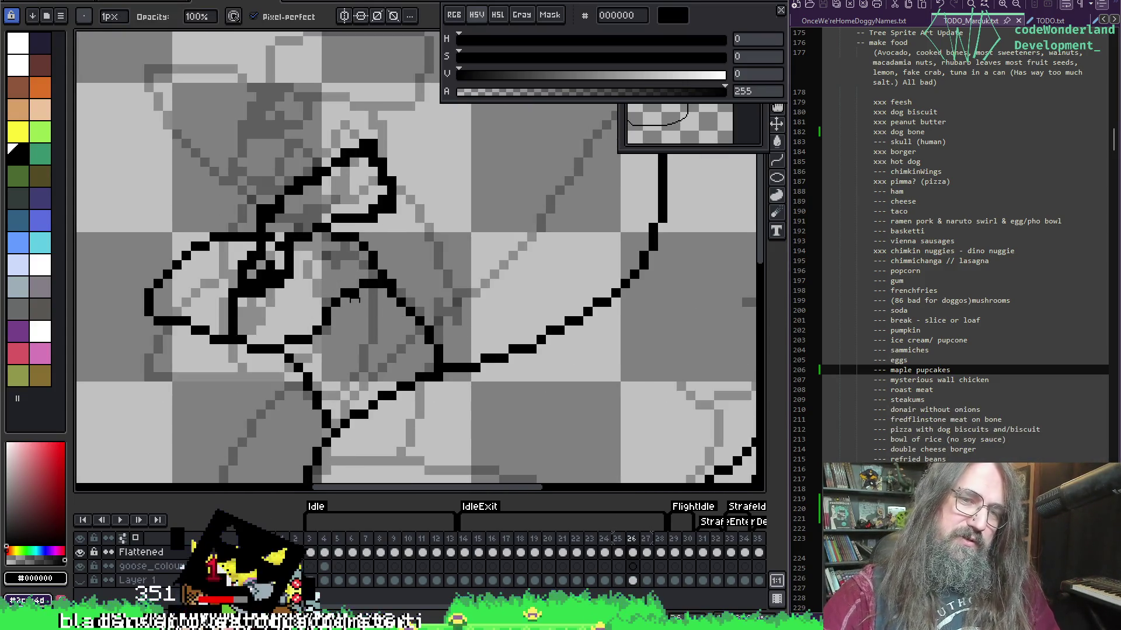
key(e)
key(comma)
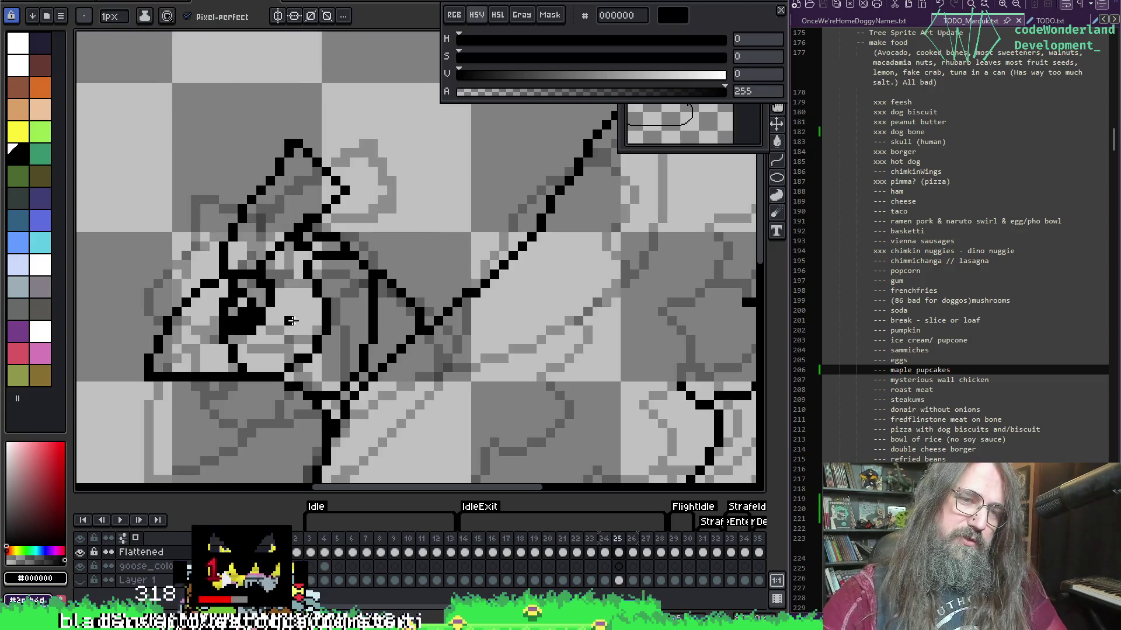
key(period)
Draw a vertical line inside the goose's head on frame 26 and erase its stray pixels.
drag(303, 327, 318, 280)
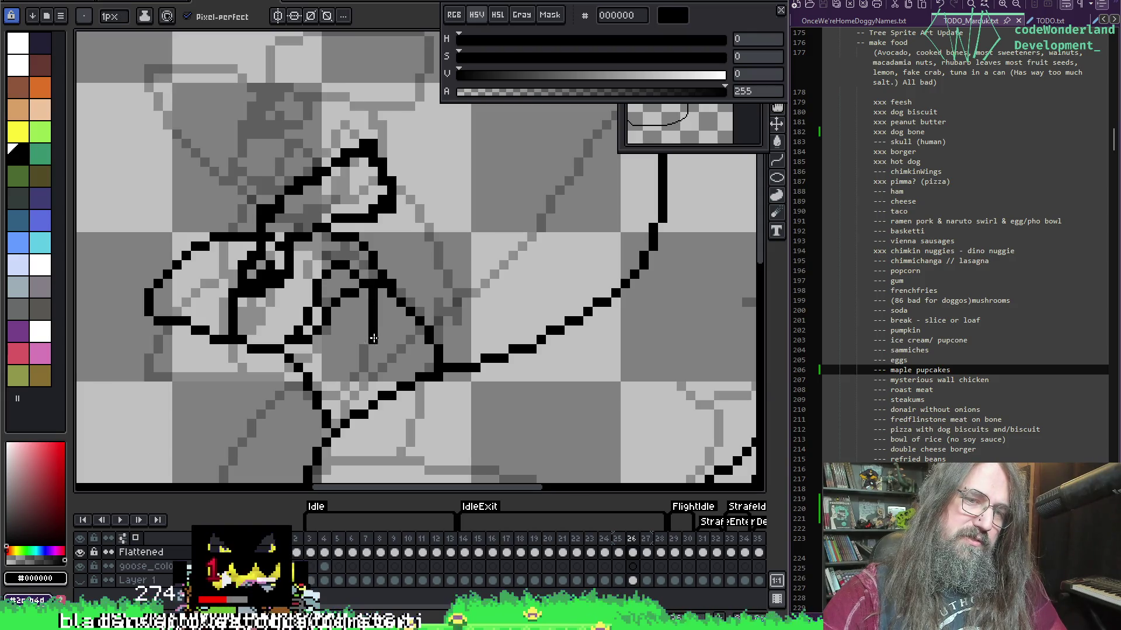
key(e)
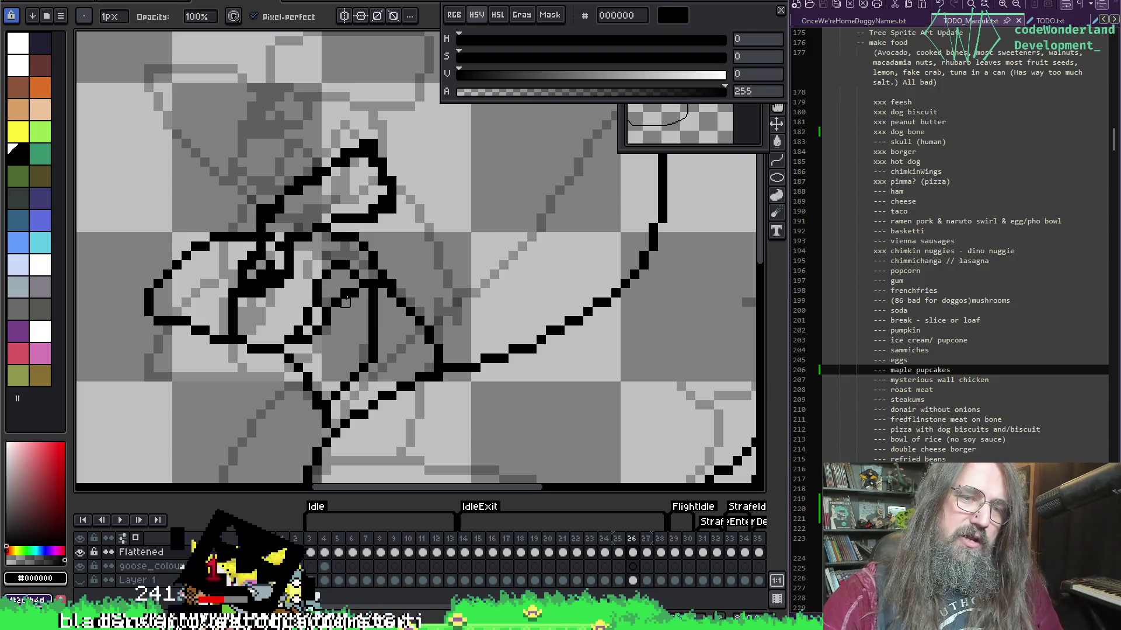
drag(321, 300, 326, 330)
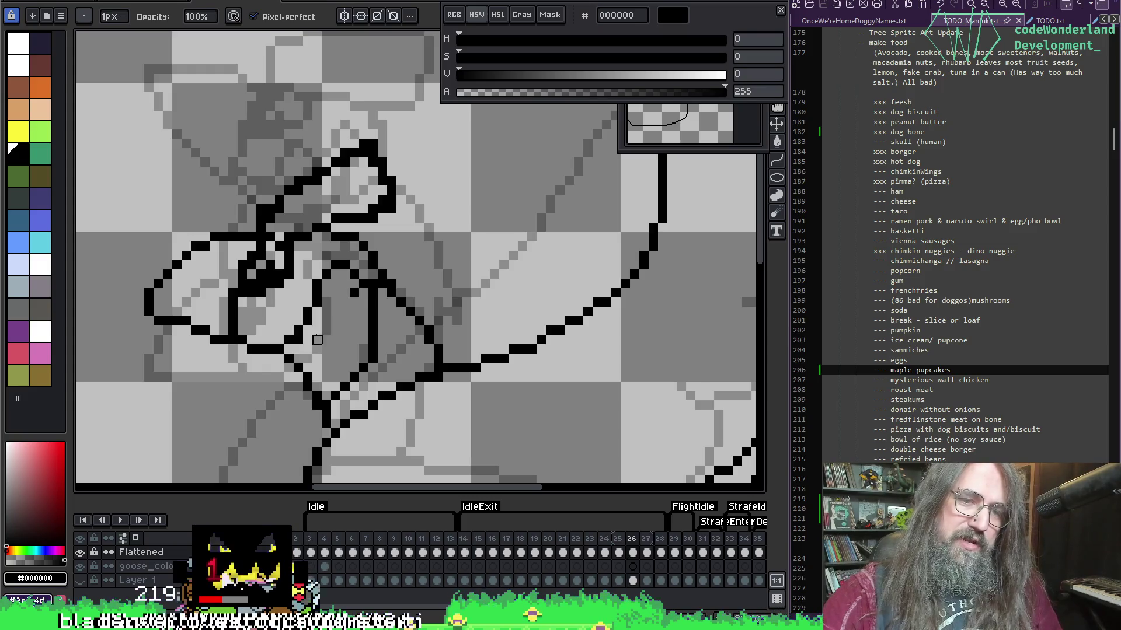
key(b)
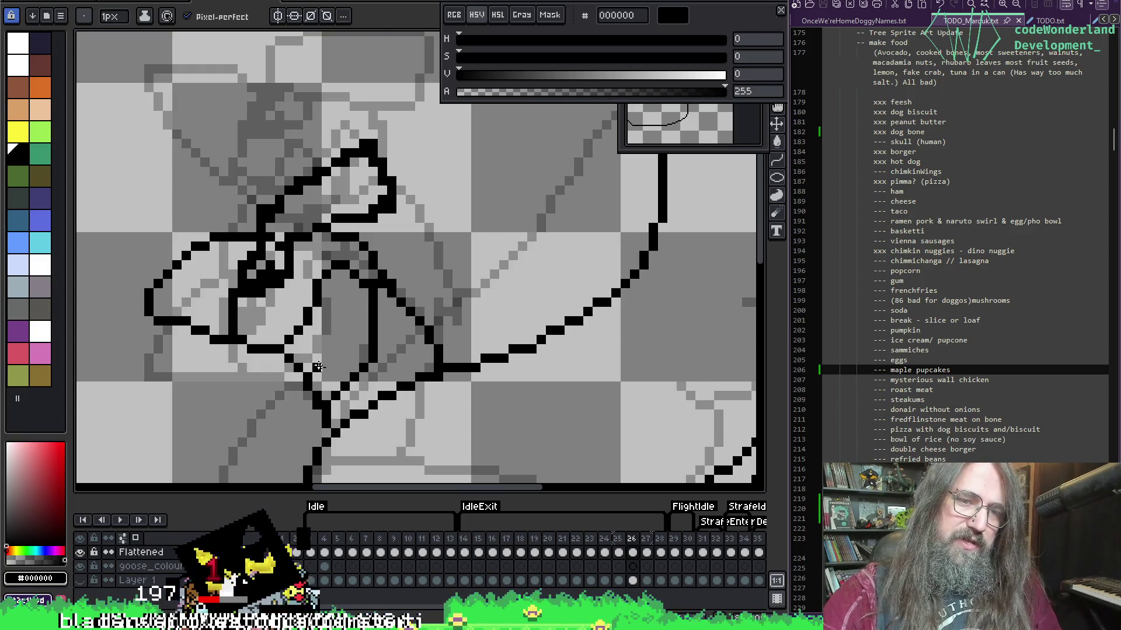
Draw a short up-right diagonal line, trim its overshoot, and close the gap in it.
mouse_move(315, 377)
mouse_down()
mouse_move(360, 344)
mouse_move(365, 320)
mouse_up()
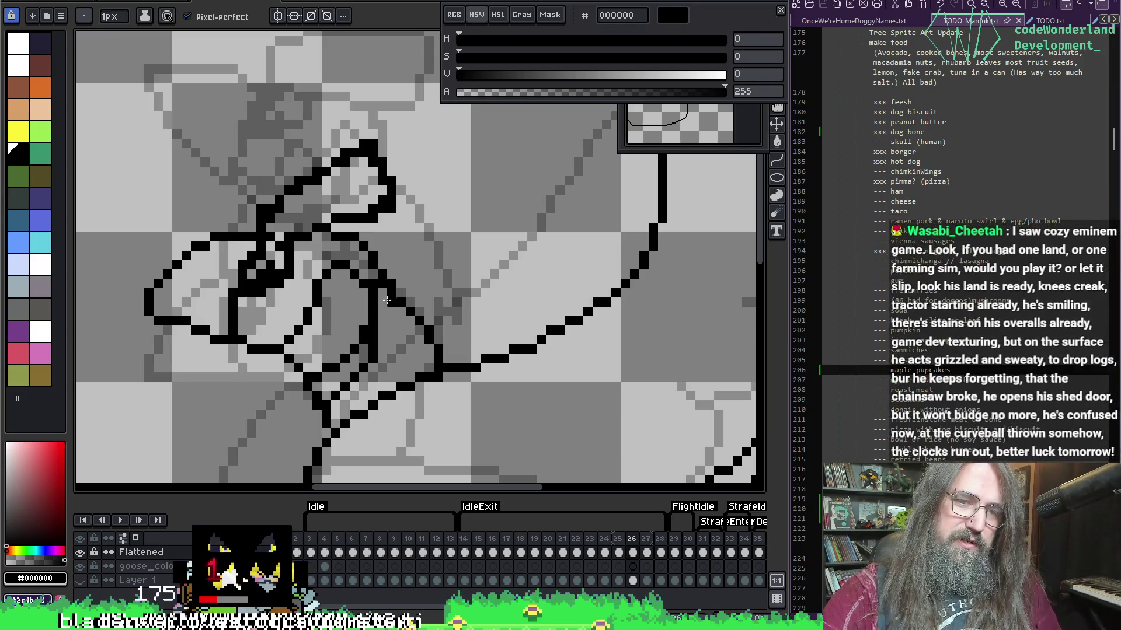
key(e)
drag(342, 392, 383, 340)
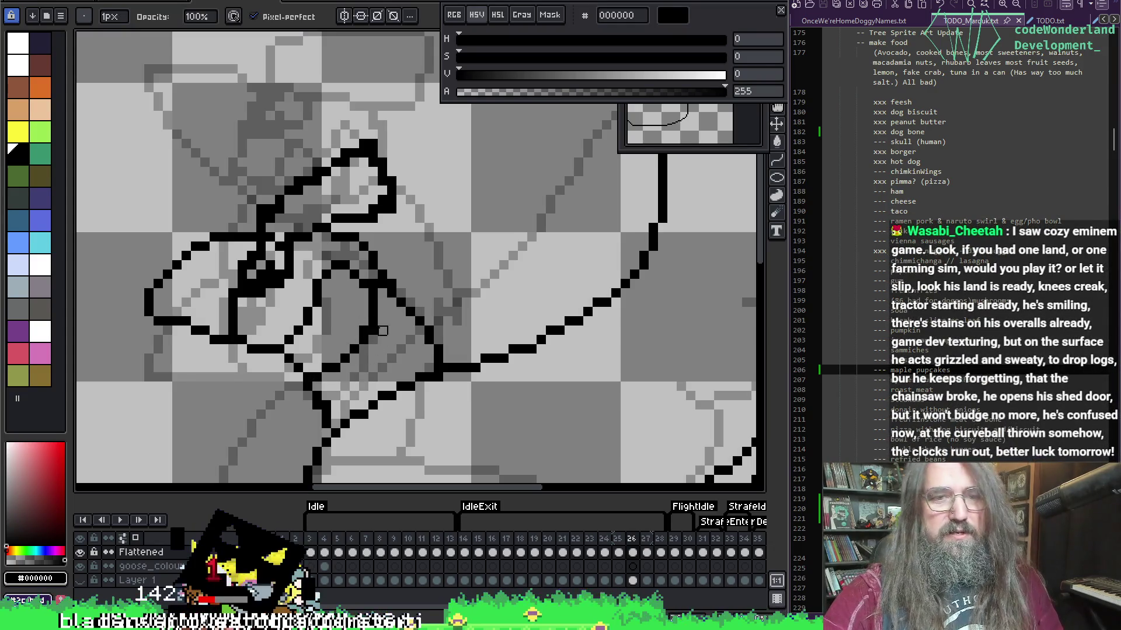
click(411, 313)
key(i)
key(b)
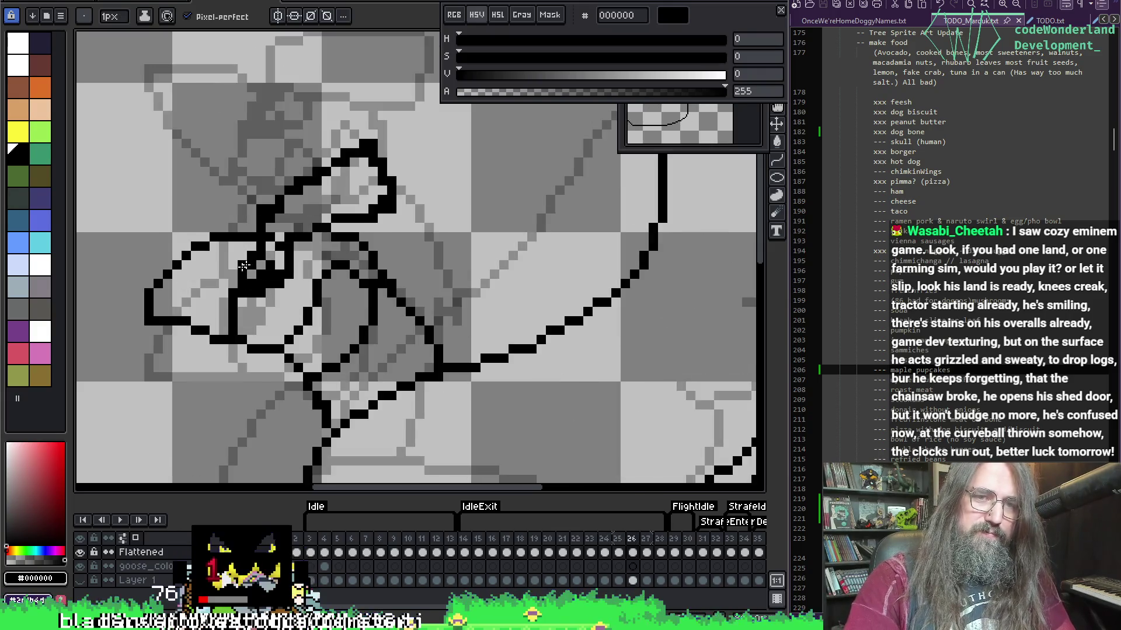
key(e)
scroll(293, 181, up, 5)
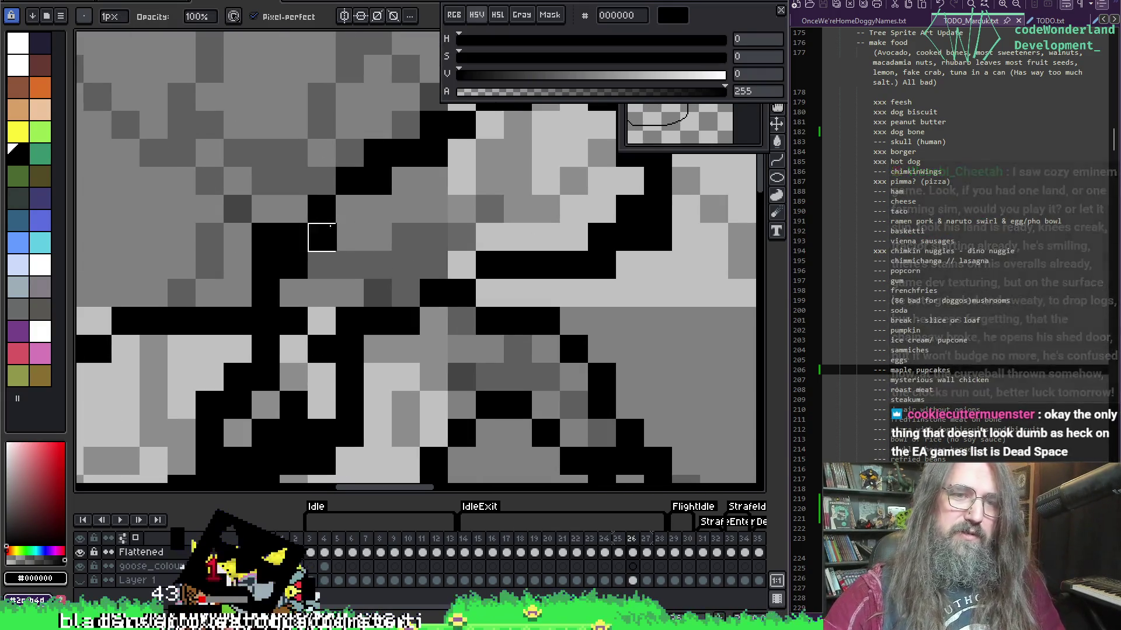
Erase stray and excess black pixels to thin the head-corner outline on frame 26.
click(266, 237)
click(294, 265)
click(322, 237)
drag(322, 244, 197, 286)
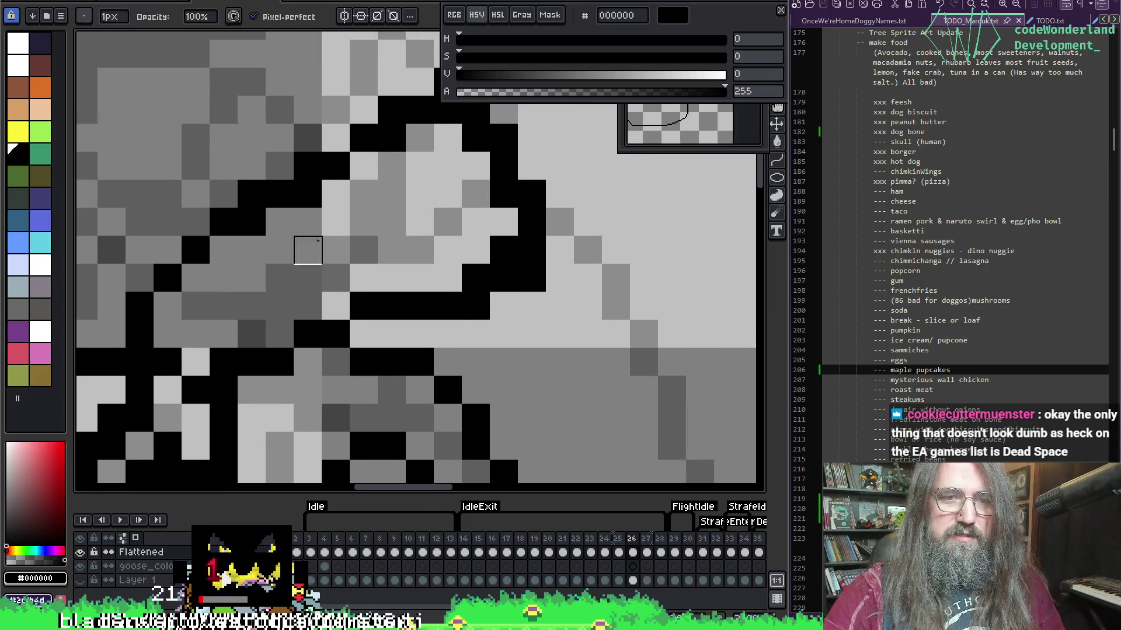
click(301, 204)
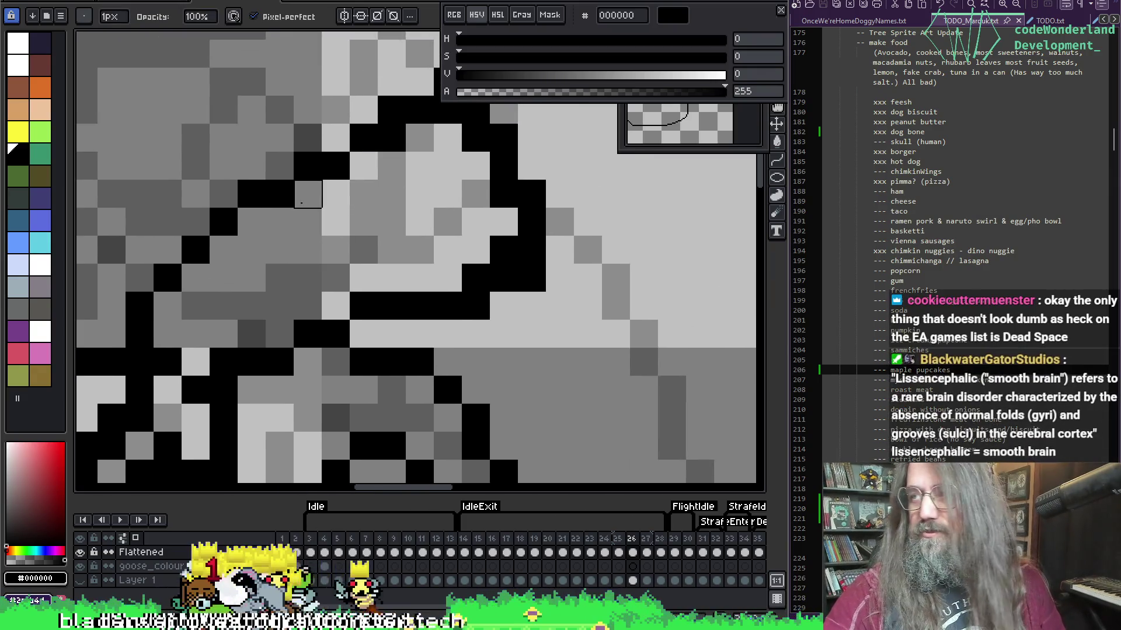
click(391, 138)
click(475, 138)
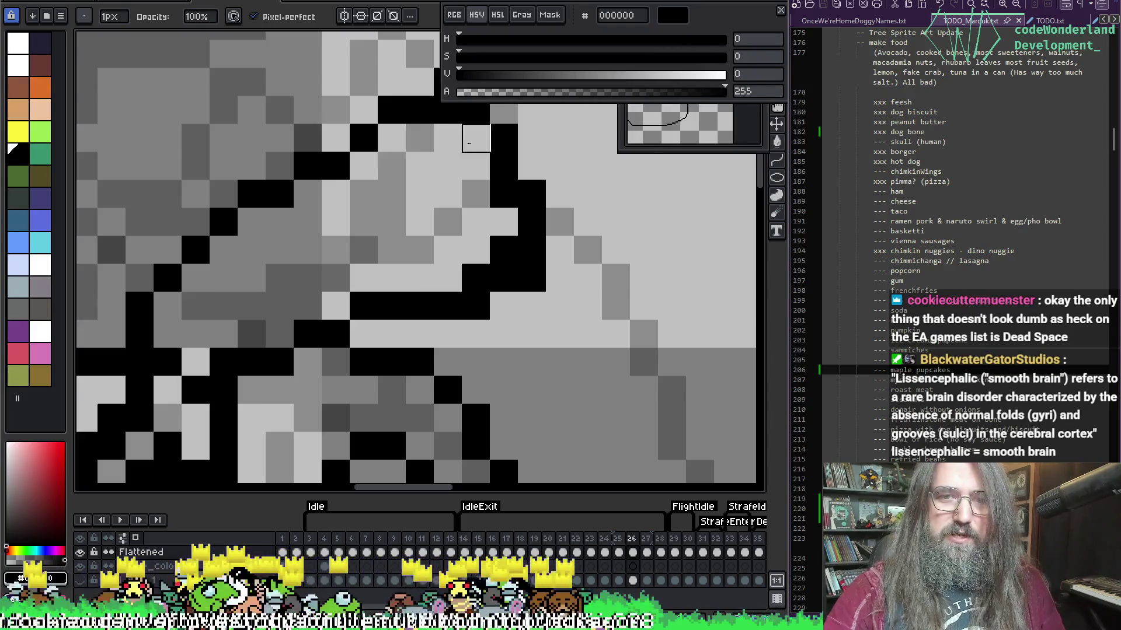
click(504, 194)
click(505, 250)
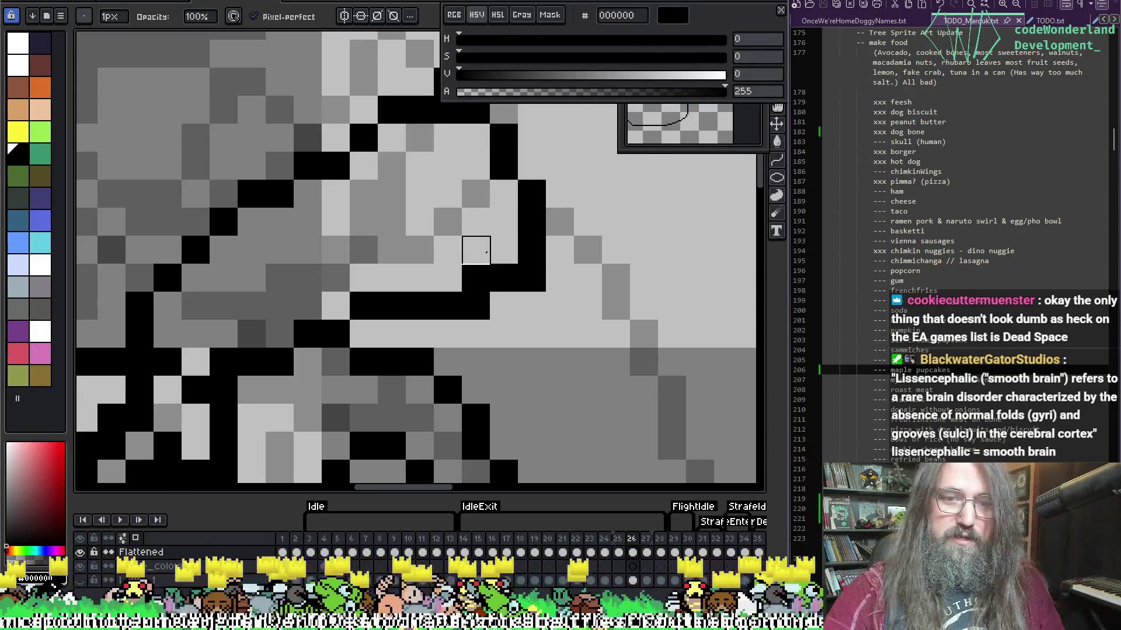
click(476, 277)
Add black pixels extending the outline left and up-right, erasing nearby stray pixels.
drag(476, 195, 425, 259)
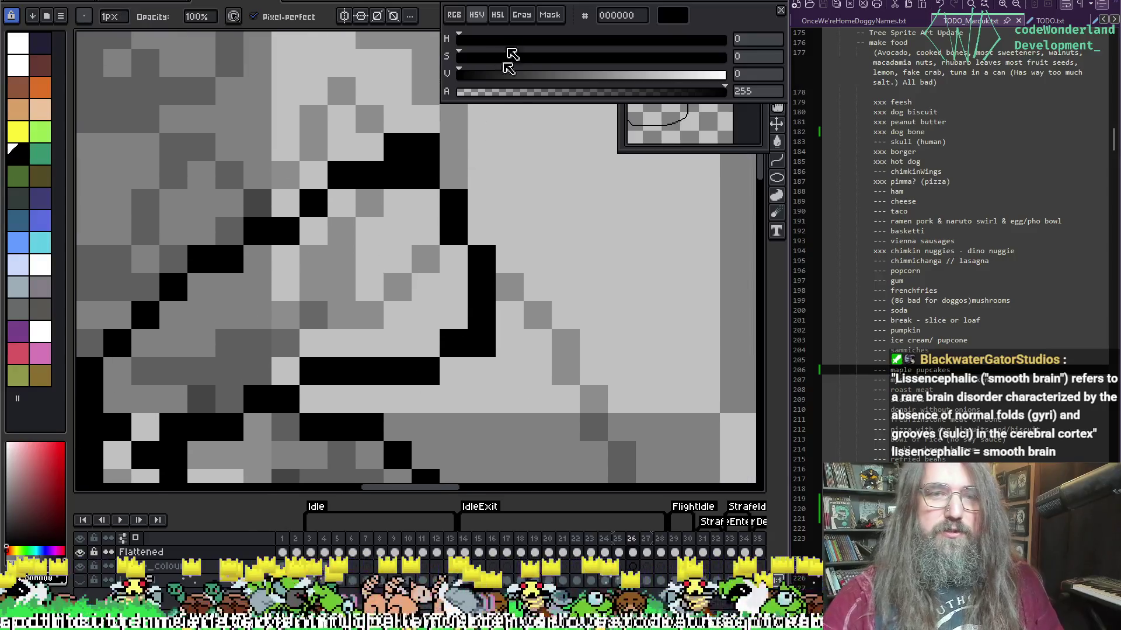
drag(482, 148, 534, 157)
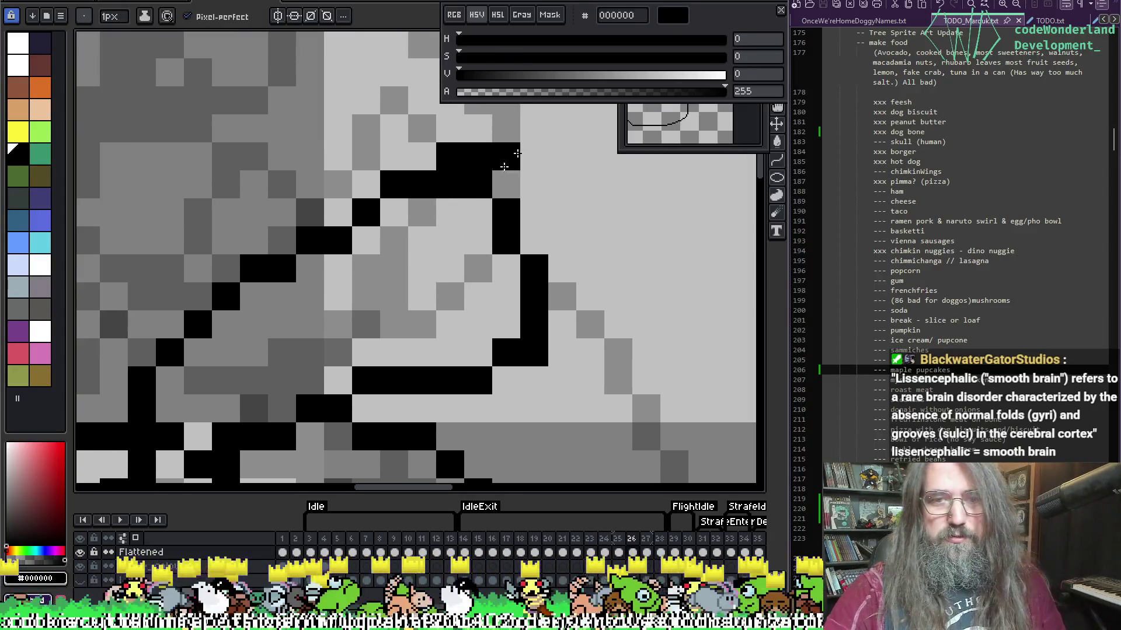
click(426, 161)
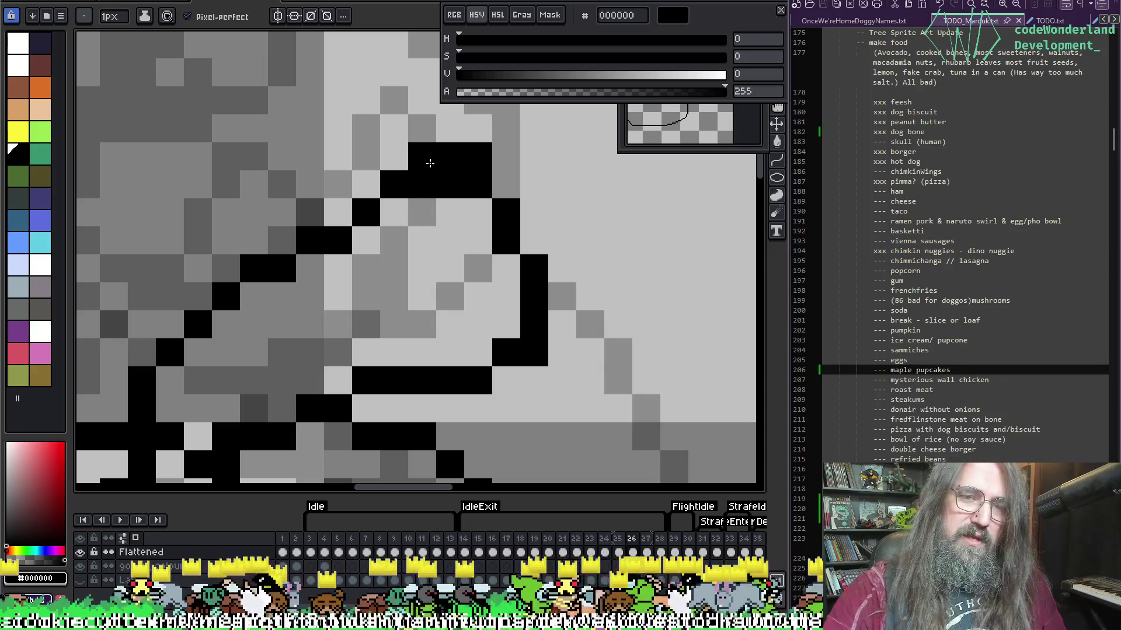
drag(435, 189, 450, 187)
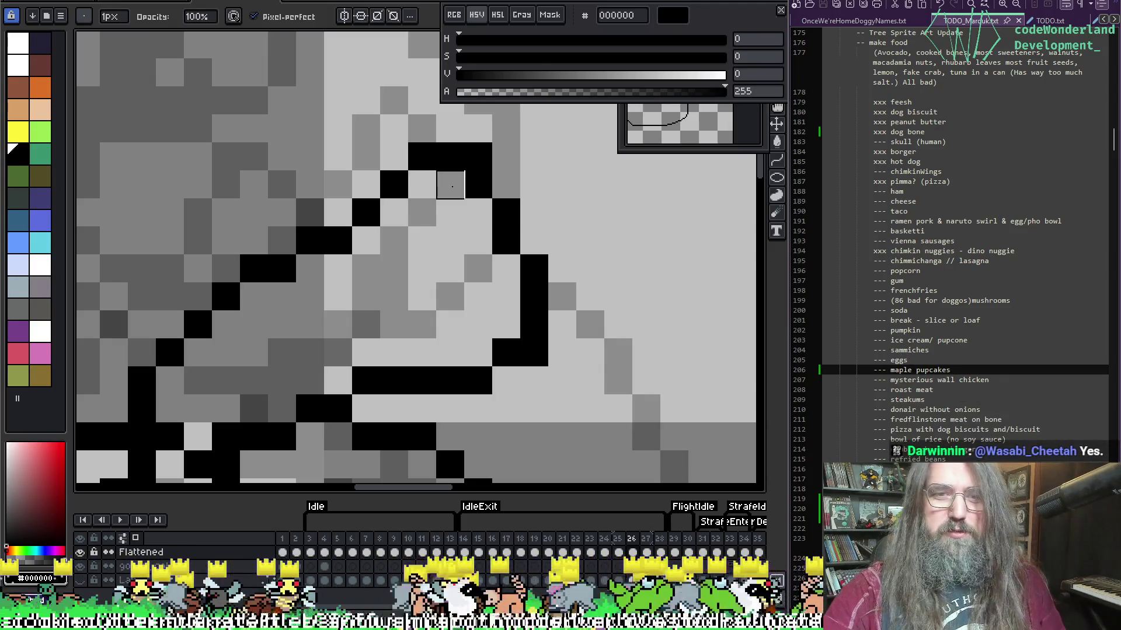
key(i)
key(b)
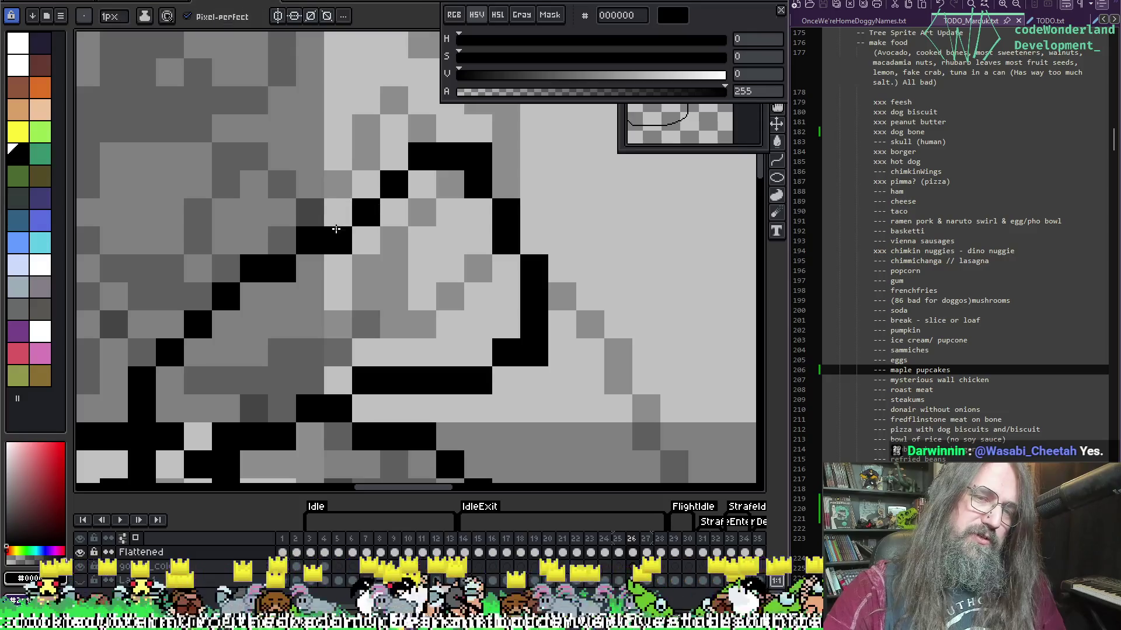
click(370, 197)
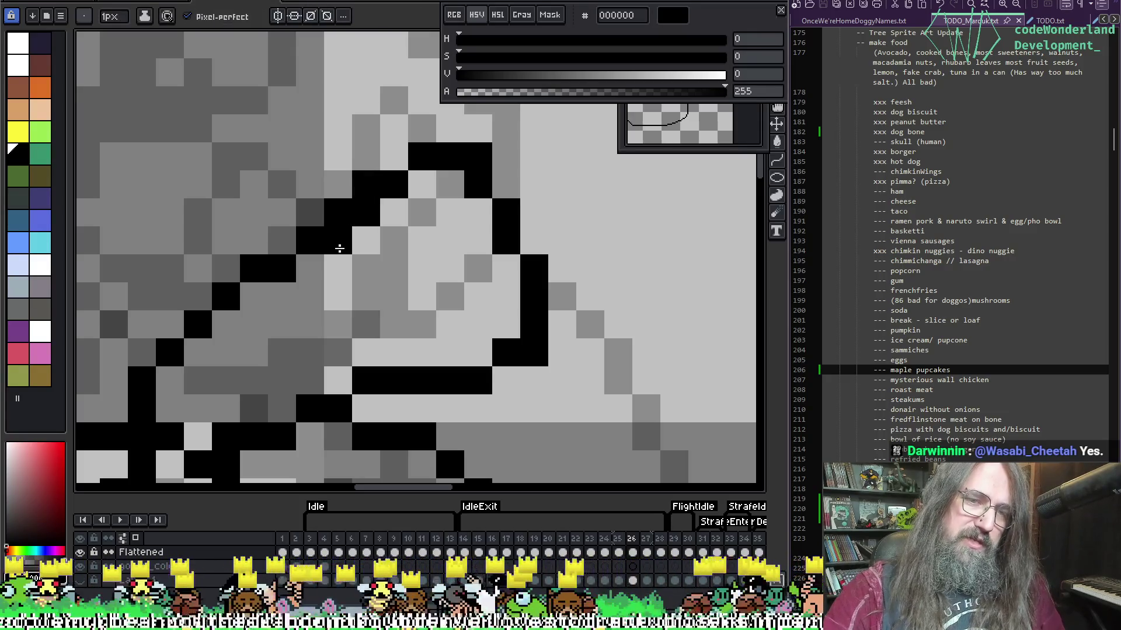
key(e)
click(338, 241)
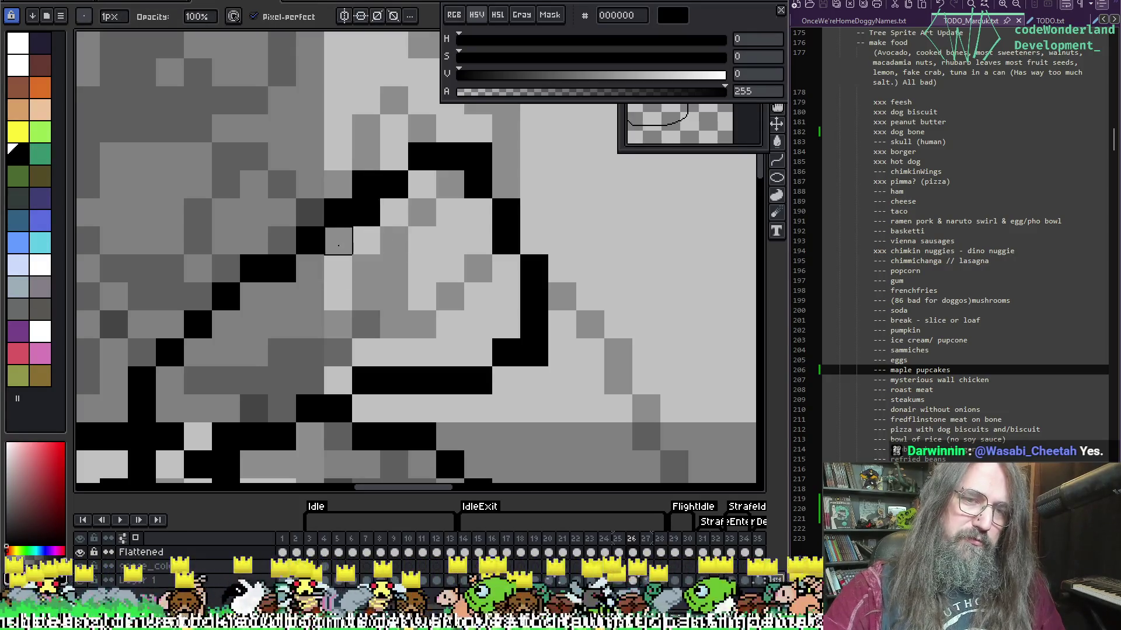
Save the sprite file with Ctrl+S.
key(ctrl+s)
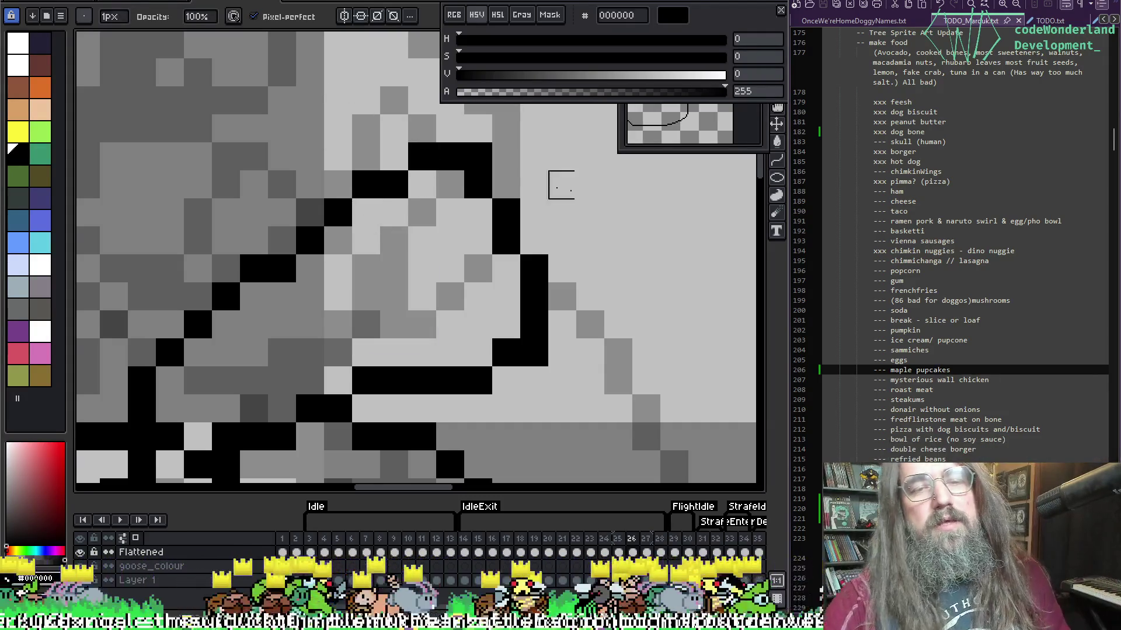
key(i)
key(b)
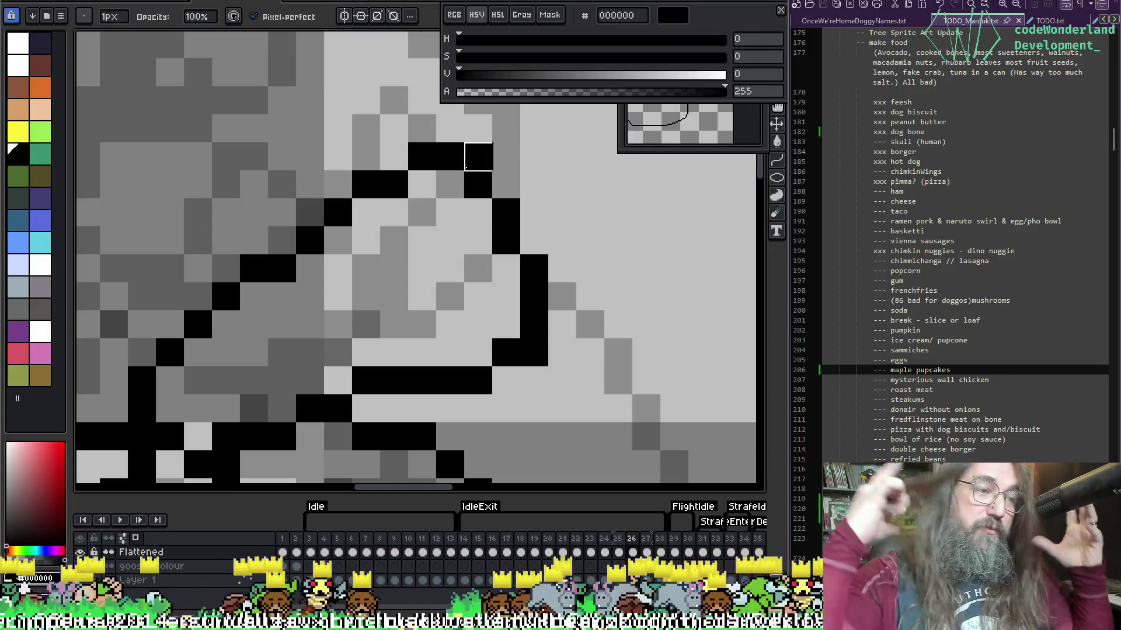
scroll(466, 167, down, 3)
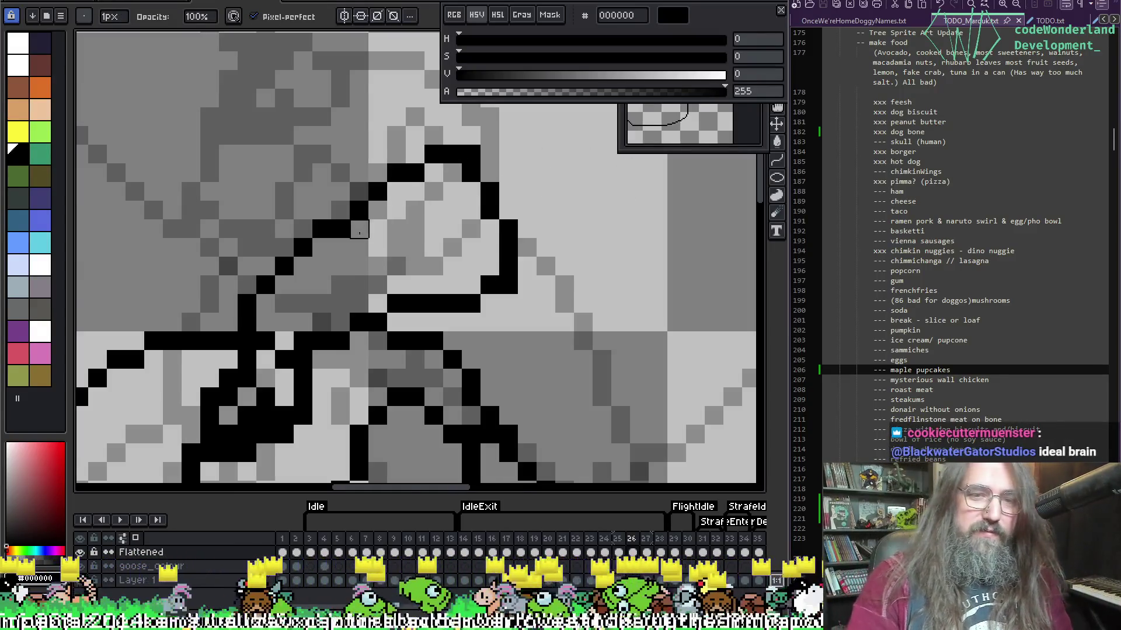
scroll(530, 282, down, 1)
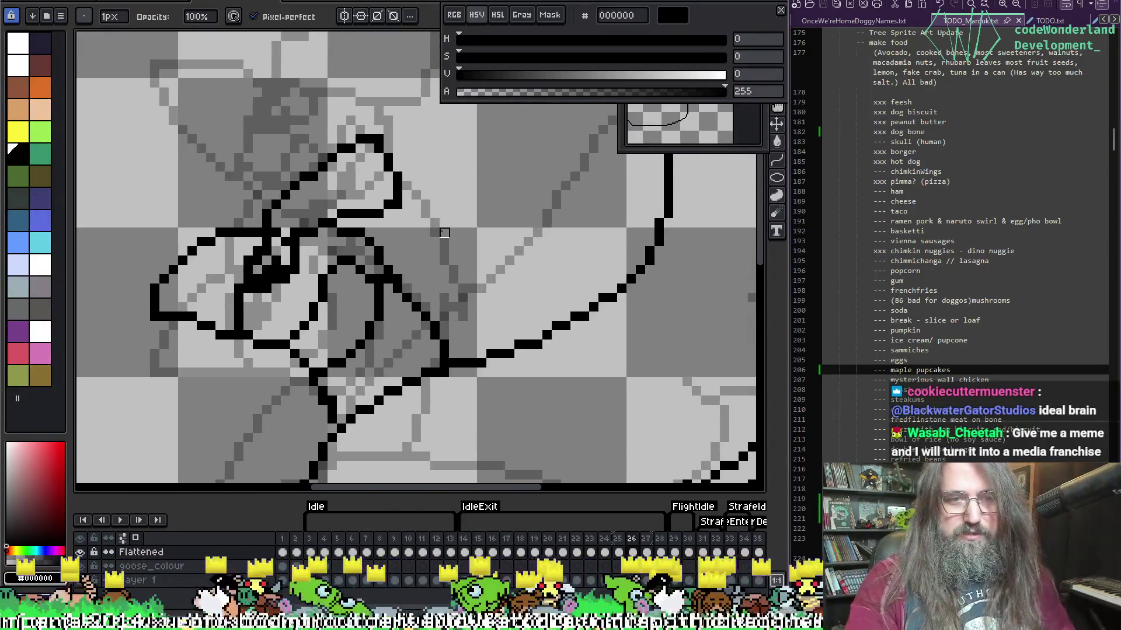
scroll(383, 215, up, 4)
mouse_move(446, 249)
mouse_down()
mouse_move(338, 288)
mouse_move(358, 268)
mouse_up()
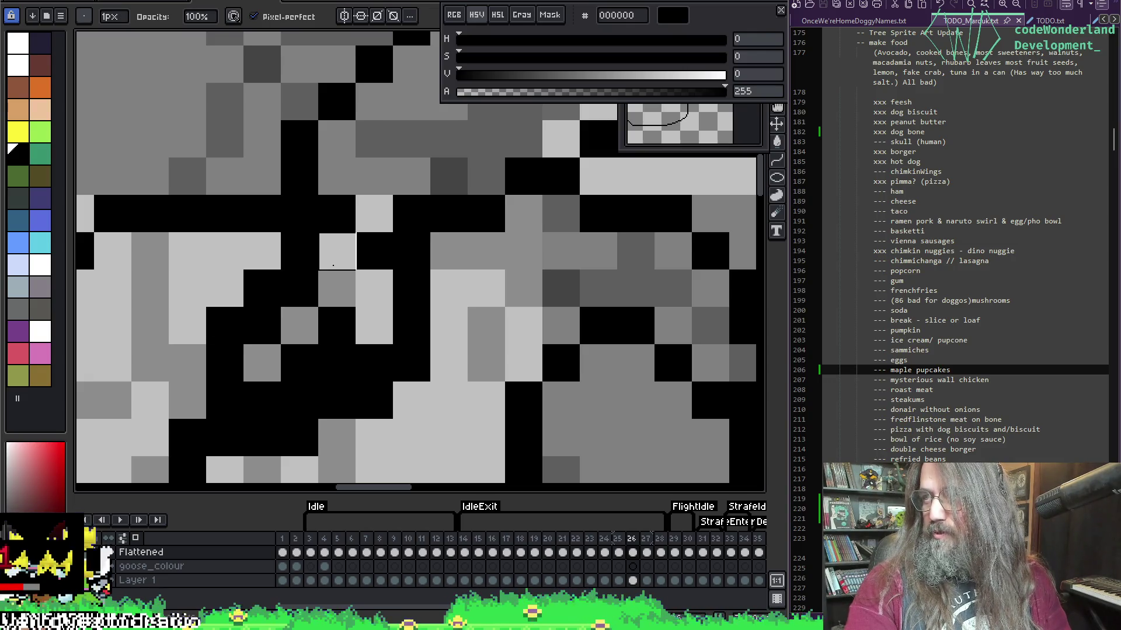
drag(500, 300, 506, 310)
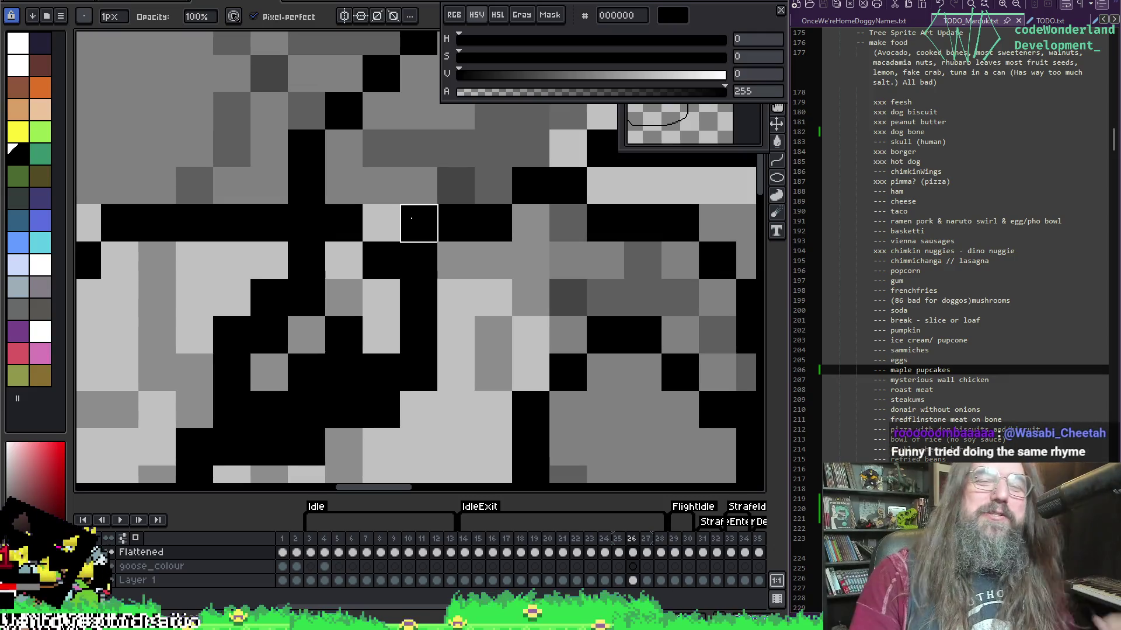
scroll(432, 207, down, 4)
scroll(382, 297, up, 2)
scroll(386, 290, down, 3)
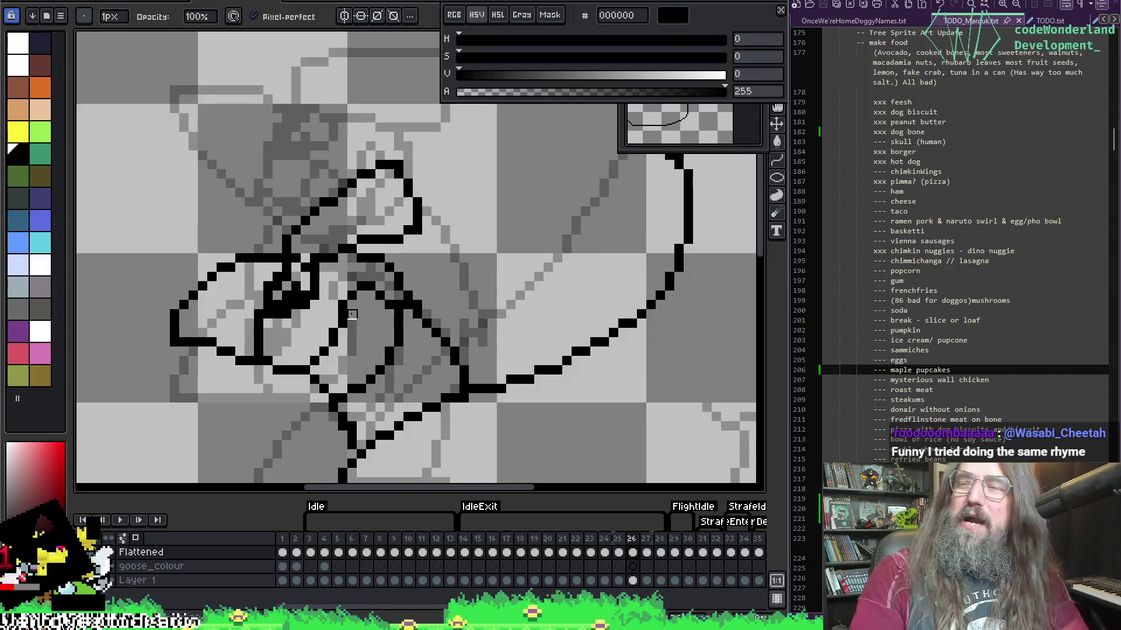
scroll(230, 276, up, 3)
scroll(500, 313, down, 2)
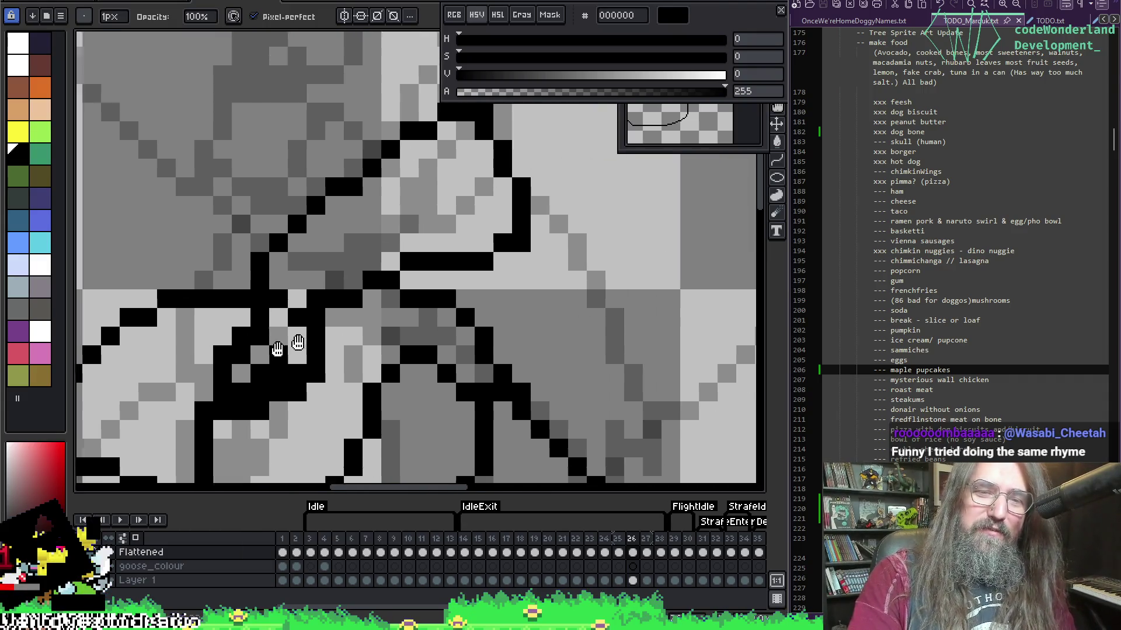
key(i)
key(b)
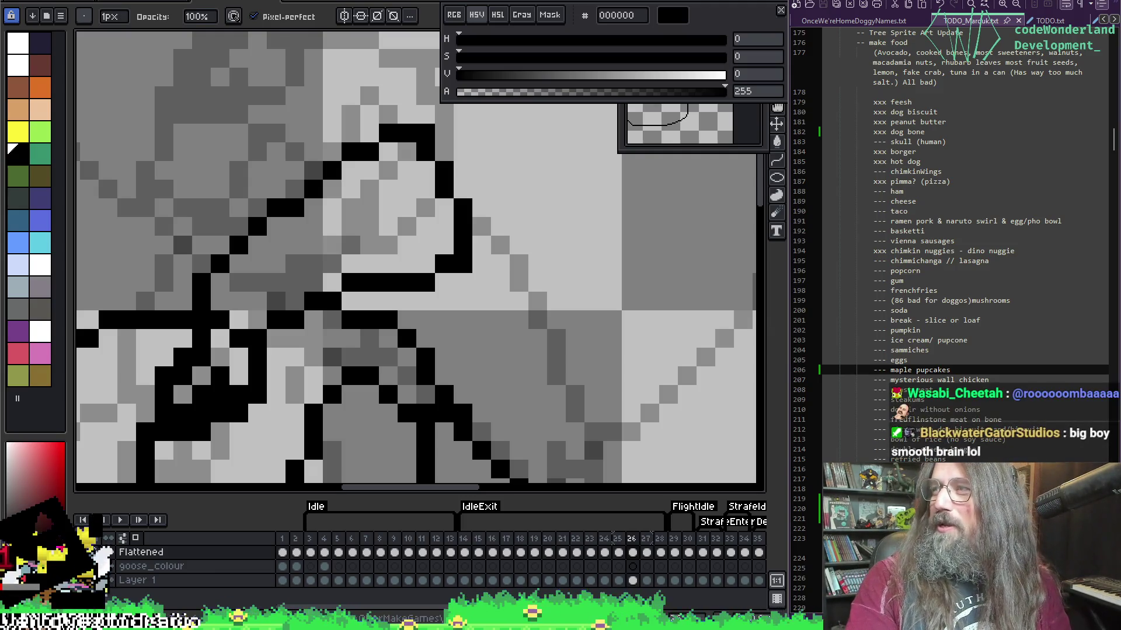
scroll(295, 180, down, 2)
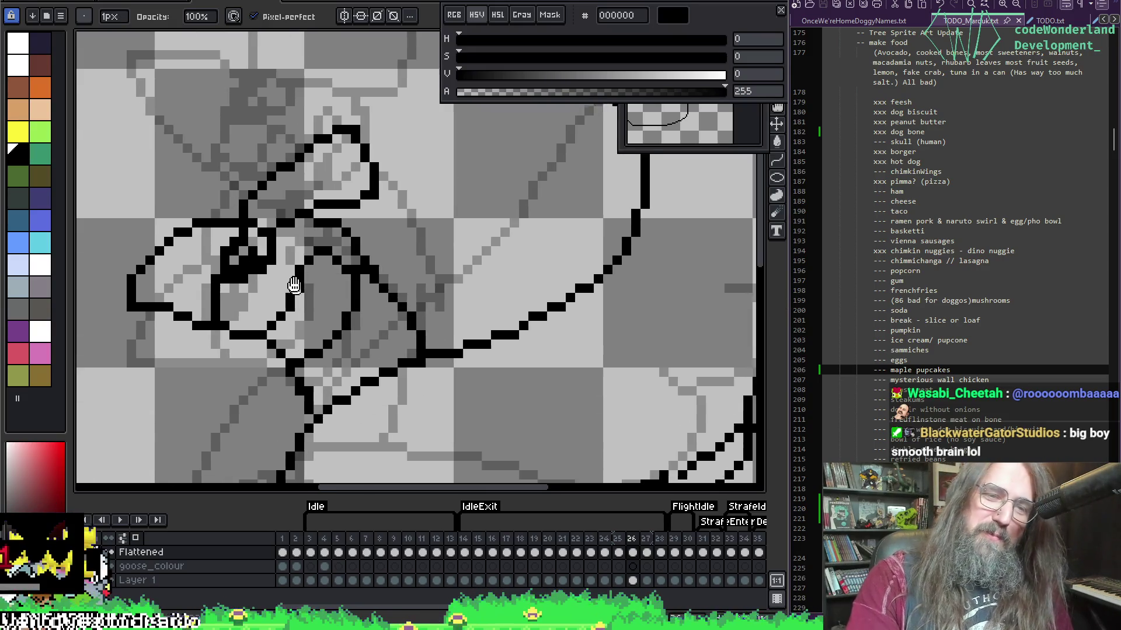
scroll(384, 301, up, 1)
scroll(385, 301, down, 2)
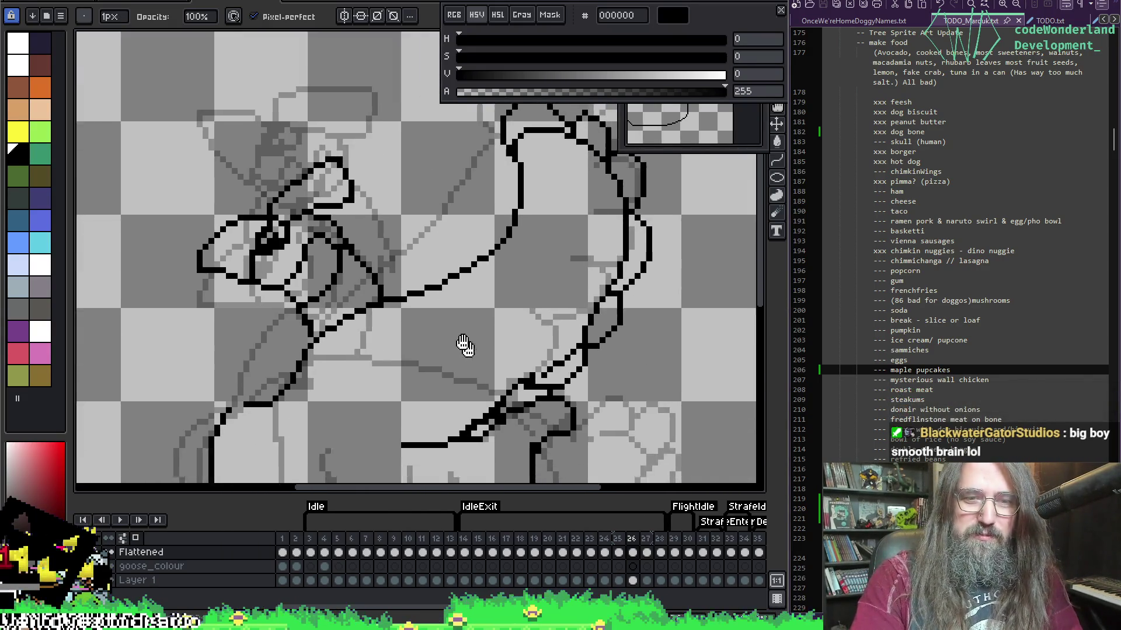
scroll(532, 342, up, 3)
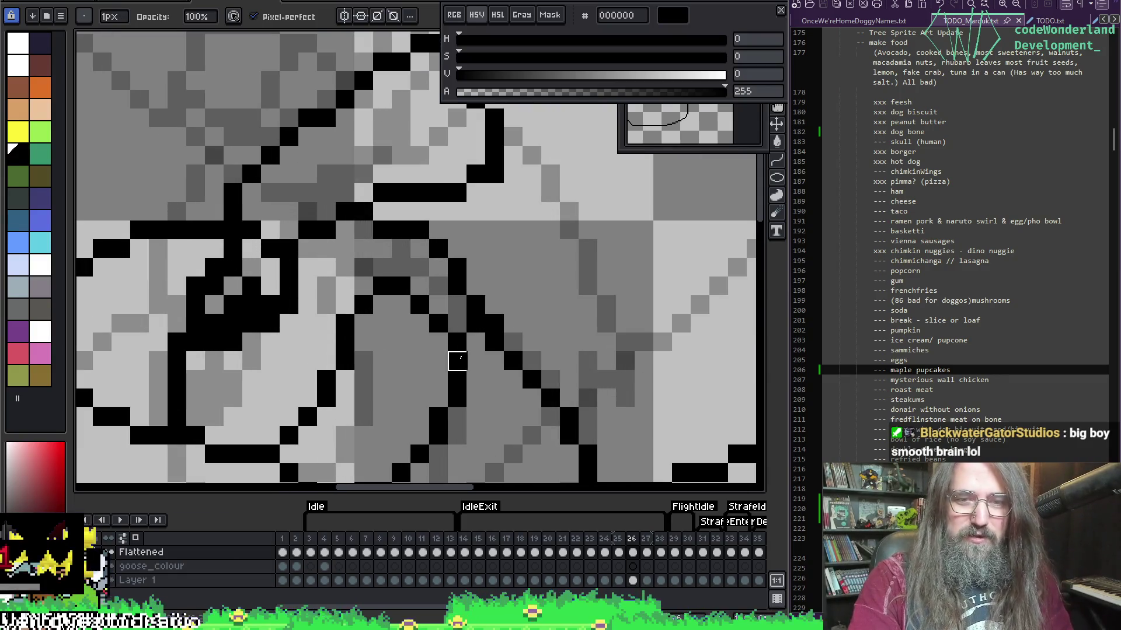
key(i)
key(b)
scroll(453, 349, down, 2)
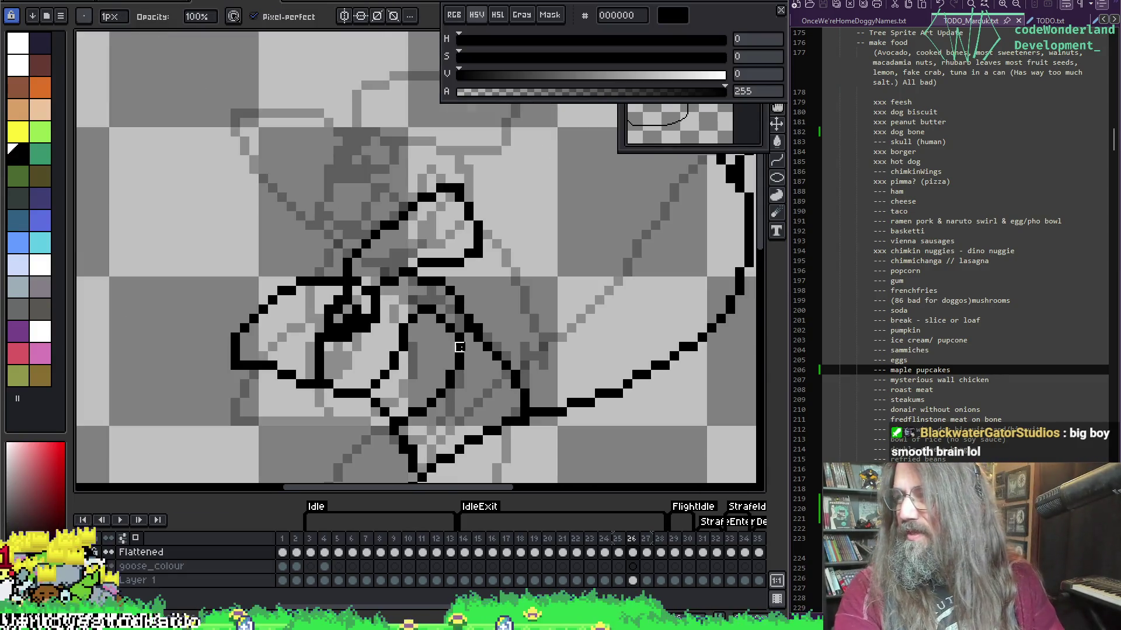
scroll(445, 351, down, 1)
scroll(432, 327, up, 1)
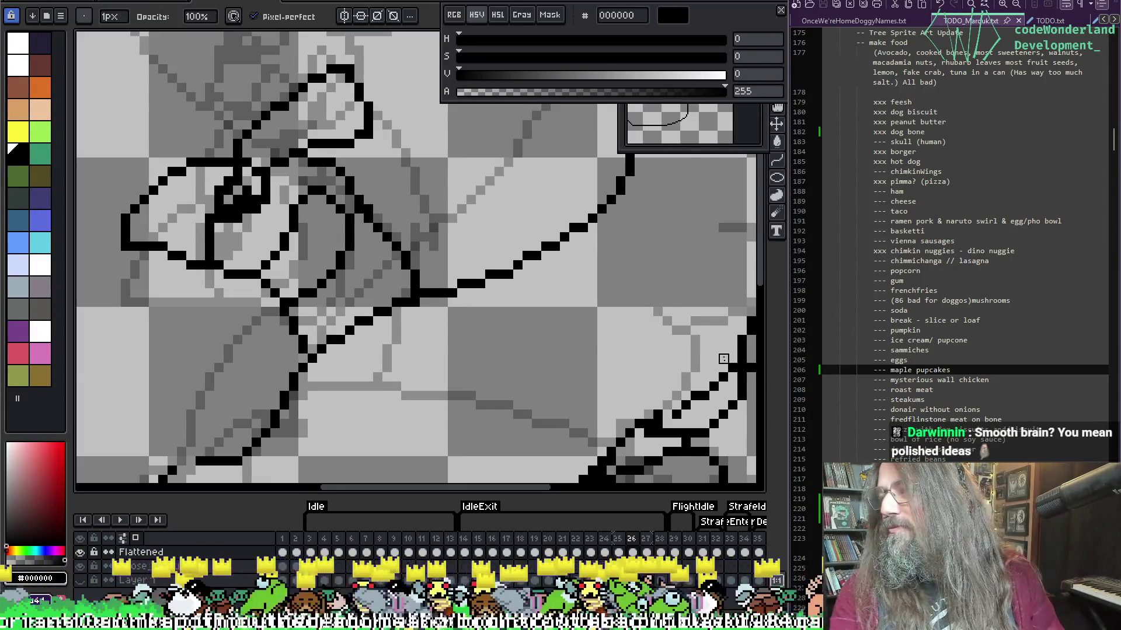
key(i)
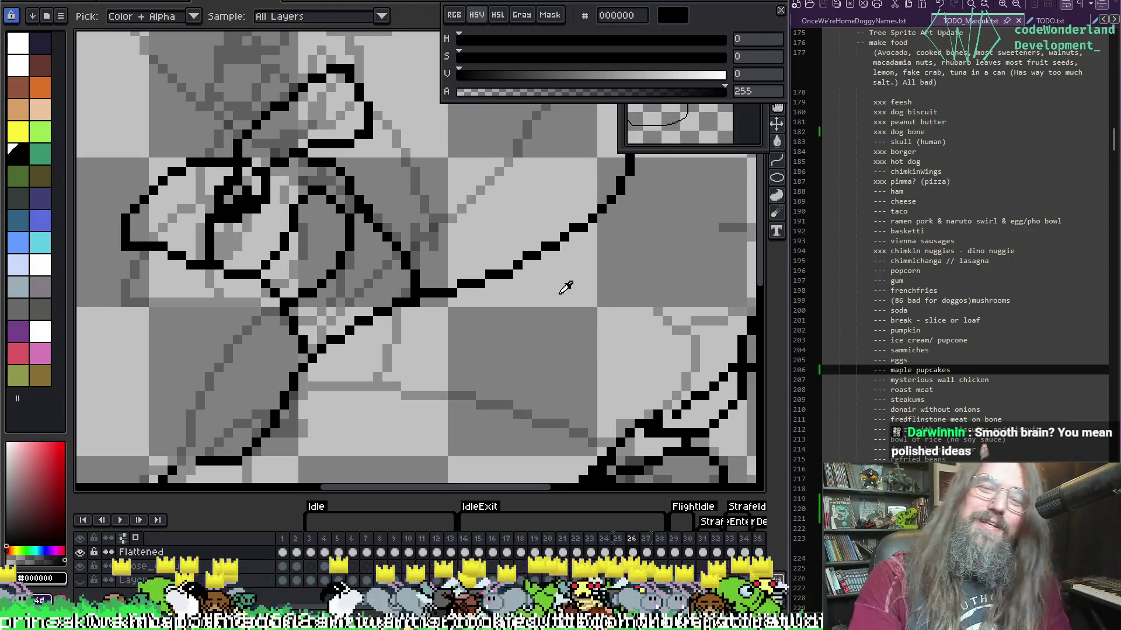
Step back to goose frame 25, then drag the Newgrounds browser window over the editor.
scroll(580, 221, down, 3)
drag(373, 245, 286, 279)
key(comma)
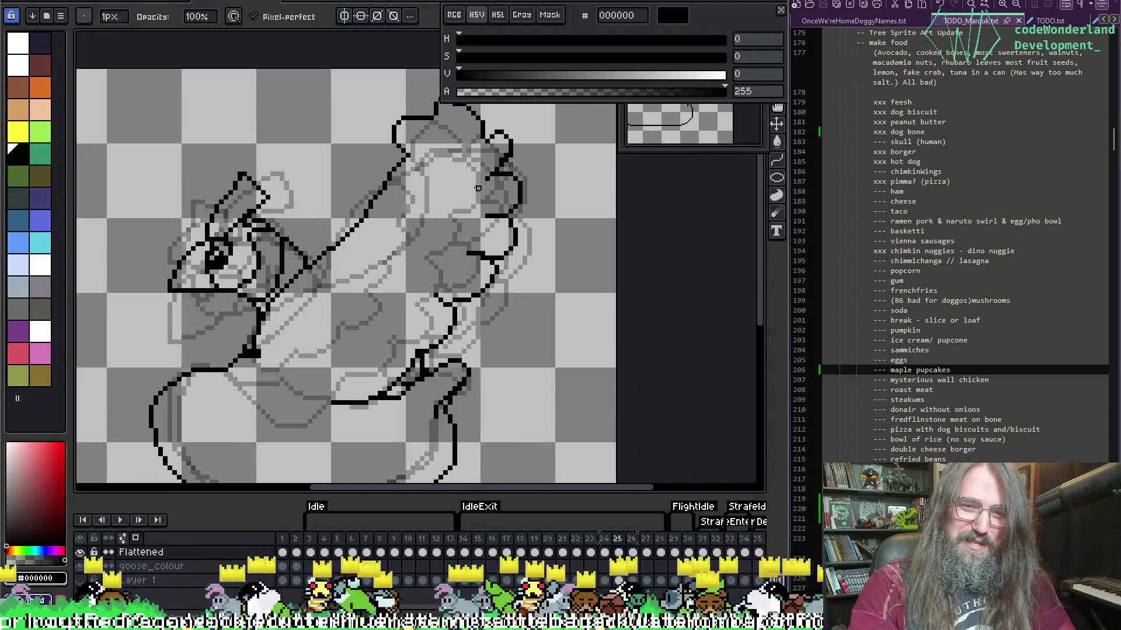
key(period)
key(comma)
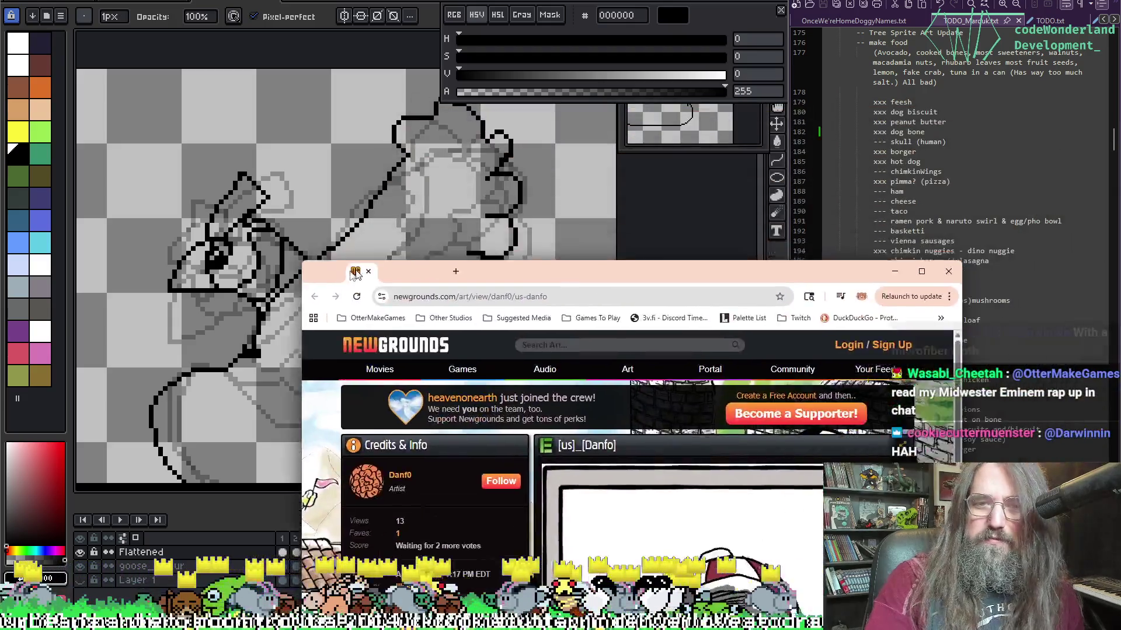
mouse_move(355, 292)
mouse_down()
mouse_move(274, 132)
mouse_move(301, 138)
mouse_move(254, 30)
mouse_move(129, 0)
mouse_up()
scroll(733, 349, down, 2)
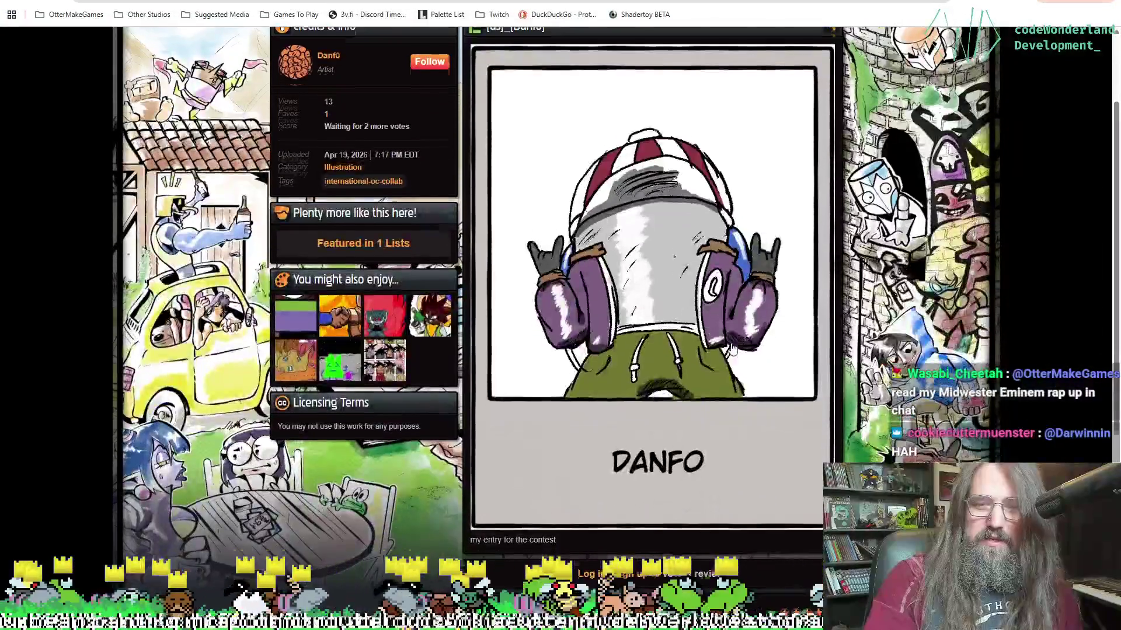
Open all international-oc-collab works on Newgrounds, scroll through them, then return to Aseprite.
scroll(732, 348, up, 1)
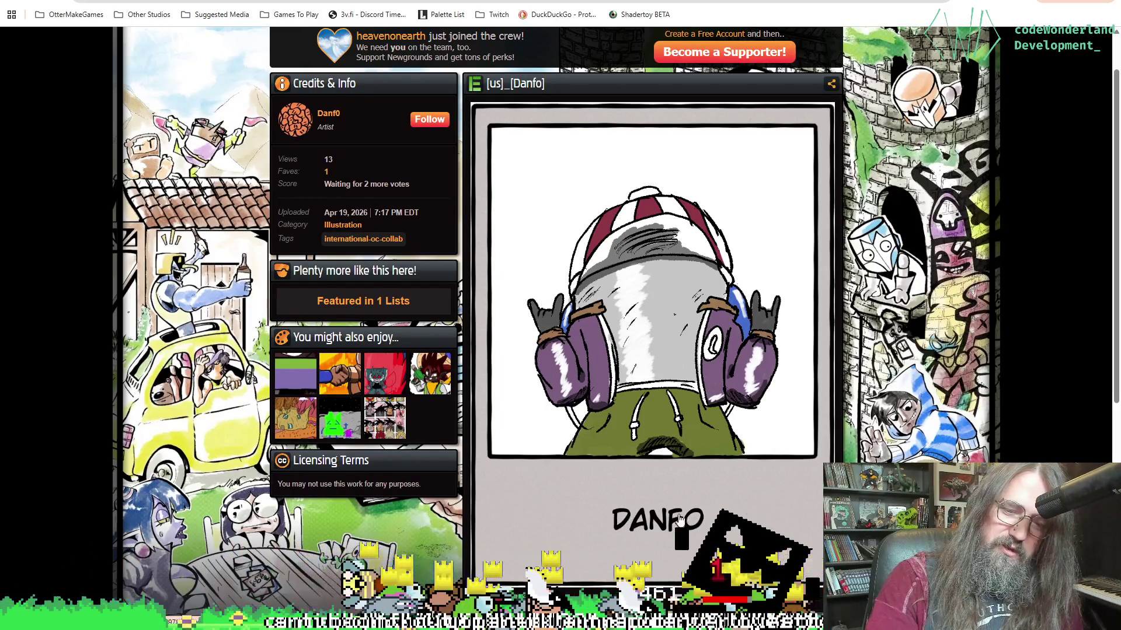
scroll(680, 520, down, 5)
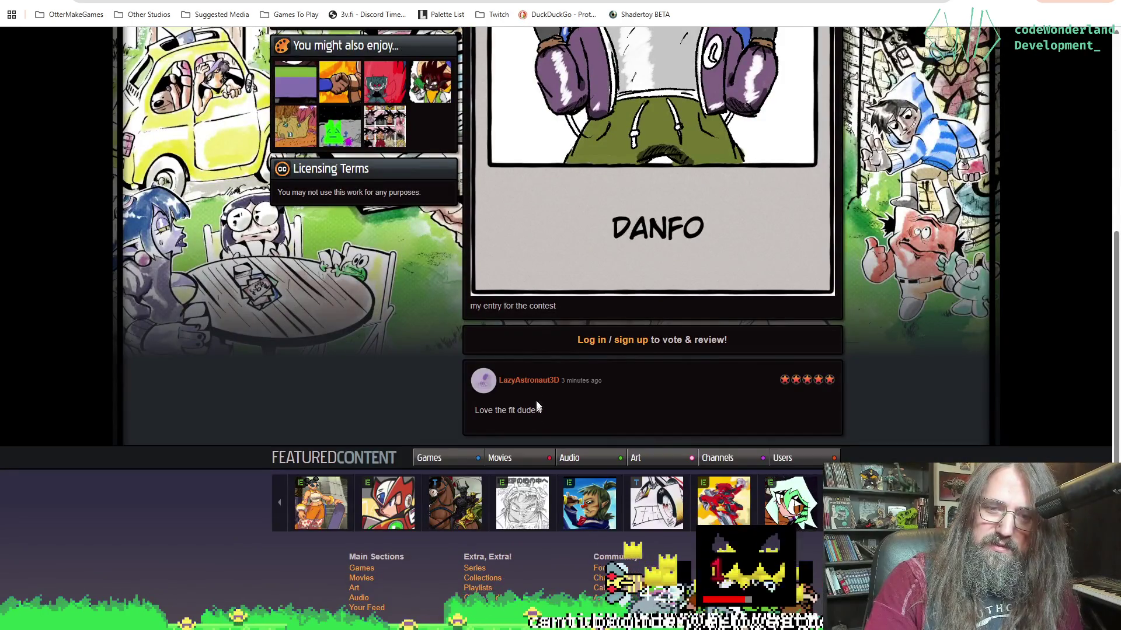
scroll(537, 406, up, 6)
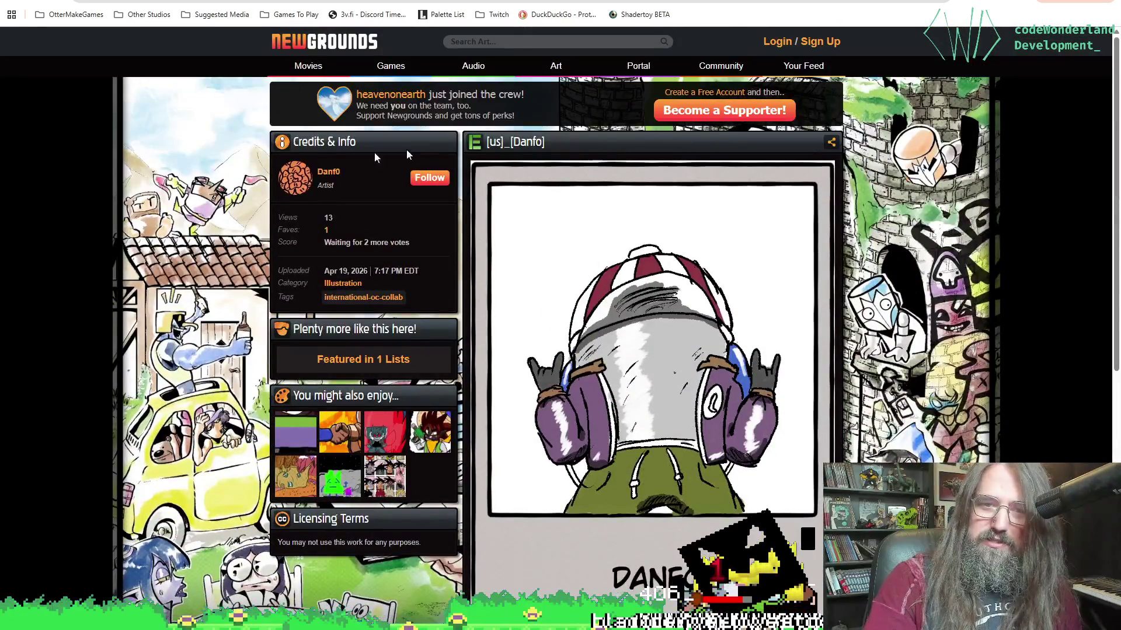
click(353, 298)
scroll(353, 301, down, 3)
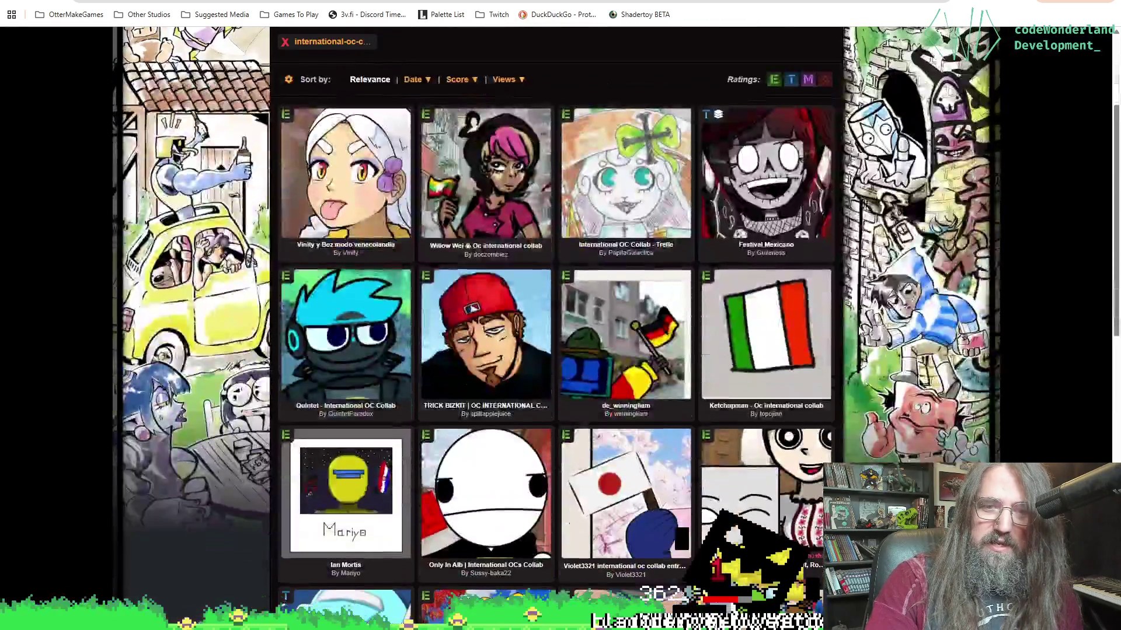
scroll(868, 317, down, 6)
scroll(868, 318, down, 4)
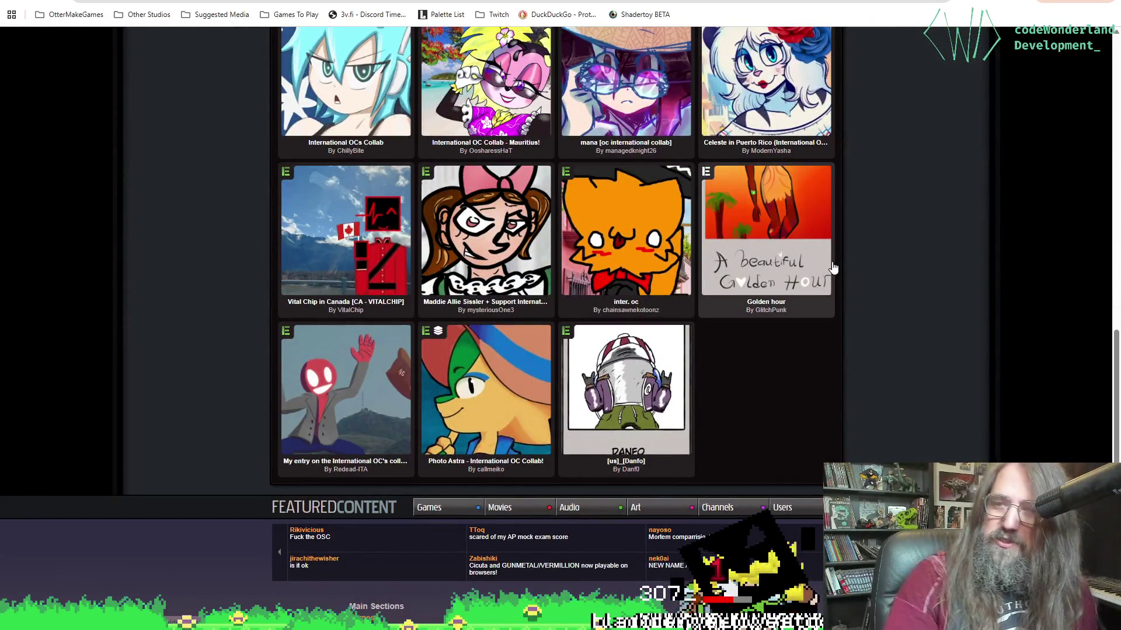
scroll(833, 268, down, 2)
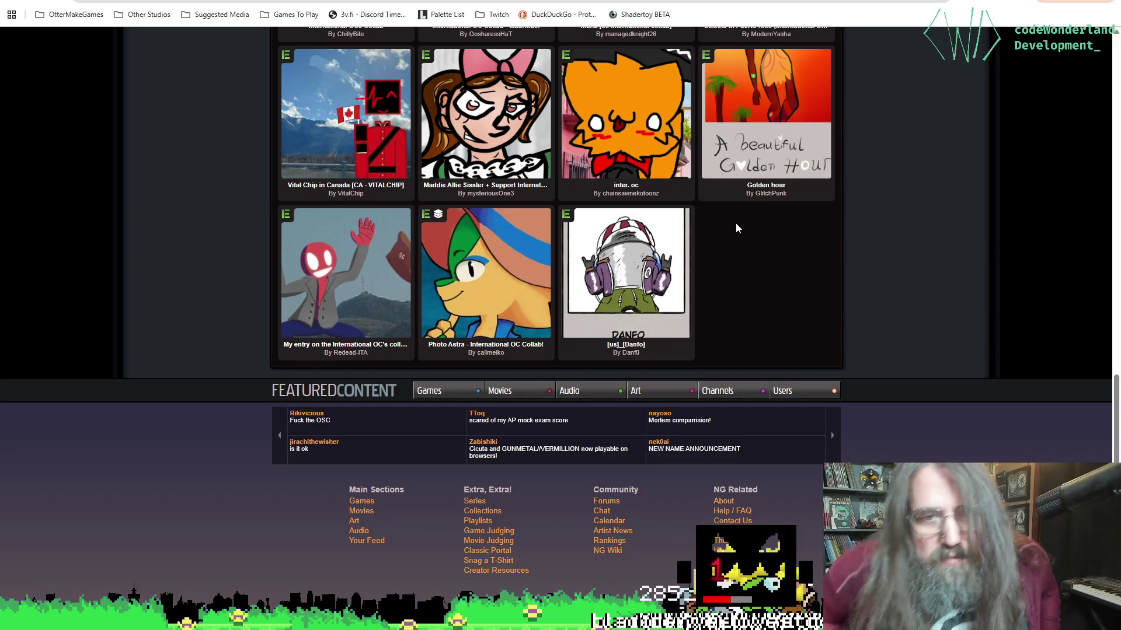
scroll(737, 222, up, 1)
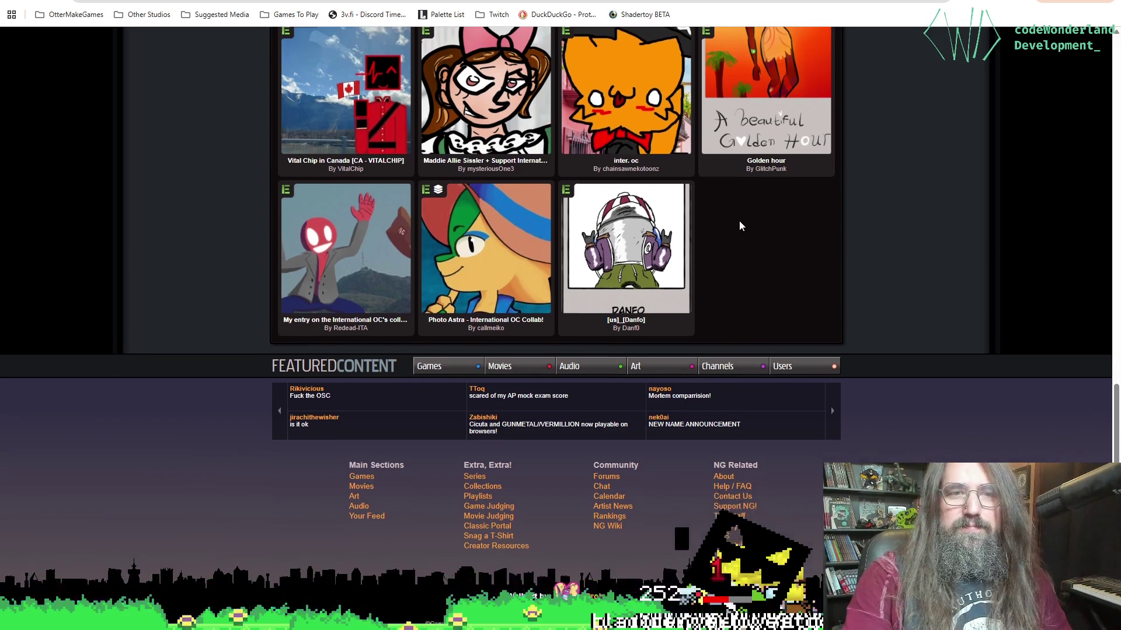
scroll(744, 226, up, 15)
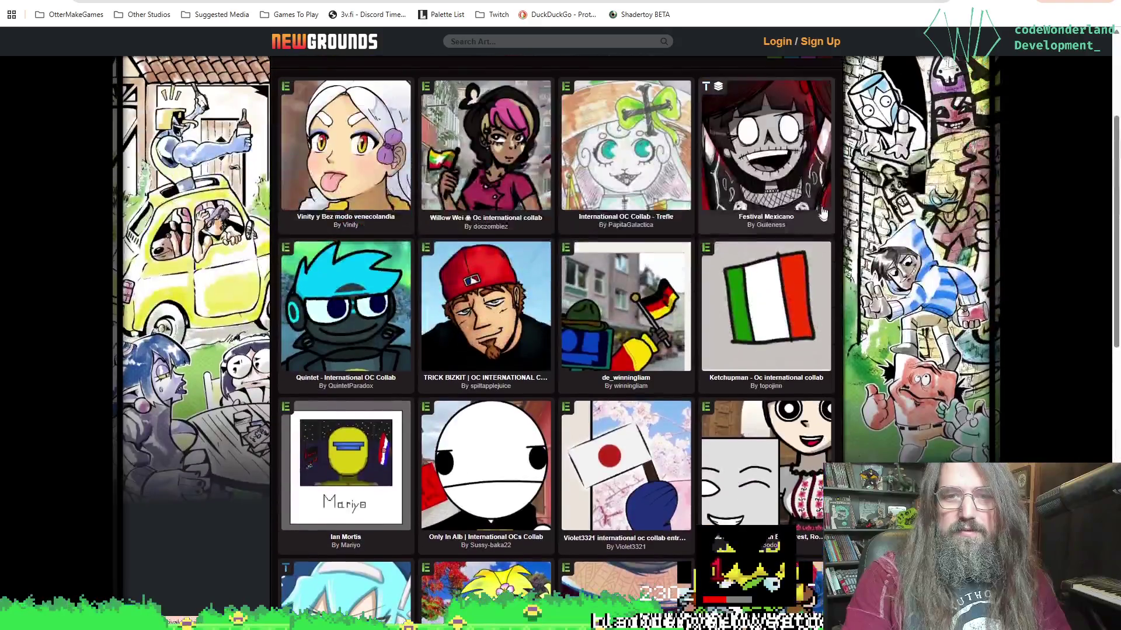
key(alt+Tab)
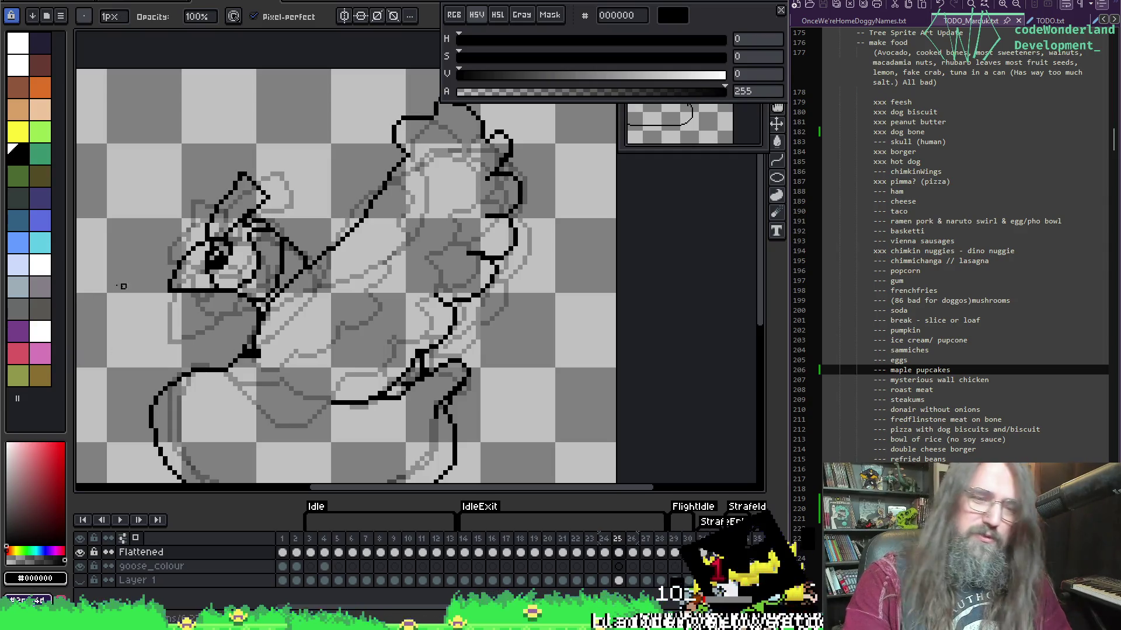
Zoom into the neck on frame 25 and erase stray pixels from its outline.
scroll(438, 223, down, 1)
scroll(438, 224, up, 3)
scroll(83, 387, down, 2)
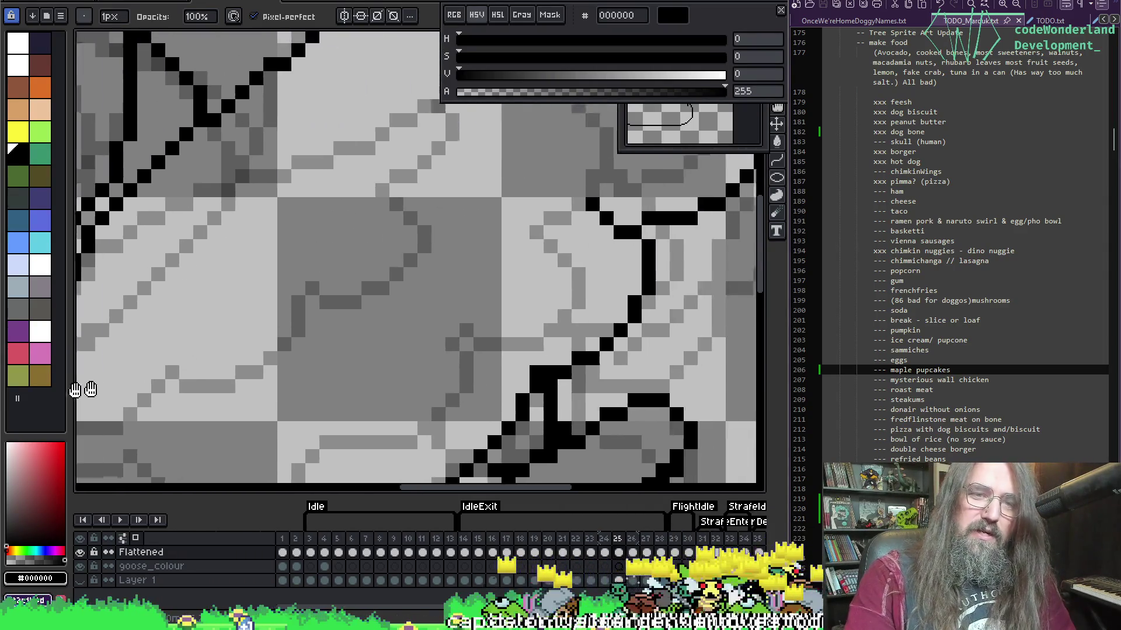
scroll(460, 430, up, 2)
scroll(342, 360, down, 1)
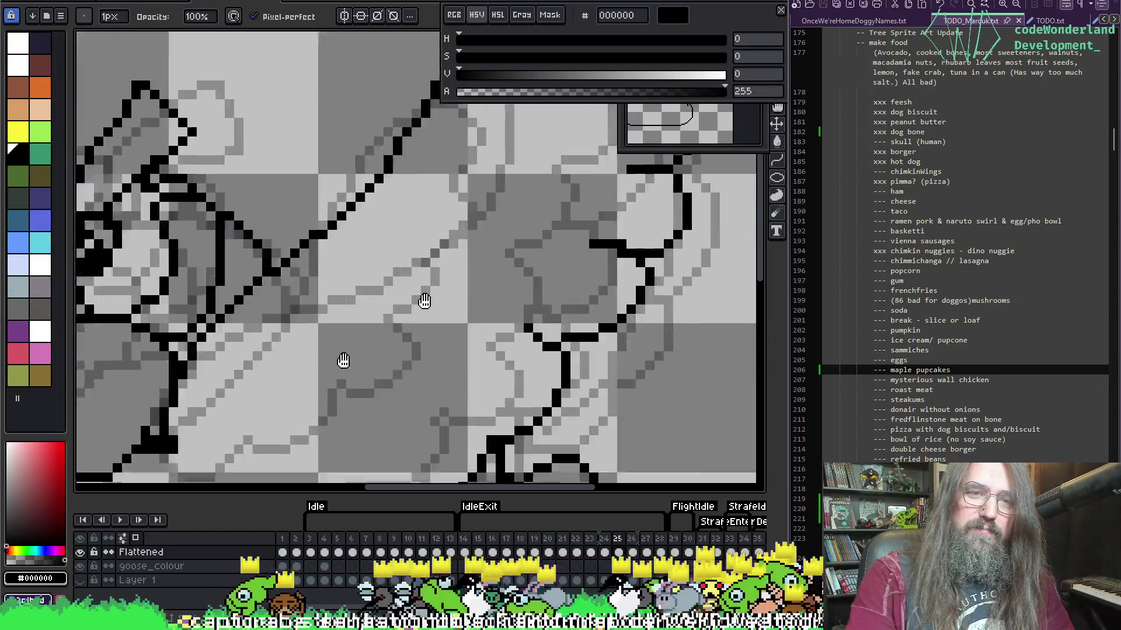
scroll(374, 271, up, 1)
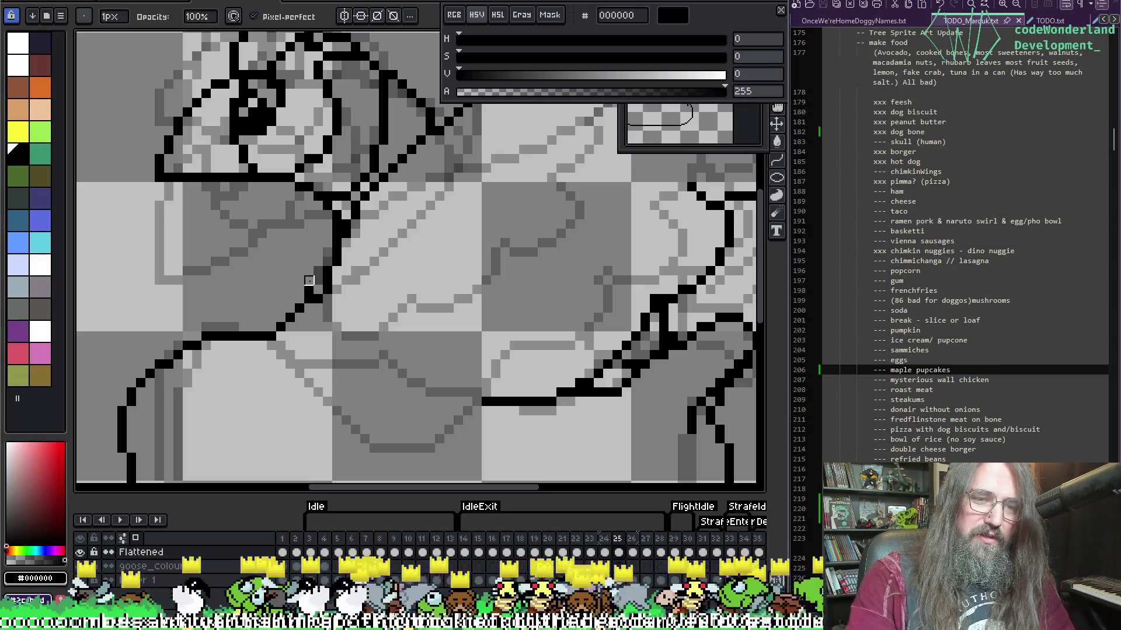
scroll(294, 321, up, 2)
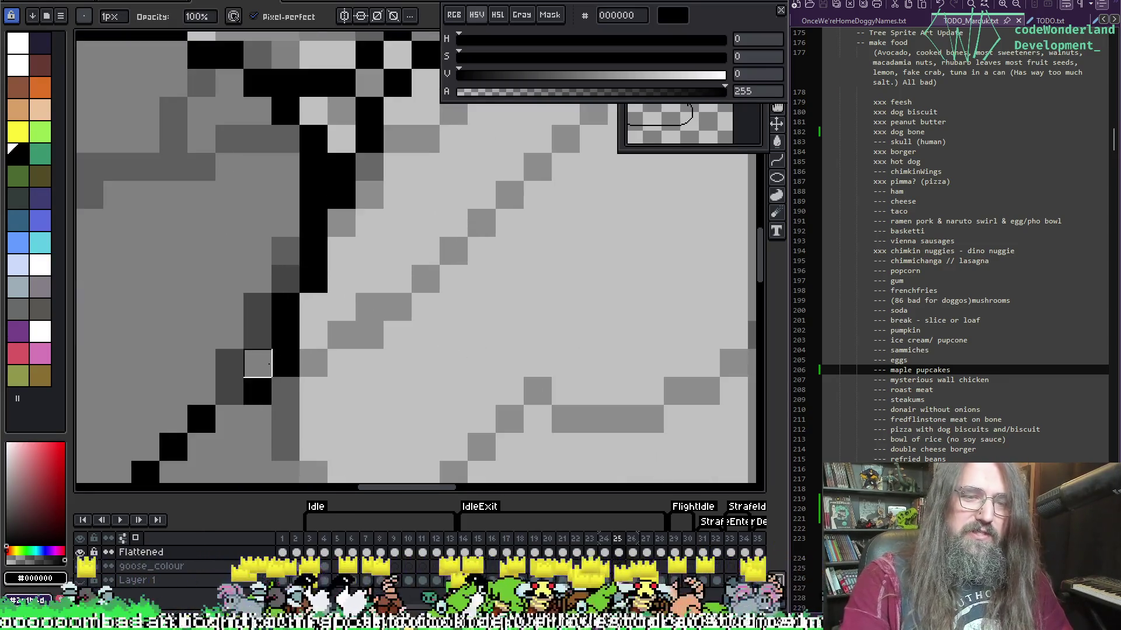
drag(285, 335, 257, 391)
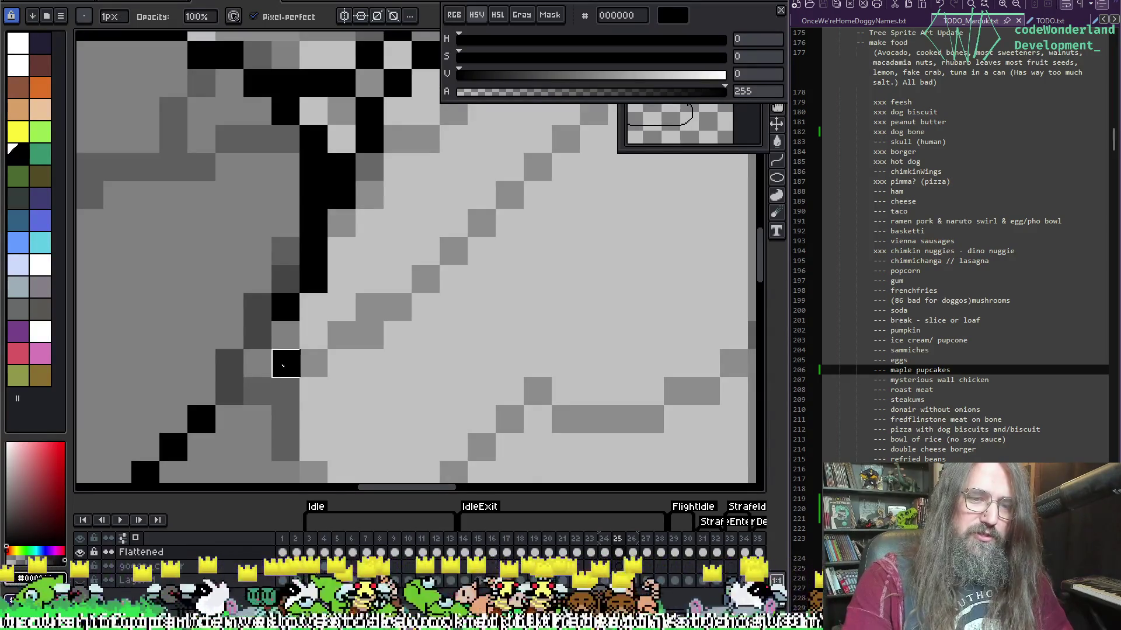
click(286, 362)
Redraw the diagonal neck line stepping down-left, undoing one misplaced stroke.
key(b)
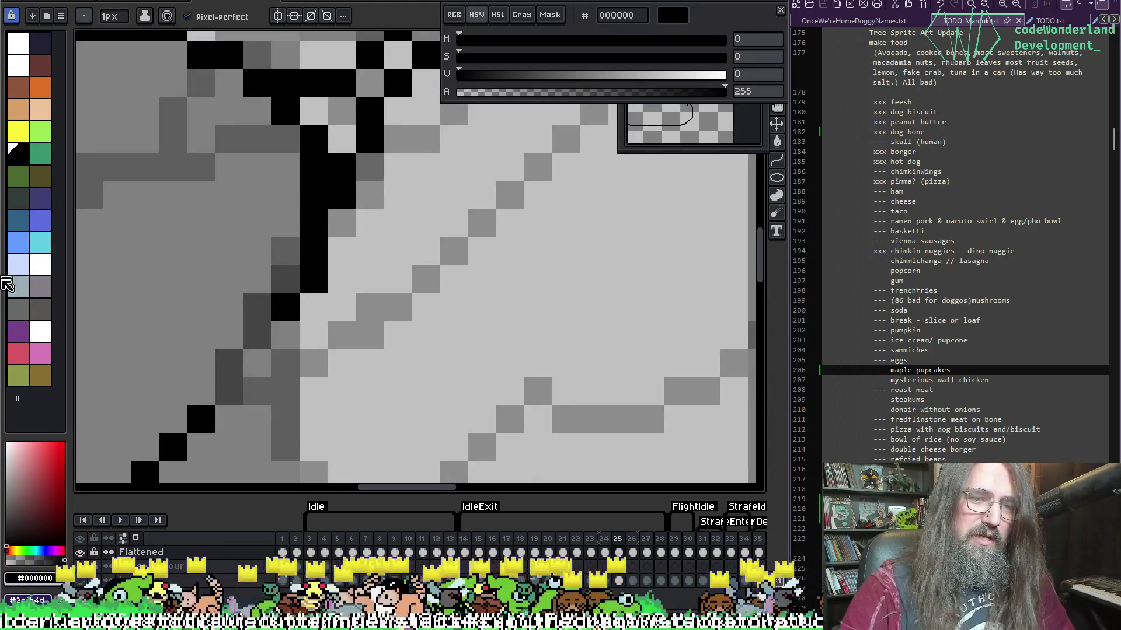
drag(263, 335, 227, 393)
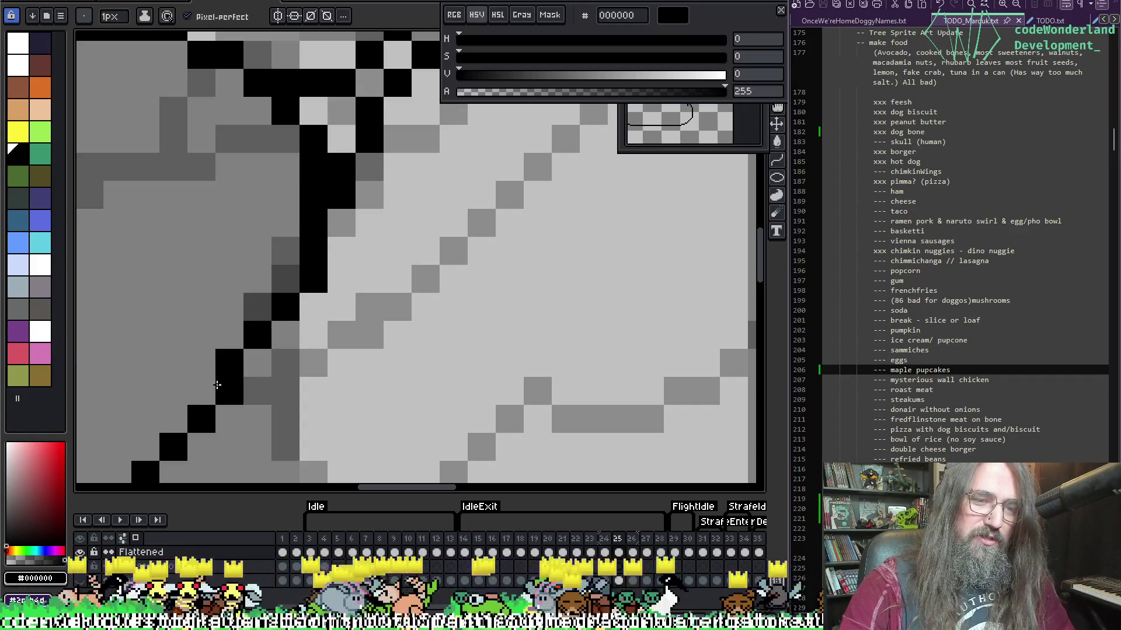
key(ctrl+z)
drag(293, 333, 220, 396)
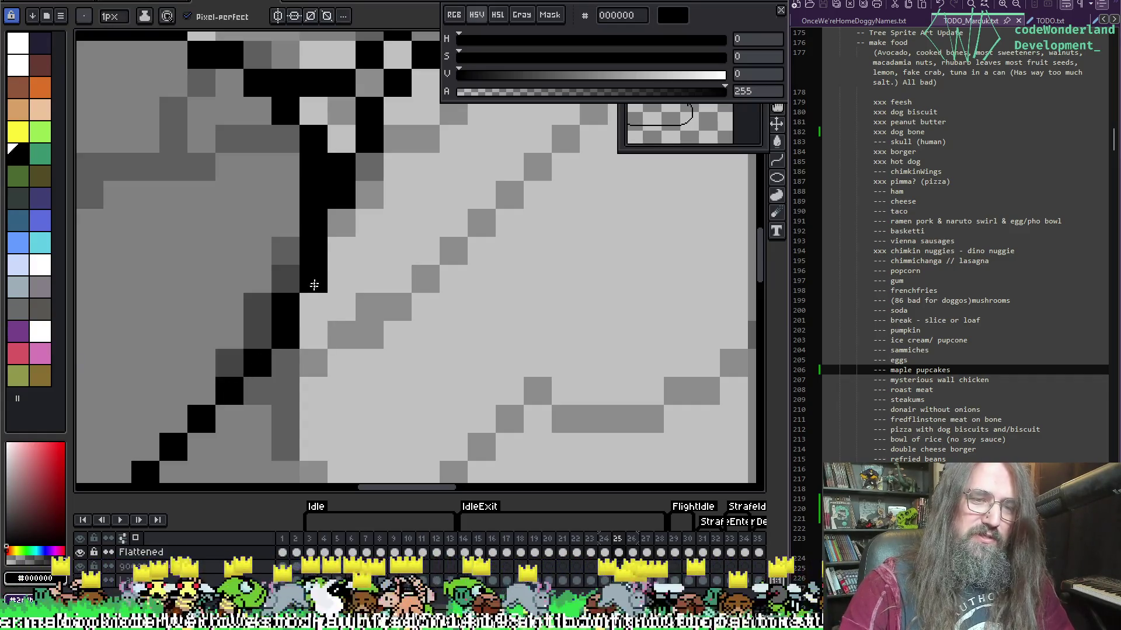
scroll(425, 215, down, 5)
scroll(298, 290, up, 3)
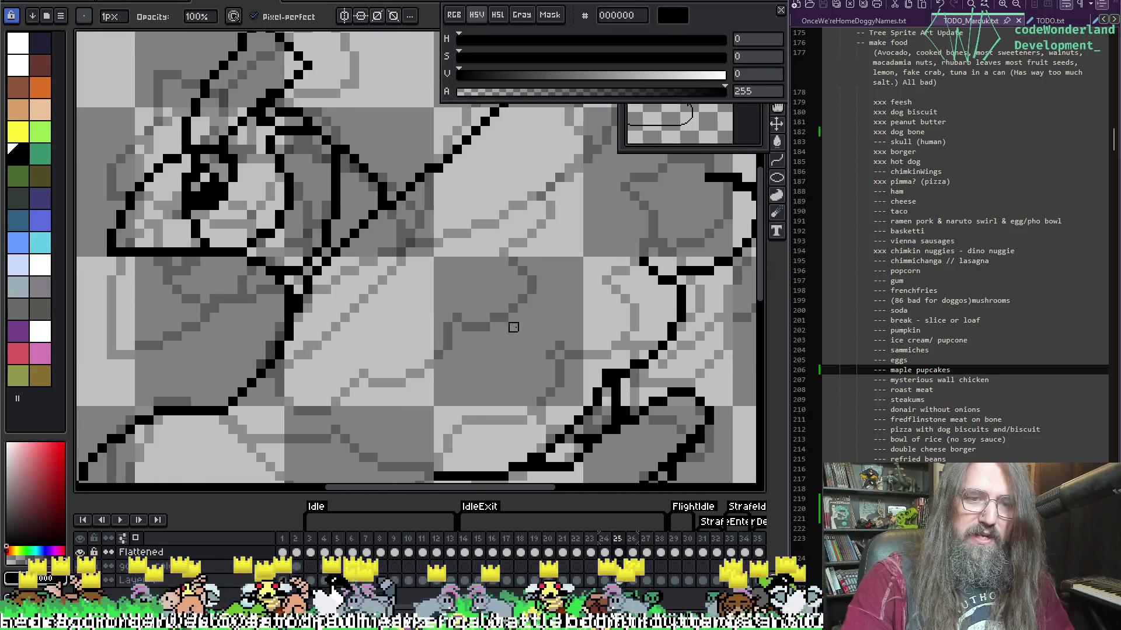
Pan across frame 25's goose from the tail feathers up over the outline.
scroll(313, 363, down, 4)
scroll(523, 235, up, 6)
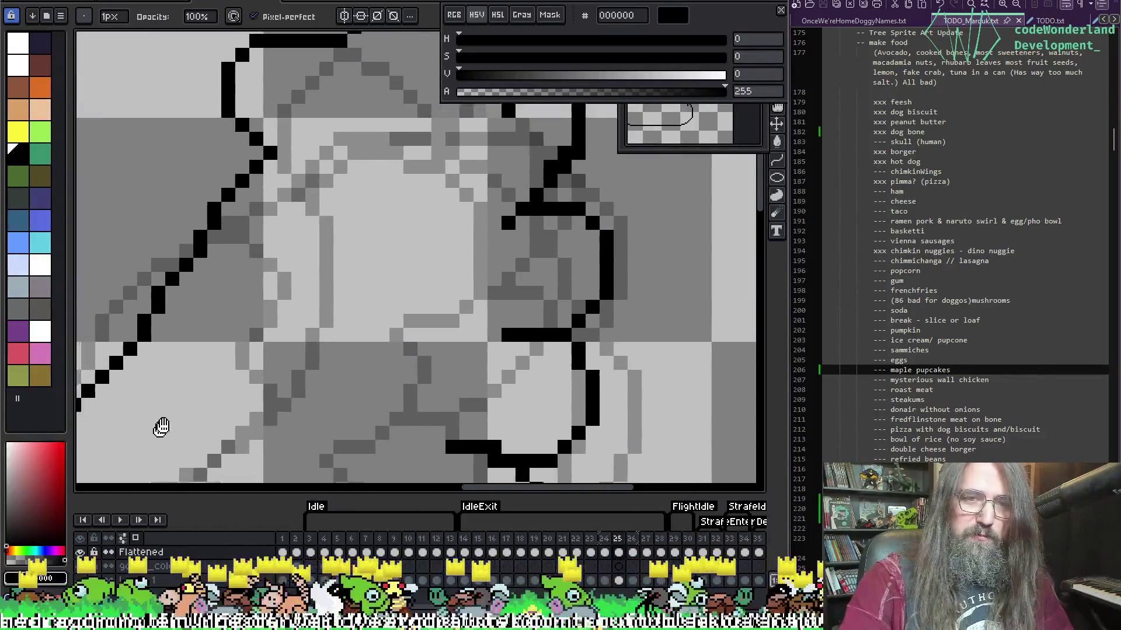
scroll(161, 428, down, 2)
scroll(284, 264, down, 1)
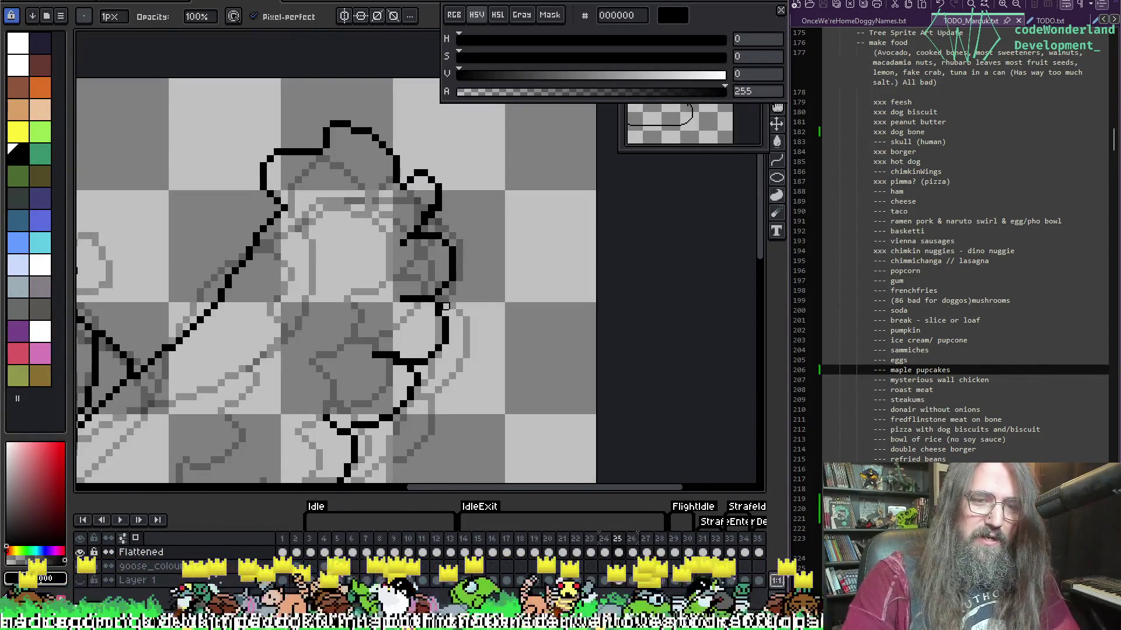
drag(445, 306, 533, 266)
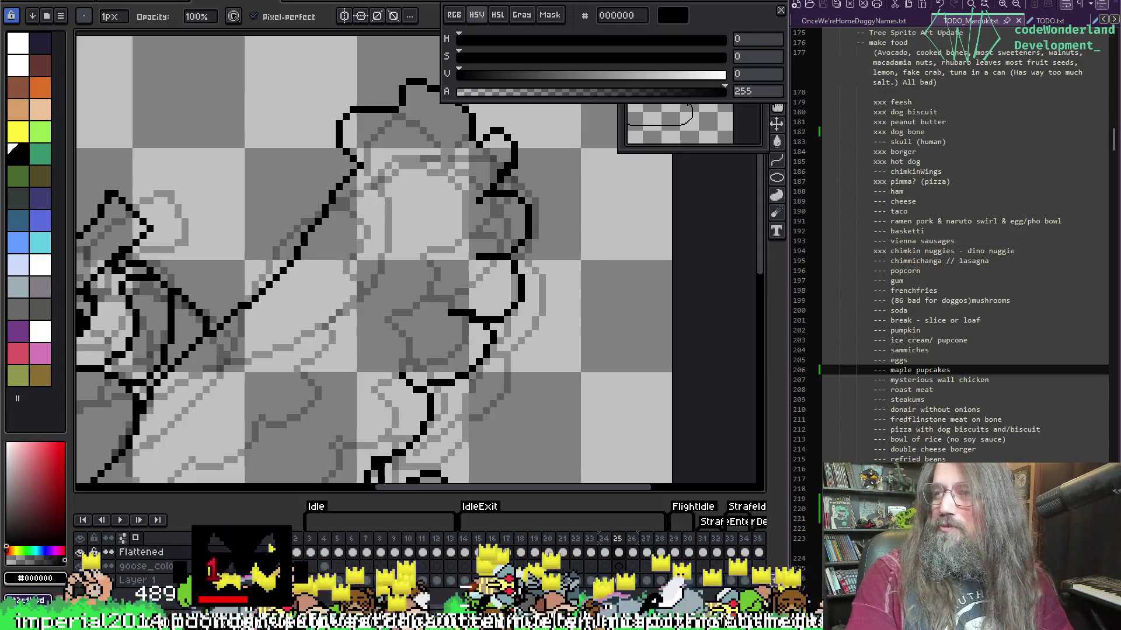
scroll(212, 400, down, 2)
drag(476, 346, 481, 247)
scroll(481, 247, up, 3)
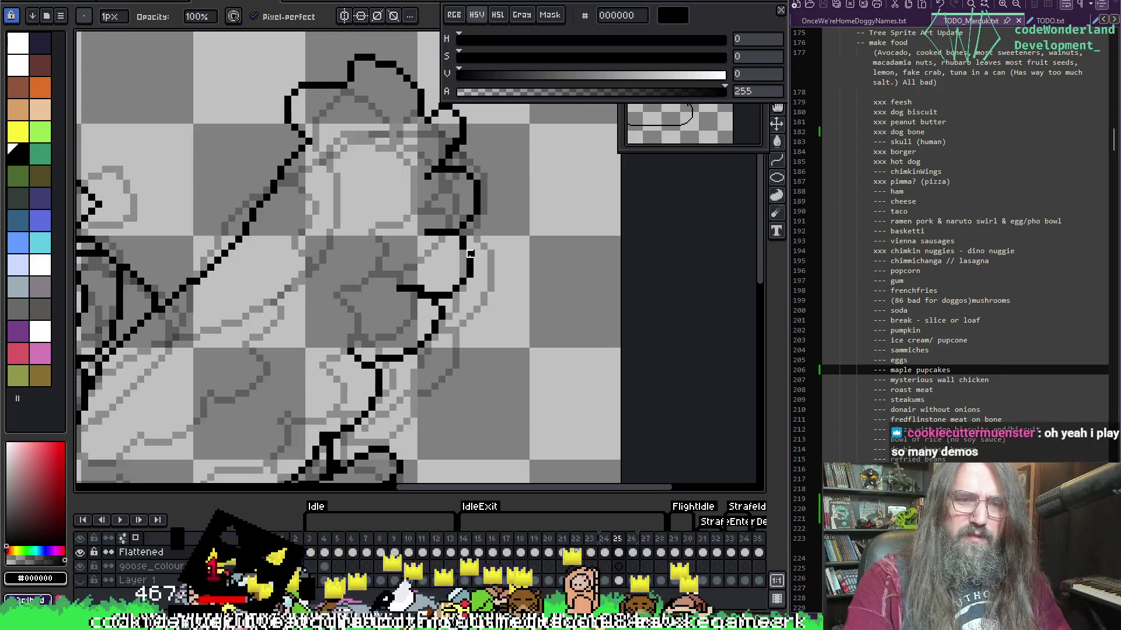
key(i)
key(b)
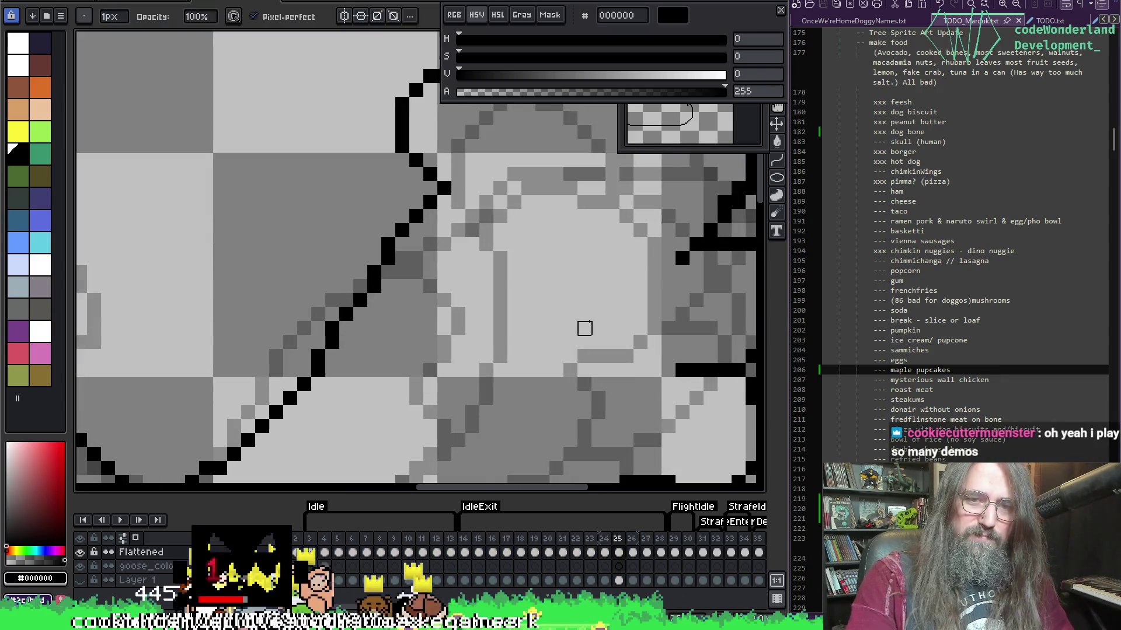
scroll(408, 237, down, 2)
mouse_move(407, 237)
mouse_down()
mouse_move(342, 200)
mouse_move(358, 260)
mouse_move(393, 195)
mouse_up()
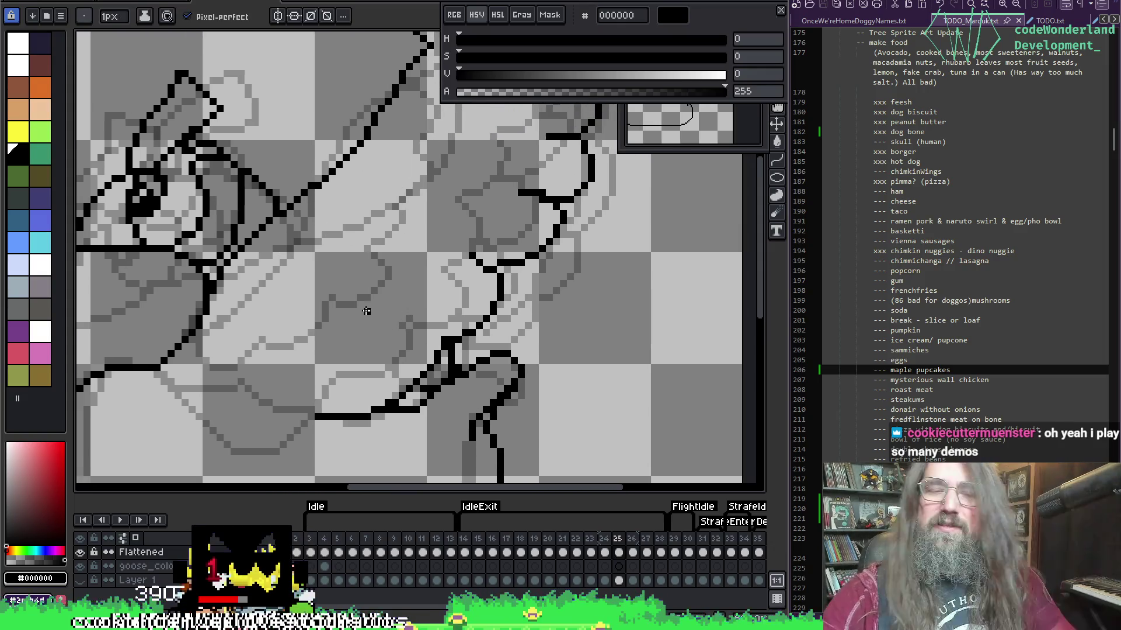
Flip between frames 24 and 25 to compare the line art.
key(comma)
key(period)
key(comma)
key(period)
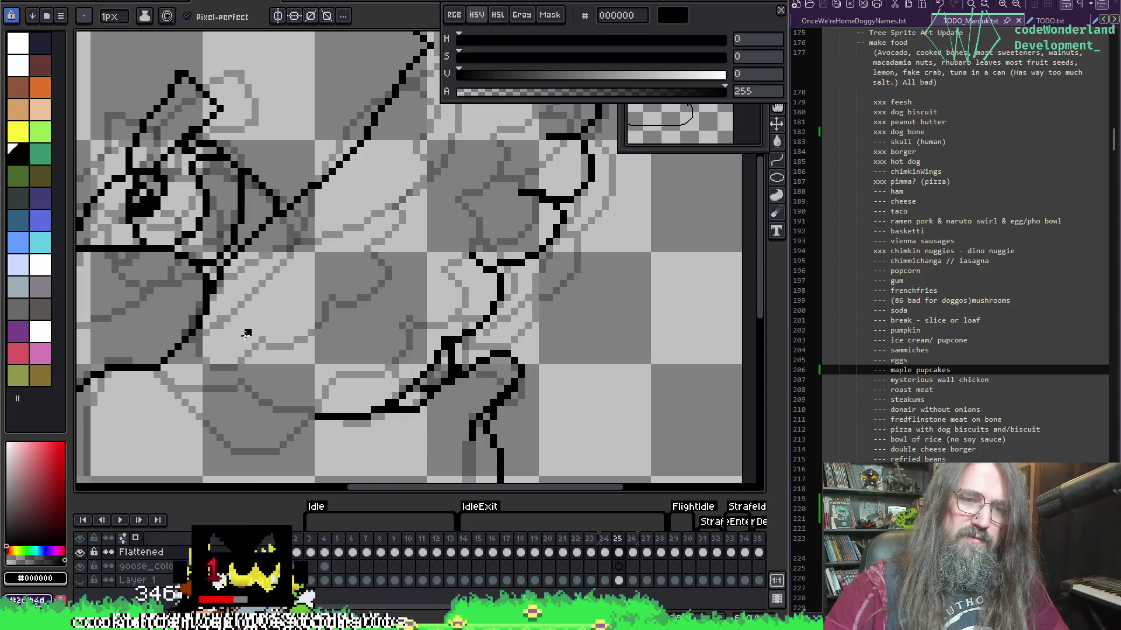
Trim a stray line tip and draw two new diagonal strokes along the wing outline.
mouse_move(272, 290)
mouse_down()
mouse_move(337, 312)
mouse_move(178, 374)
mouse_move(163, 400)
mouse_move(211, 418)
mouse_move(239, 392)
mouse_move(301, 376)
mouse_move(325, 311)
mouse_move(380, 237)
mouse_move(372, 215)
mouse_move(381, 236)
mouse_move(361, 257)
mouse_up()
key(e)
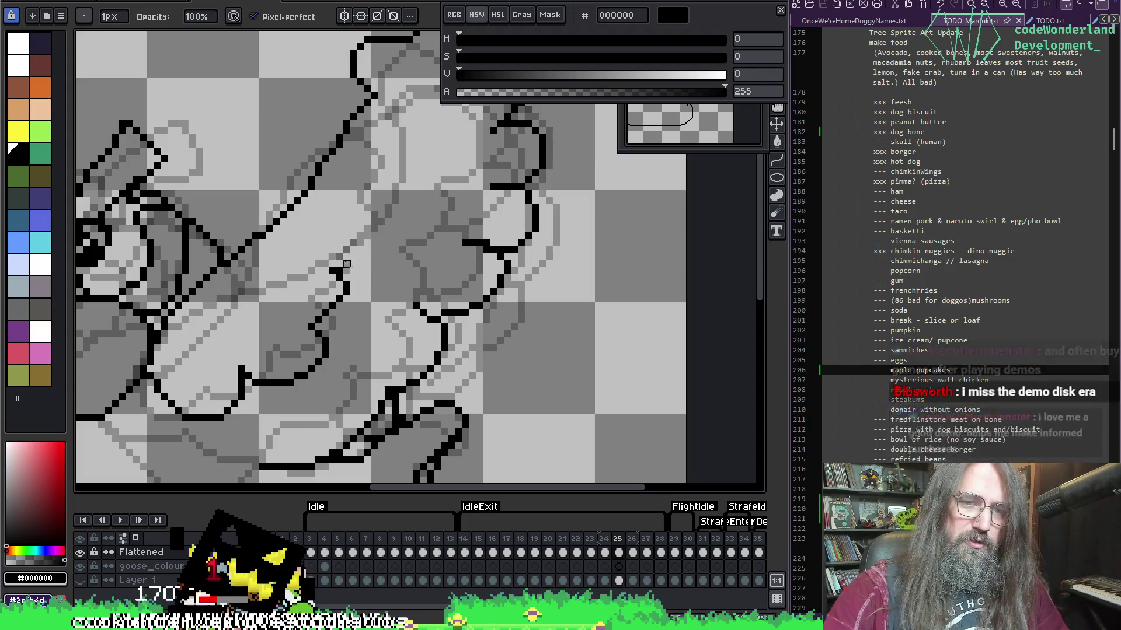
key(b)
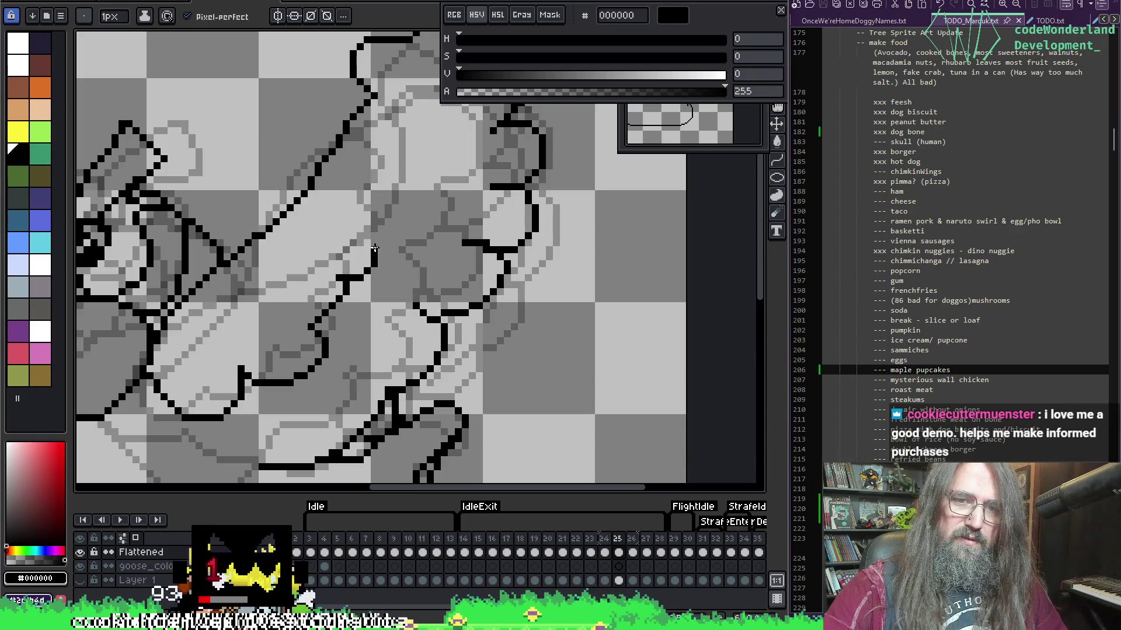
drag(362, 223, 388, 192)
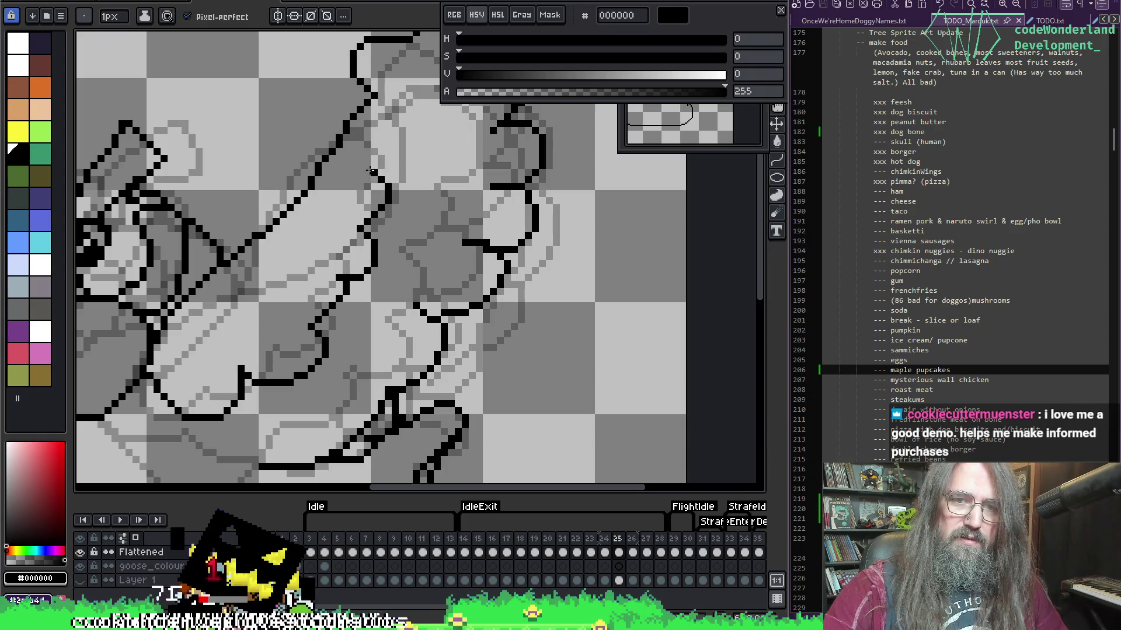
drag(401, 138, 374, 107)
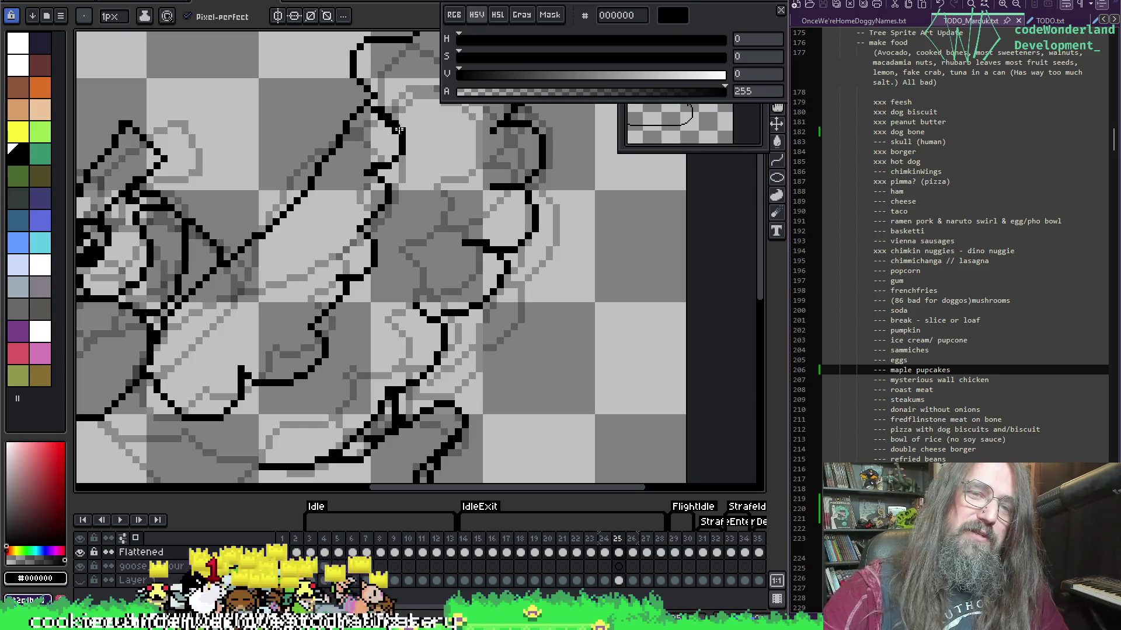
key(e)
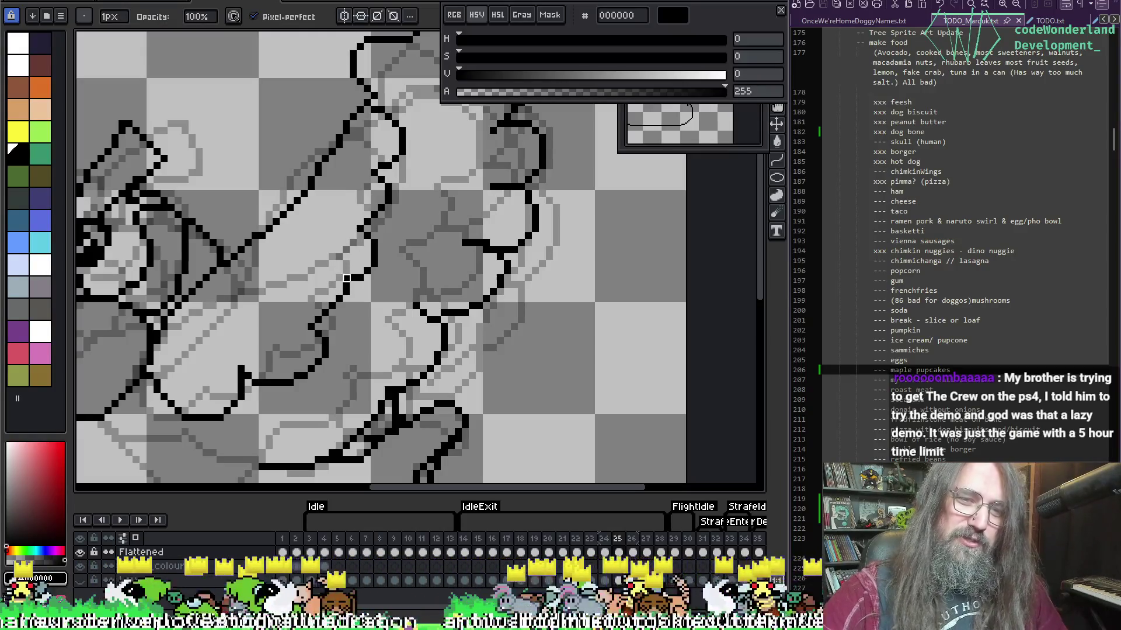
scroll(333, 278, down, 3)
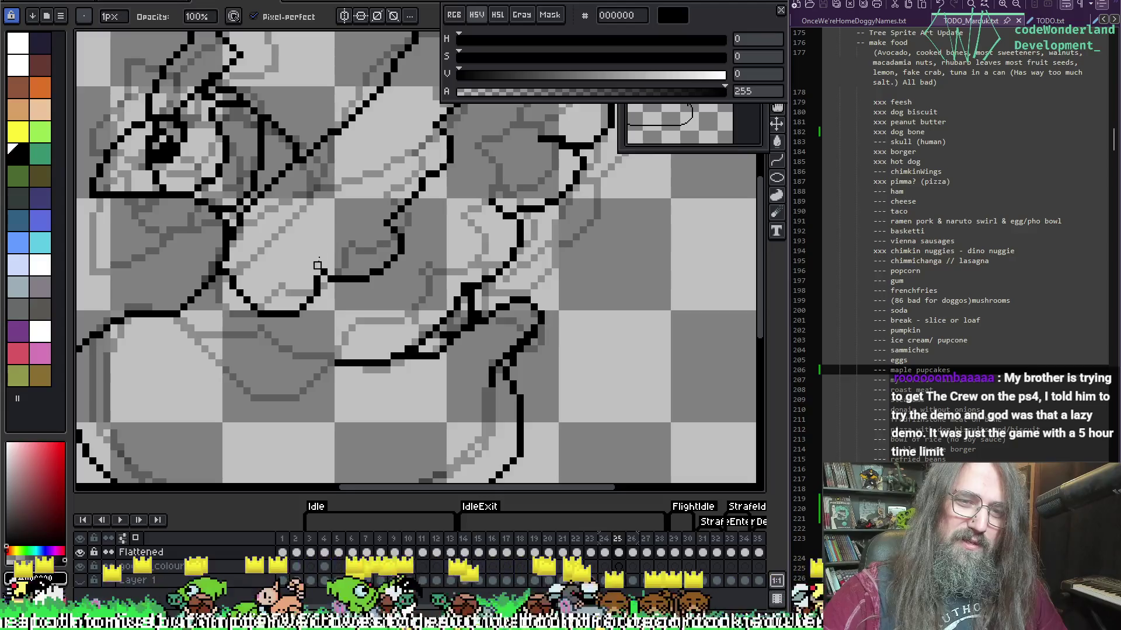
Tidy the short lower wing outline section, alternating pencil, eraser and black eyedropper.
key(b)
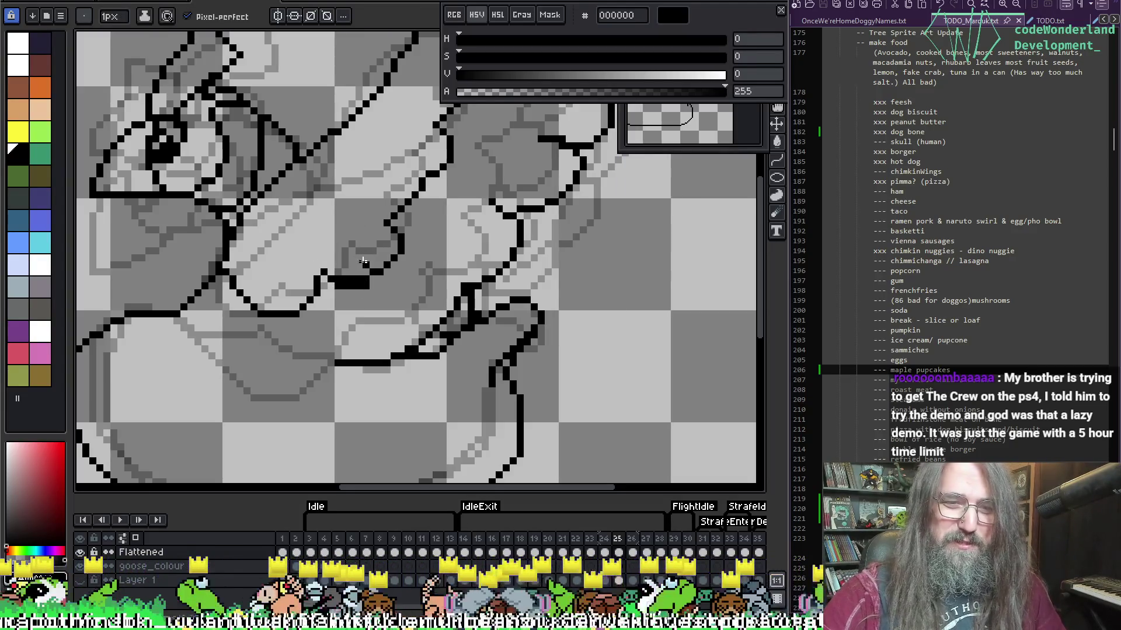
key(e)
key(i)
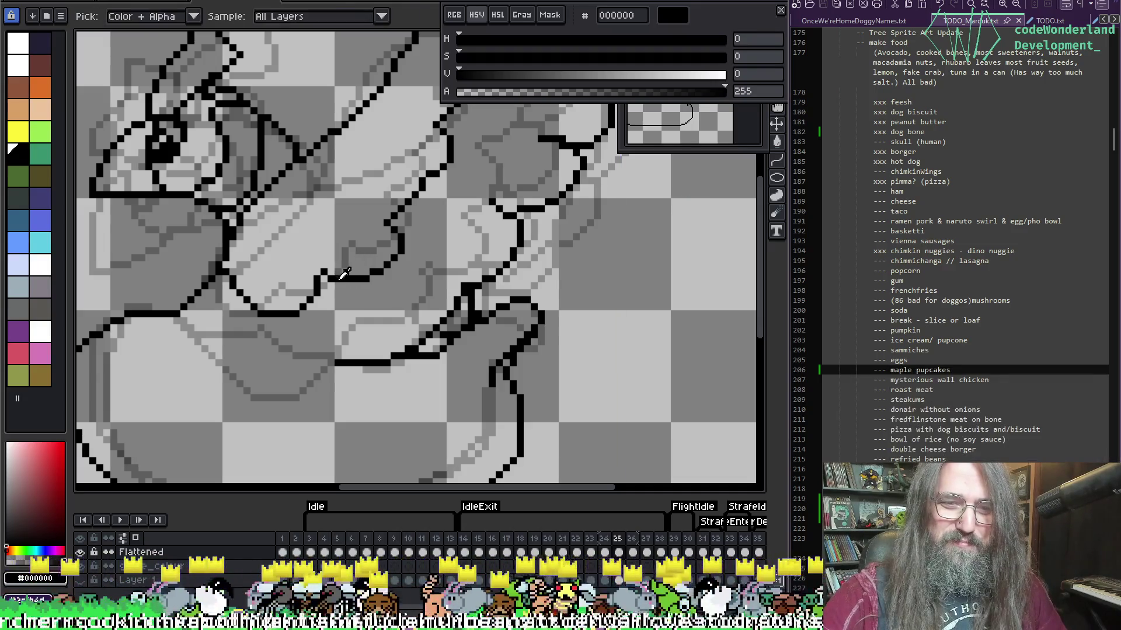
key(b)
key(e)
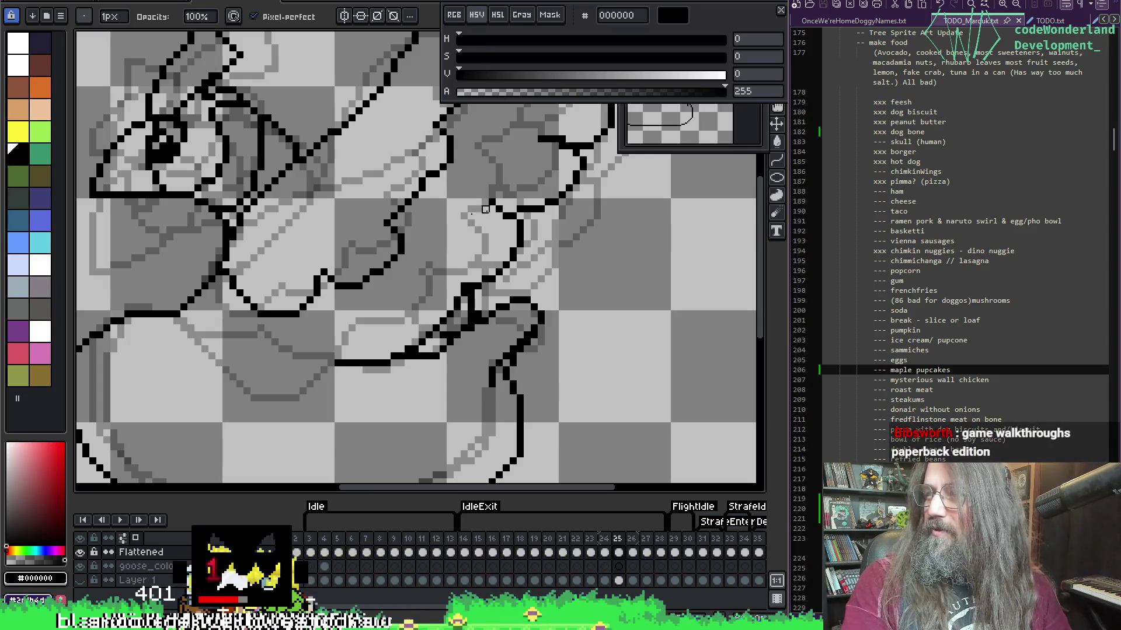
mouse_move(429, 131)
mouse_down()
mouse_move(414, 99)
mouse_move(494, 161)
mouse_move(526, 152)
mouse_move(489, 246)
mouse_up()
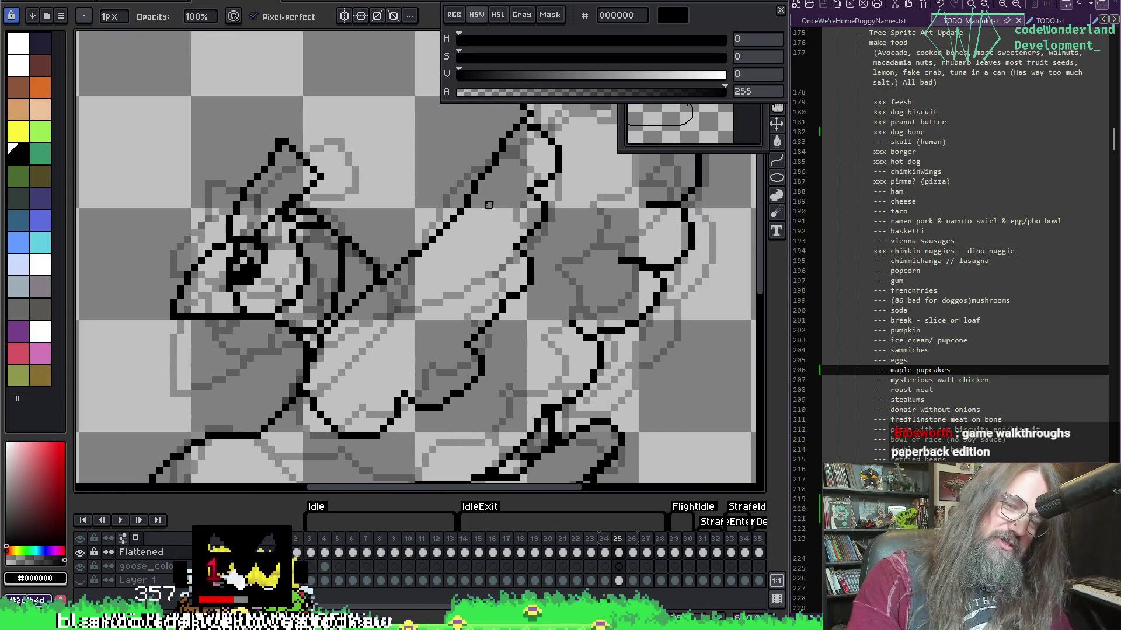
Thicken the brush to 2 pixels and jump to frame 4.
scroll(489, 205, down, 2)
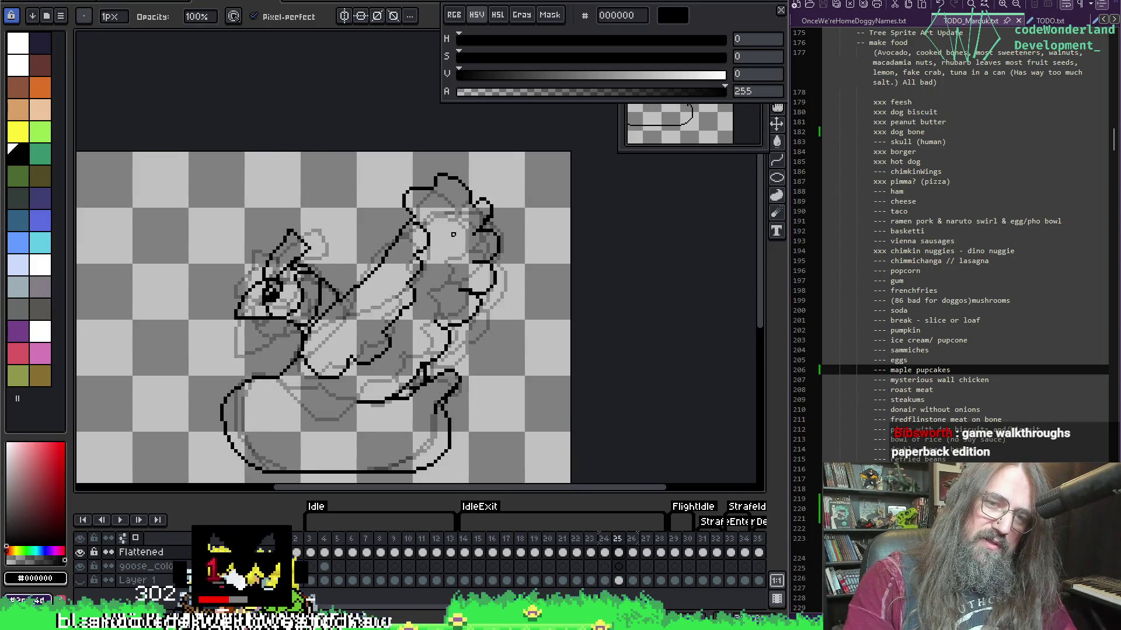
scroll(461, 329, up, 1)
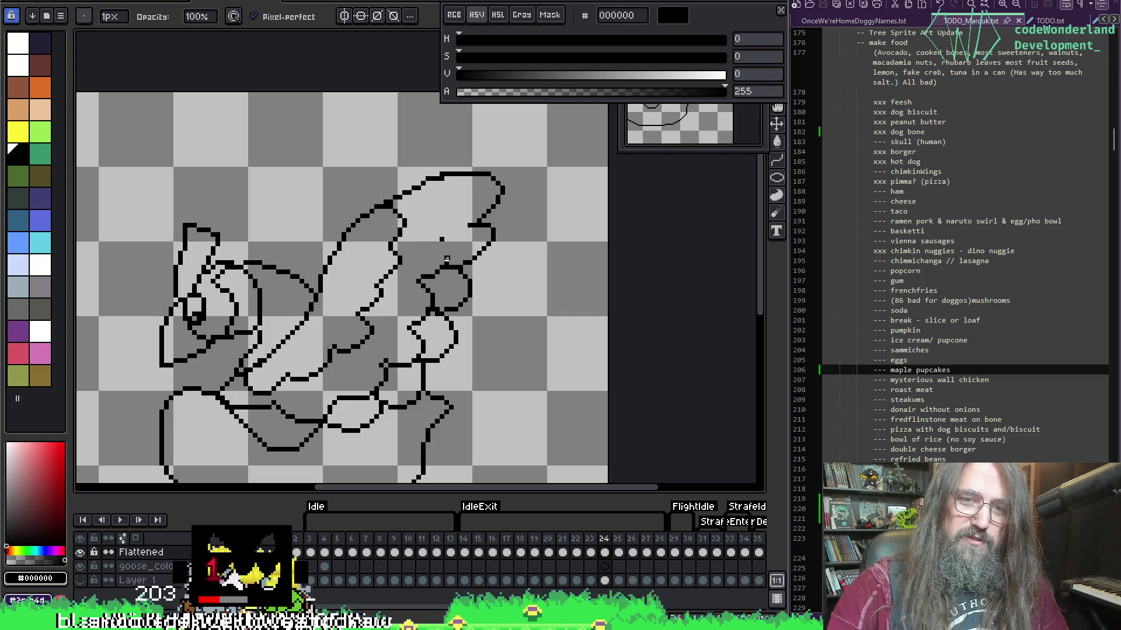
key(plus)
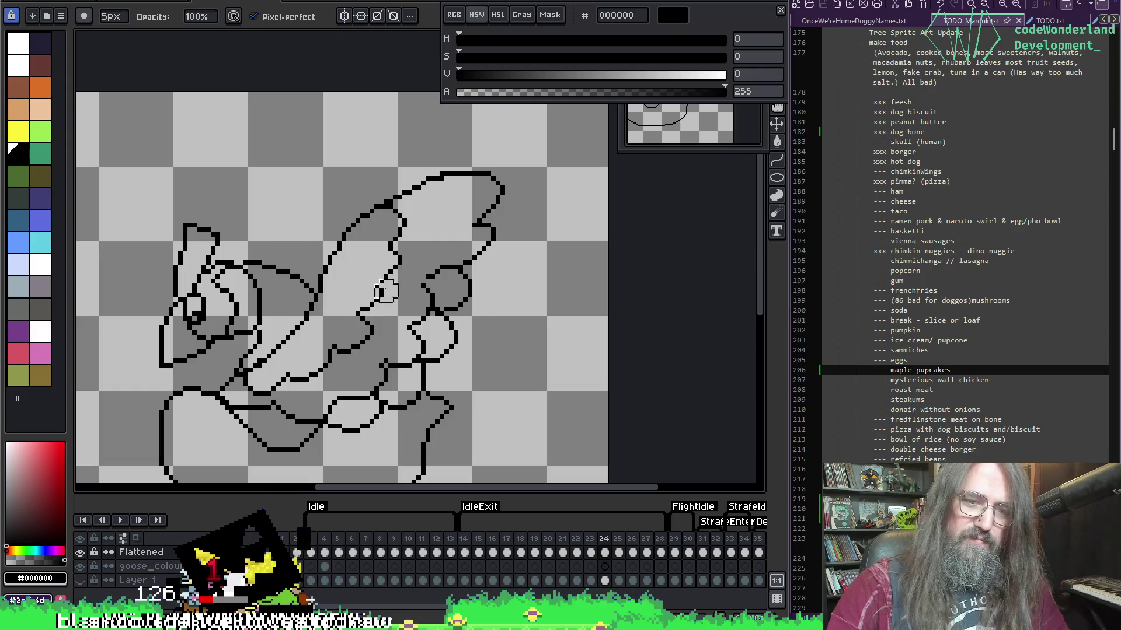
click(325, 538)
Play the animation, stop on frame 24, and erase a stray outline segment.
scroll(443, 249, down, 5)
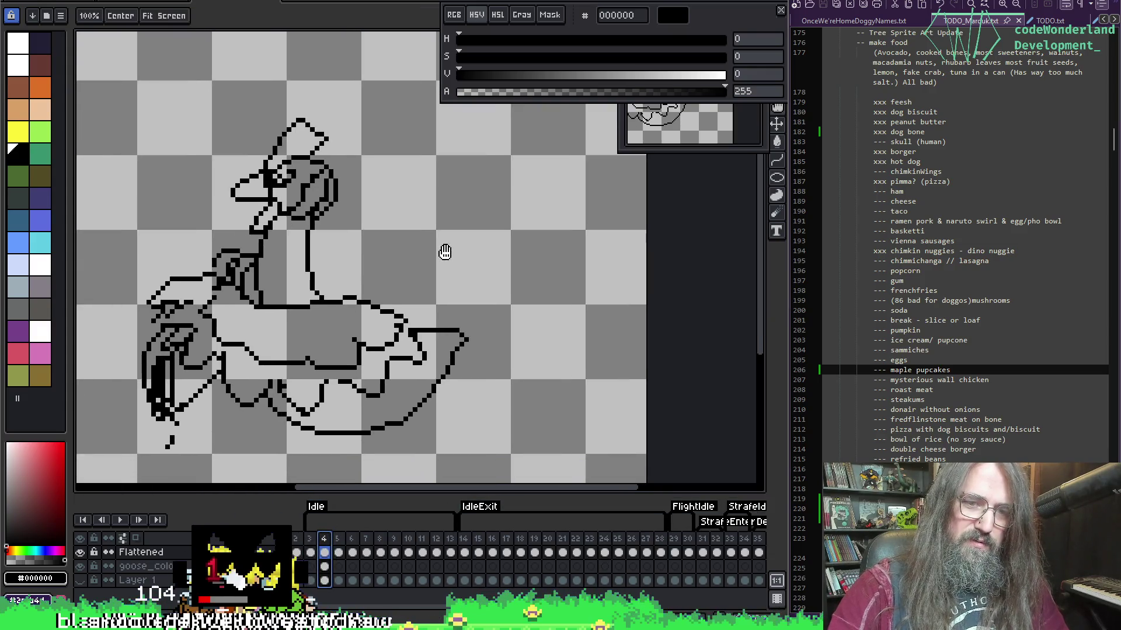
key(Return)
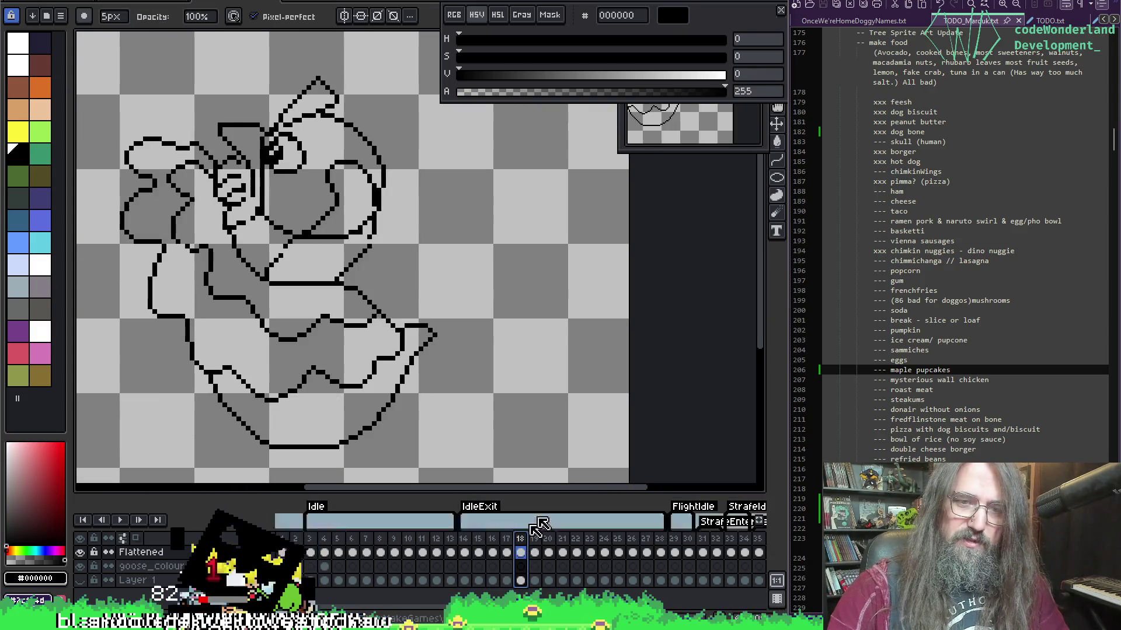
key(Return)
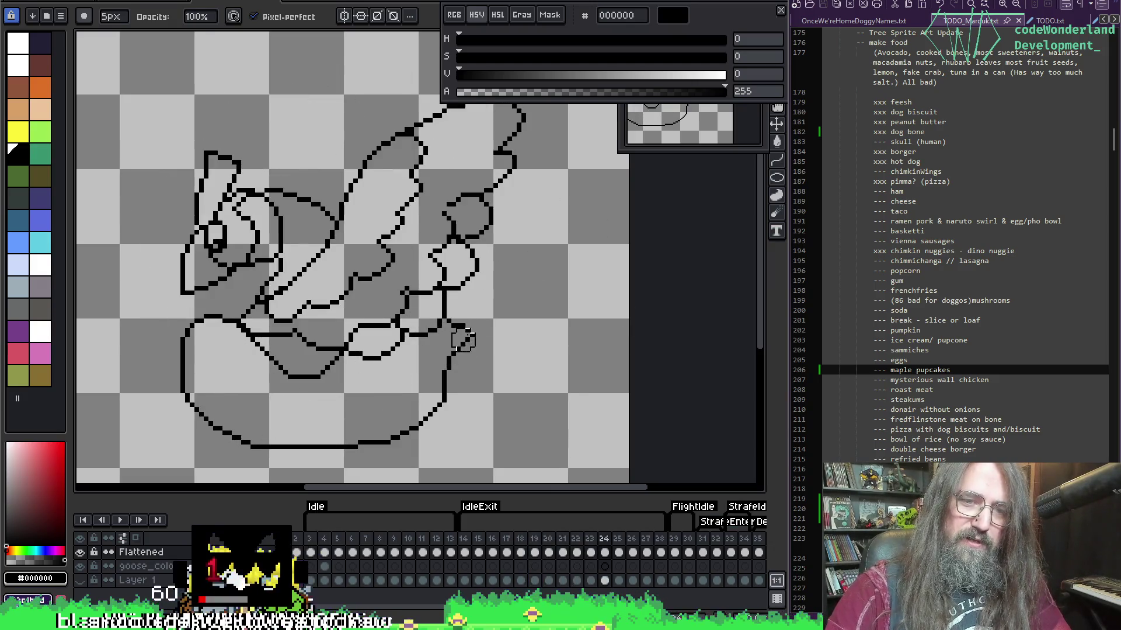
mouse_move(285, 337)
mouse_down()
mouse_move(273, 335)
mouse_move(323, 341)
mouse_move(364, 326)
mouse_move(438, 266)
mouse_move(431, 279)
mouse_up()
Erase the leftover circle arc and dash from frame 24's wing, then return to a 1-pixel pencil.
mouse_move(433, 251)
mouse_down()
mouse_move(447, 195)
mouse_move(446, 230)
mouse_move(449, 214)
mouse_move(420, 259)
mouse_up()
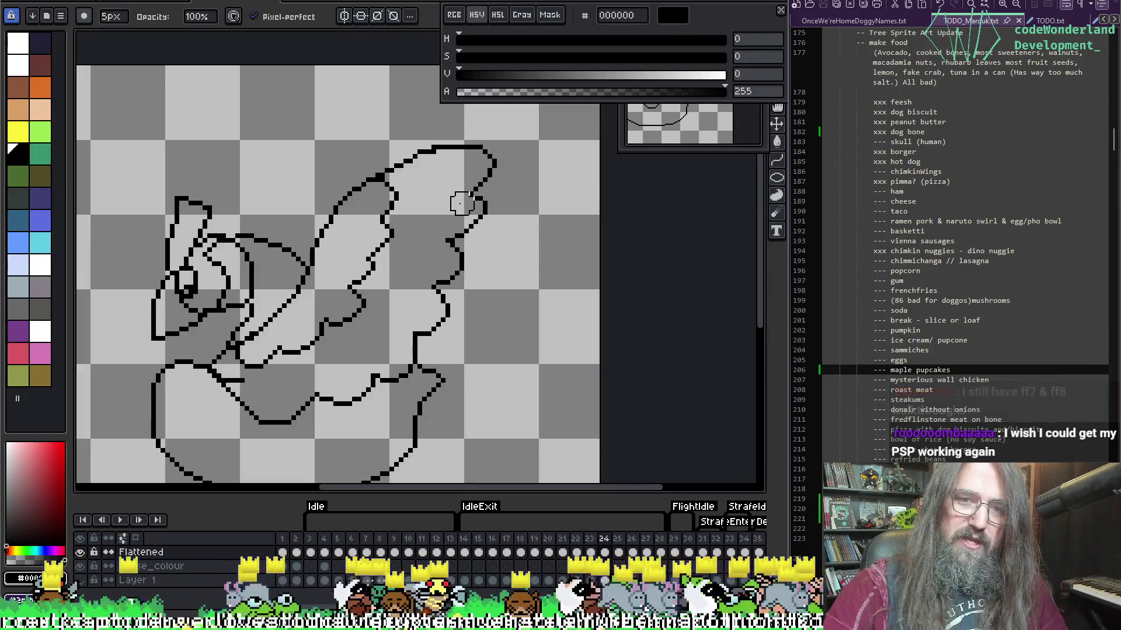
drag(408, 234, 511, 190)
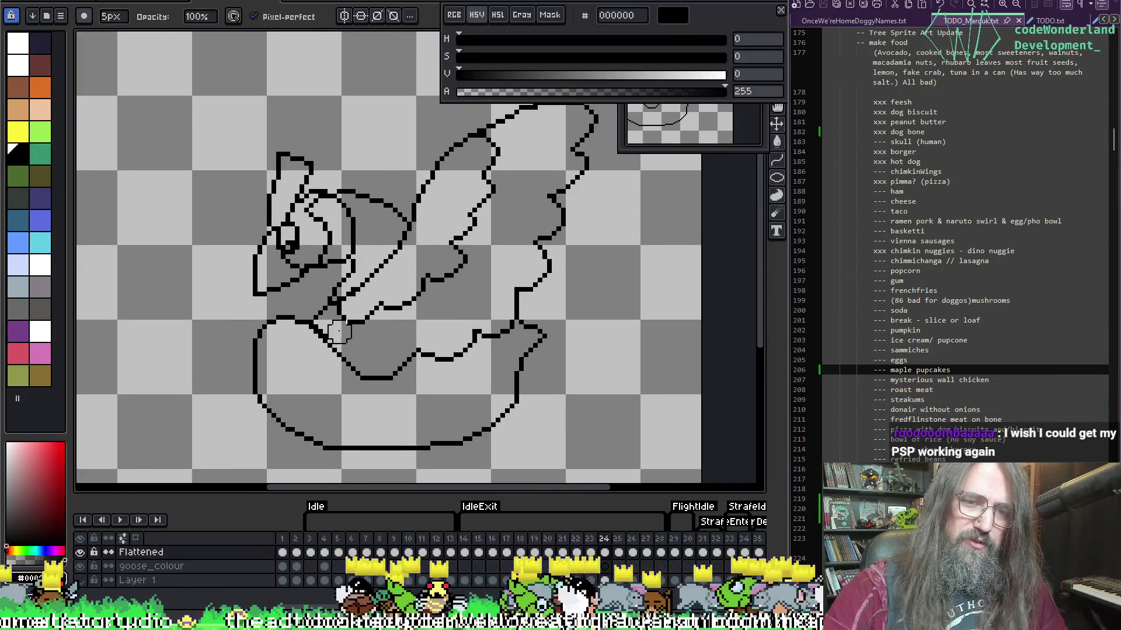
key(minus)
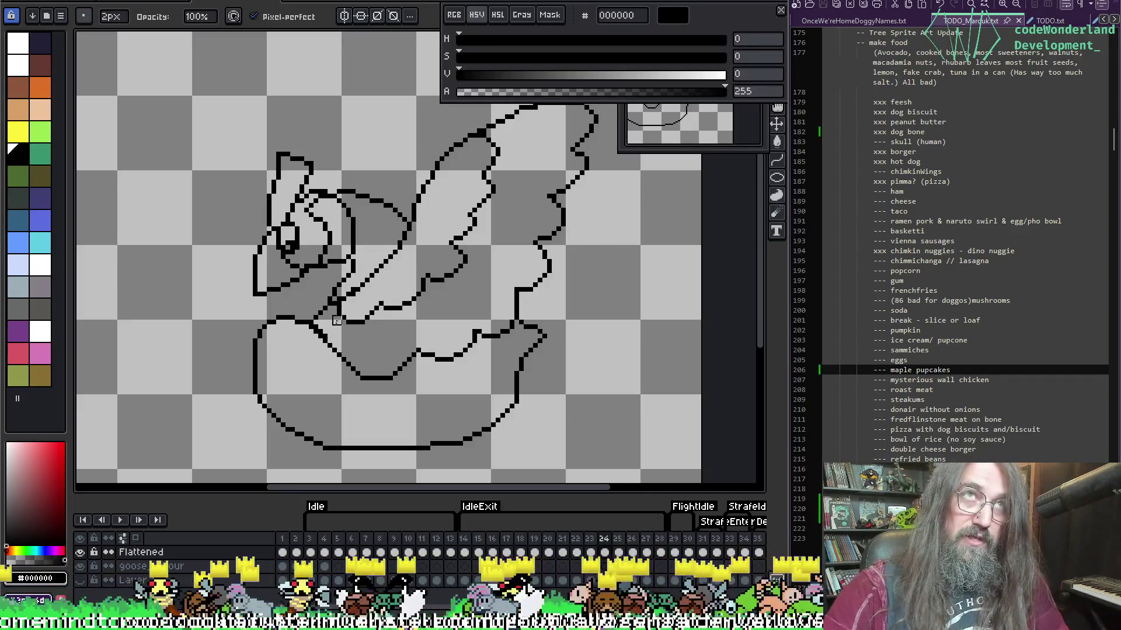
key(i)
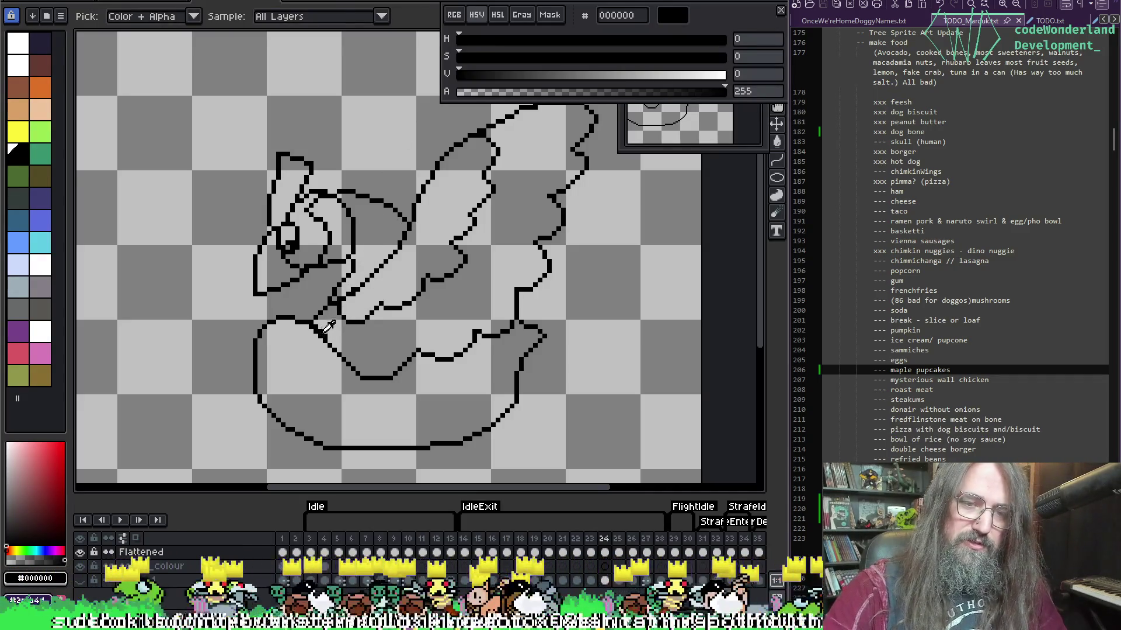
key(b)
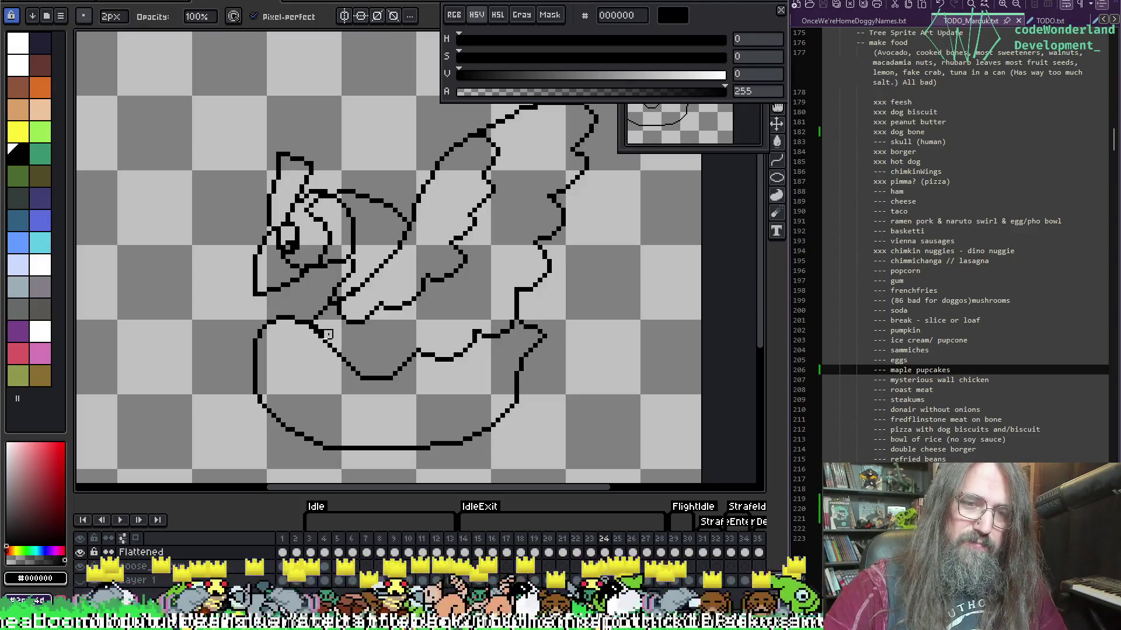
key(i)
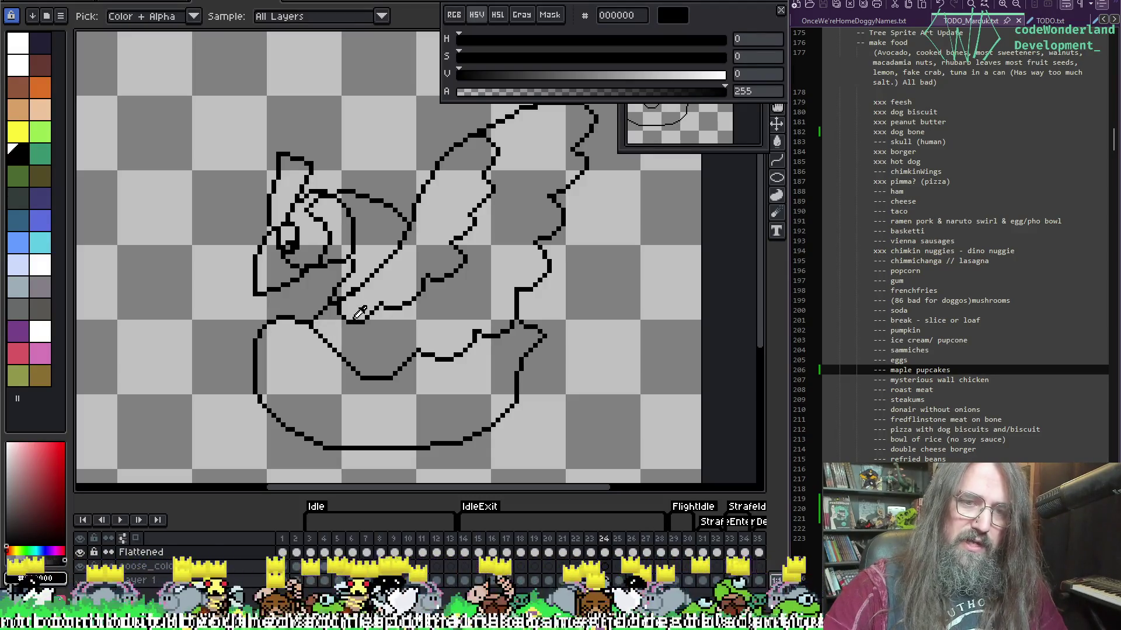
key(h)
mouse_move(445, 250)
mouse_down()
mouse_move(475, 280)
mouse_move(495, 206)
mouse_up()
key(b)
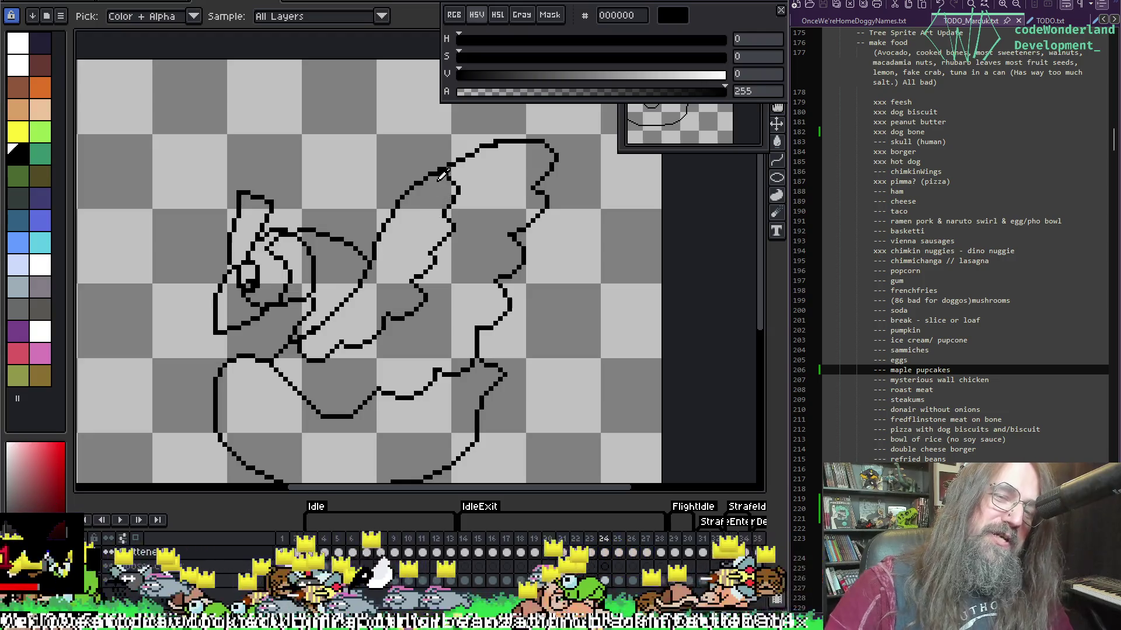
Sample black from the canvas, undo the bad stroke, and redraw the upper wing edge with the pencil.
key(e)
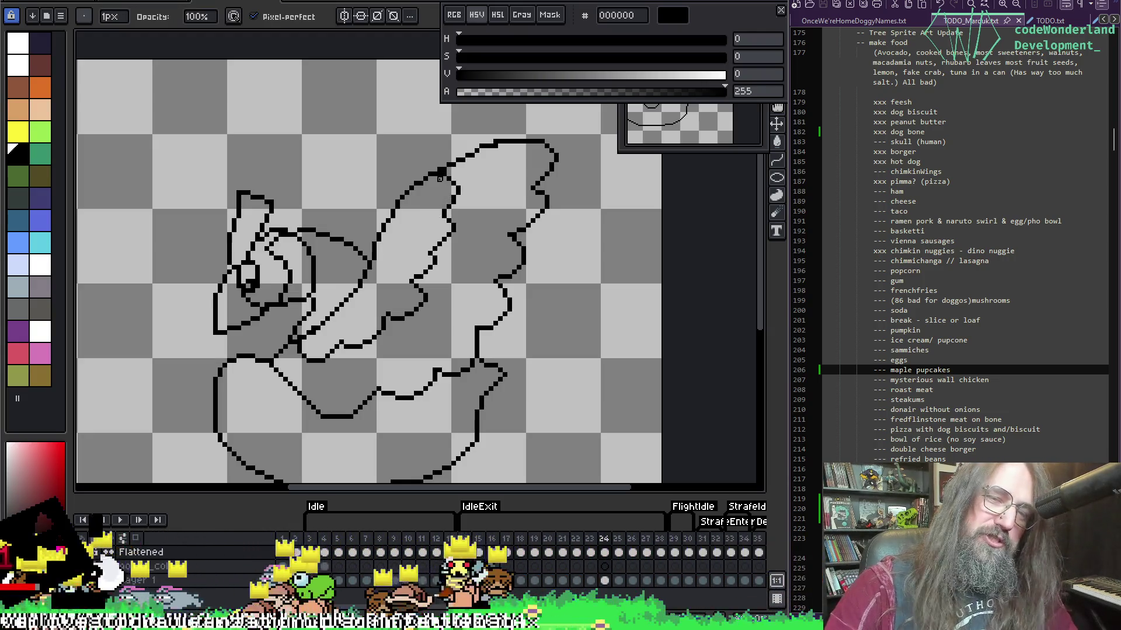
key(b)
key(e)
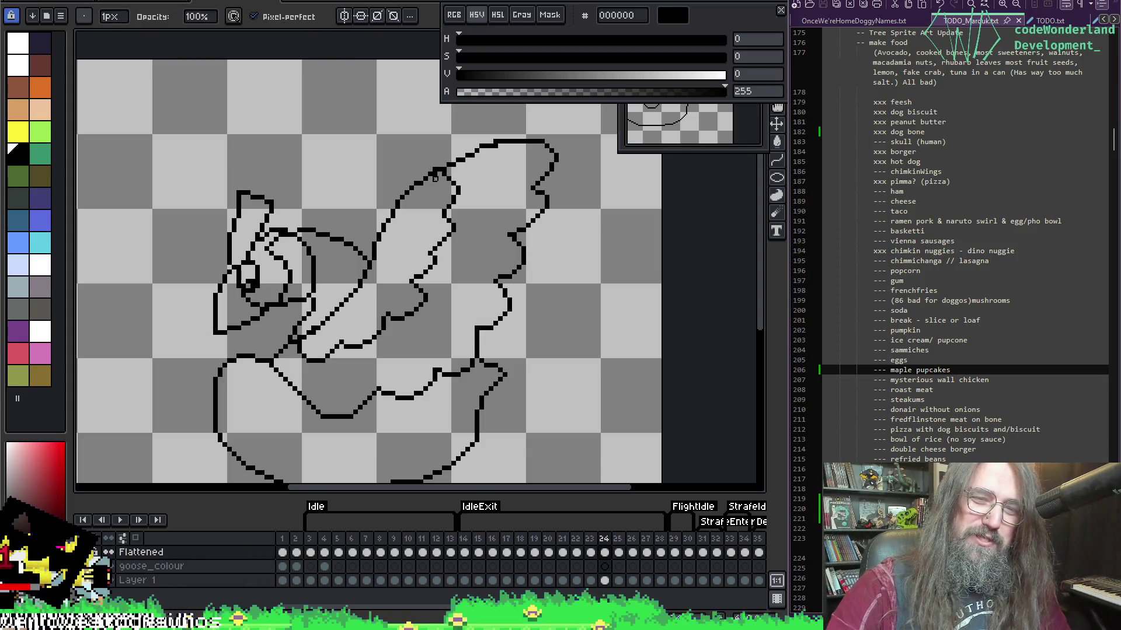
alt+click(437, 170)
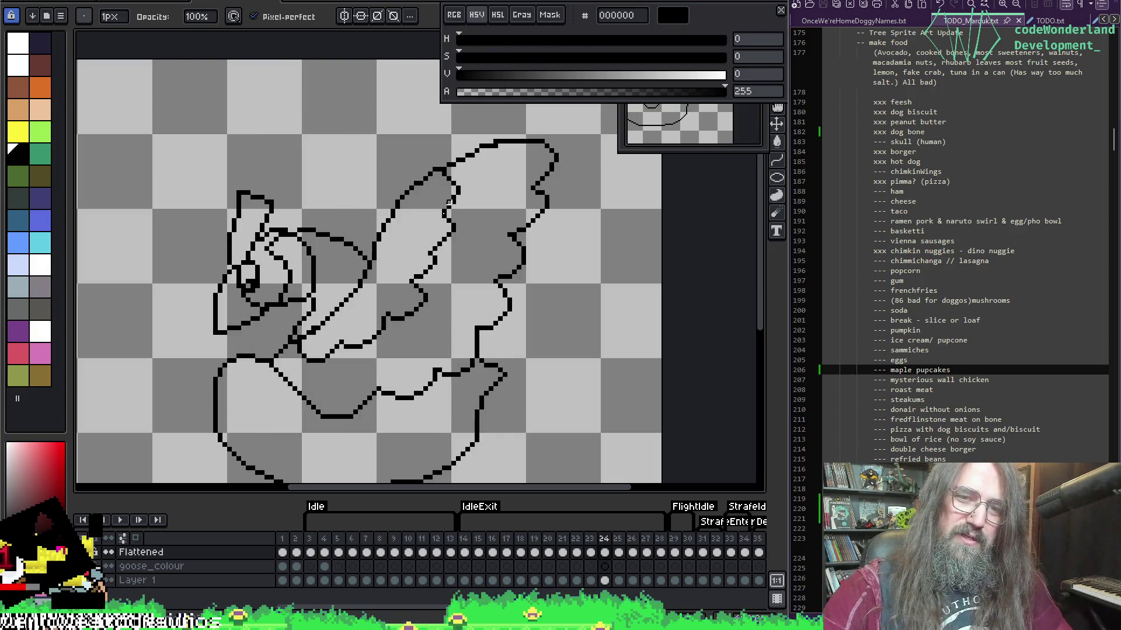
key(alt)
alt+click(450, 231)
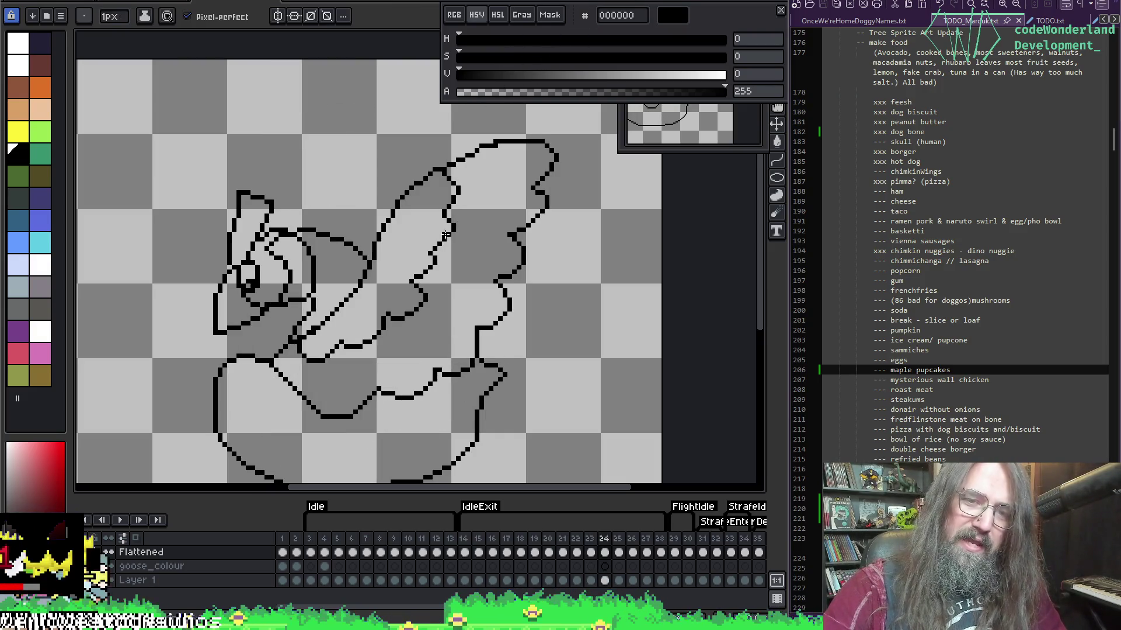
key(ctrl+z)
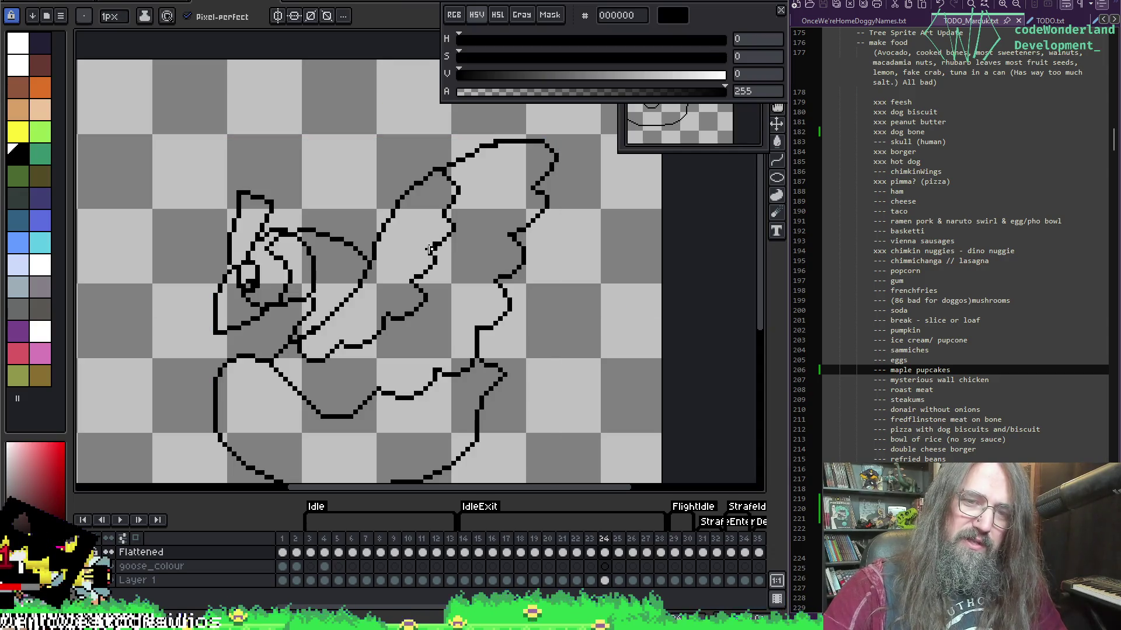
drag(430, 250, 440, 249)
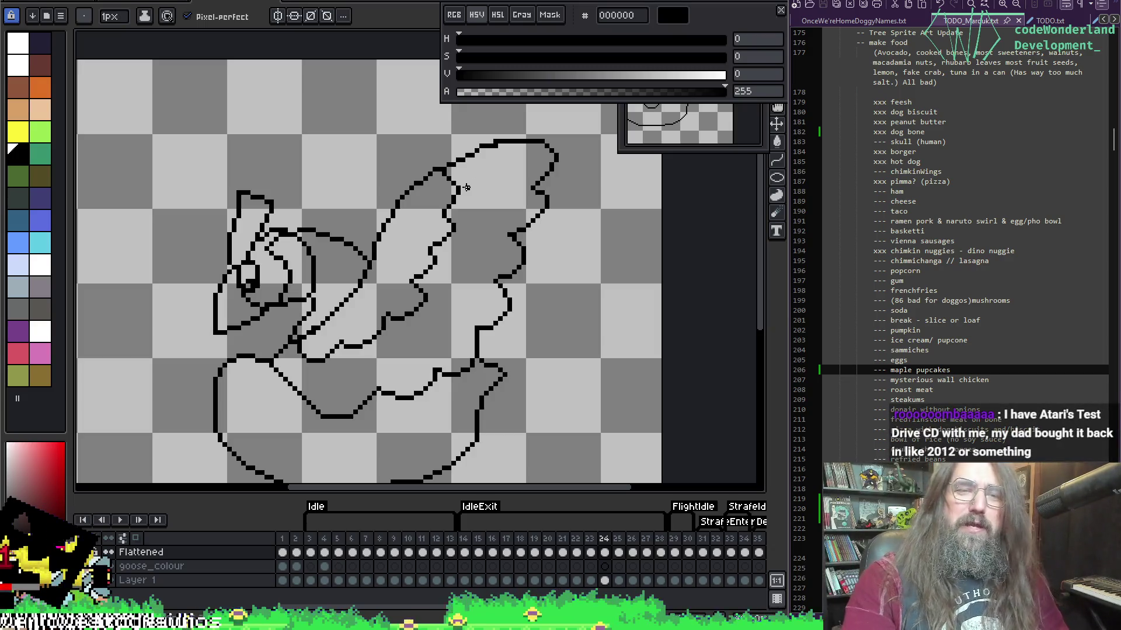
Zoom and pan so the whole goose is back in view.
scroll(507, 180, up, 1)
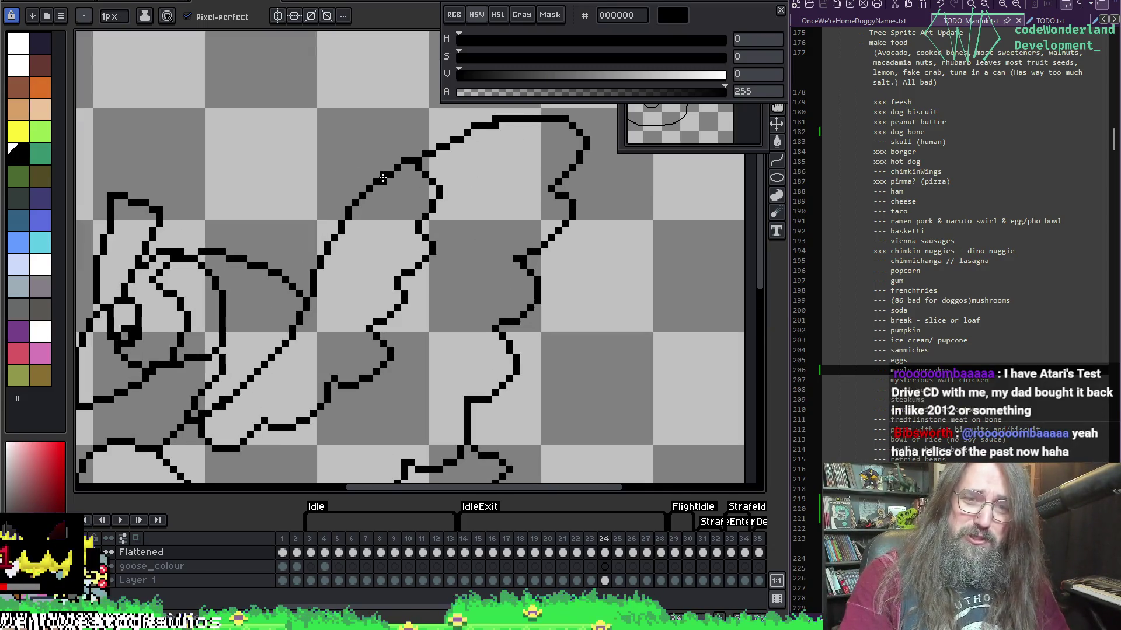
key(b)
scroll(582, 225, down, 2)
scroll(562, 238, up, 1)
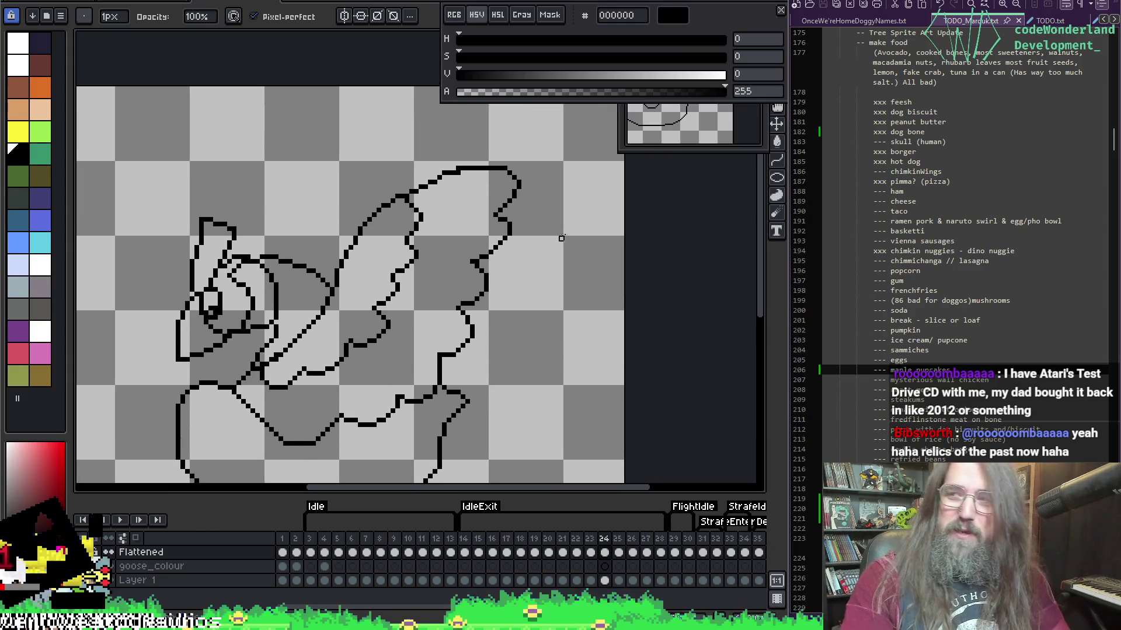
drag(500, 255, 479, 249)
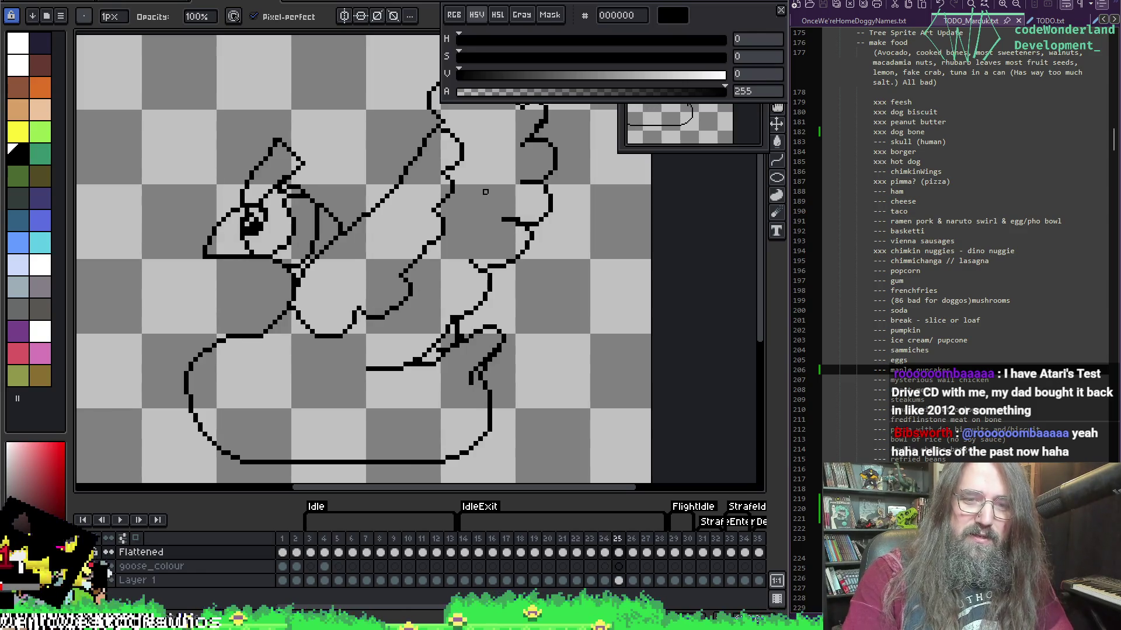
Advance to frame 26 and zoom in on the goose's raised wing.
key(Right)
key(Right)
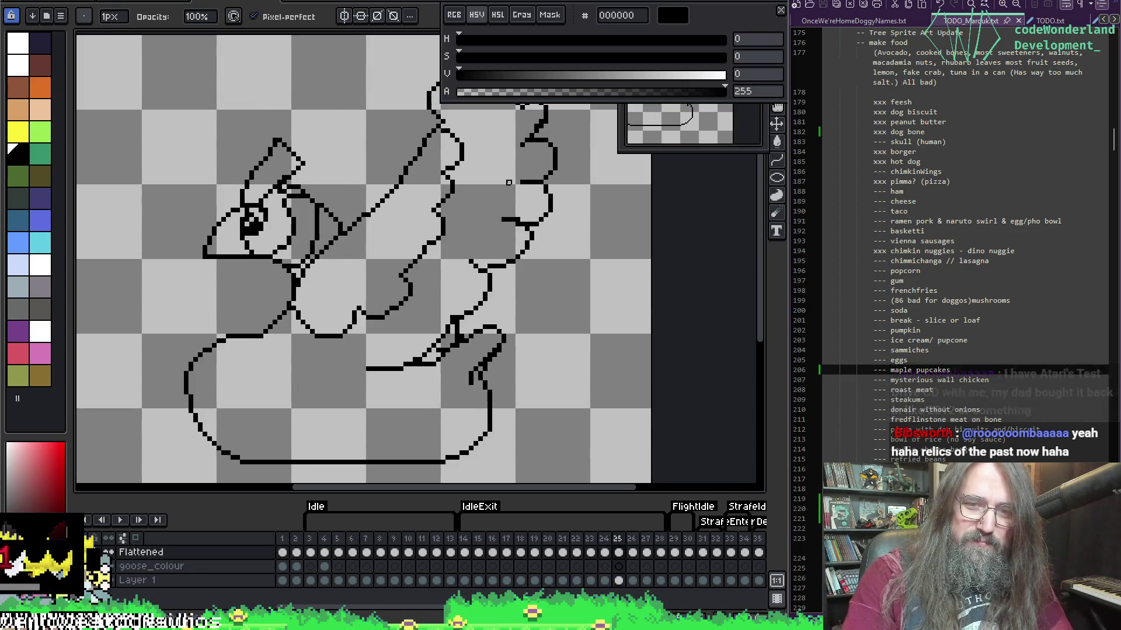
drag(457, 233, 365, 284)
scroll(411, 275, up, 1)
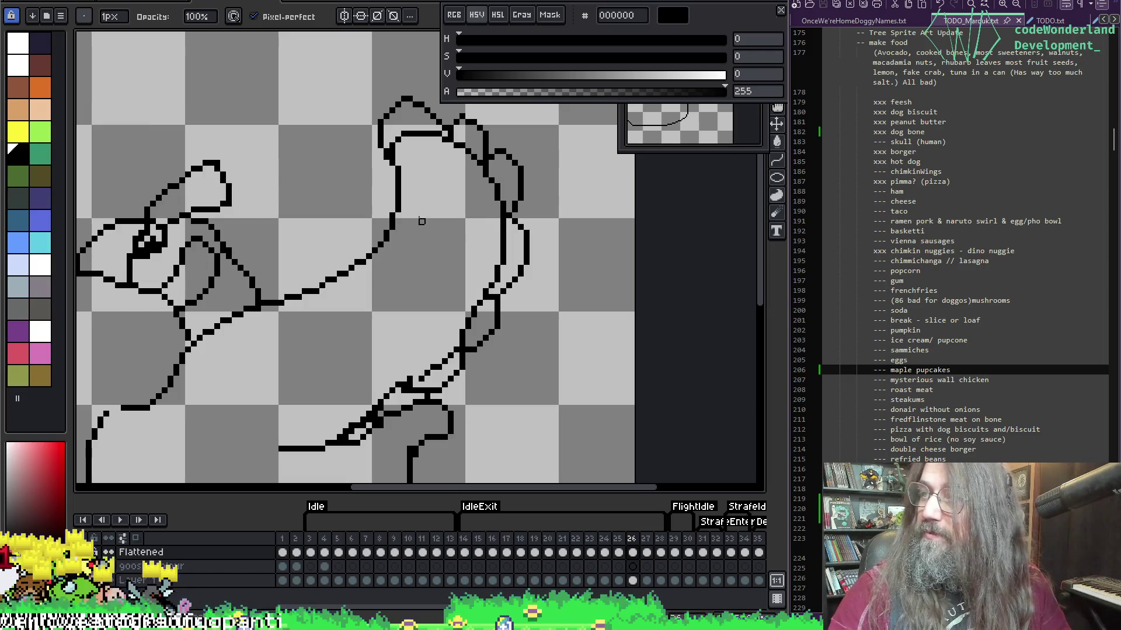
drag(462, 187, 439, 207)
scroll(416, 180, up, 2)
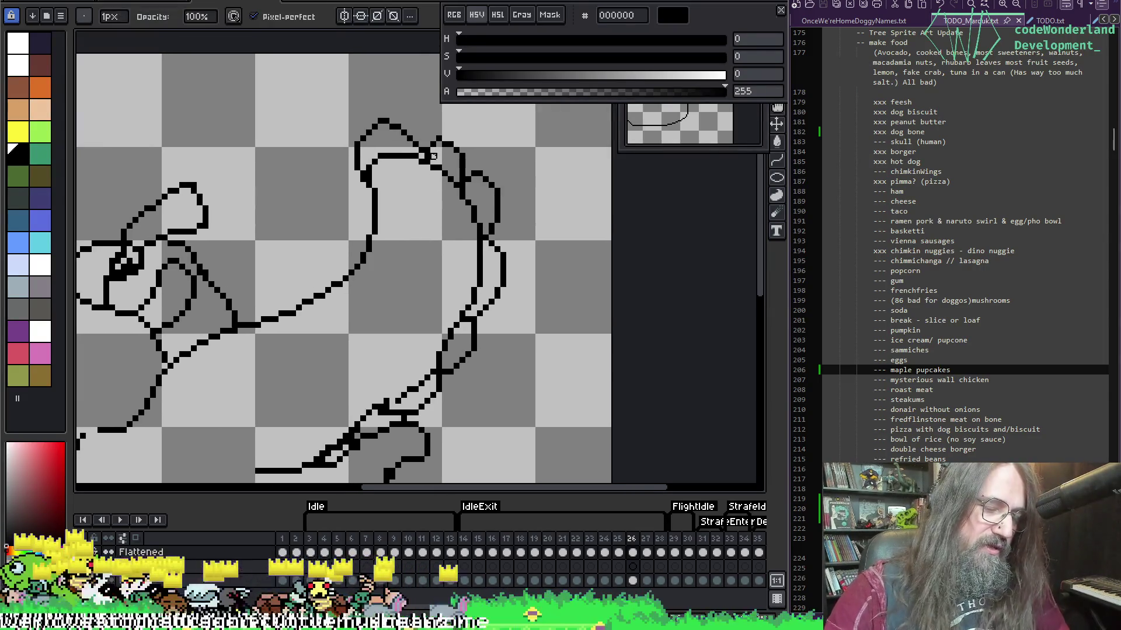
scroll(395, 195, up, 1)
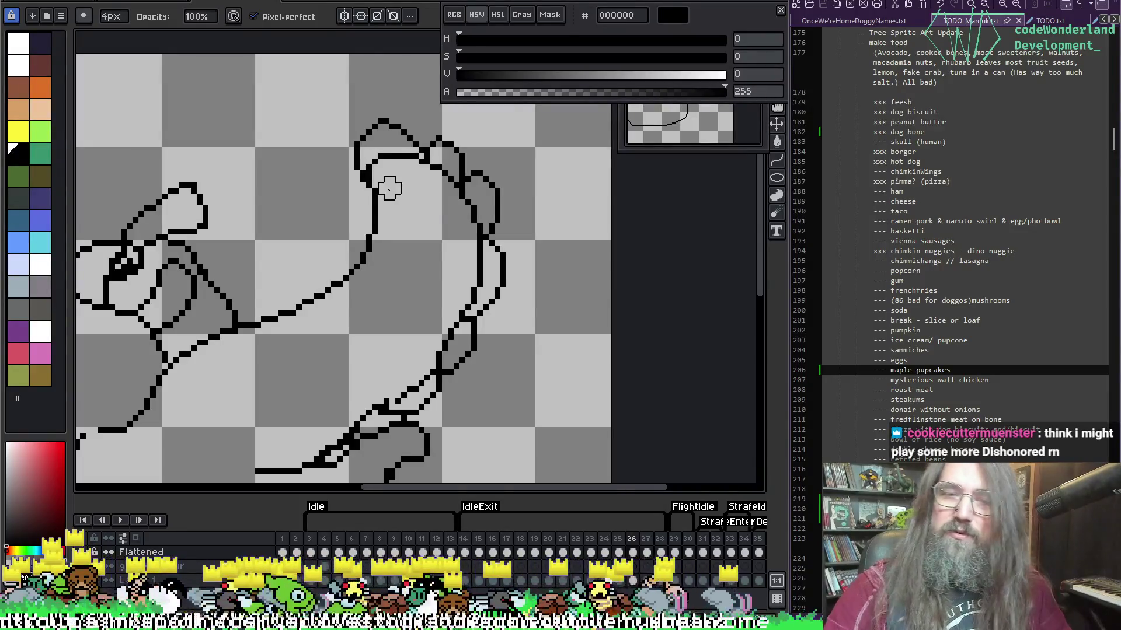
Erase the doubled inner line and outline loop at the top of the wing.
mouse_move(389, 171)
mouse_down()
mouse_move(375, 163)
mouse_move(426, 163)
mouse_move(443, 169)
mouse_move(435, 205)
mouse_move(466, 213)
mouse_move(476, 200)
mouse_move(463, 228)
mouse_move(477, 210)
mouse_move(463, 300)
mouse_move(477, 213)
mouse_up()
key(space)
drag(464, 257, 470, 241)
Erase the stray diagonal stroke where the lower wing meets the body.
key(b)
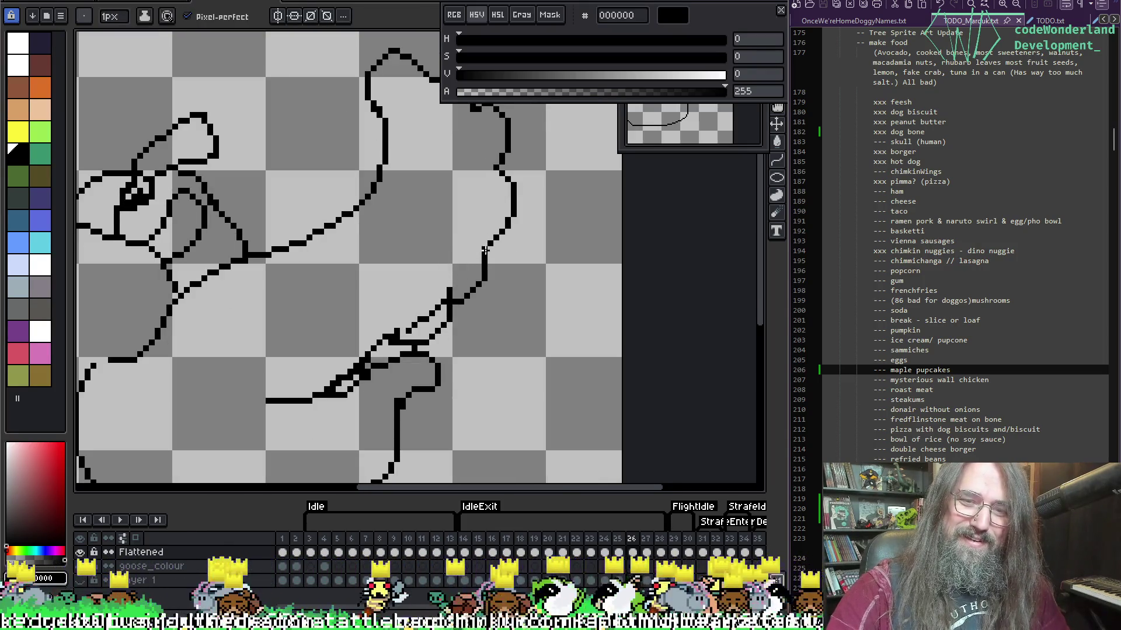
key(space)
mouse_move(468, 248)
mouse_down()
mouse_move(475, 225)
mouse_move(436, 241)
mouse_move(448, 235)
mouse_up()
key(e)
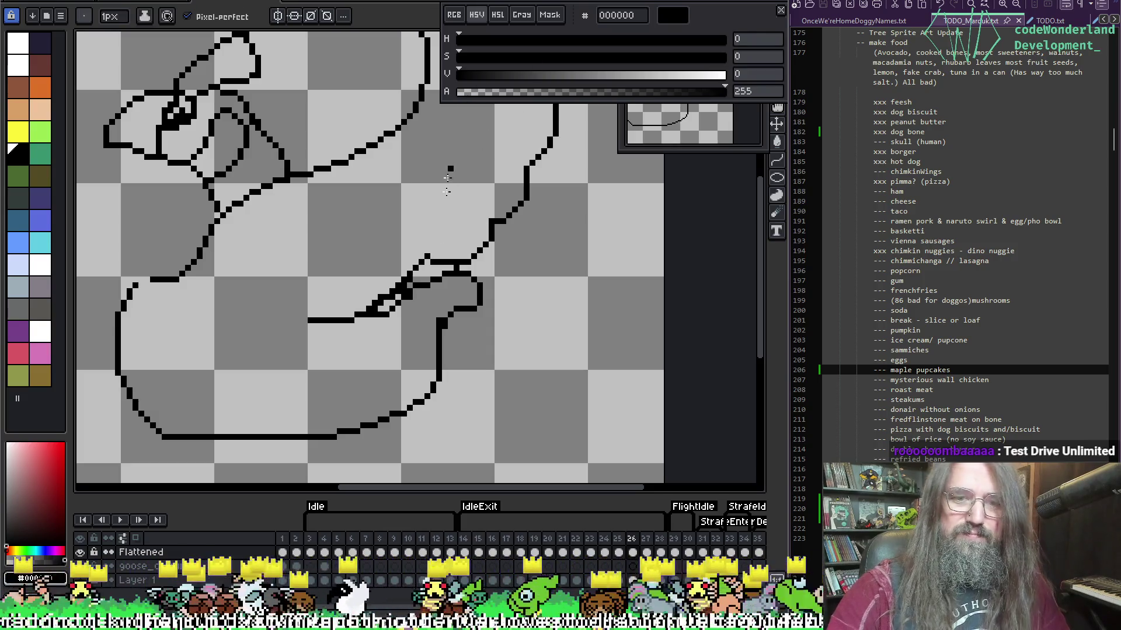
mouse_move(388, 271)
mouse_down()
mouse_move(375, 296)
mouse_move(413, 257)
mouse_up()
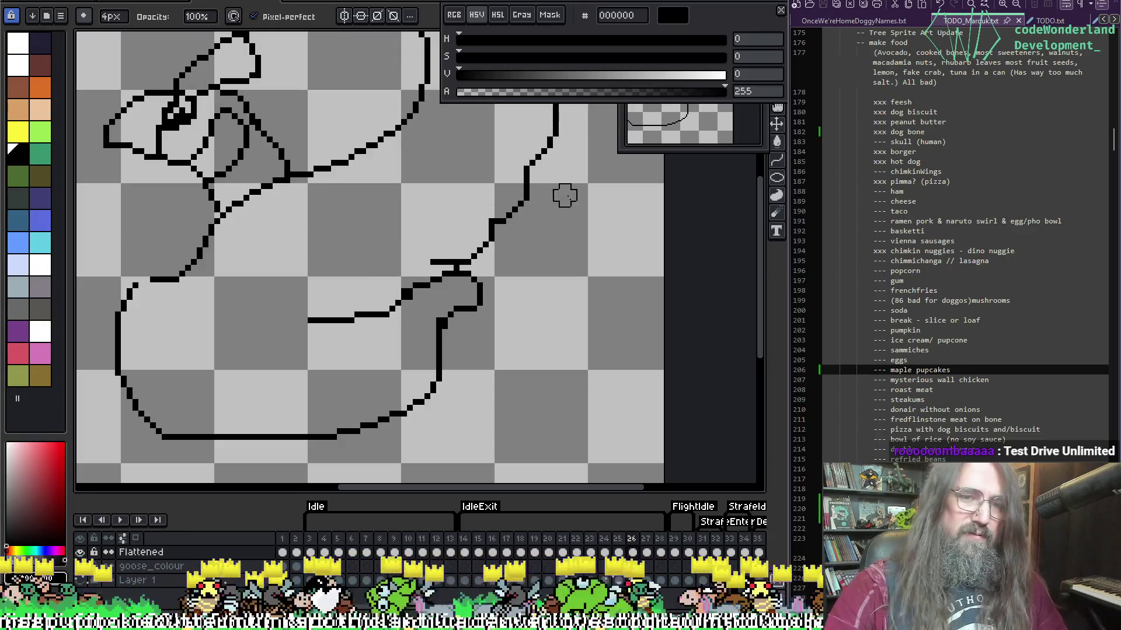
With a 4px eraser, remove the short stray horizontal stroke near the wing base.
key(b)
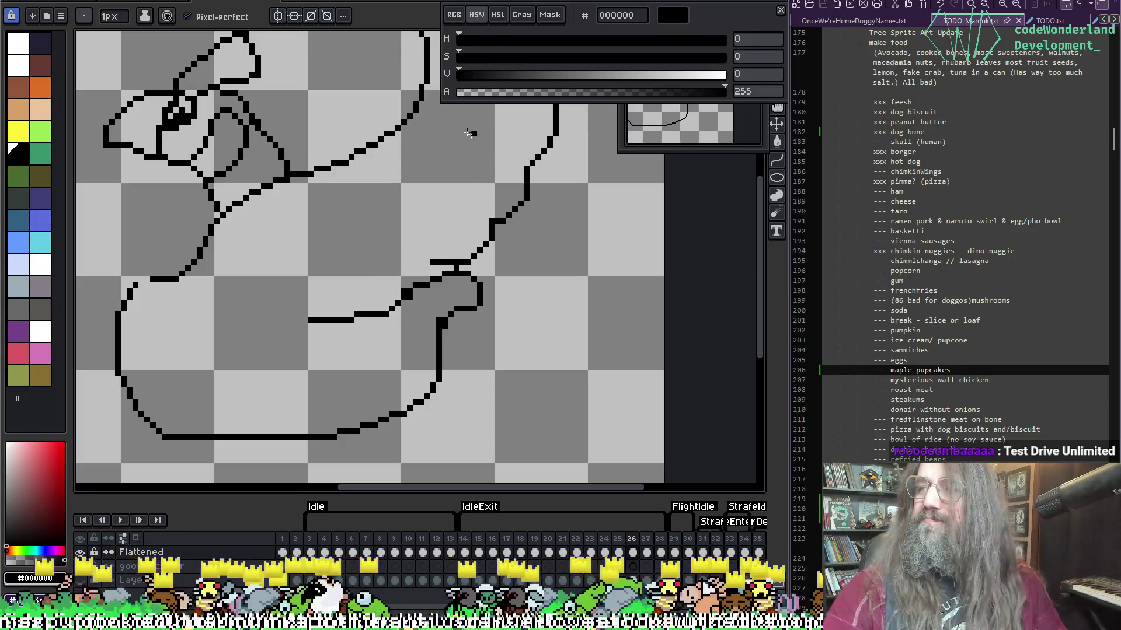
key(e)
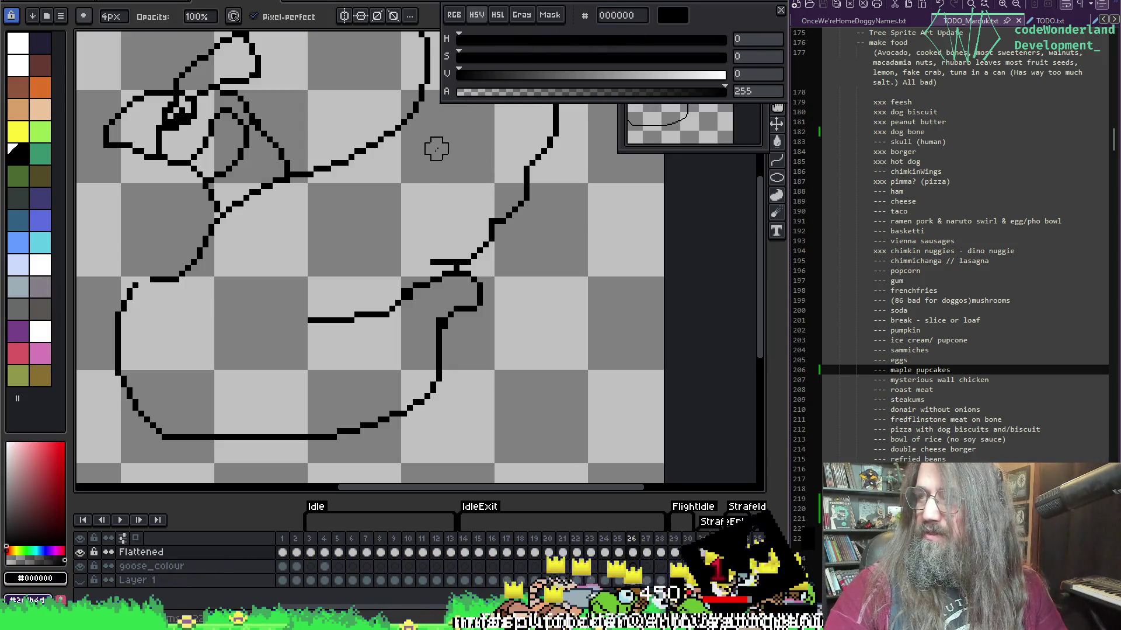
drag(413, 238, 435, 205)
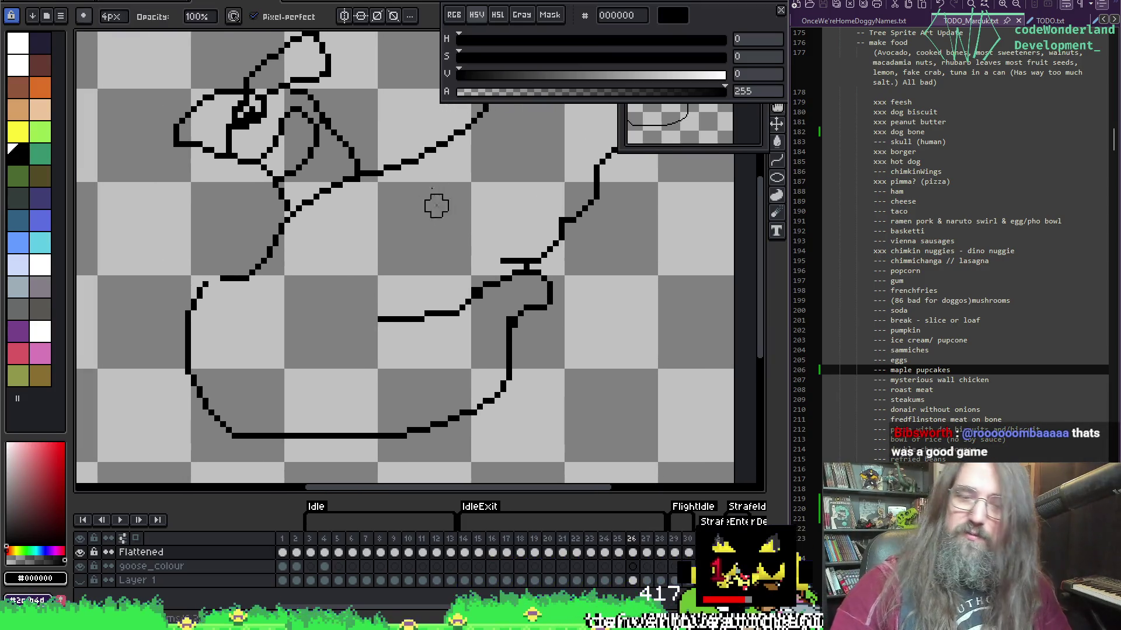
drag(496, 251, 518, 250)
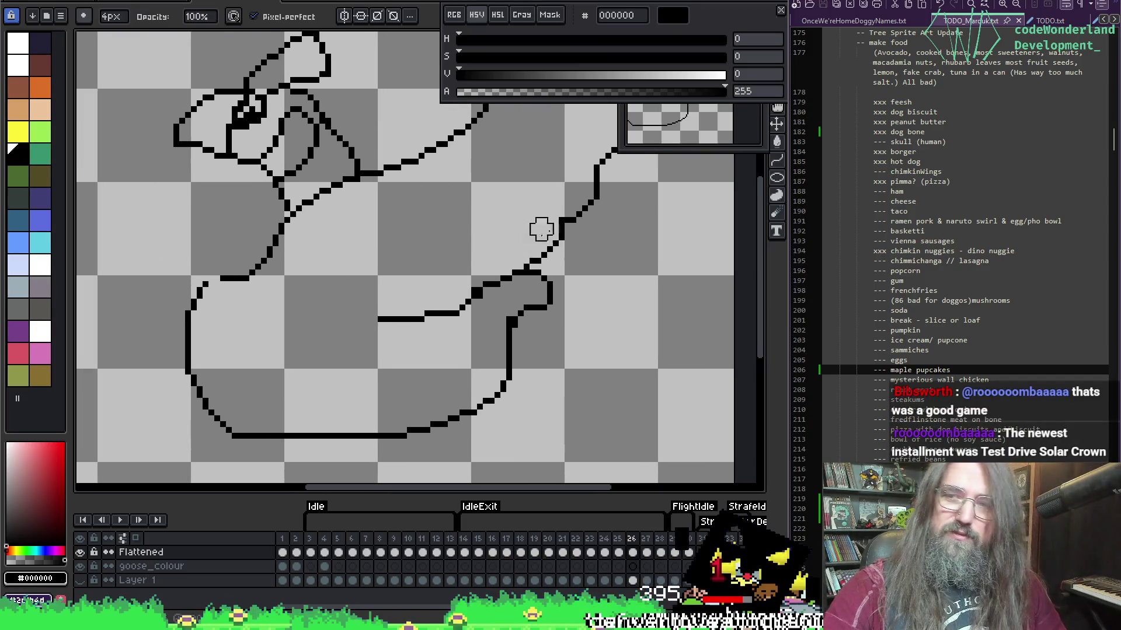
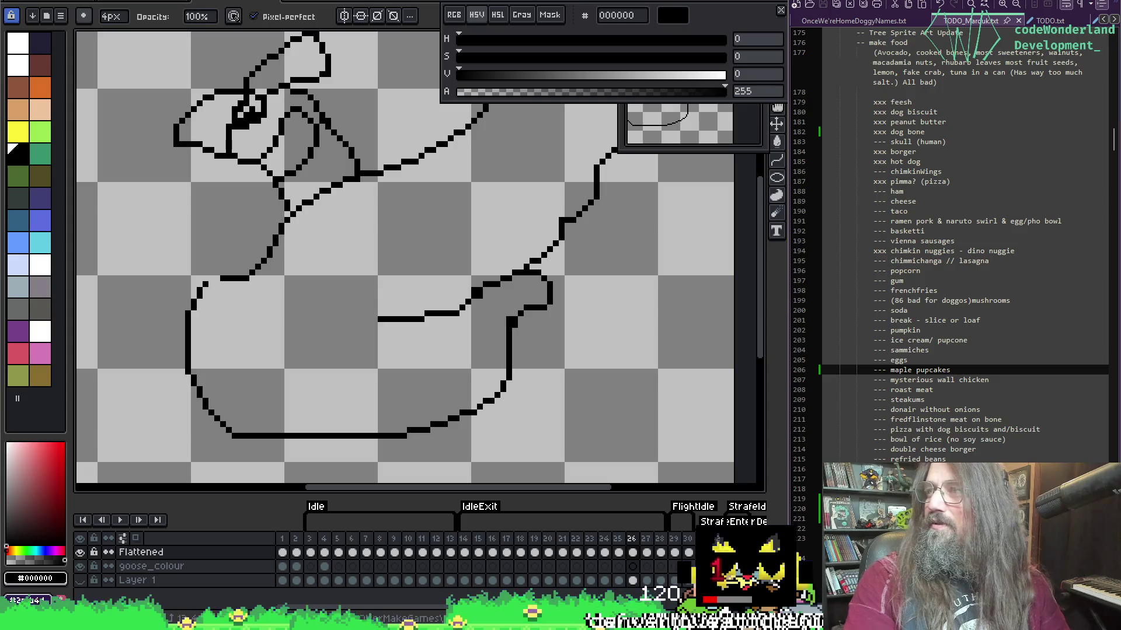
Browse Road Avenger reference images, previewing the IMDb cover and the eBay listing.
key(alt+Tab)
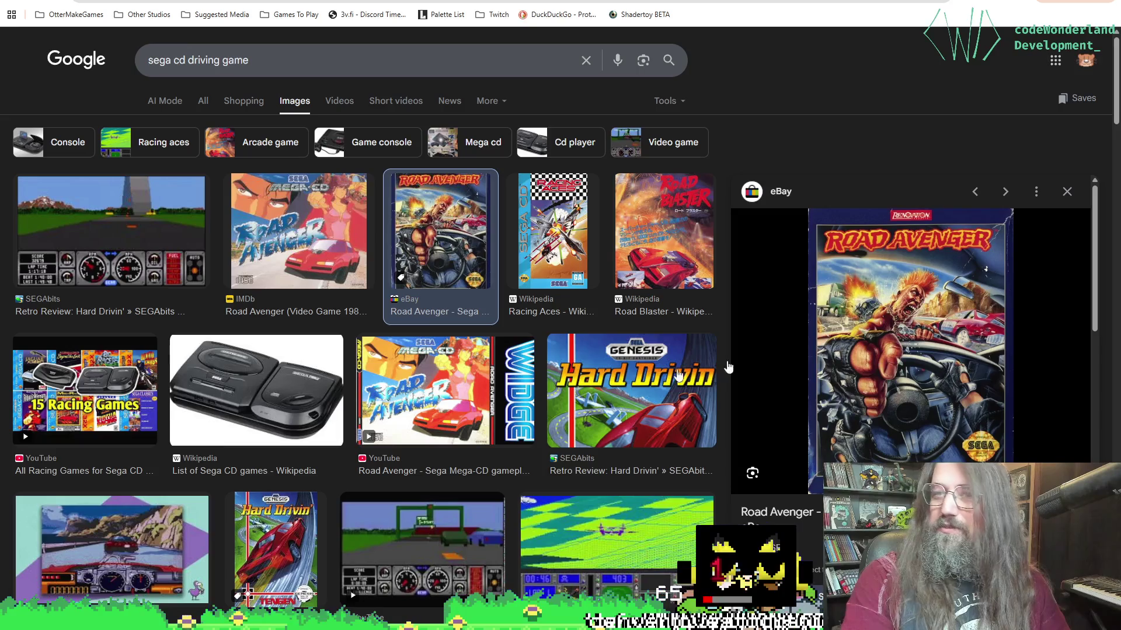
key(alt+Tab)
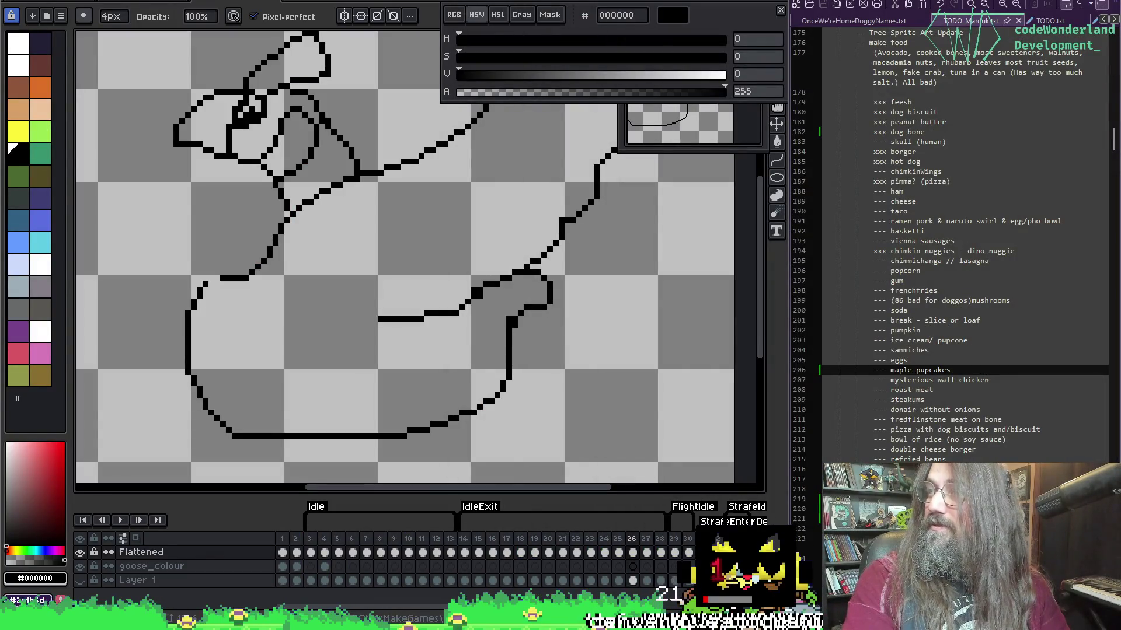
key(alt+Tab)
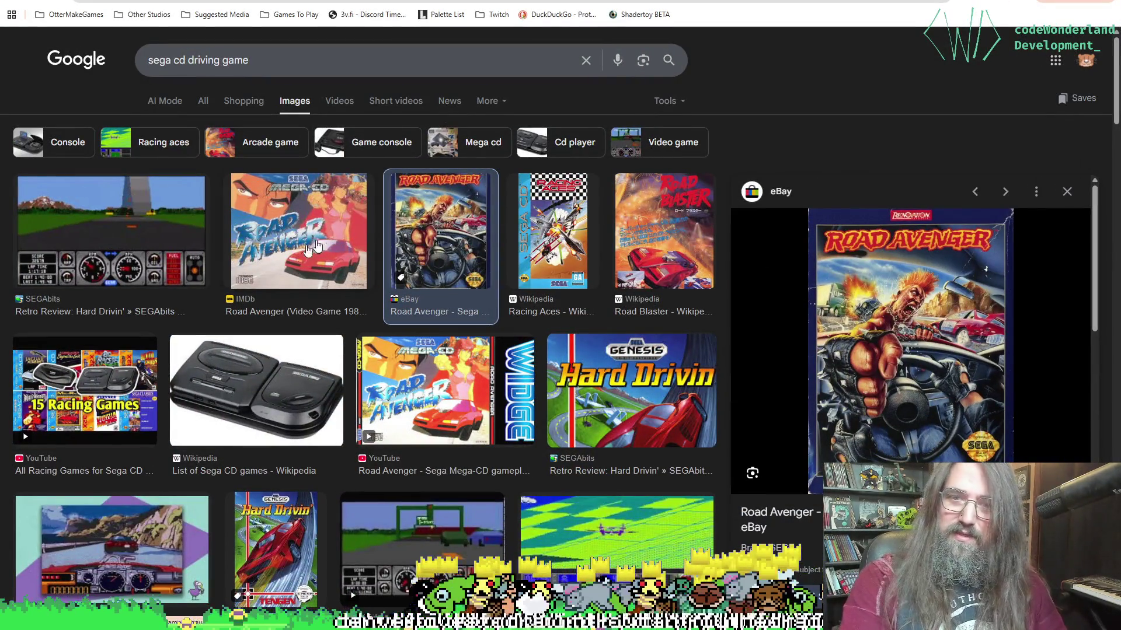
scroll(339, 280, down, 8)
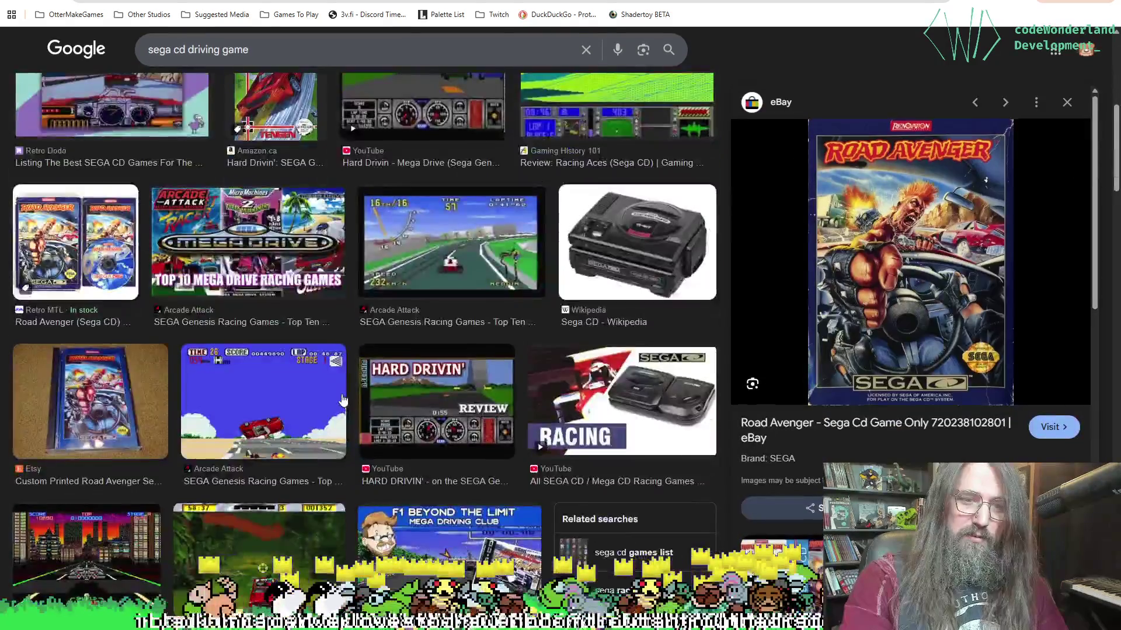
scroll(350, 386, up, 10)
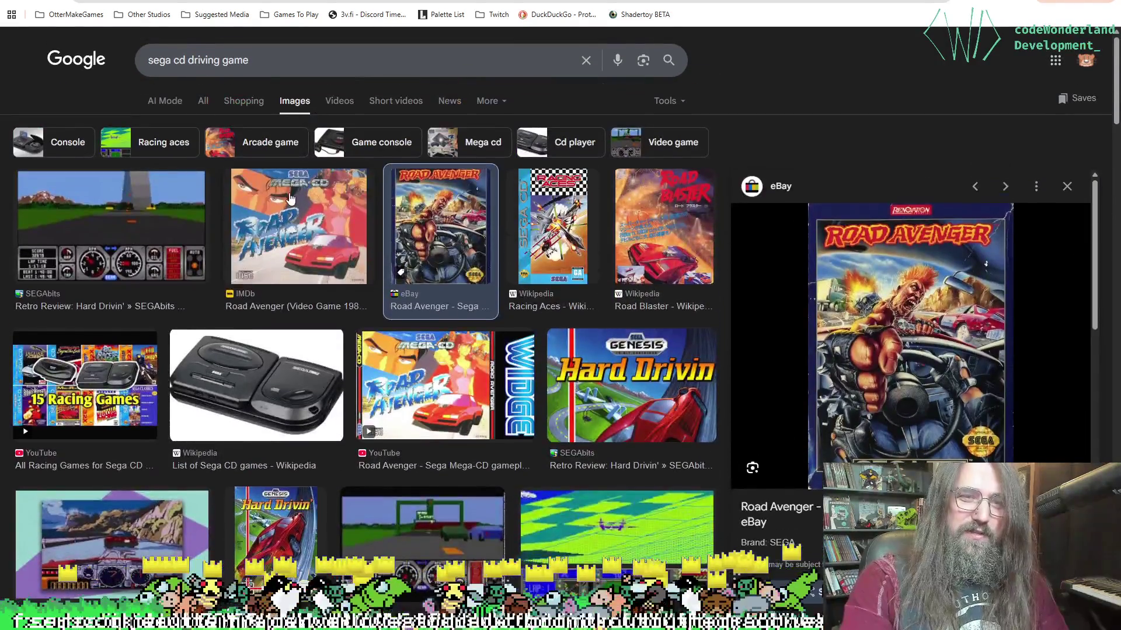
click(290, 199)
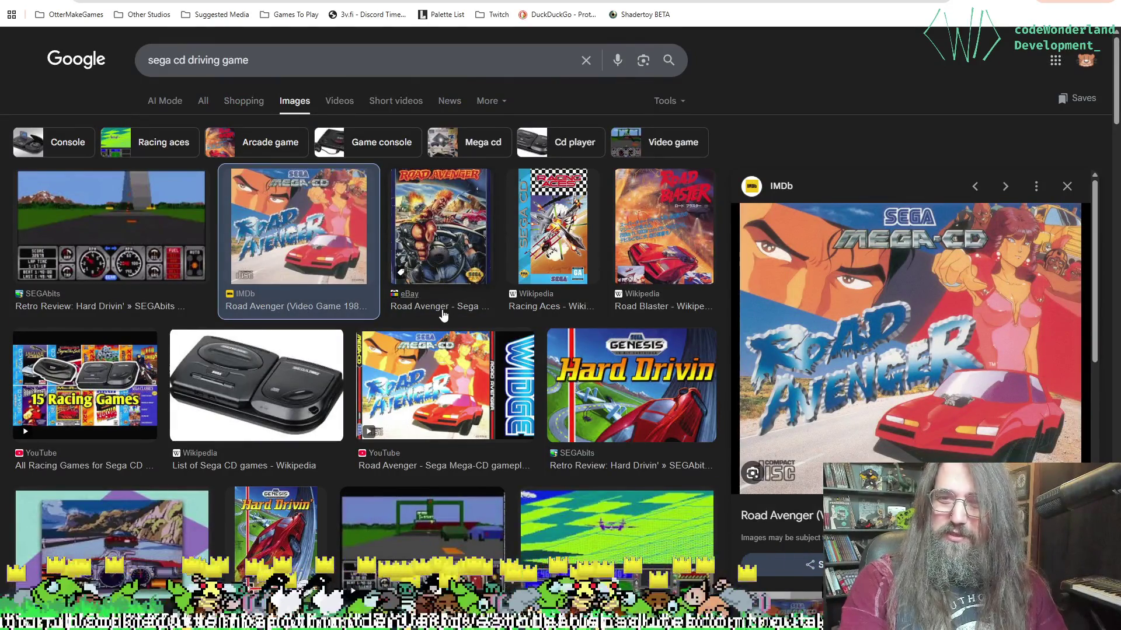
click(435, 245)
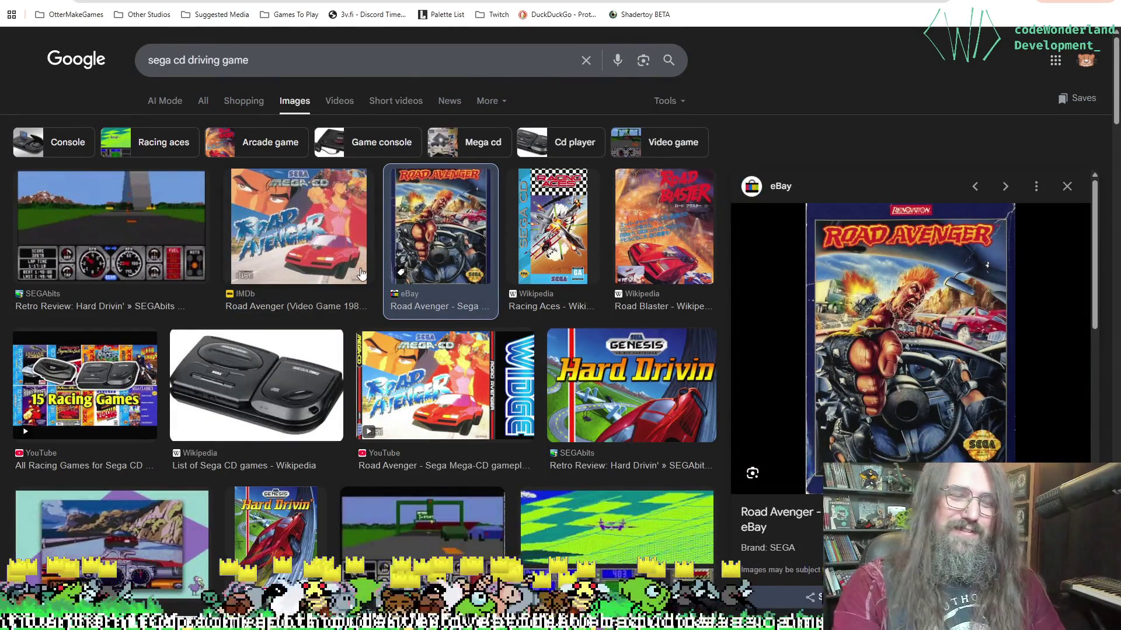
scroll(408, 341, down, 6)
scroll(408, 342, down, 4)
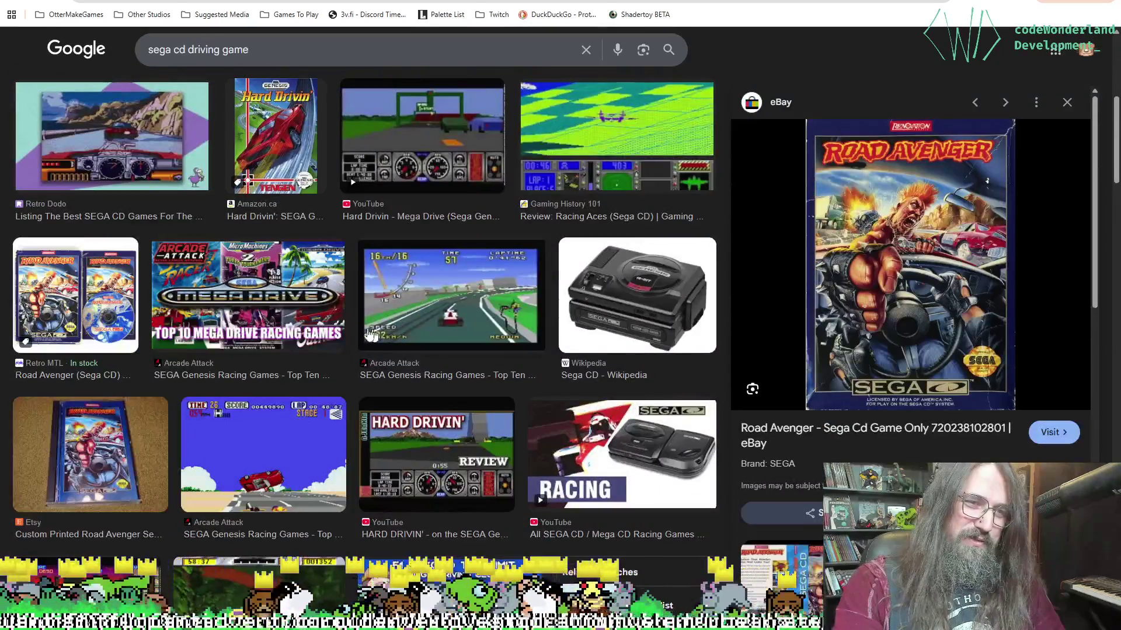
scroll(320, 312, up, 10)
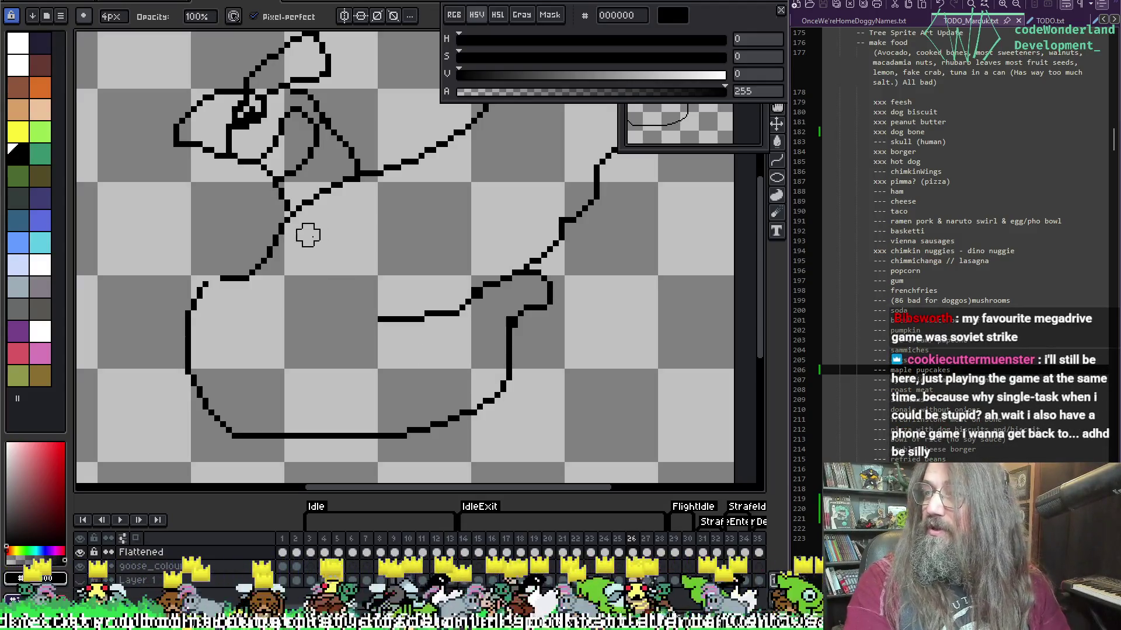
Pan to the goose's body and wing, step from frame 25 to 26, and enable onion skin.
mouse_move(427, 240)
mouse_down()
mouse_move(403, 292)
mouse_move(325, 383)
mouse_up()
key(h)
mouse_move(418, 280)
mouse_down()
mouse_move(346, 221)
mouse_move(367, 201)
mouse_up()
key(b)
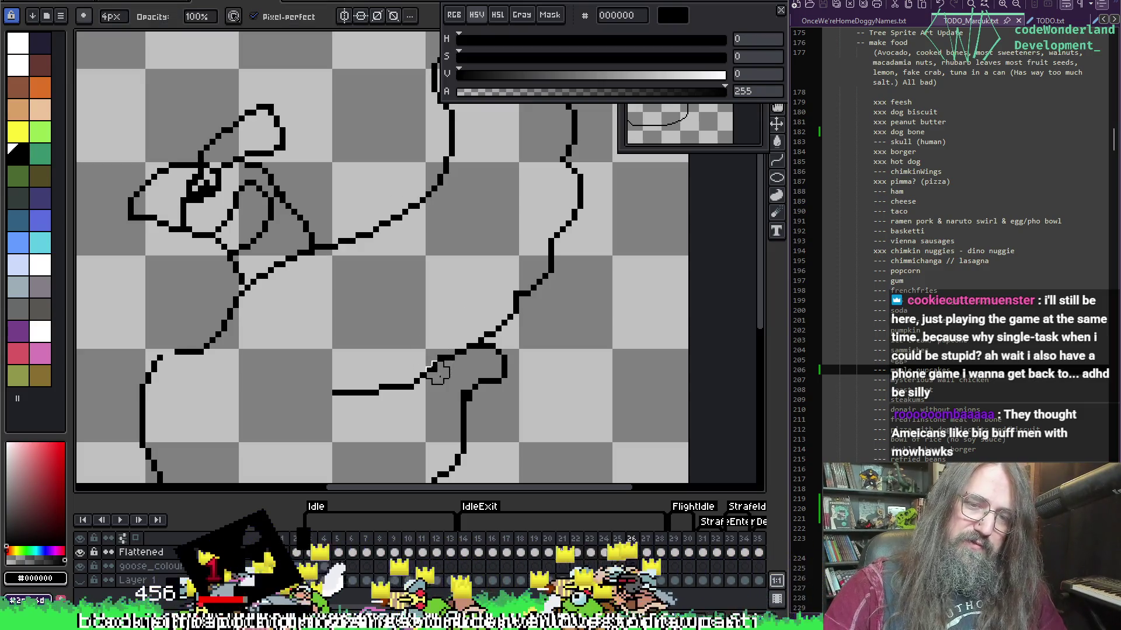
drag(500, 325, 444, 294)
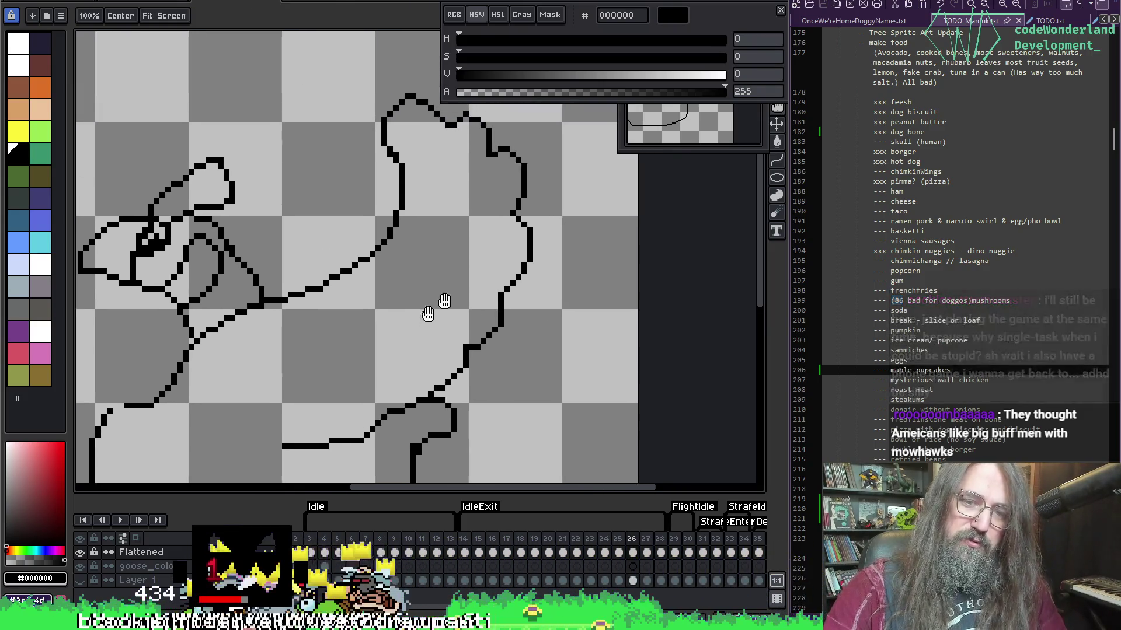
key(comma)
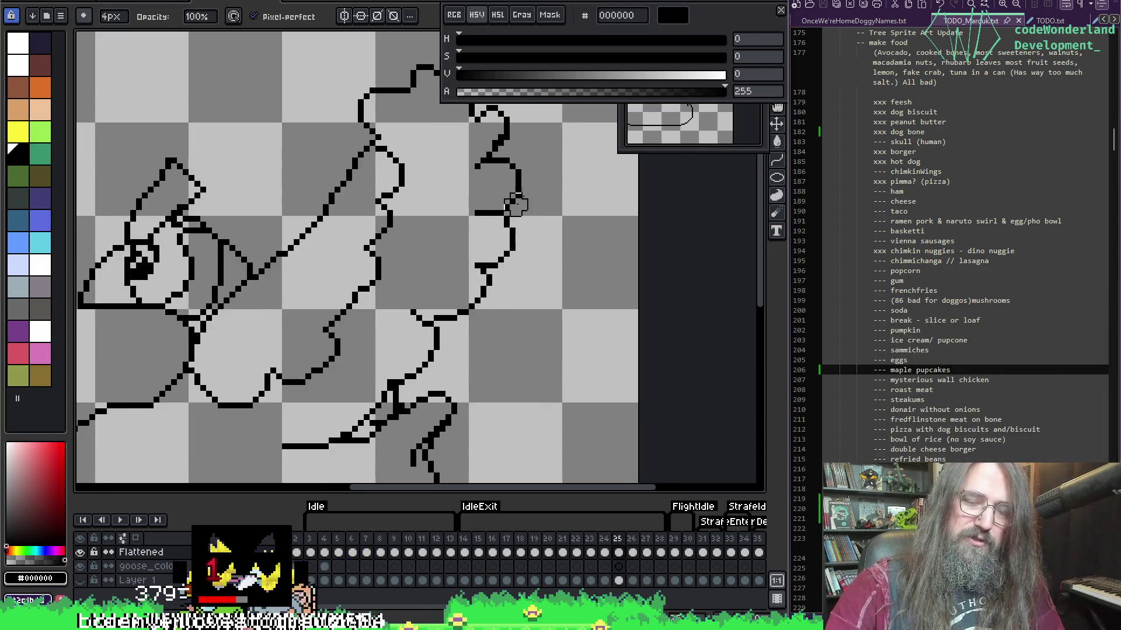
key(alt)
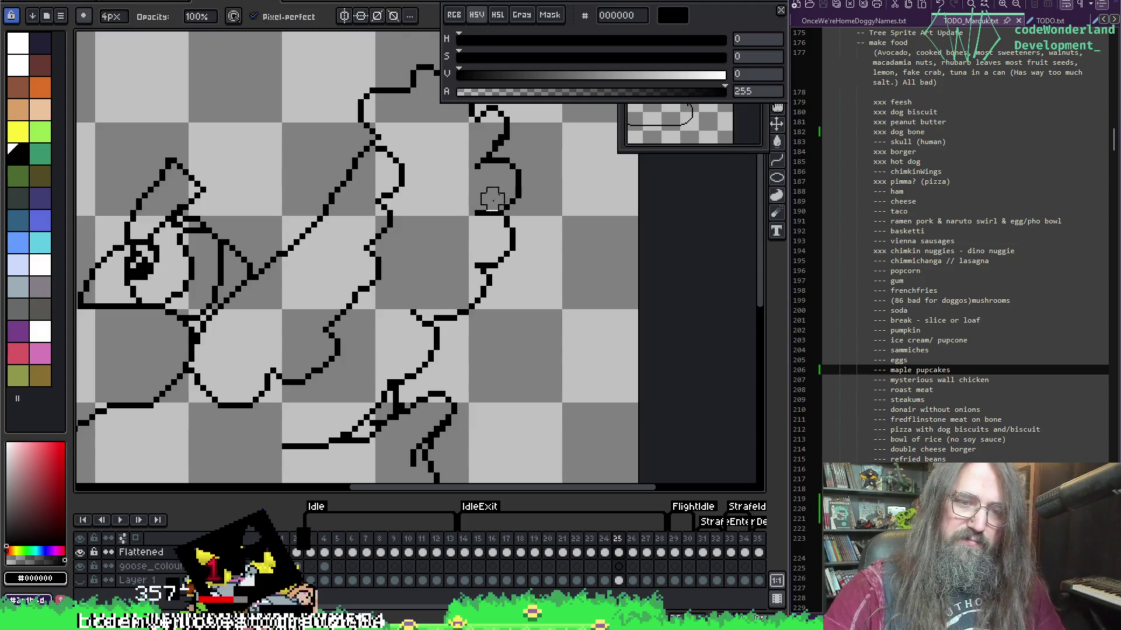
key(period)
scroll(386, 262, down, 2)
key(F3)
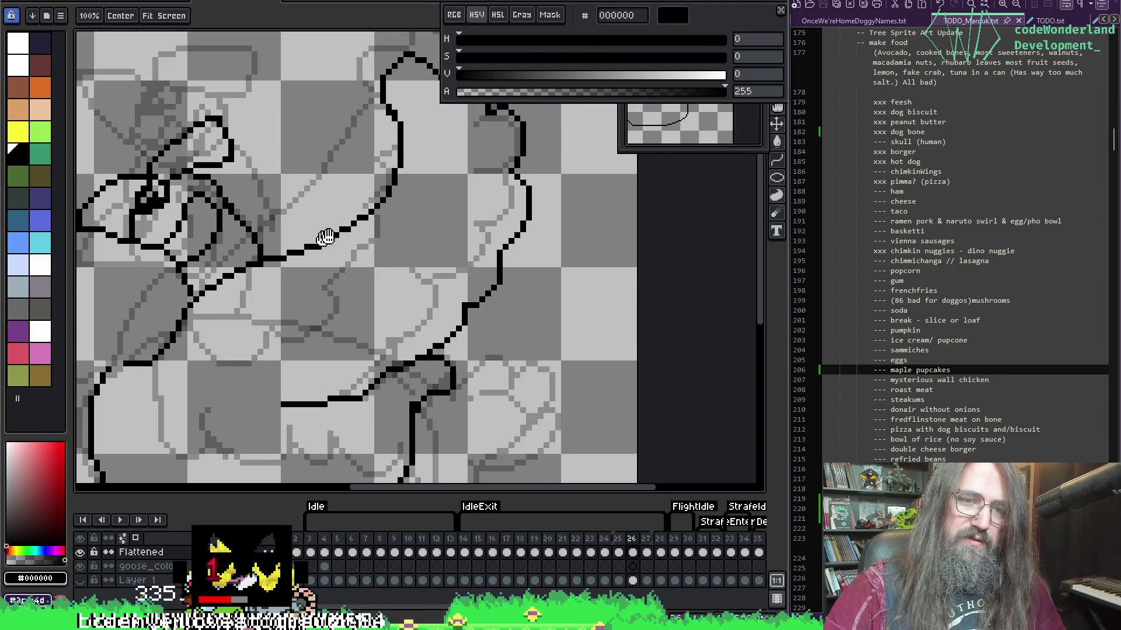
On frame 26, draw a feather line inside the raised wing and extend its upper edge.
scroll(258, 279, down, 1)
key(comma)
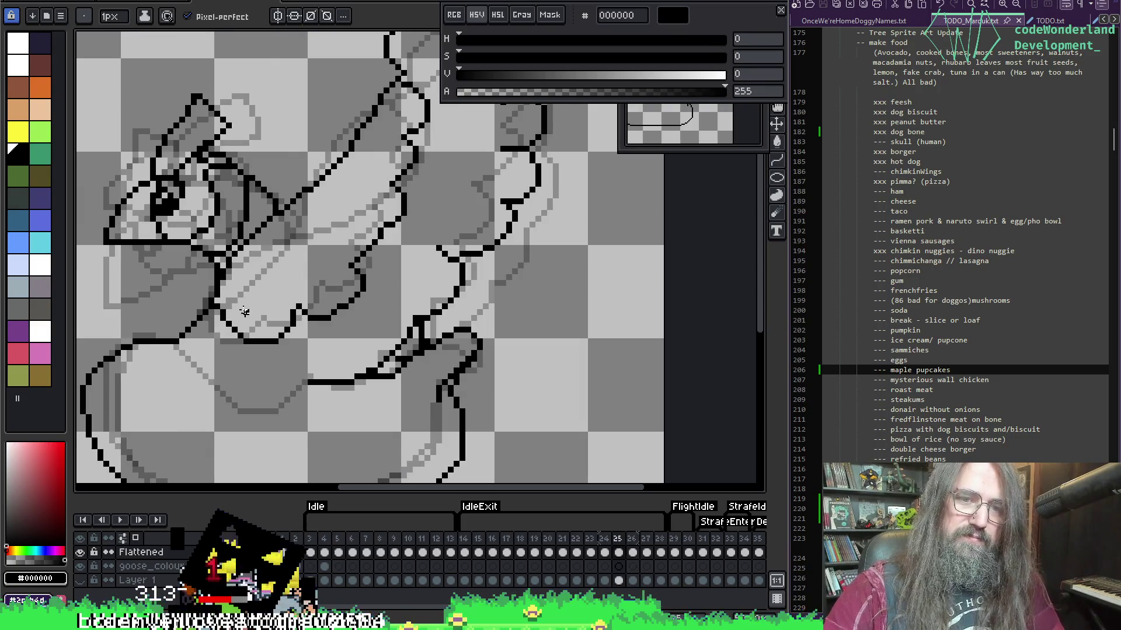
key(period)
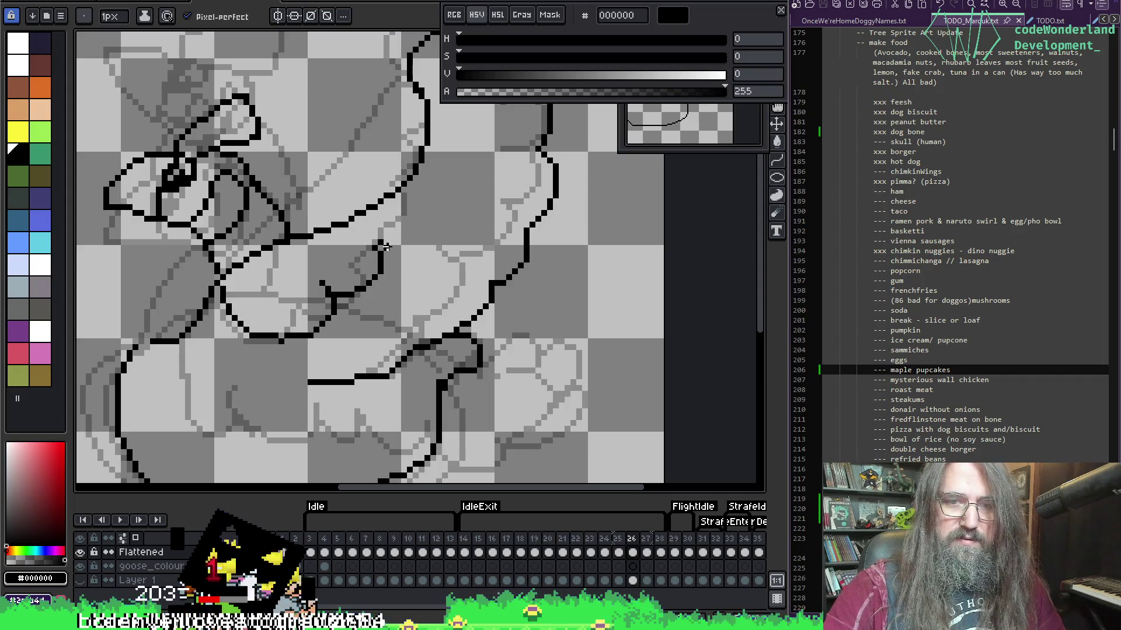
drag(427, 199, 465, 185)
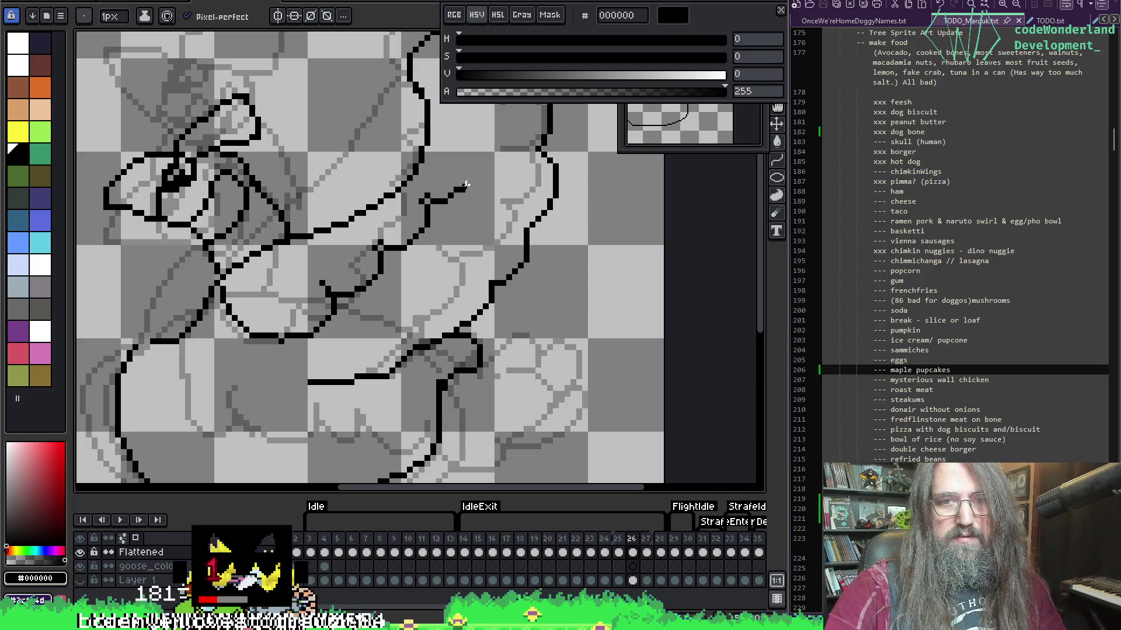
drag(465, 143, 486, 101)
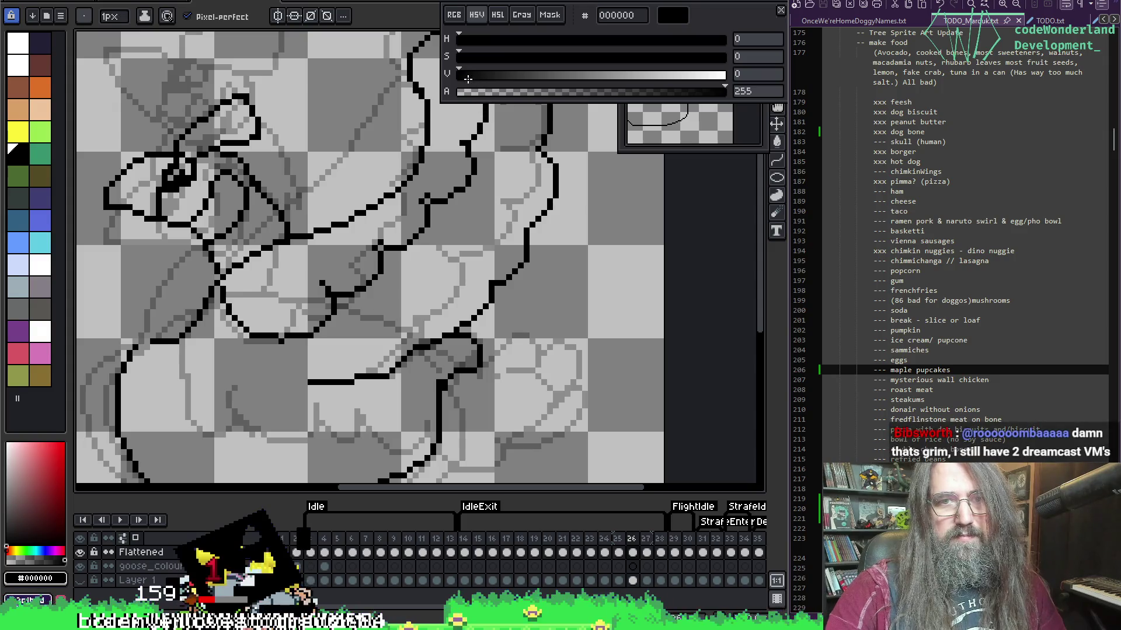
Erase stray pixels around the wing tip and resample black to refine the feather edges.
mouse_move(417, 243)
mouse_down()
mouse_move(393, 235)
mouse_move(380, 187)
mouse_move(350, 180)
mouse_move(366, 152)
mouse_up()
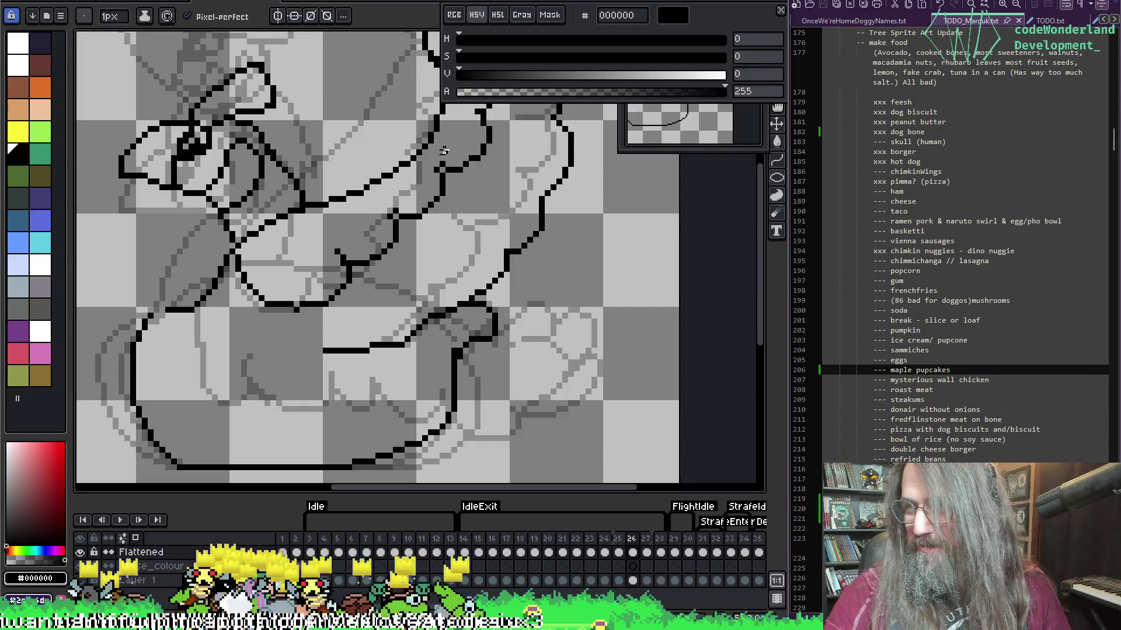
key(b)
scroll(315, 234, up, 1)
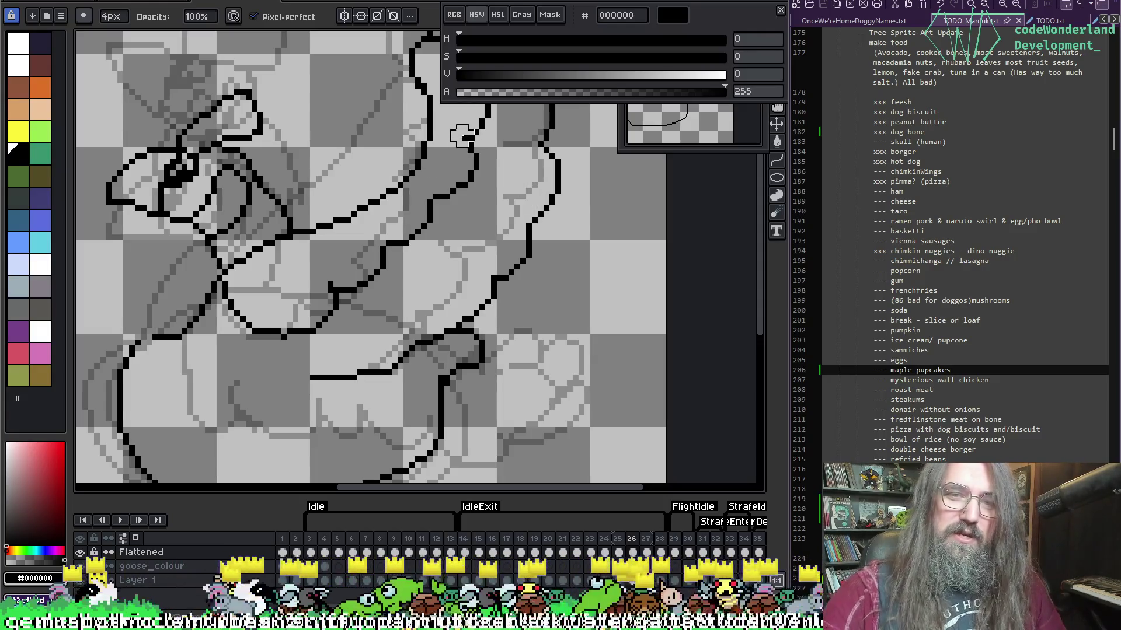
key(i)
scroll(443, 158, up, 2)
scroll(437, 166, right, 2)
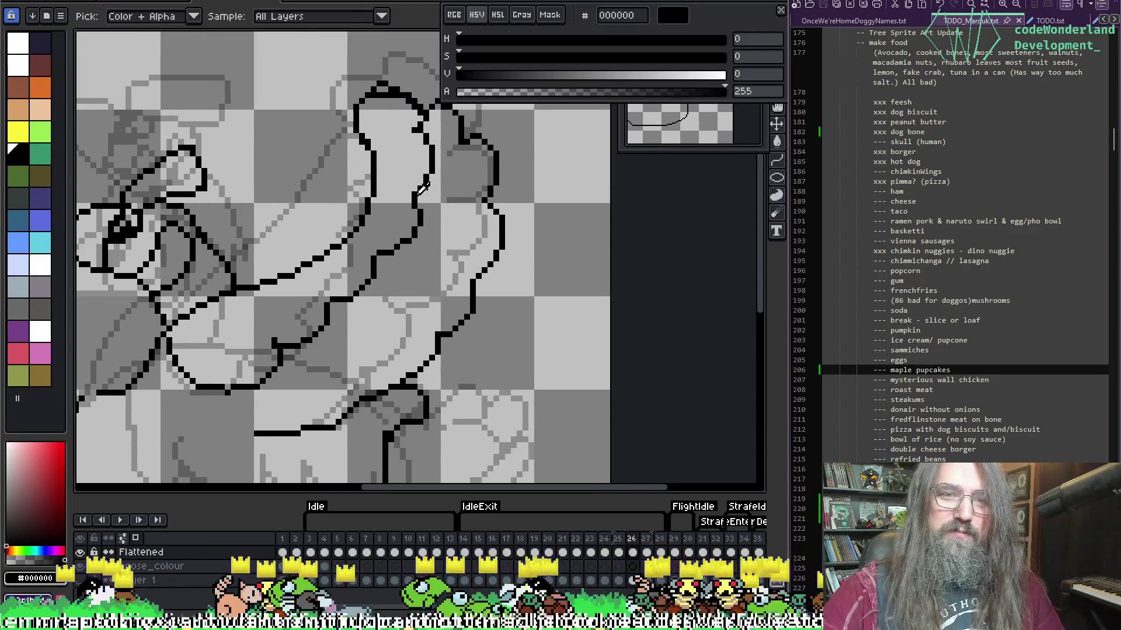
key(b)
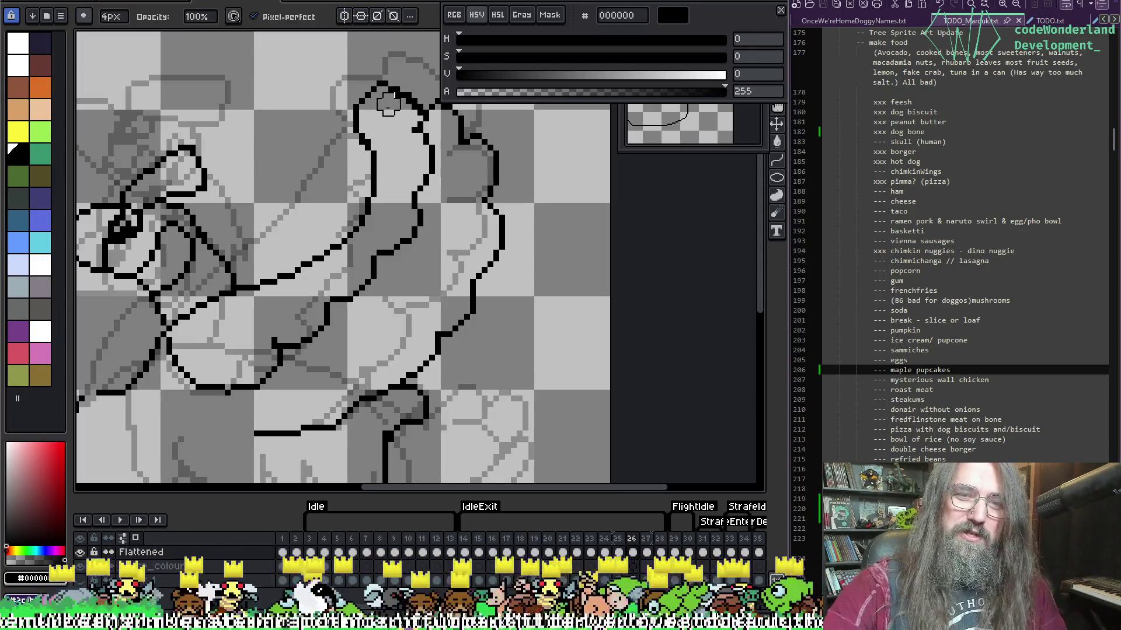
scroll(391, 111, up, 1)
scroll(391, 111, right, 1)
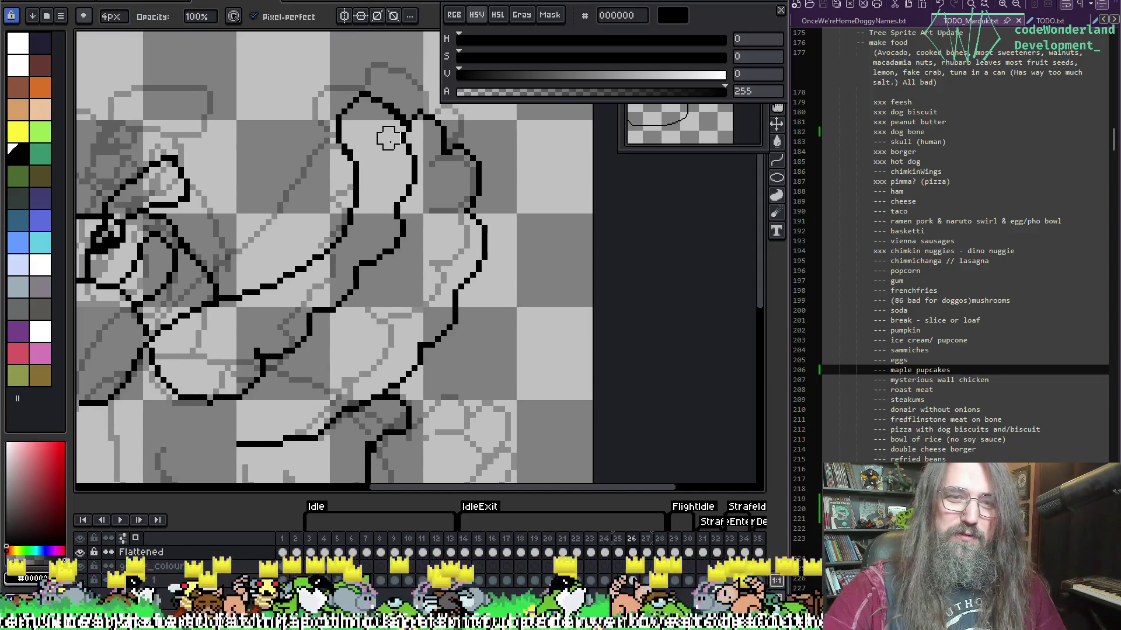
scroll(394, 139, right, 1)
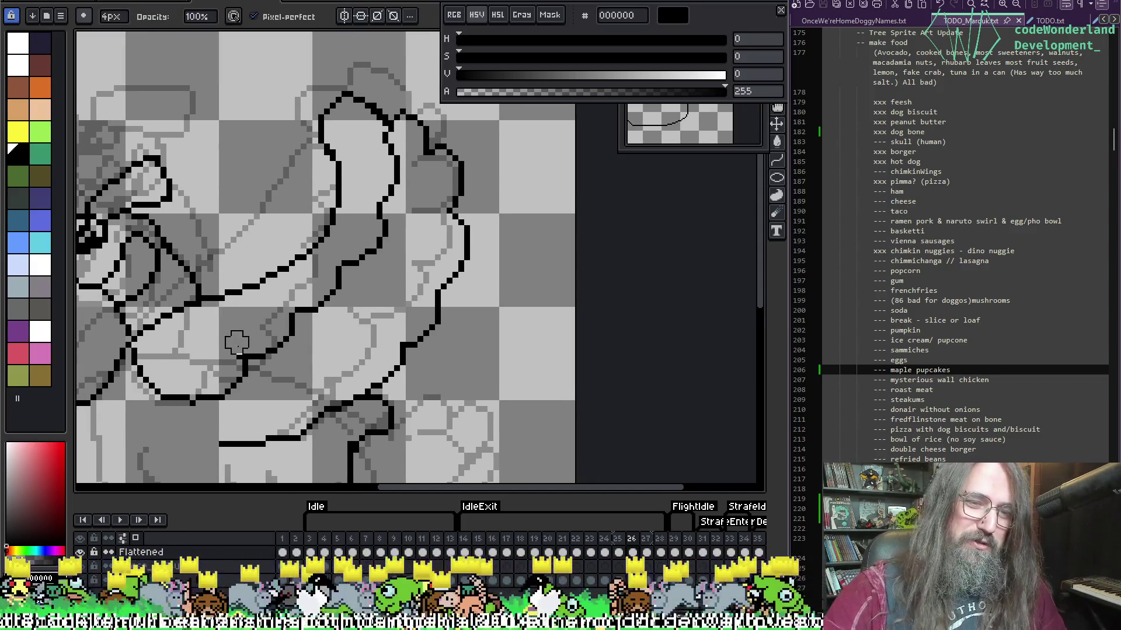
key(i)
key(b)
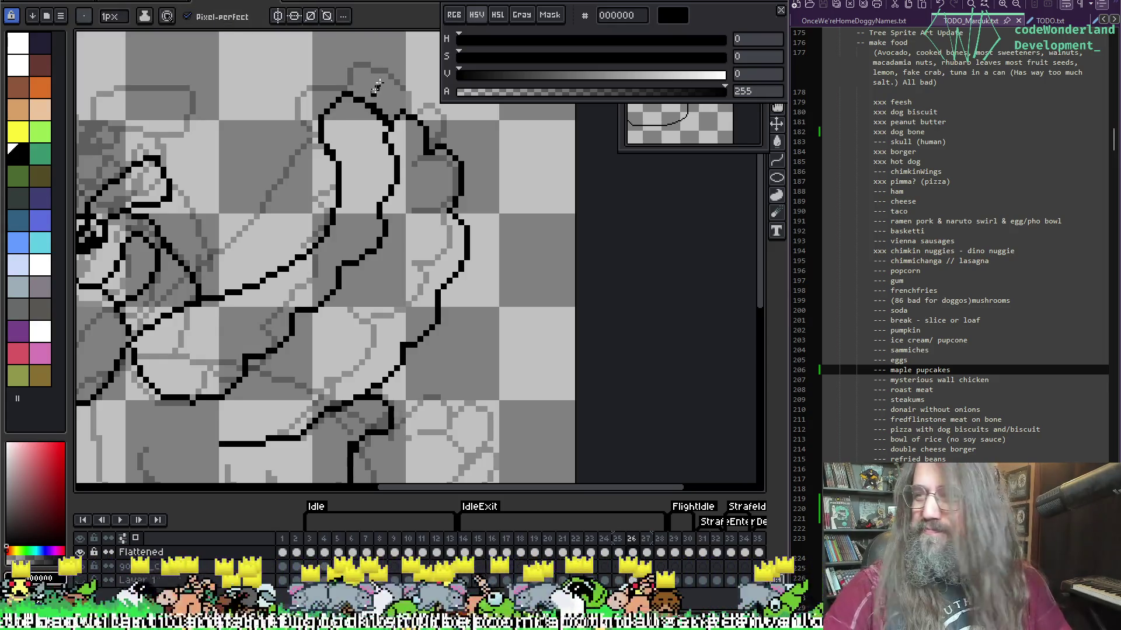
key(period)
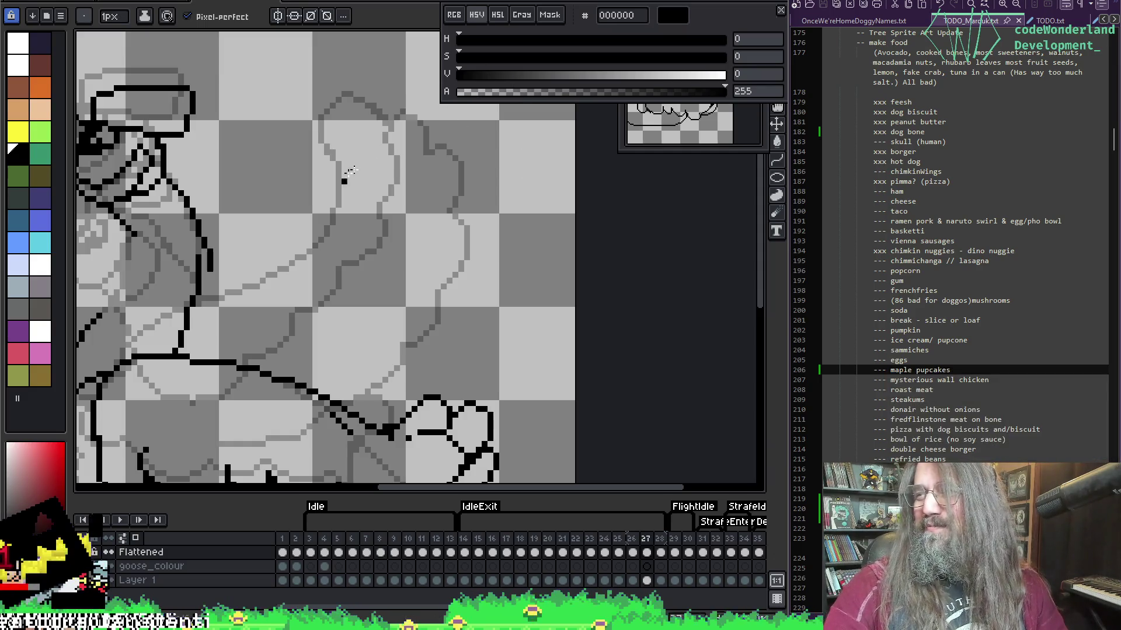
Erase and redraw stray pixels around the goose's neck on frame 27.
drag(274, 251, 338, 187)
key(e)
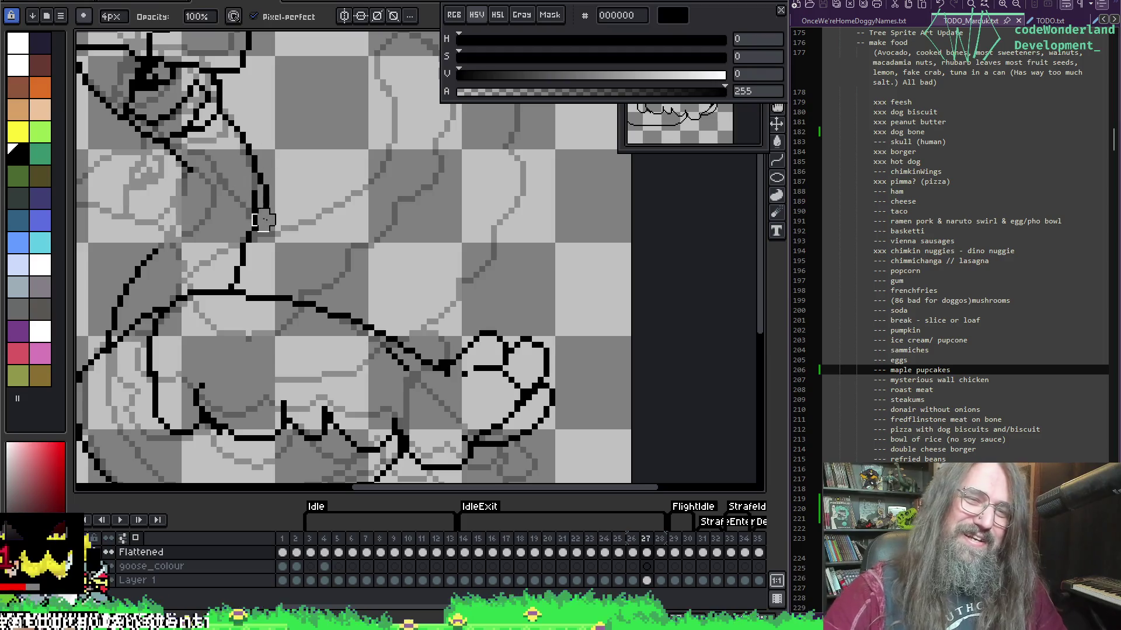
key(b)
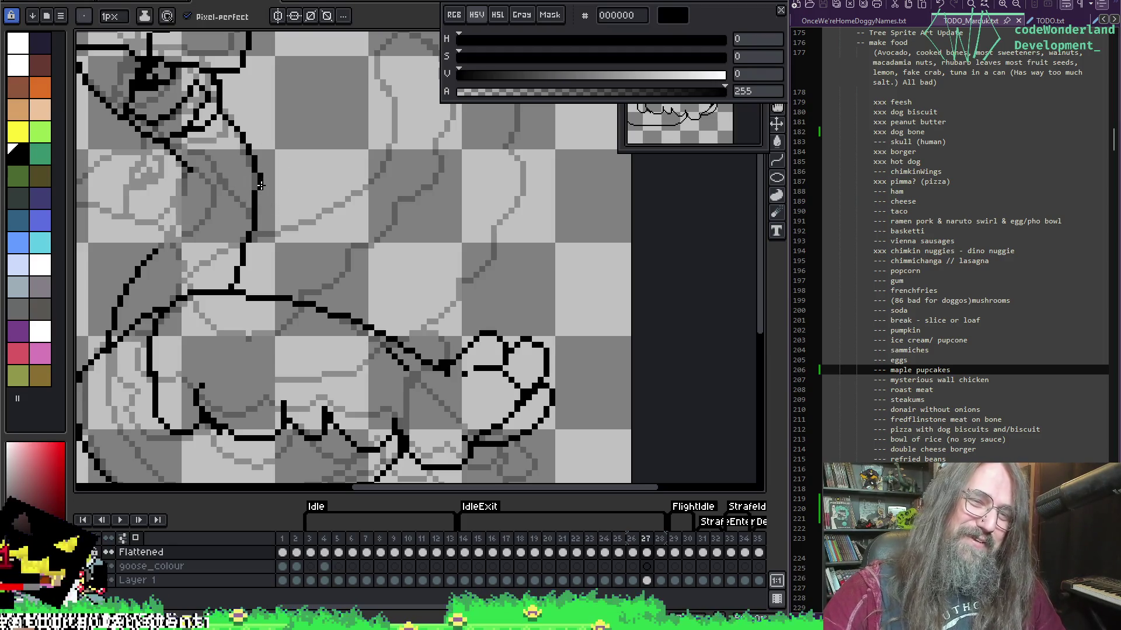
key(e)
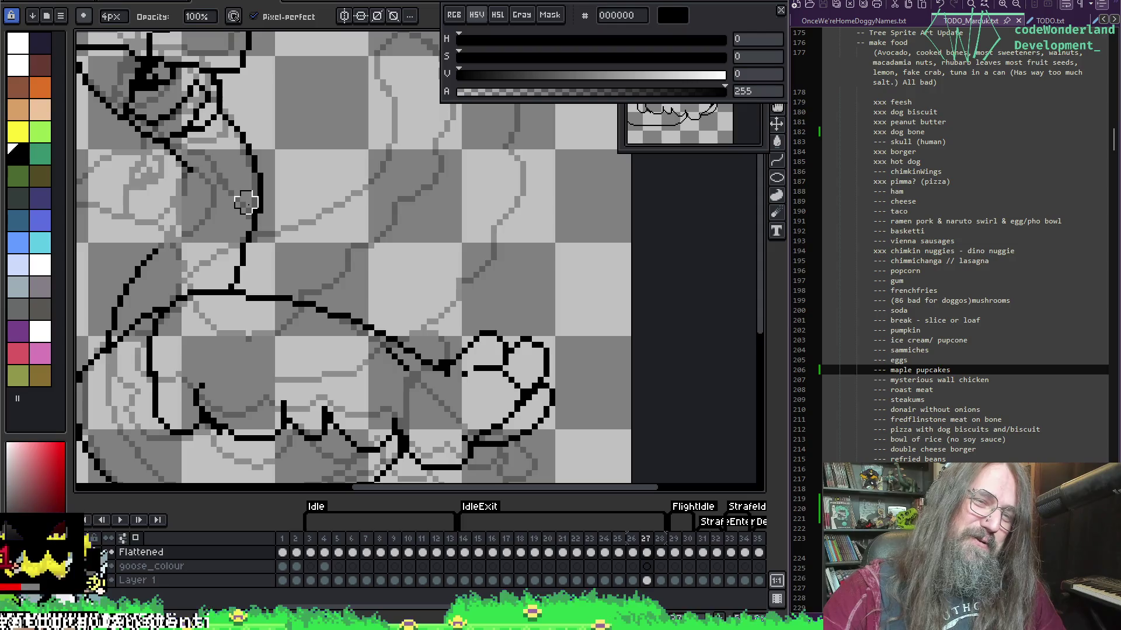
drag(310, 154, 462, 128)
key(b)
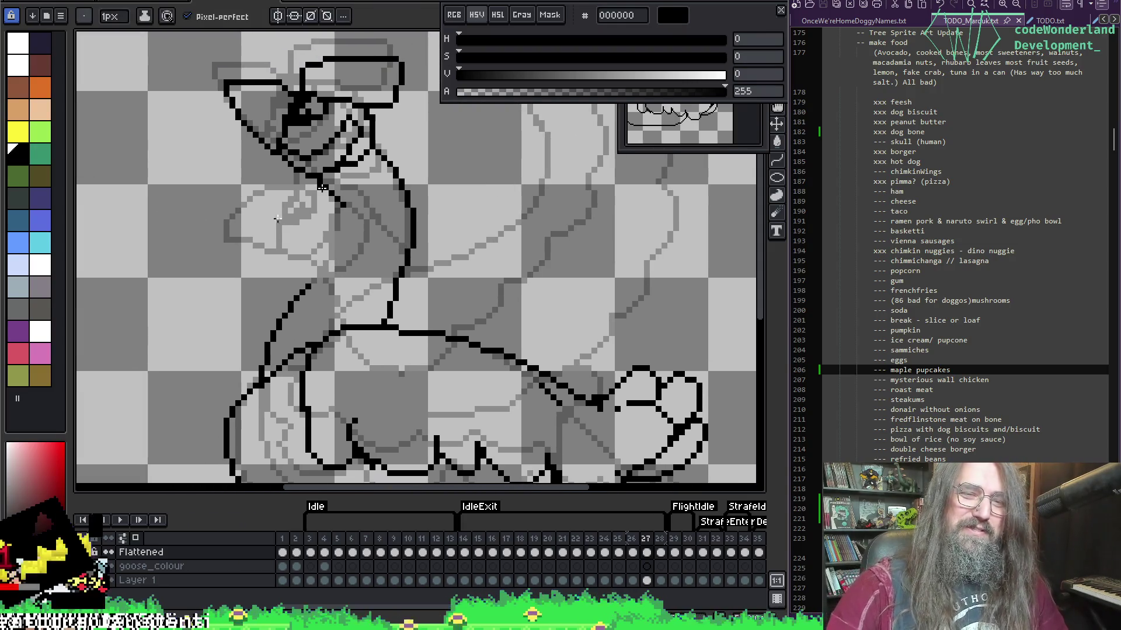
key(e)
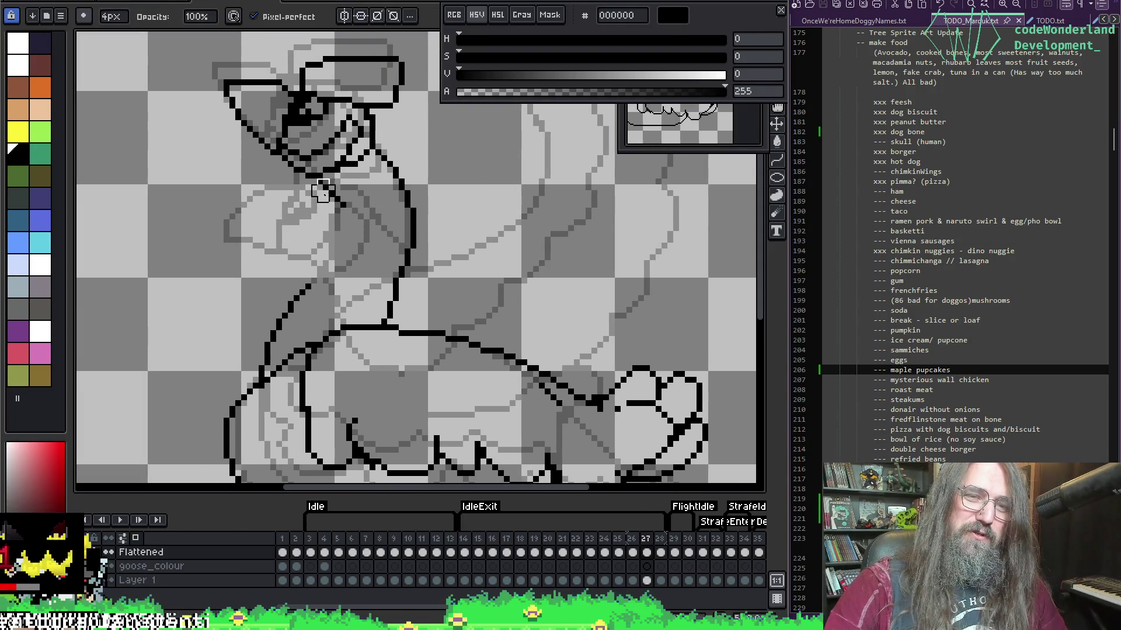
key(comma)
key(period)
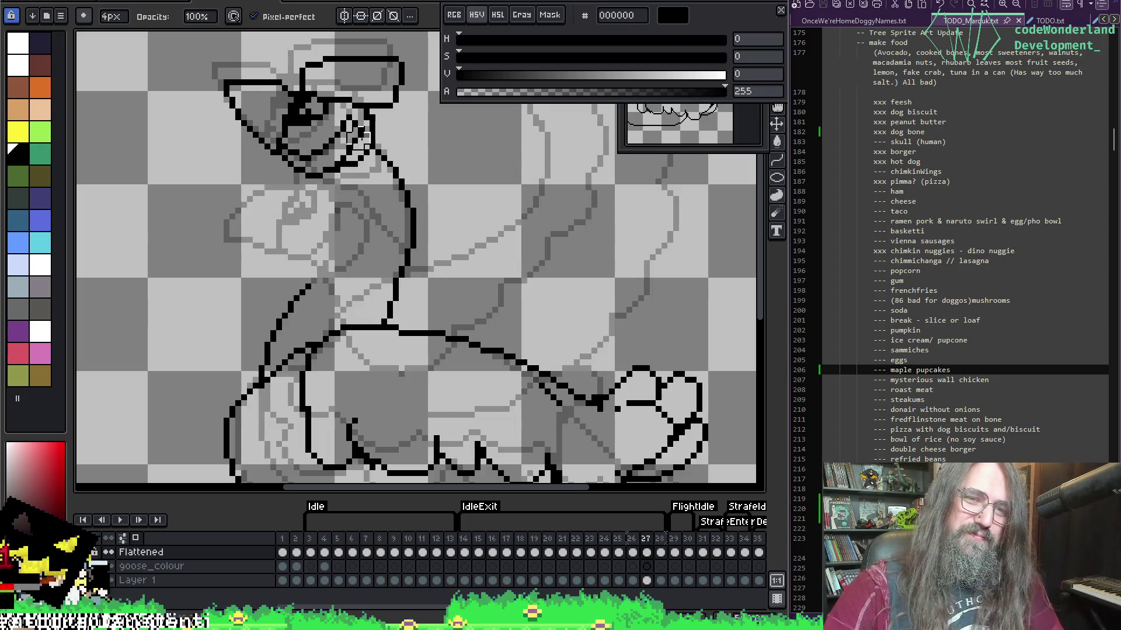
key(i)
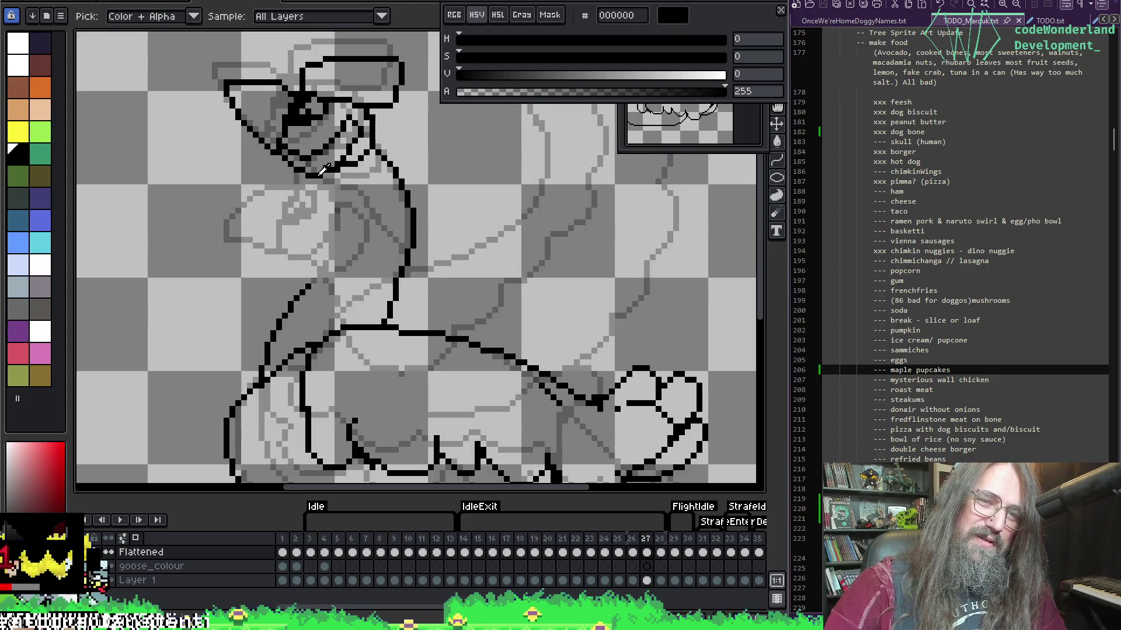
key(b)
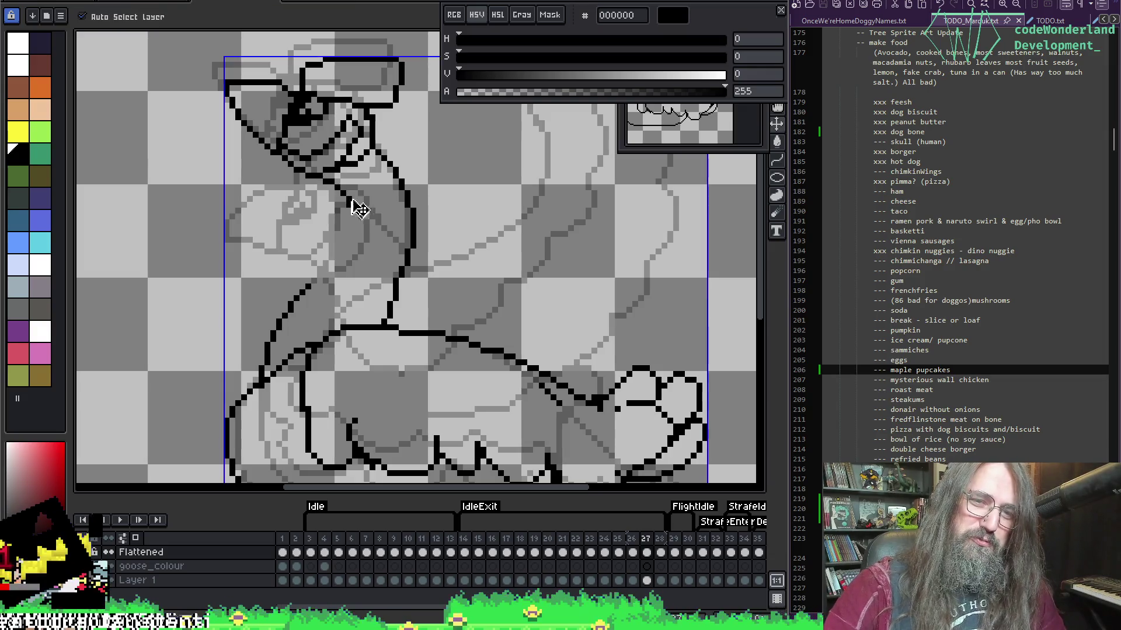
Compare frame 27 against frame 26 and undo two unwanted strokes along the neck.
key(comma)
key(period)
key(comma)
key(period)
key(comma)
key(period)
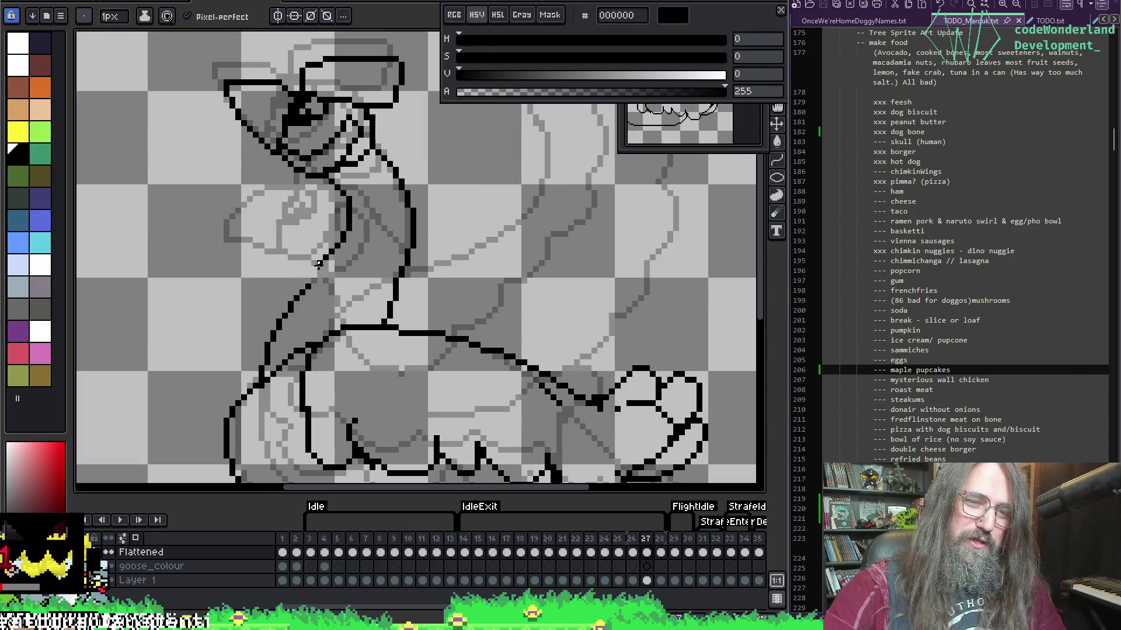
key(ctrl+z)
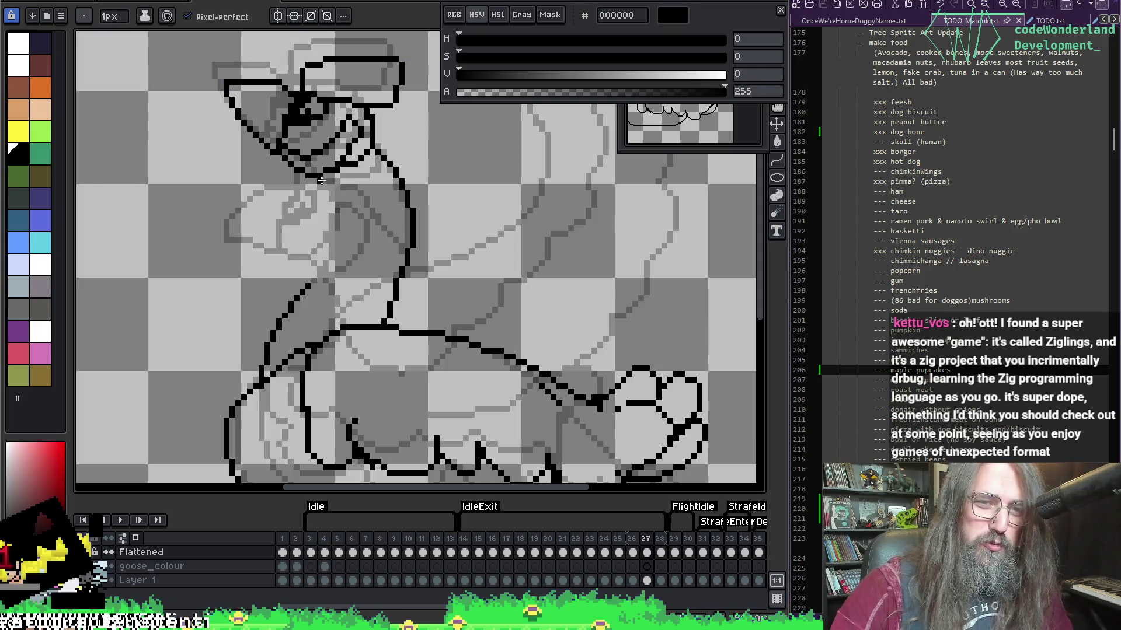
drag(349, 251, 287, 330)
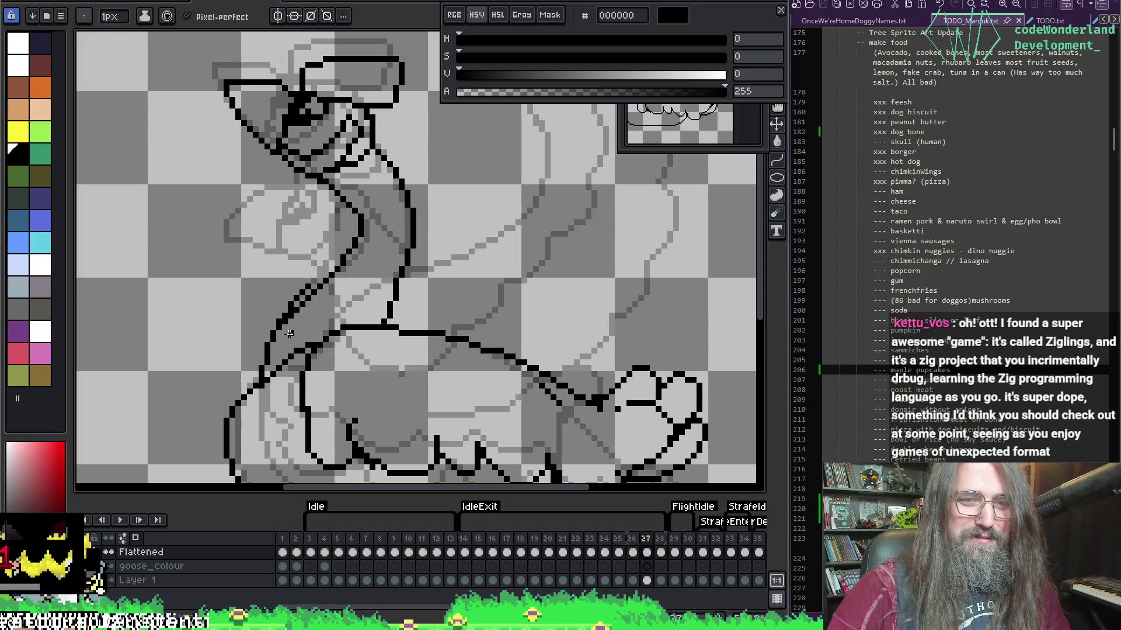
key(ctrl+z)
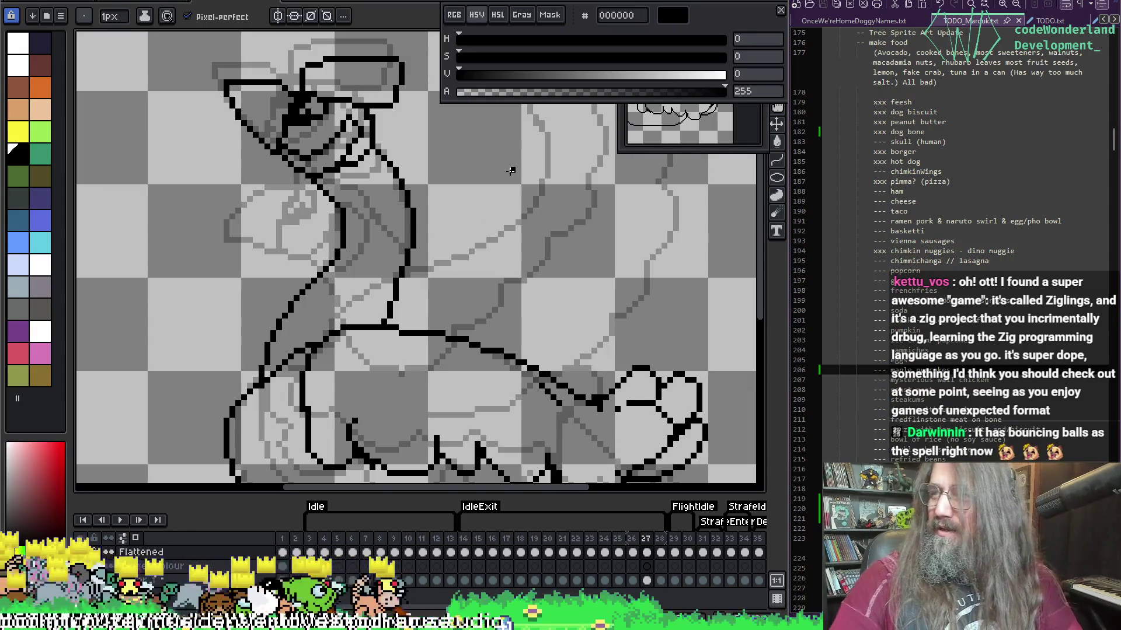
Flip between frames 26 and 27 again to check the neck outline.
key(Right)
key(Left)
key(Right)
key(Left)
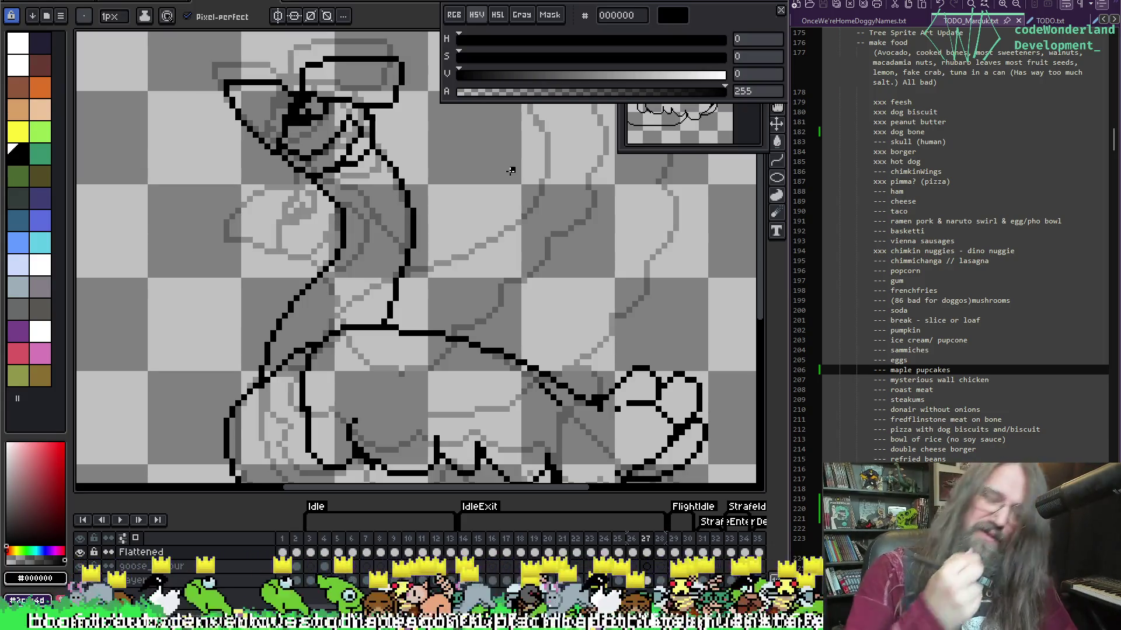
scroll(362, 325, up, 1)
Frame the goose's lower body and wing and erase stray pixels with the 4px eraser.
scroll(361, 326, down, 1)
drag(425, 288, 408, 262)
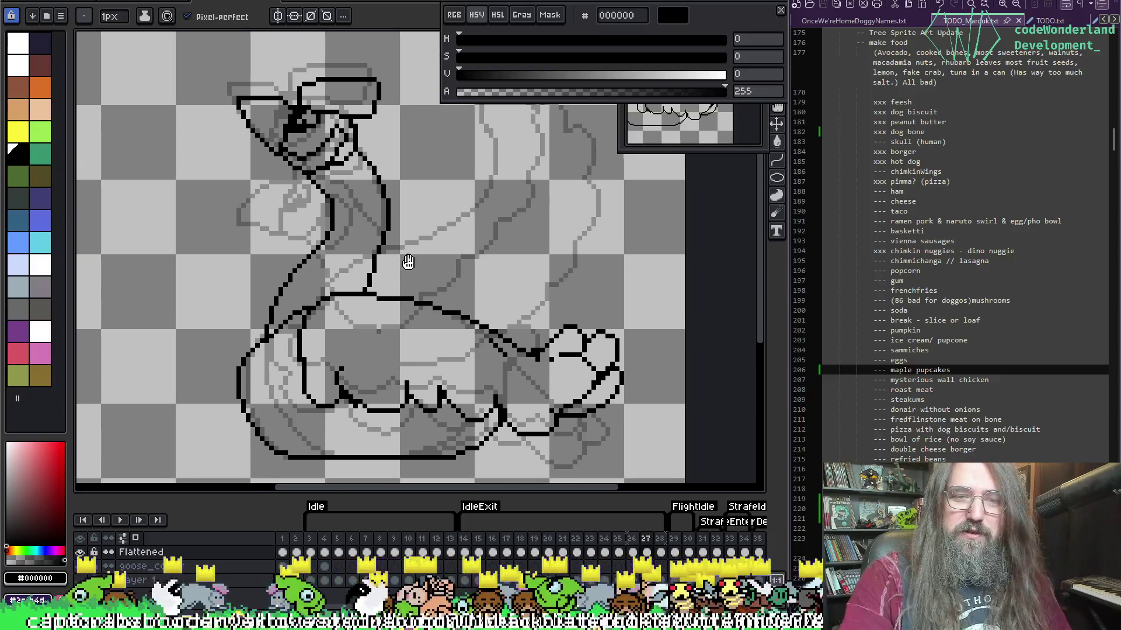
scroll(371, 295, up, 2)
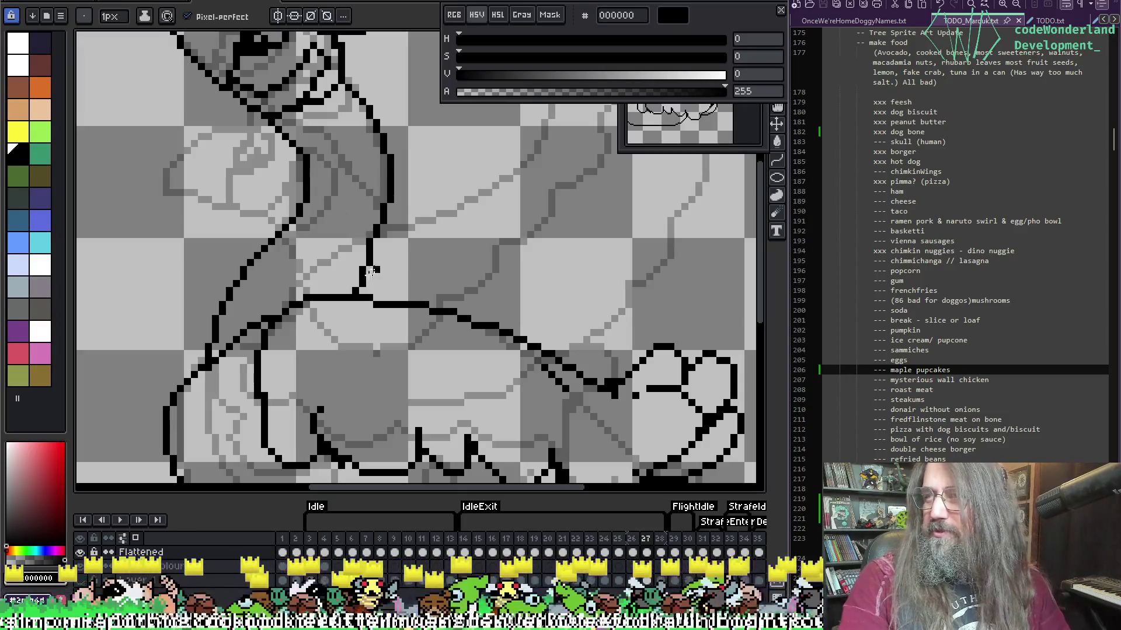
mouse_move(454, 241)
mouse_down()
mouse_move(375, 163)
mouse_move(396, 110)
mouse_move(411, 109)
mouse_up()
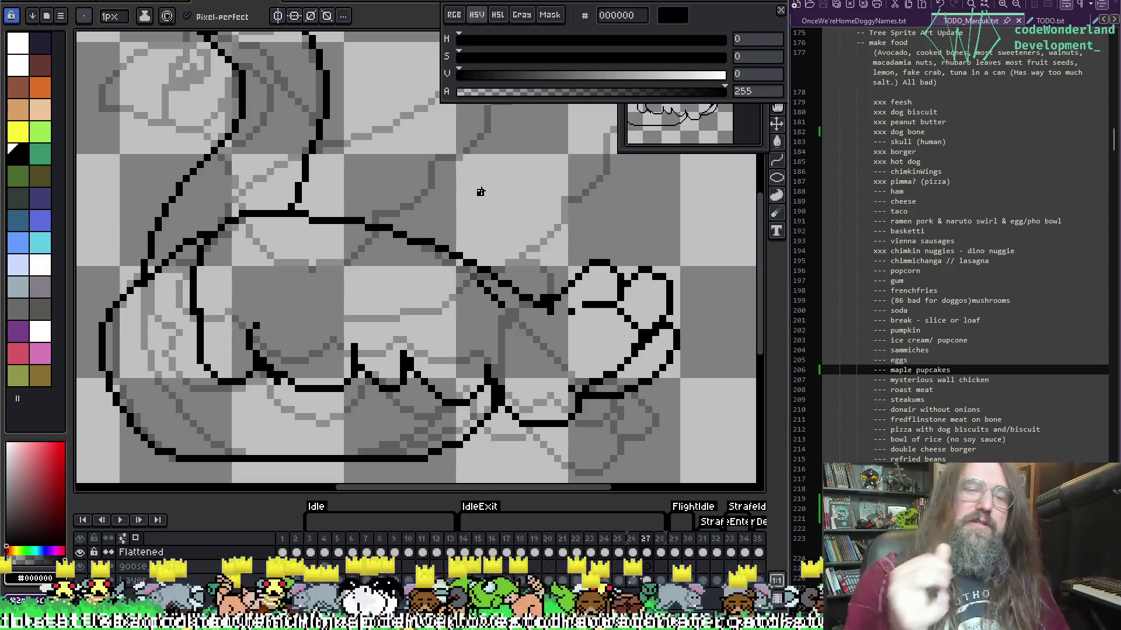
key(e)
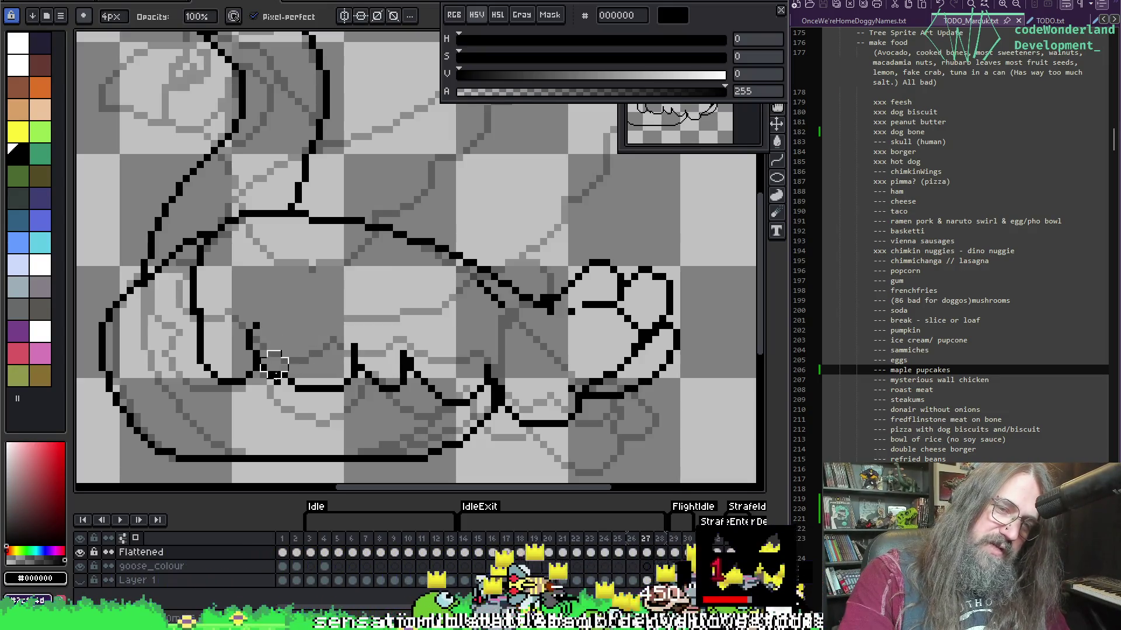
key(b)
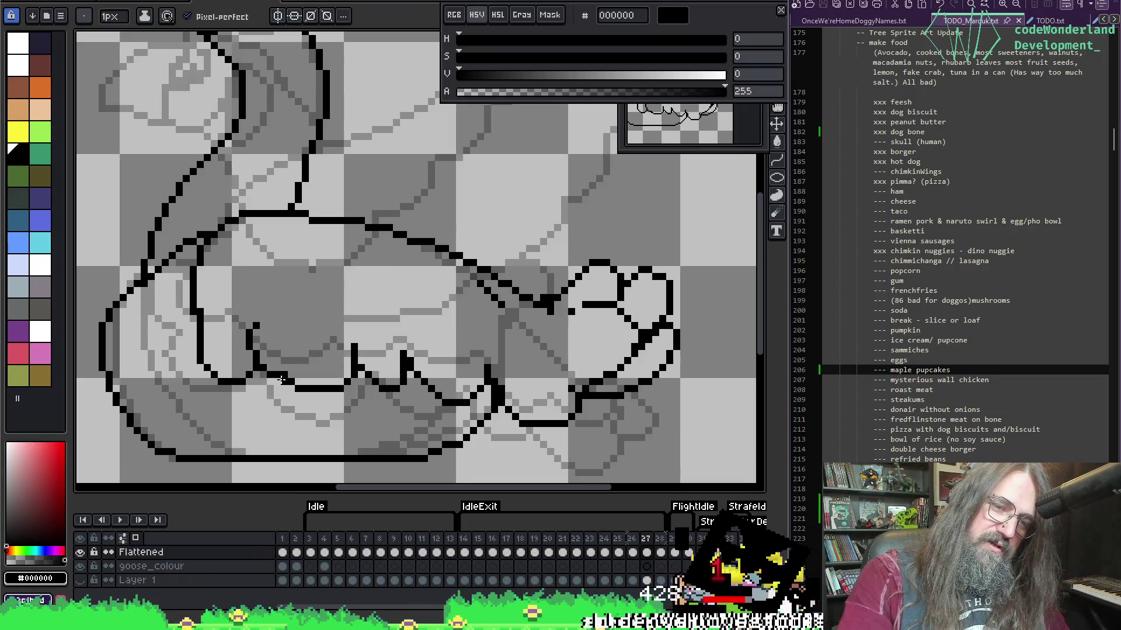
key(e)
key(g)
key(e)
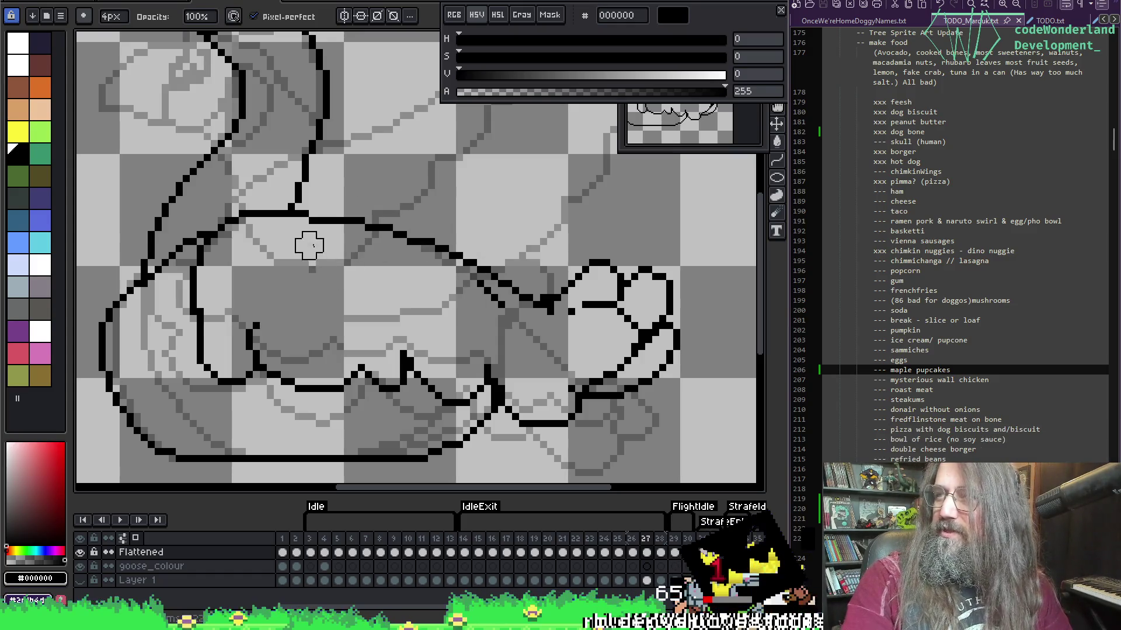
Move to the wing and tail area, sample black, and redraw the rough outline there.
scroll(317, 218, up, 2)
scroll(370, 275, down, 2)
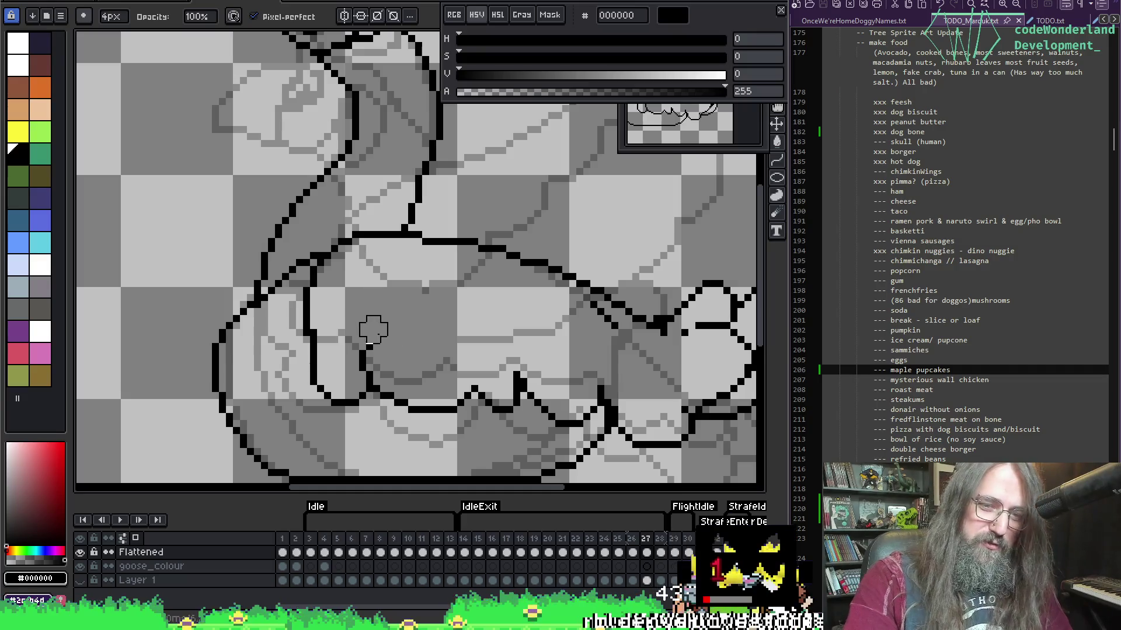
drag(477, 322, 318, 320)
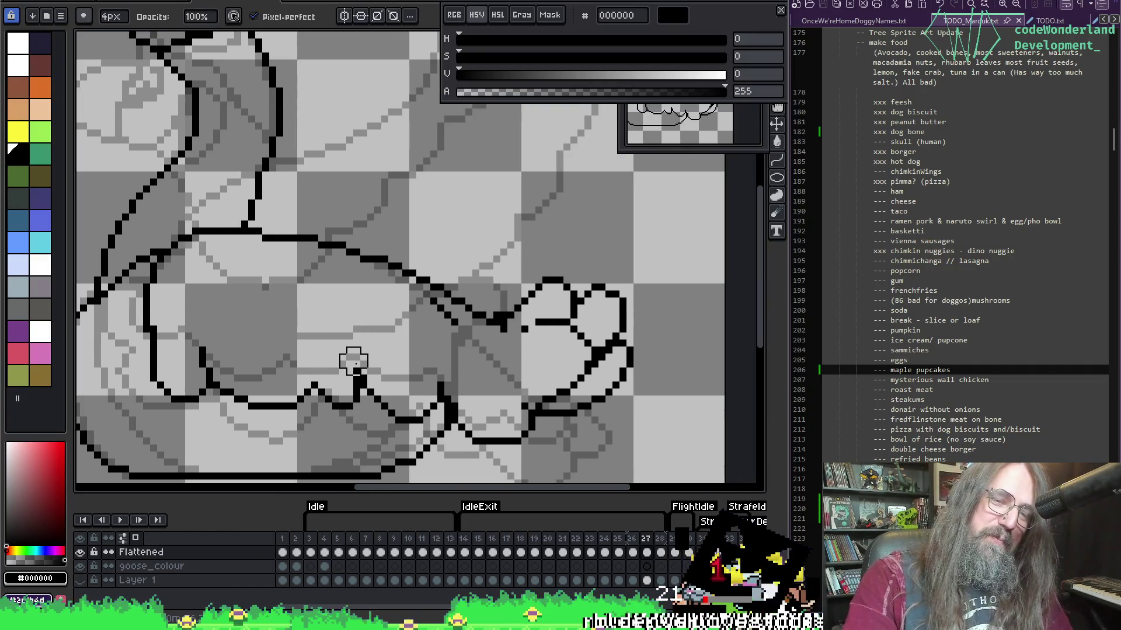
scroll(380, 350, up, 1)
scroll(281, 371, down, 1)
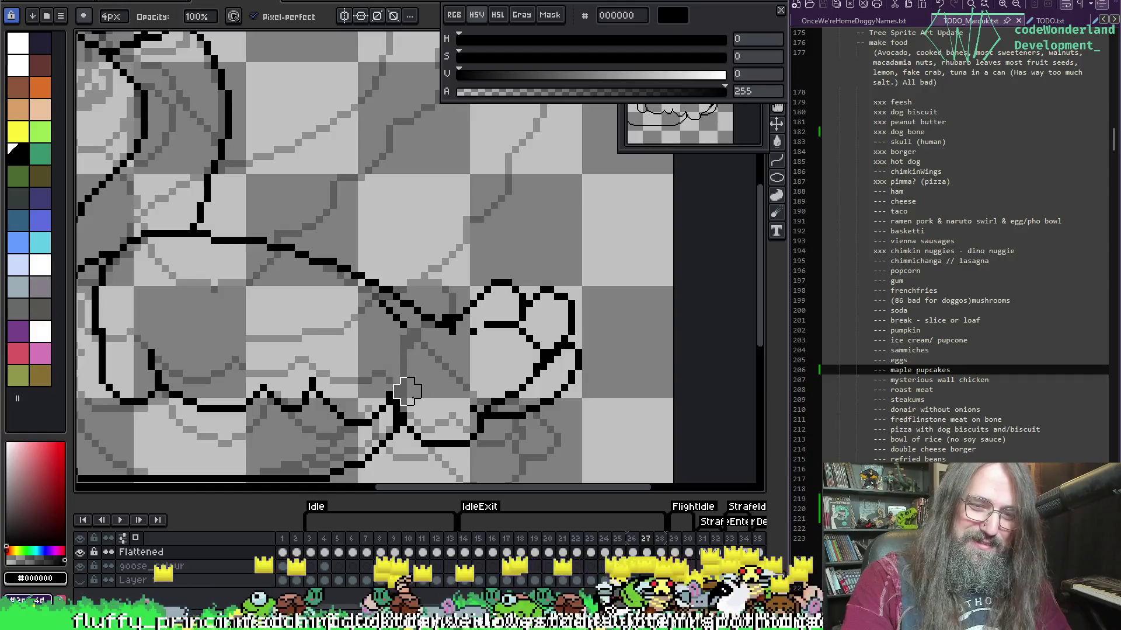
key(alt)
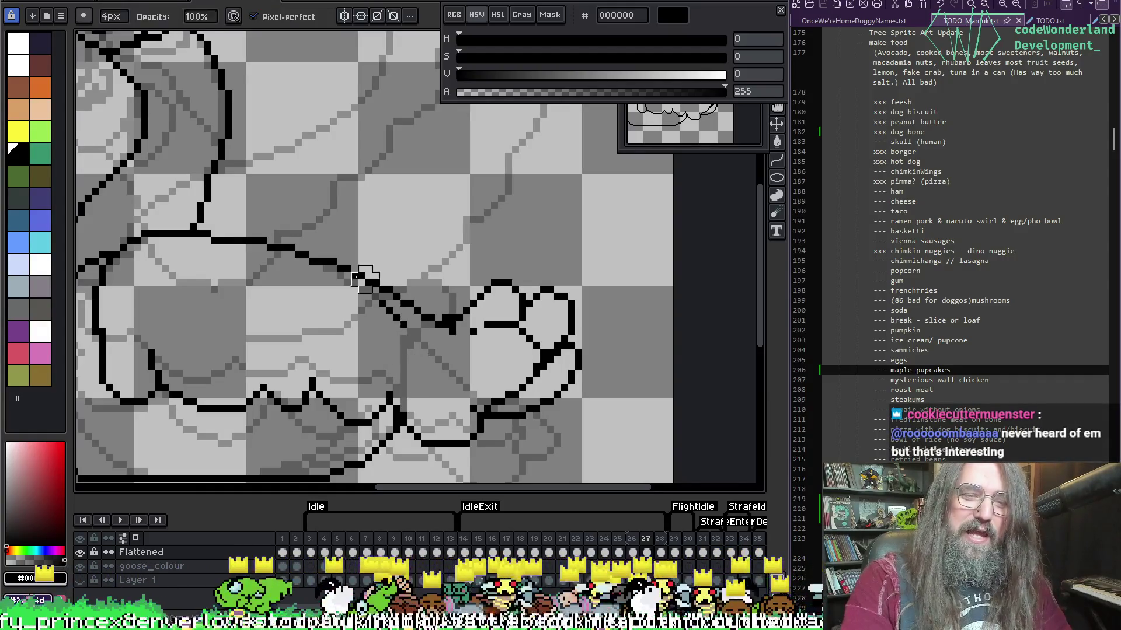
drag(347, 313, 358, 325)
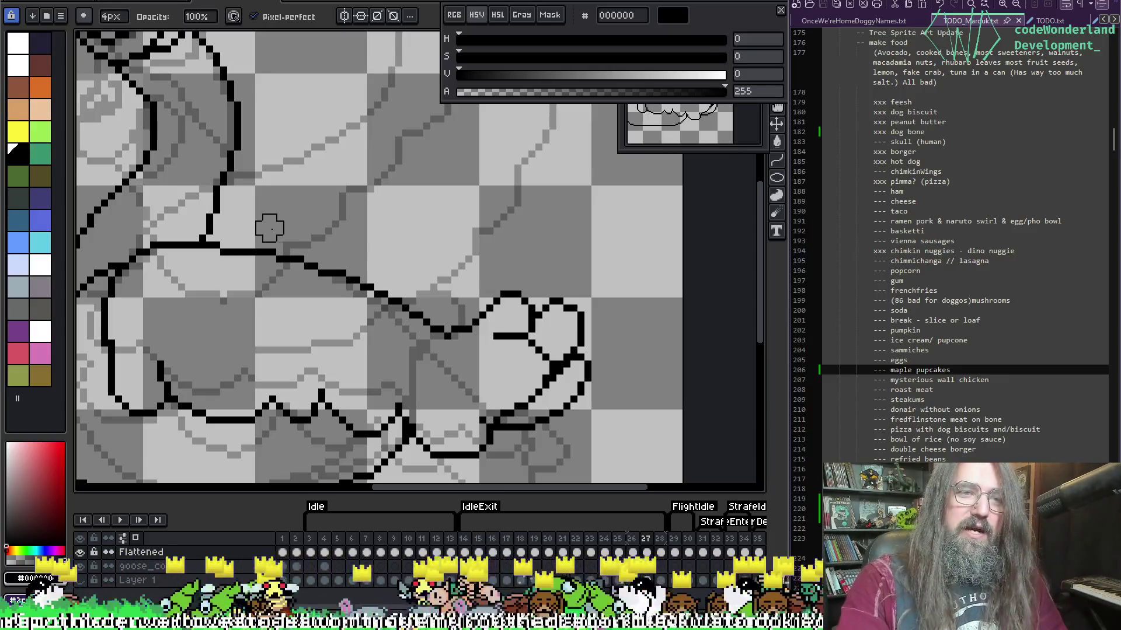
key(i)
key(b)
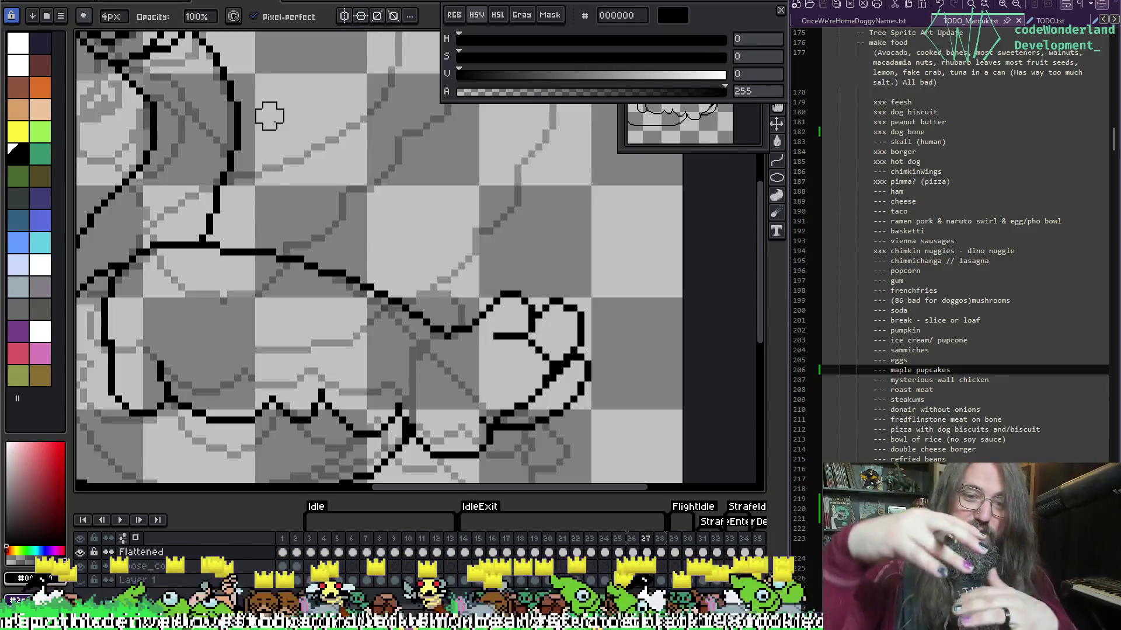
scroll(269, 116, down, 2)
Compare frames 26 and 27, then redraw the body's upper outline as a cleaner line toward the tail.
key(comma)
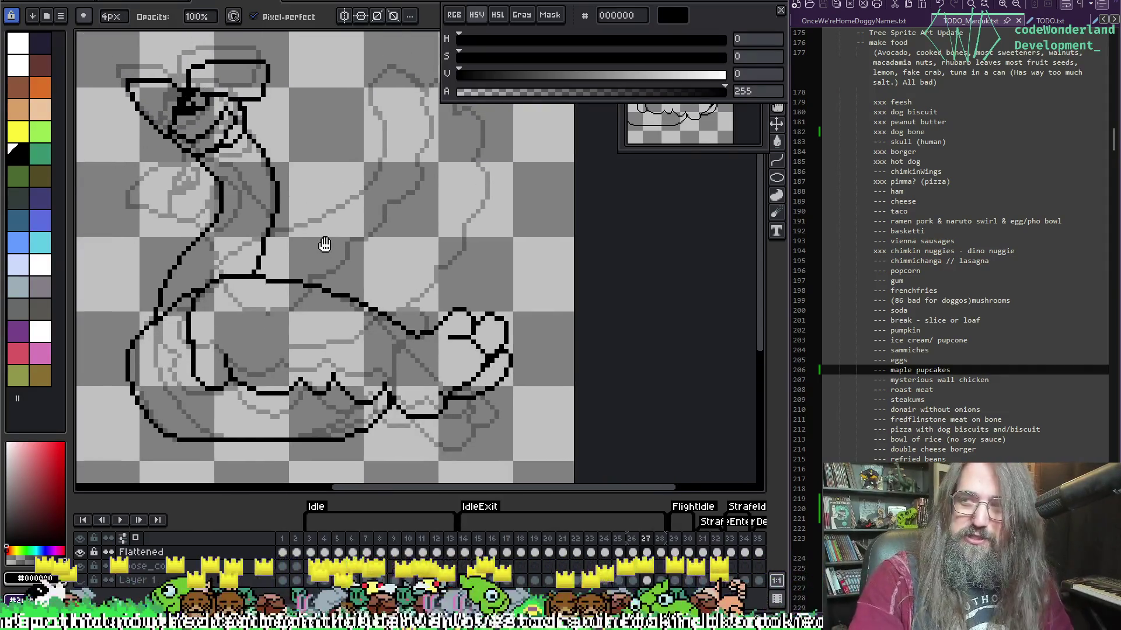
key(period)
key(comma)
key(period)
key(comma)
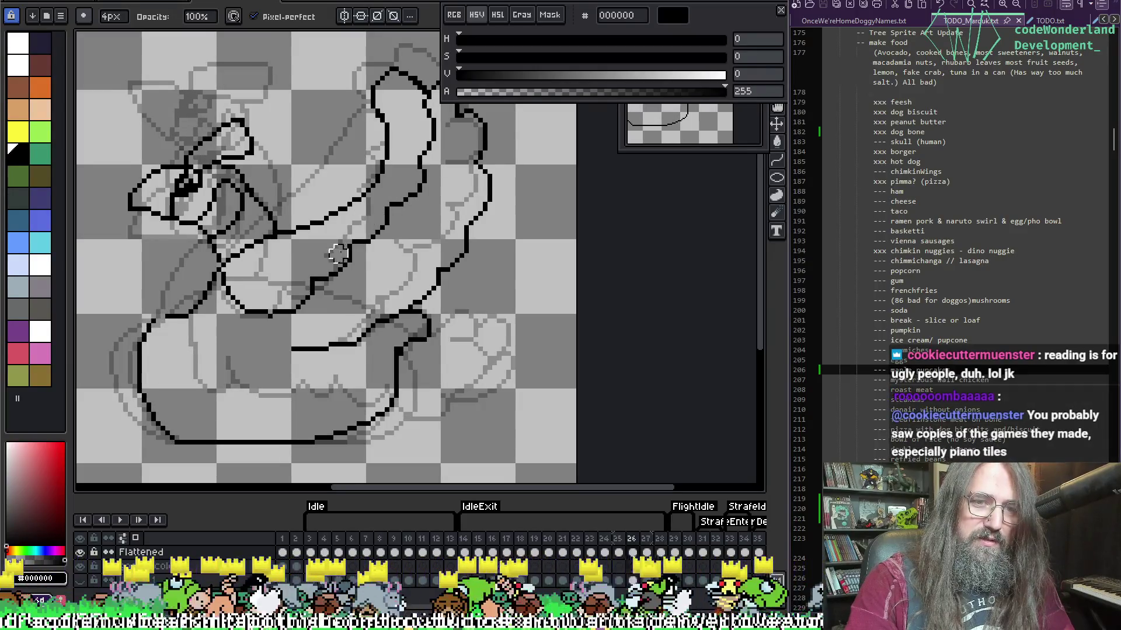
key(period)
mouse_move(385, 306)
mouse_down()
mouse_move(376, 217)
mouse_move(385, 257)
mouse_up()
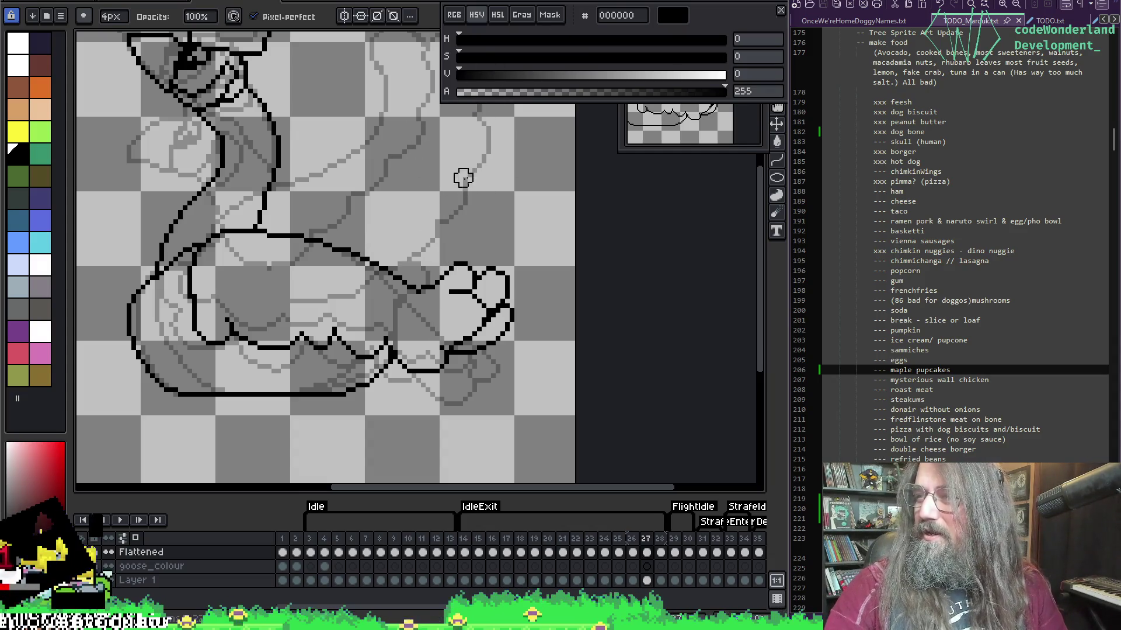
key(space)
drag(447, 229, 438, 220)
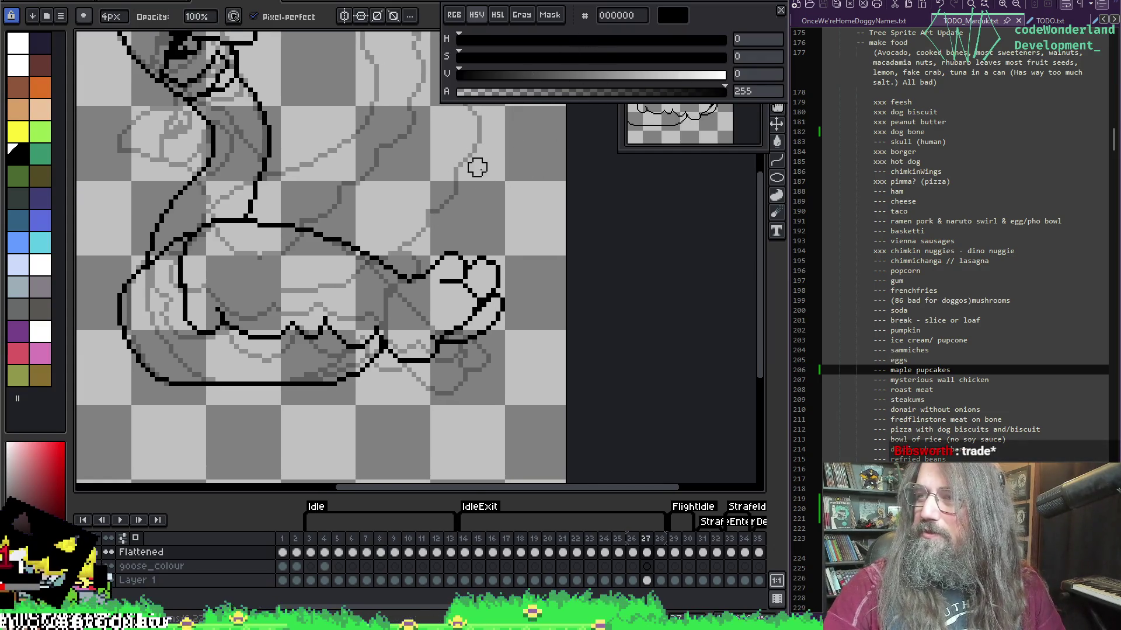
key(alt)
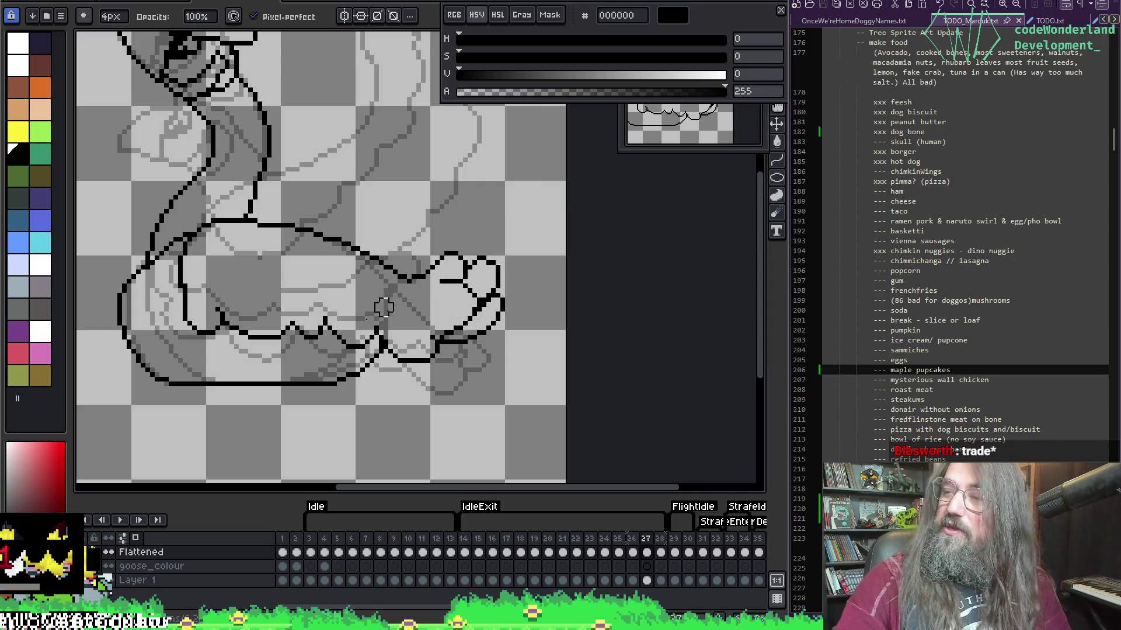
key(alt)
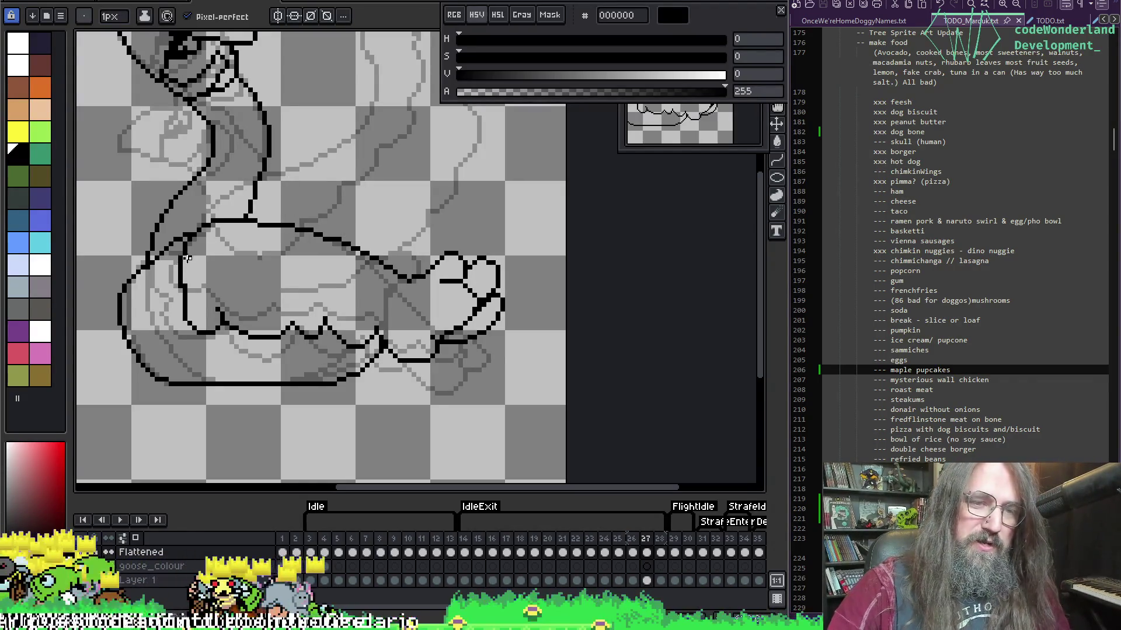
Flip through frames 24 to 27 to compare the goose outlines, ending on frame 27.
key(Left)
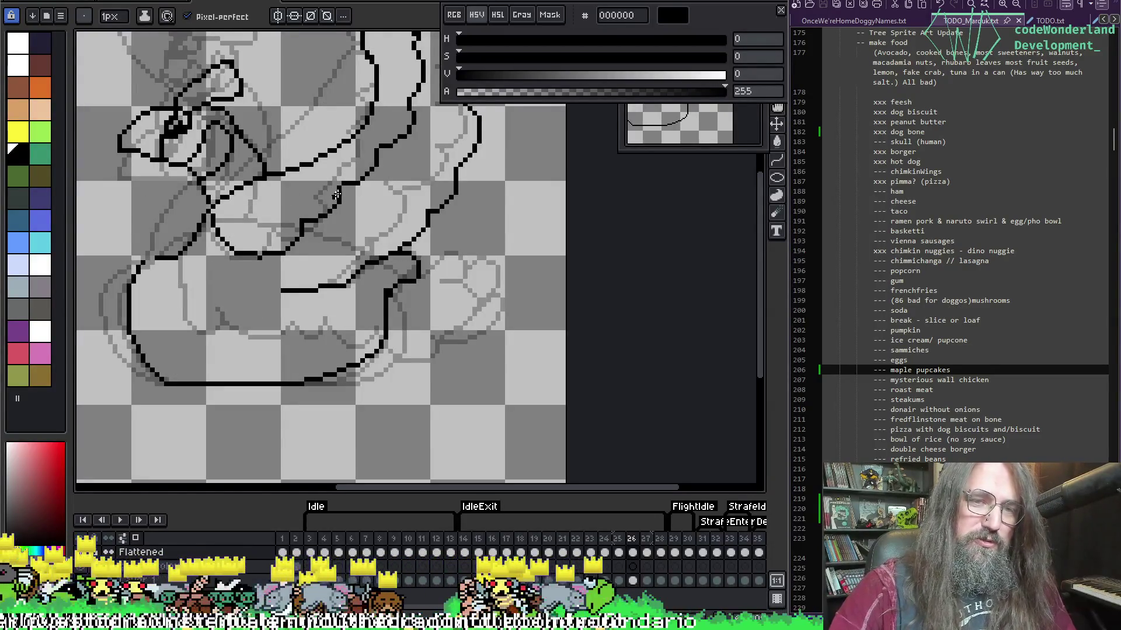
key(Right)
key(Left)
key(Right)
key(Left)
drag(357, 230, 303, 302)
key(Left)
key(Left)
key(Right)
key(Left)
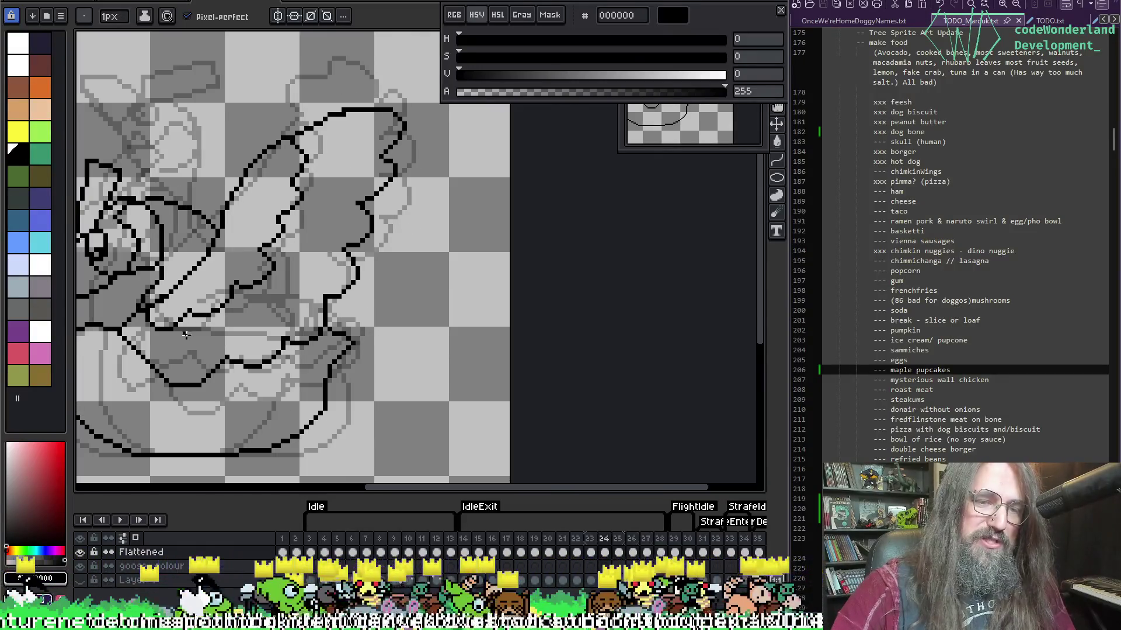
key(Right)
key(Right)
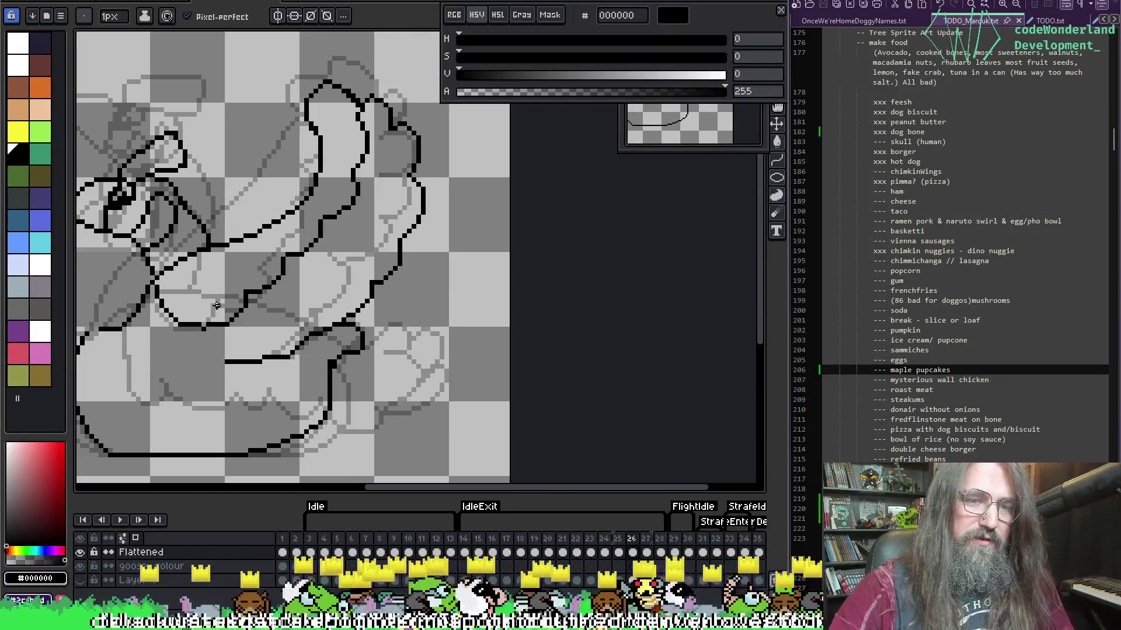
key(Right)
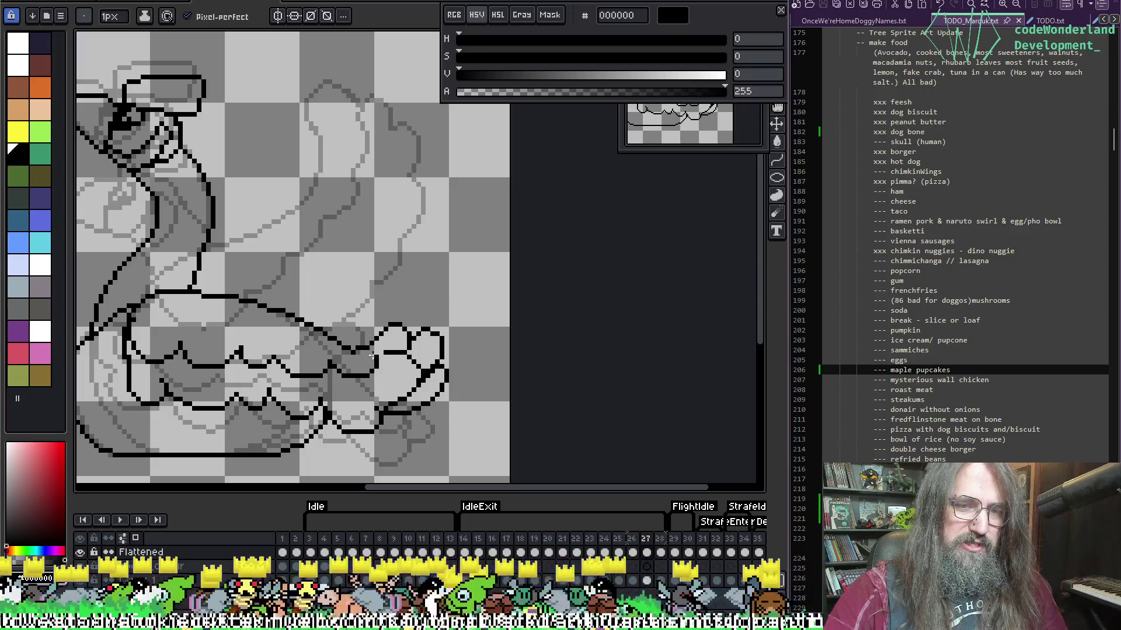
Erase leftover pixels, recentre the goose on the canvas, and switch to the Ziglings page in Chrome.
key(e)
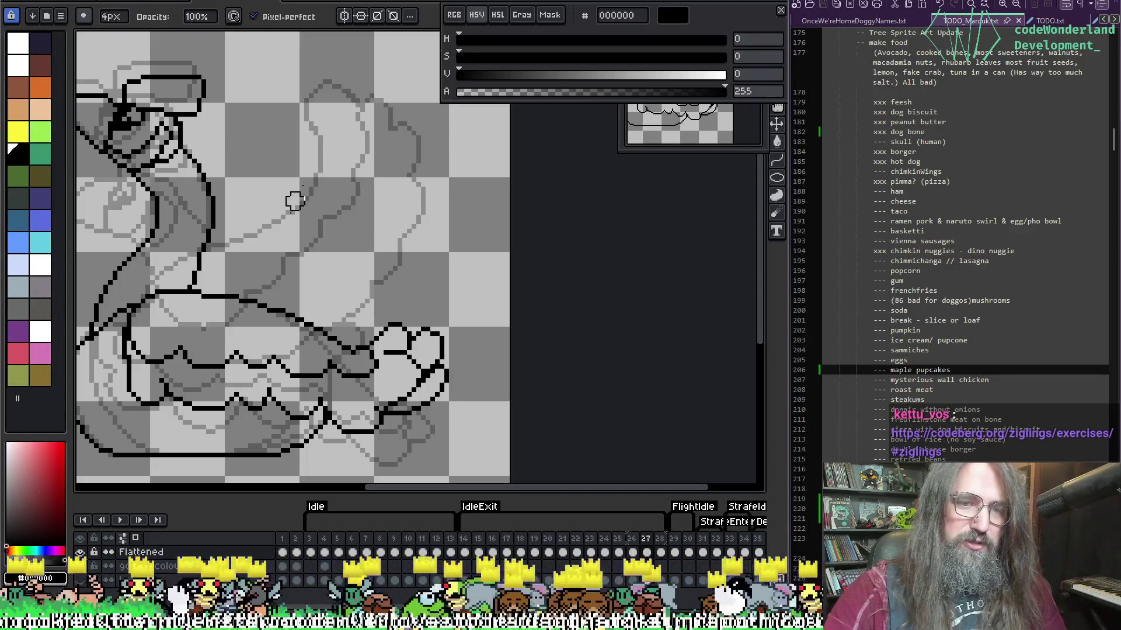
key(i)
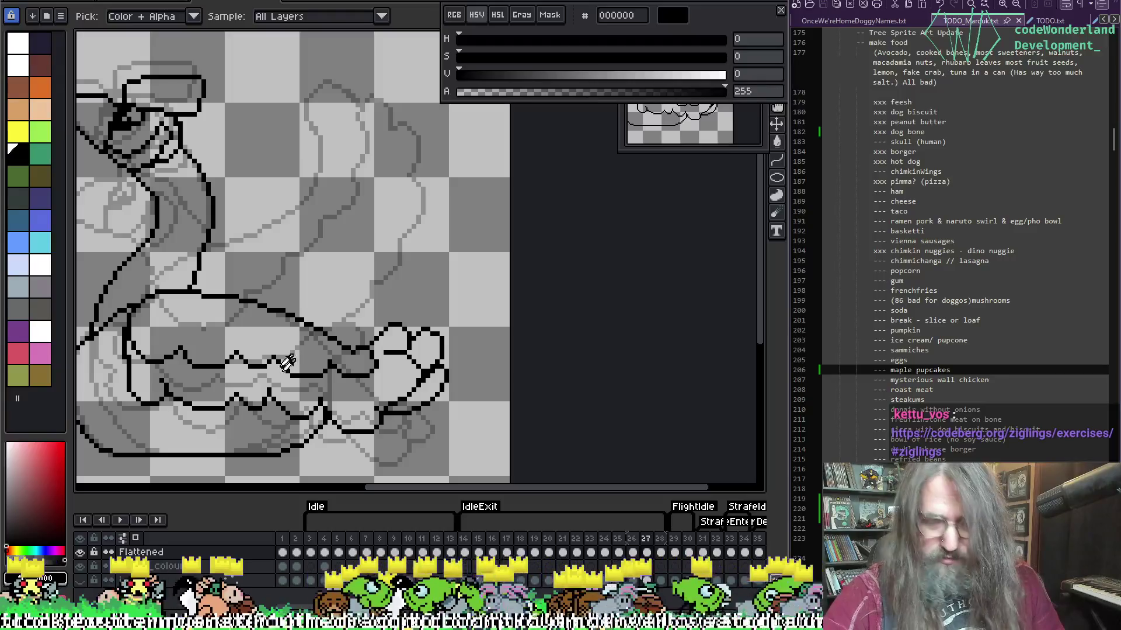
key(e)
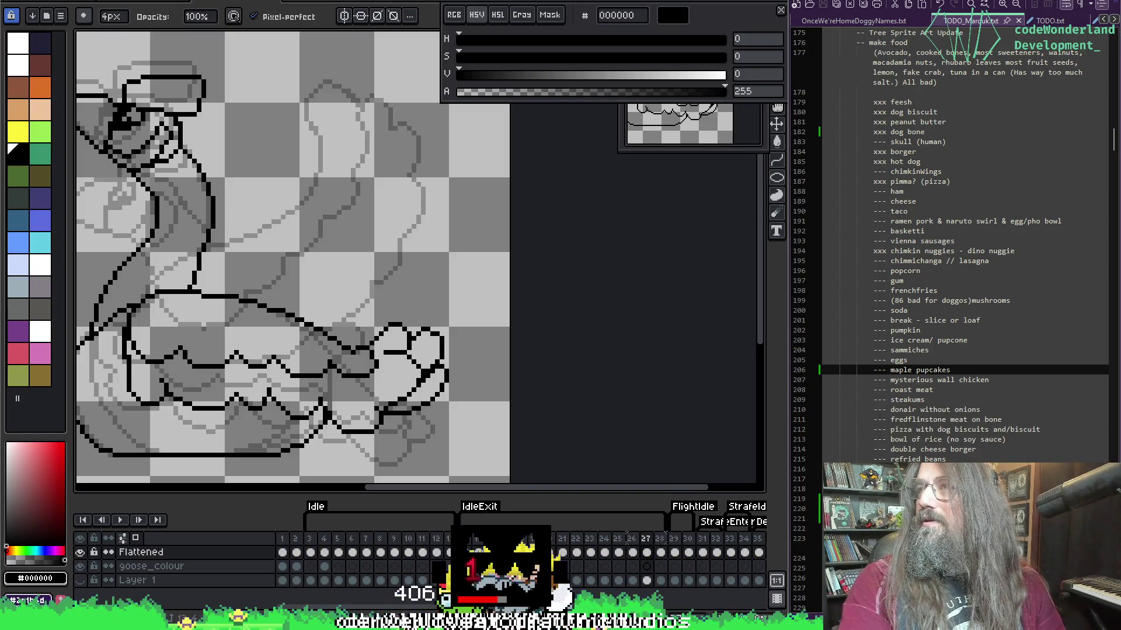
mouse_move(292, 334)
mouse_down()
mouse_move(467, 271)
mouse_move(418, 309)
mouse_move(442, 304)
mouse_up()
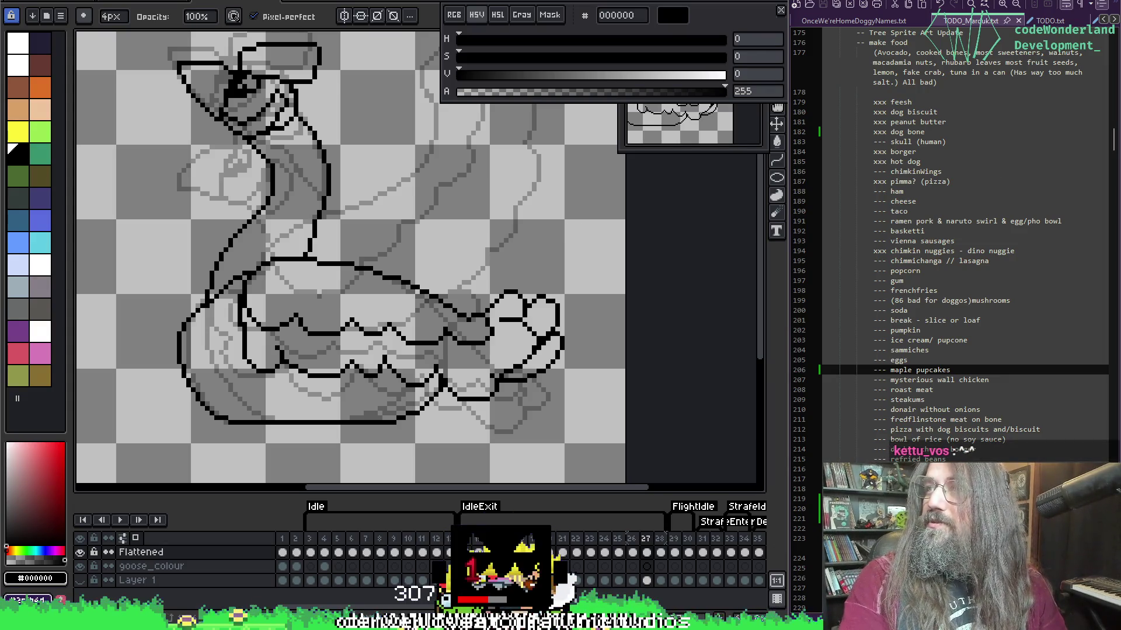
key(alt+Tab)
scroll(678, 365, down, 15)
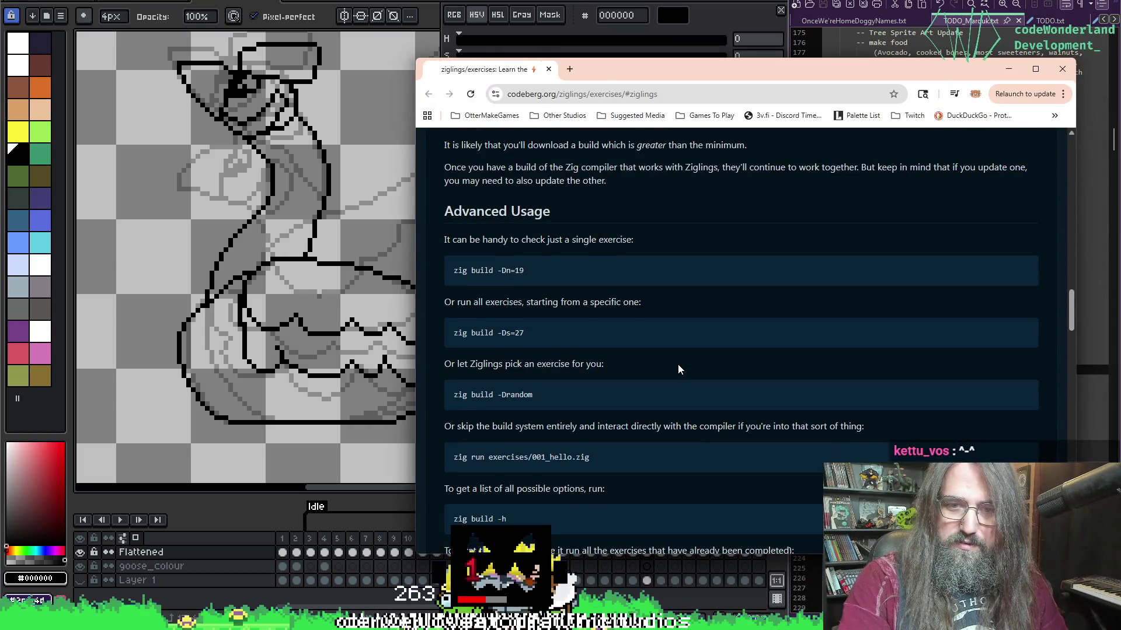
Scroll the Ziglings page down to the topic checklist, then close the browser window.
scroll(677, 364, up, 5)
scroll(677, 344, down, 12)
scroll(667, 413, down, 6)
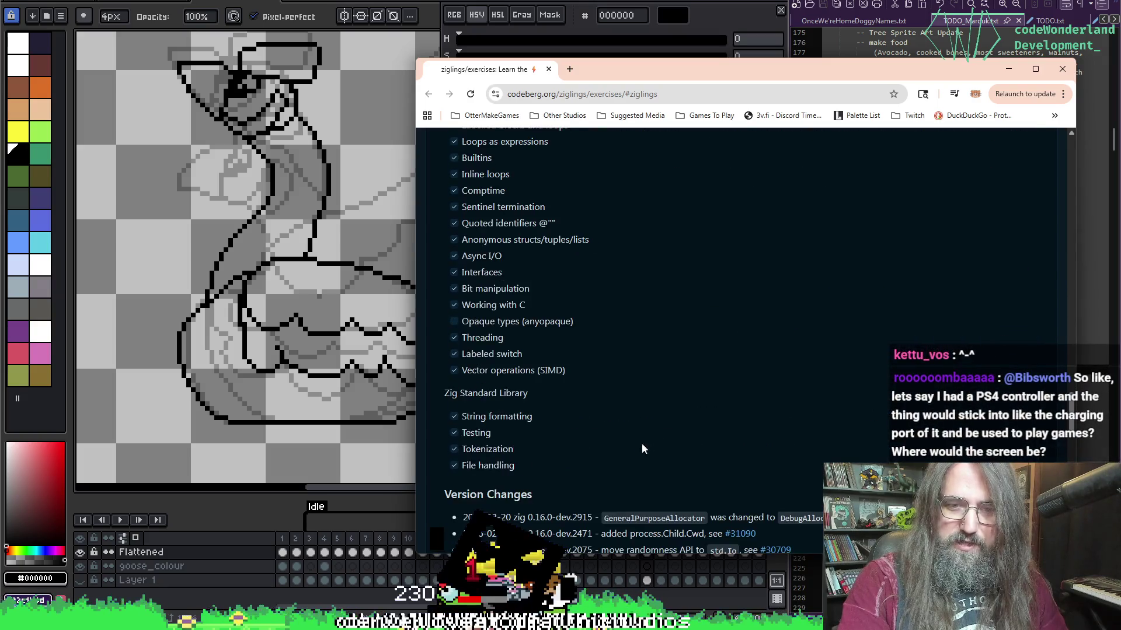
click(549, 69)
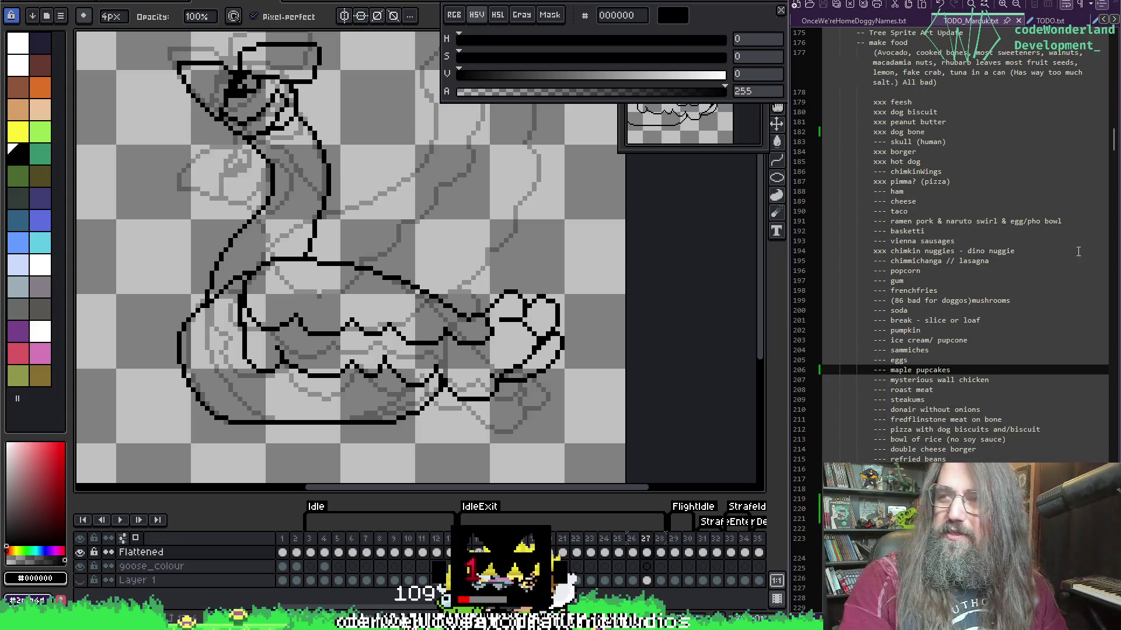
Recentre the goose, step back and forth between neighbouring frames to compare poses, and toggle onion skin.
drag(411, 335, 390, 356)
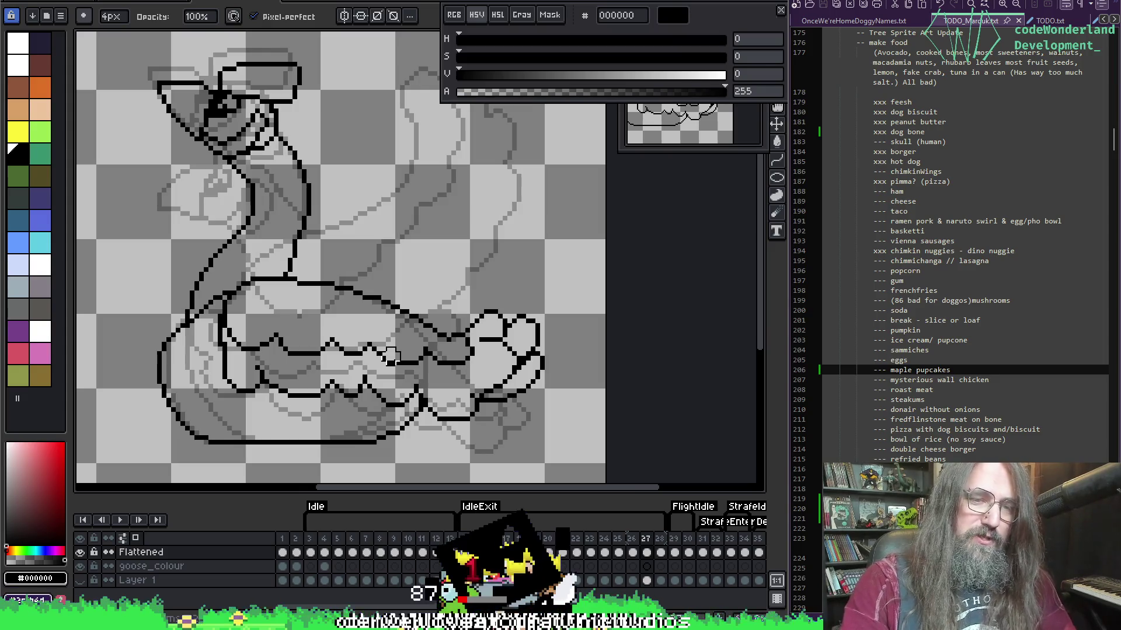
key(Right)
key(Down)
key(Right)
key(Left)
key(Up)
key(Right)
key(Left)
key(Left)
key(Right)
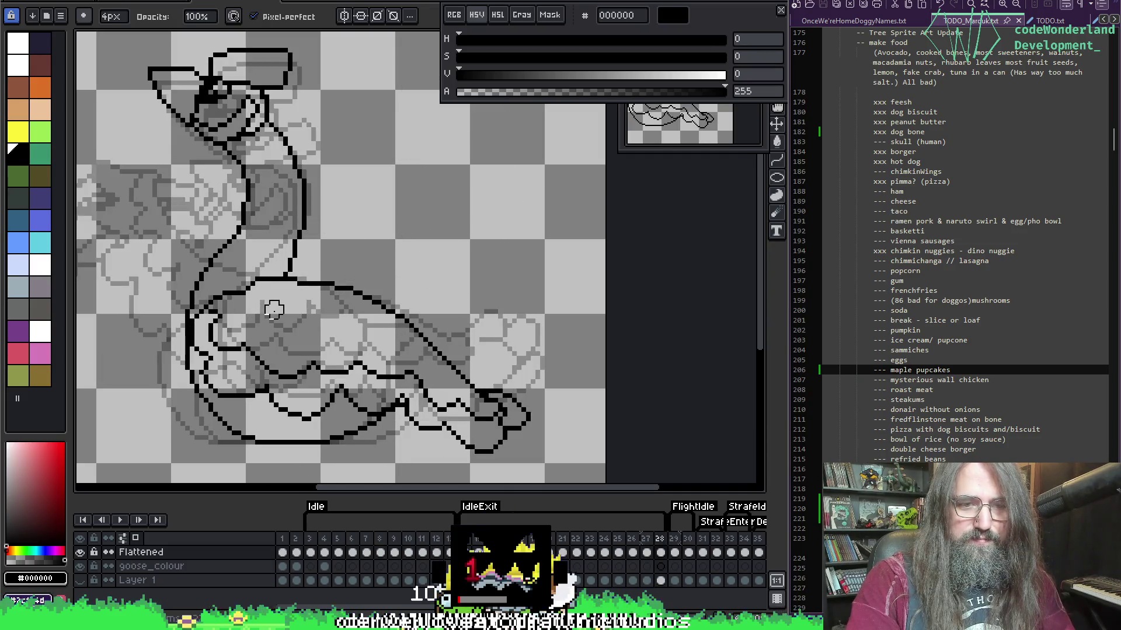
key(Left)
key(Left)
key(F3)
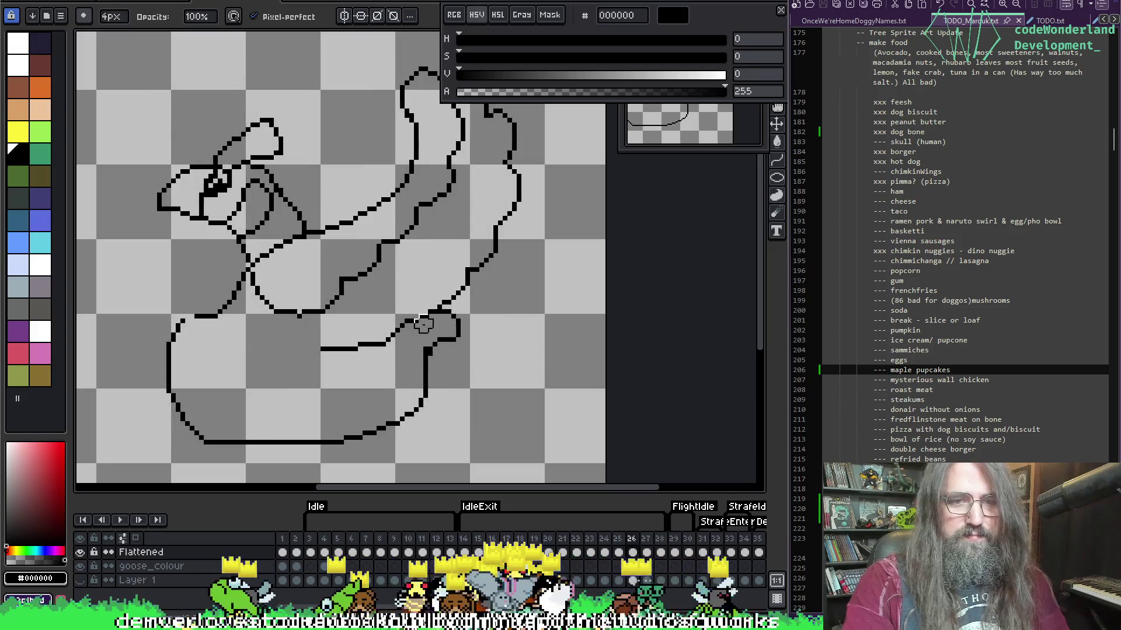
Play and stop the animation, step through frames 22 to 25, then replay and stop on frame 23.
key(Return)
scroll(532, 298, down, 1)
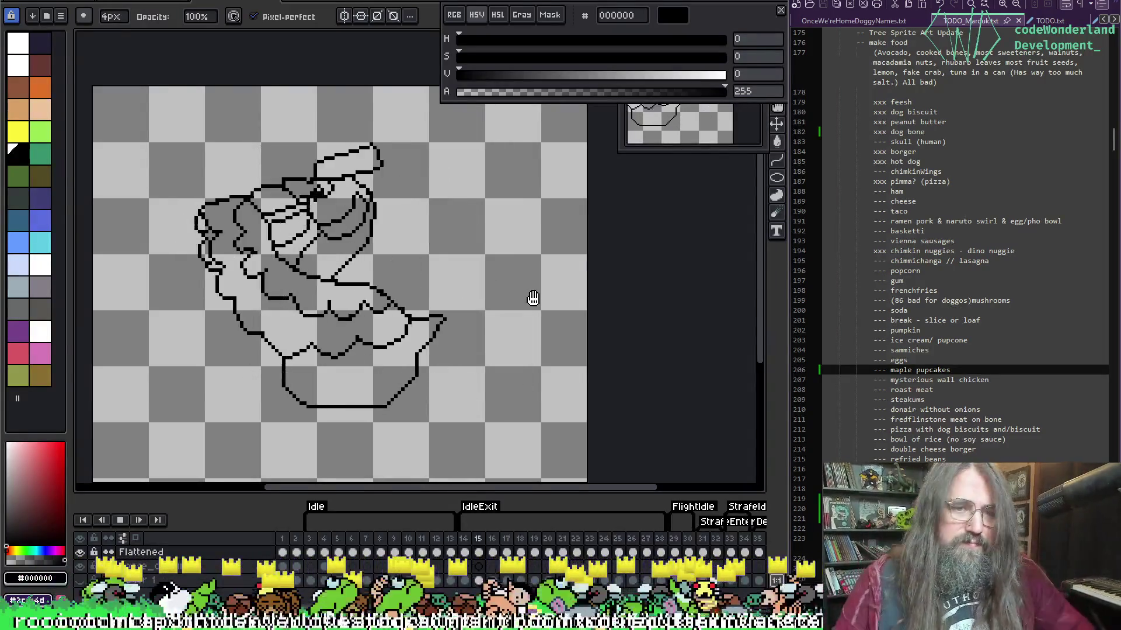
click(533, 299)
key(Right)
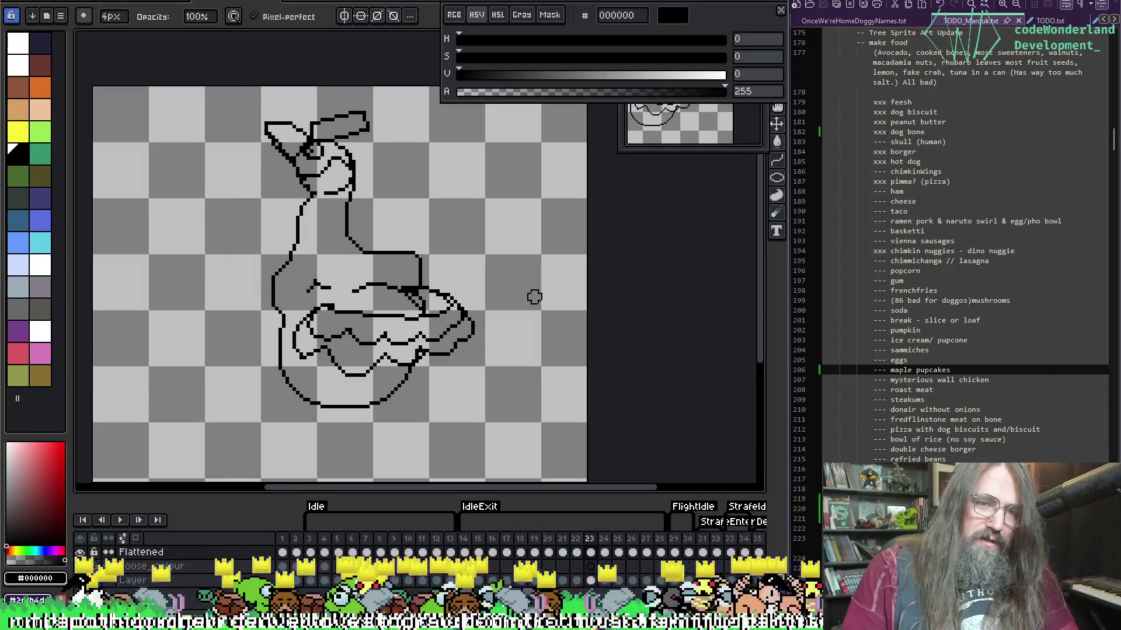
key(Left)
key(Left)
key(Right)
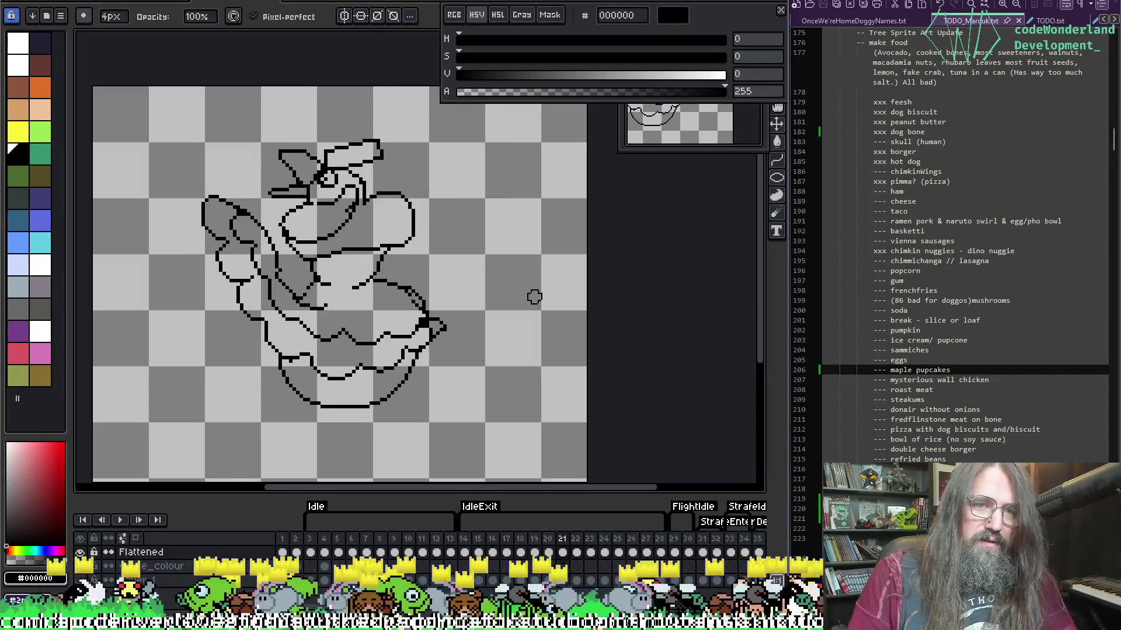
key(Right)
key(Left)
key(Right)
key(Right)
key(Return)
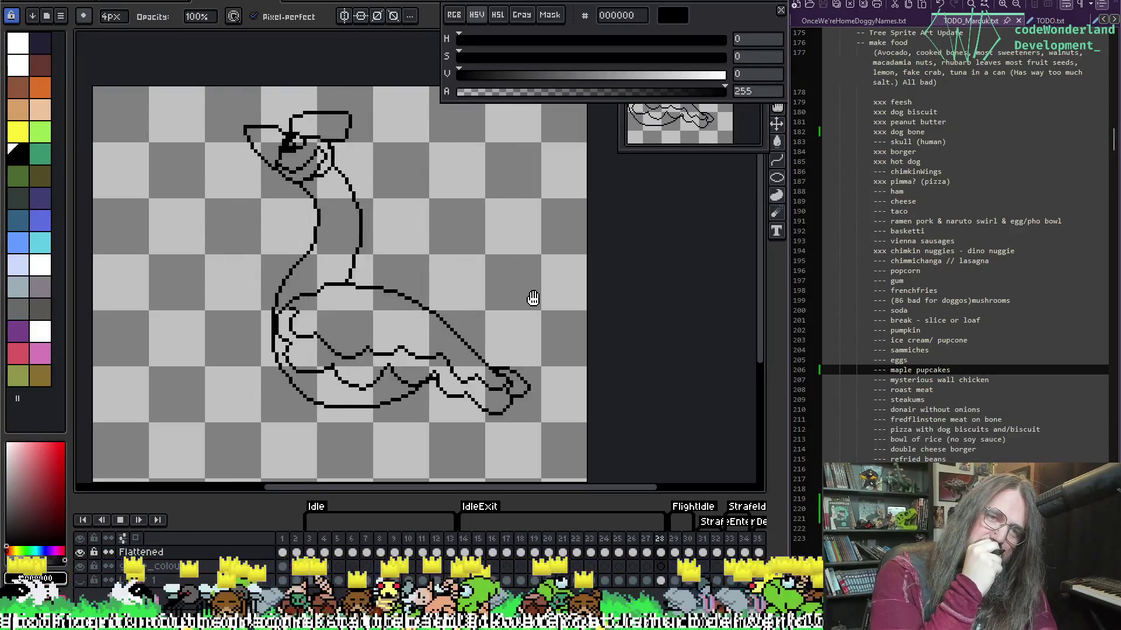
key(Return)
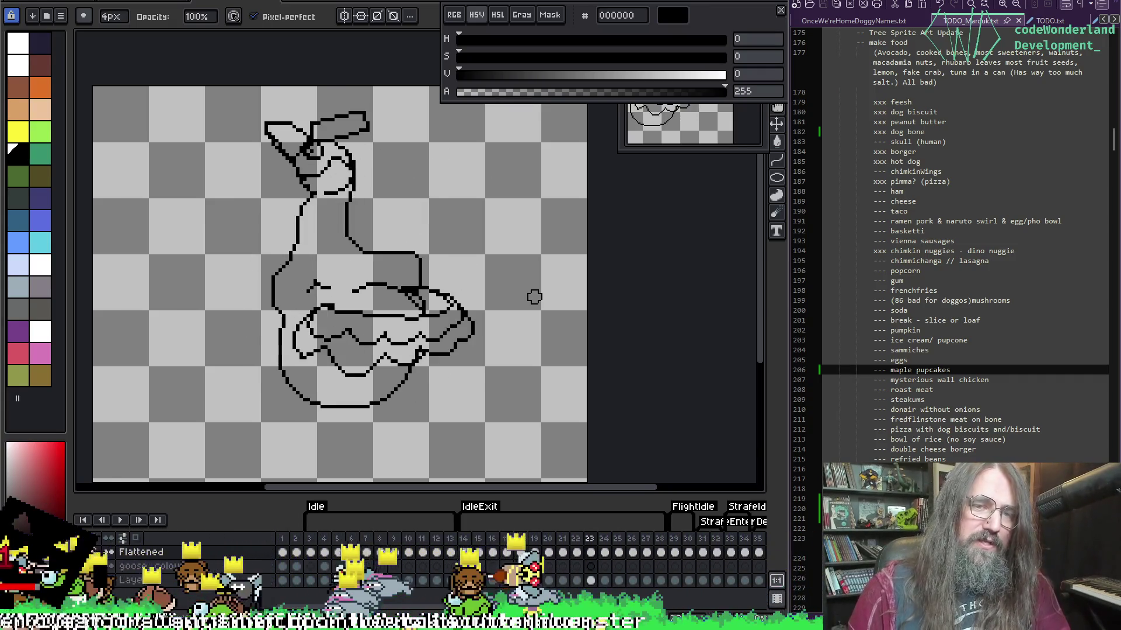
key(Return)
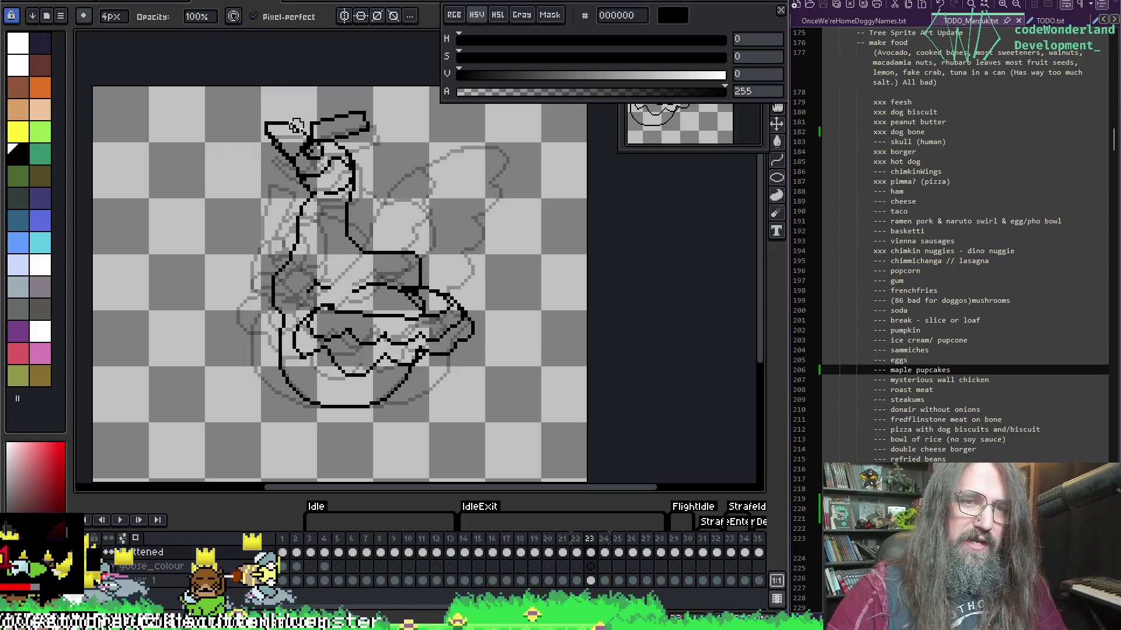
Marquee-select the goose's head on frame 23, move it down a few pixels and commit.
key(m)
mouse_move(237, 90)
mouse_down()
mouse_move(310, 201)
mouse_move(401, 211)
mouse_up()
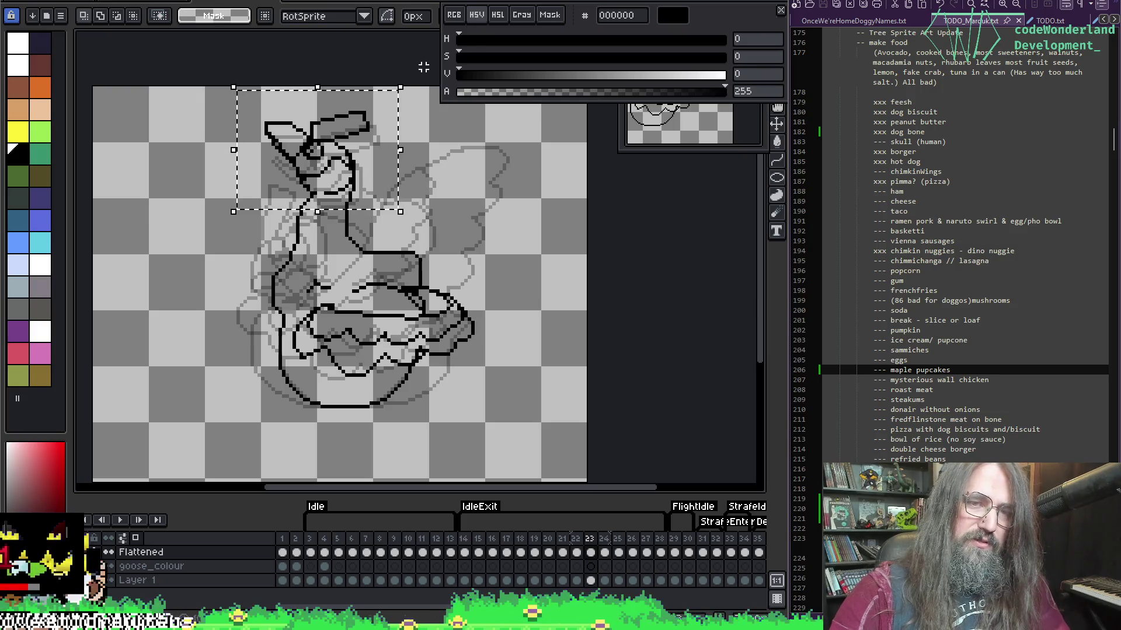
drag(383, 165, 376, 200)
key(Return)
Compare against the neighbouring frame, then bring up the Dreamcast VMU Google results.
key(Right)
key(Left)
key(Left)
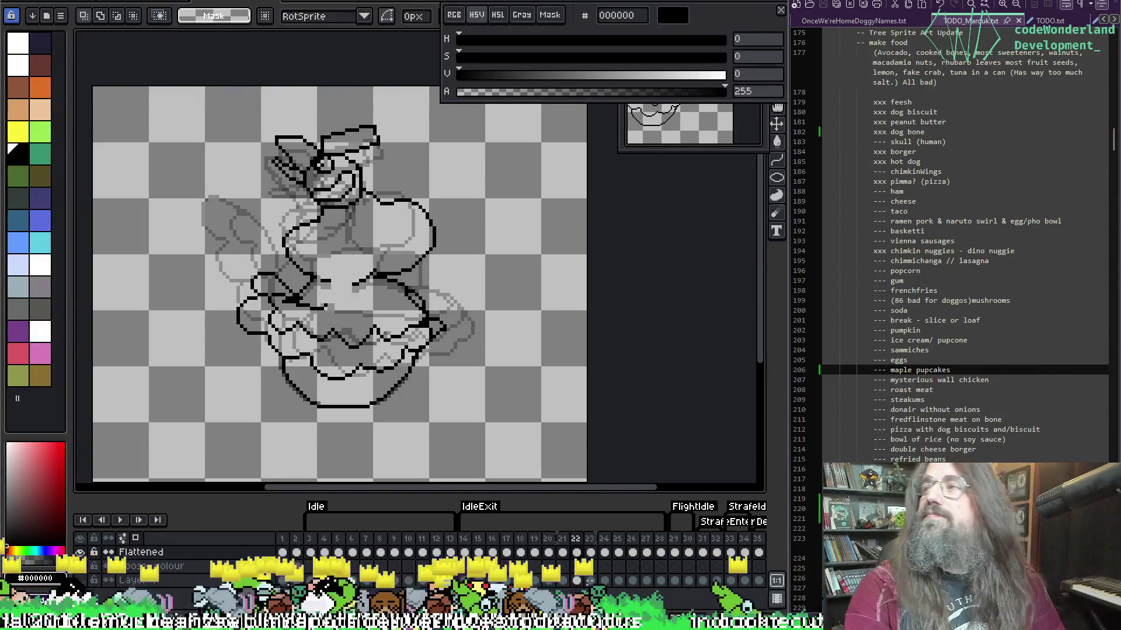
key(alt+Tab)
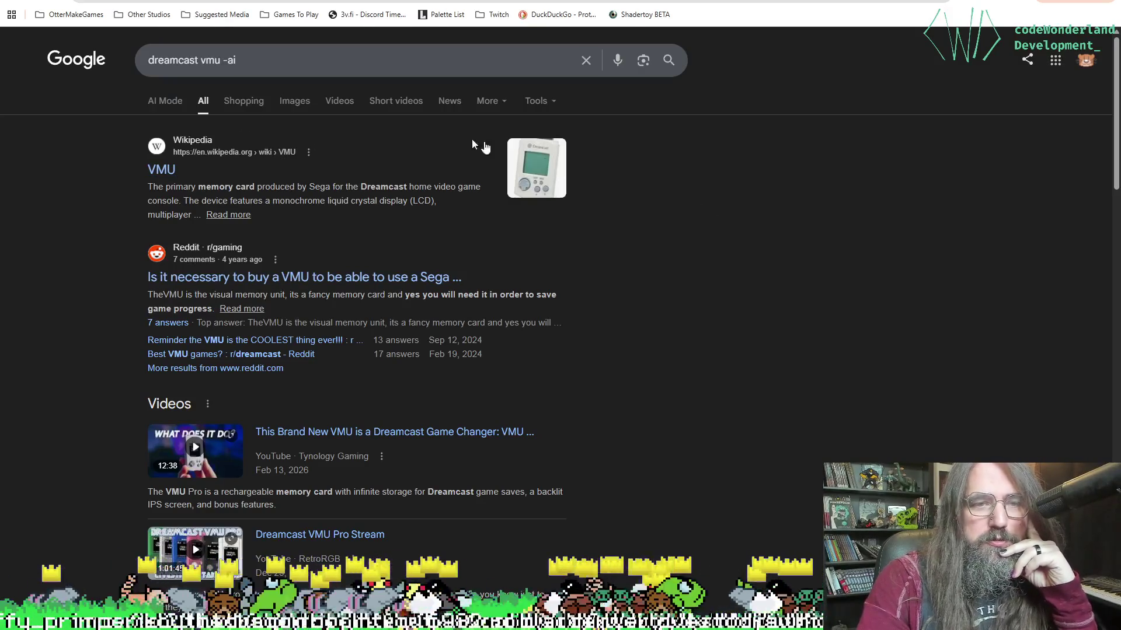
Browse the Dreamcast VMU results and show the image results.
scroll(463, 378, down, 10)
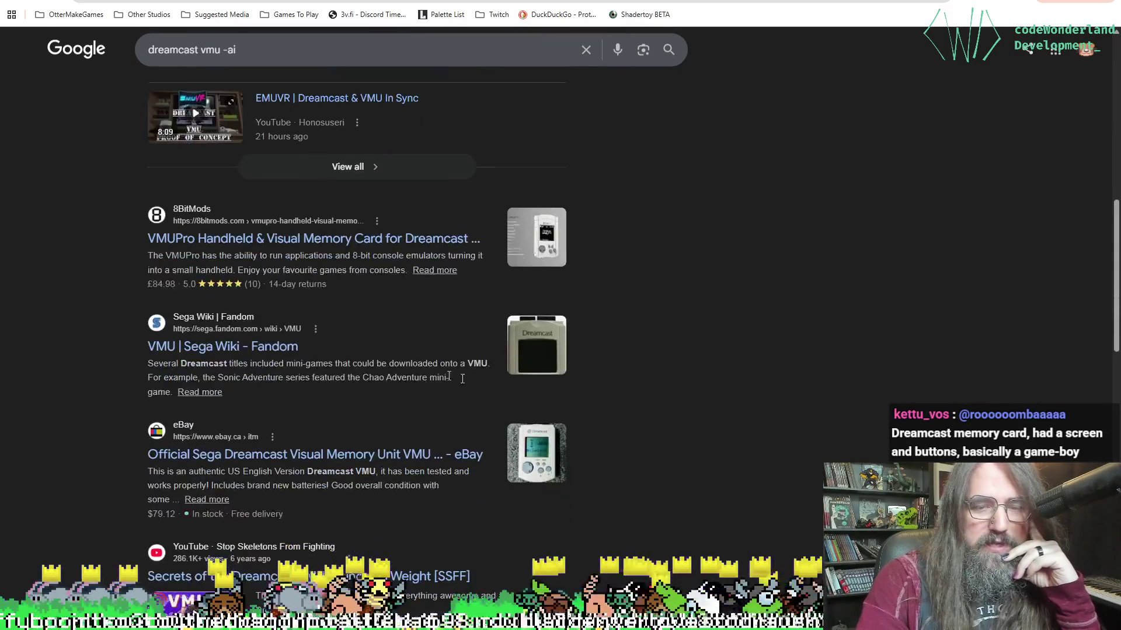
scroll(526, 382, down, 3)
scroll(536, 350, up, 3)
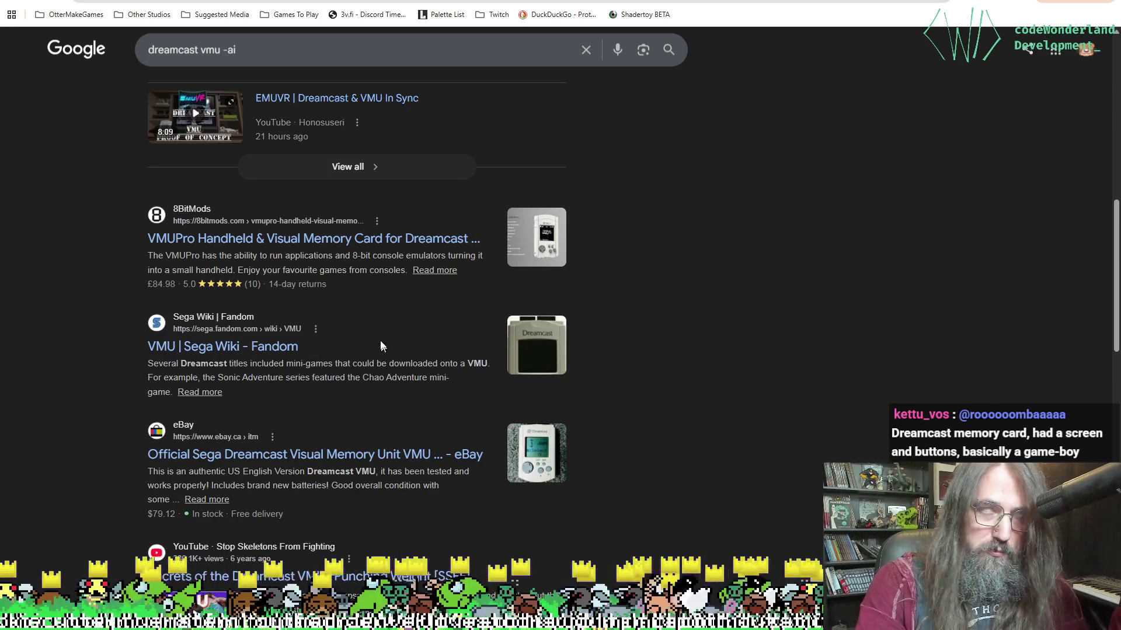
scroll(381, 341, up, 10)
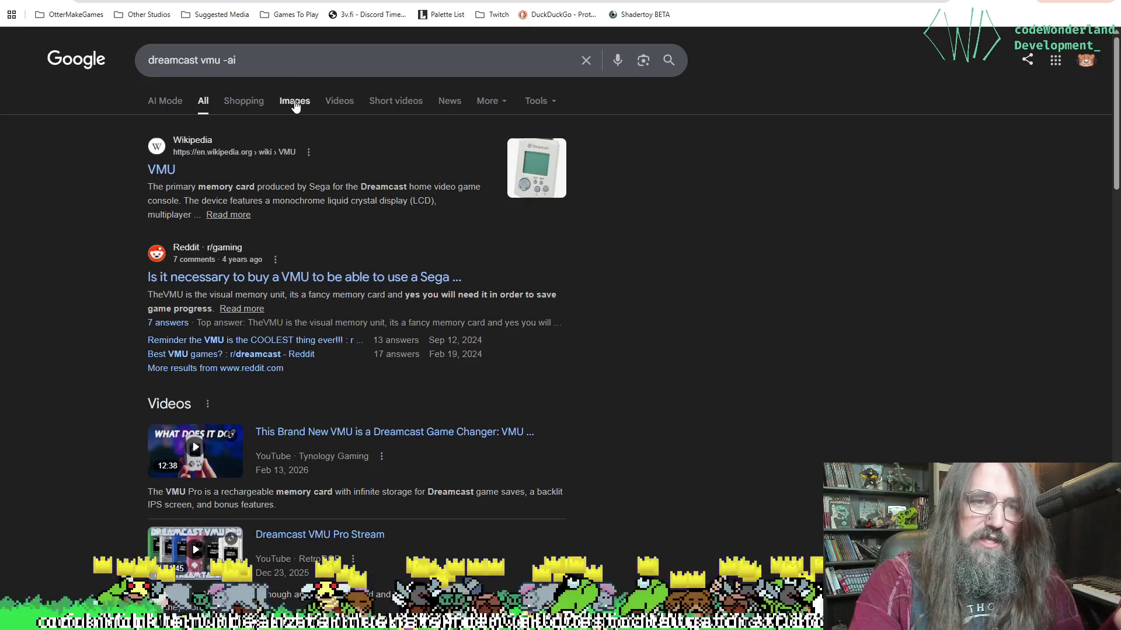
click(295, 102)
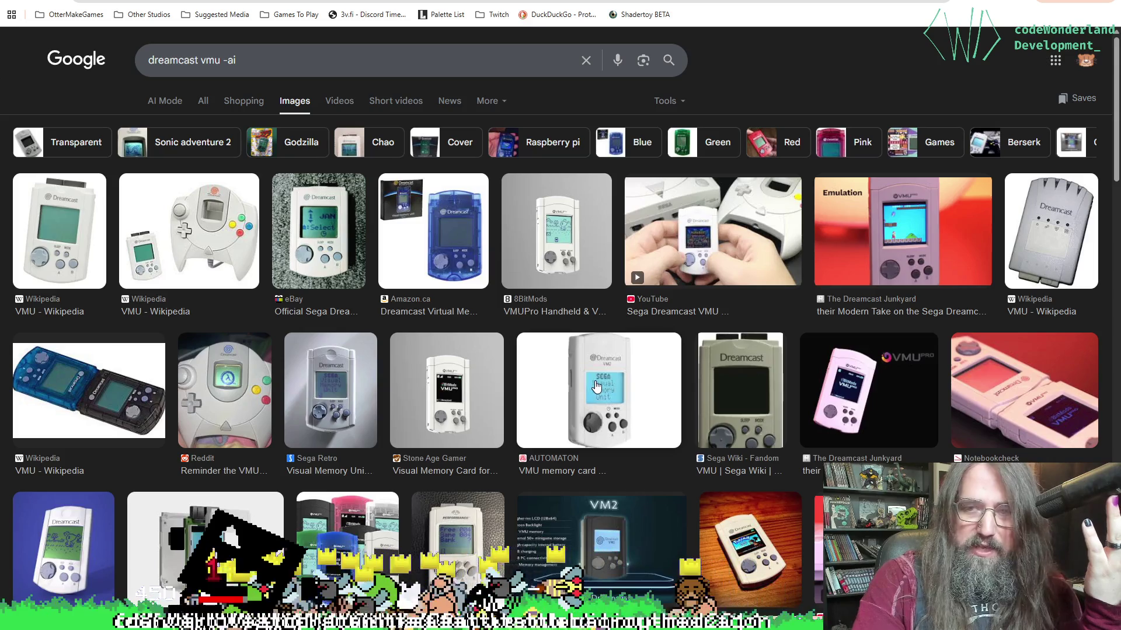
Preview the Reddit Dreamcast controller image with its VMU screen, then return to Aseprite.
scroll(552, 364, down, 3)
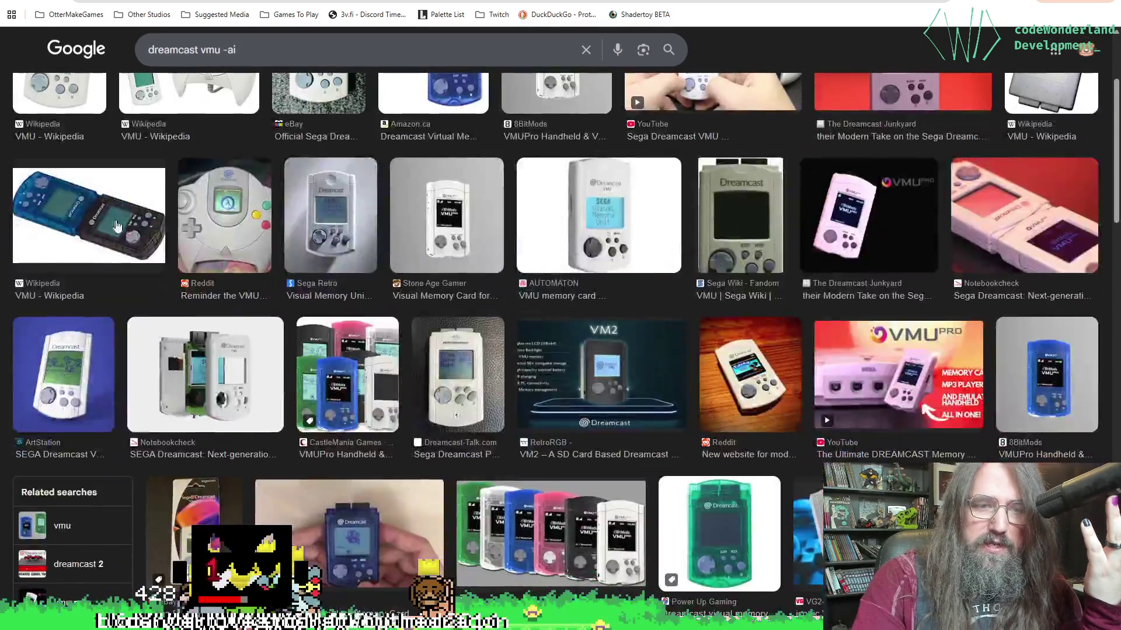
click(207, 234)
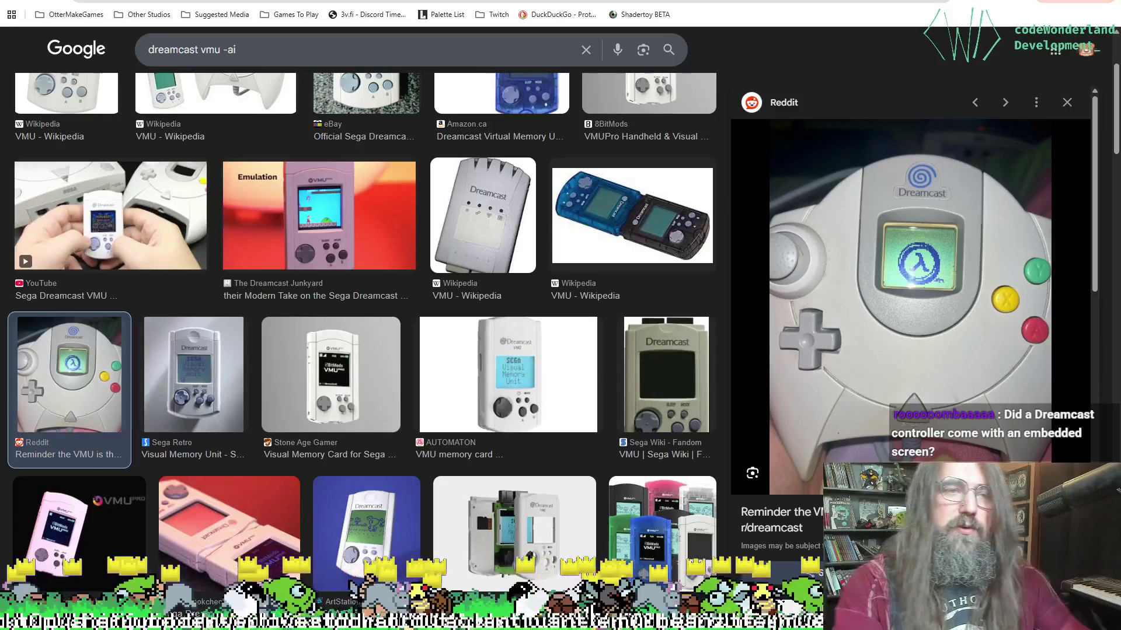
scroll(391, 287, down, 8)
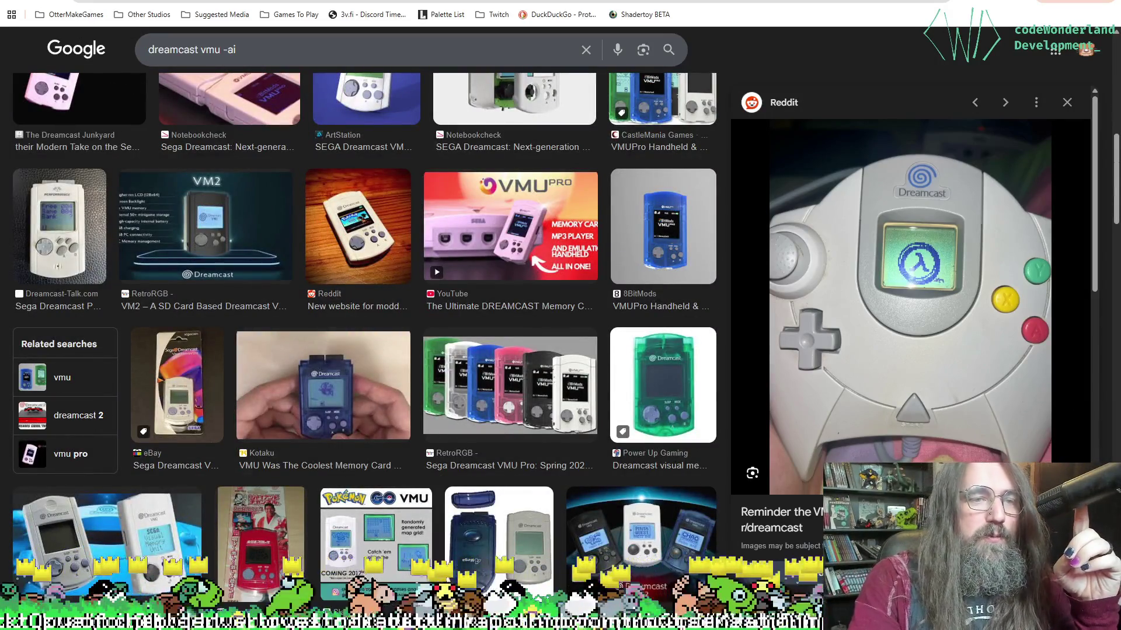
key(alt+Tab)
drag(469, 346, 516, 330)
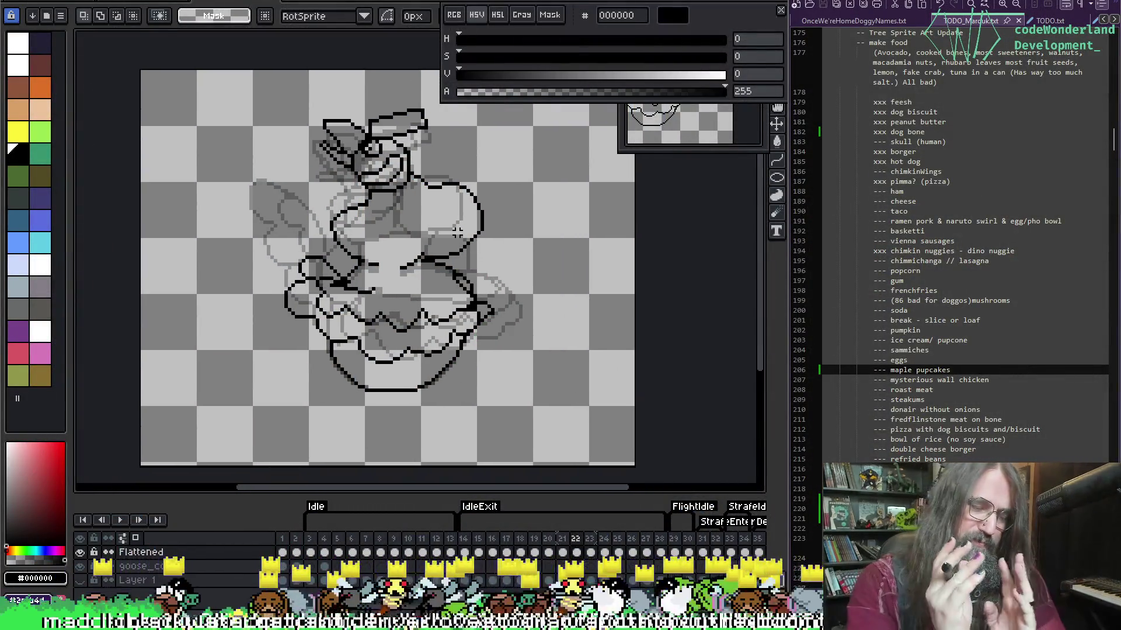
Hide the onion skin on frame 22 and play the goose animation.
key(Left)
key(Right)
key(F3)
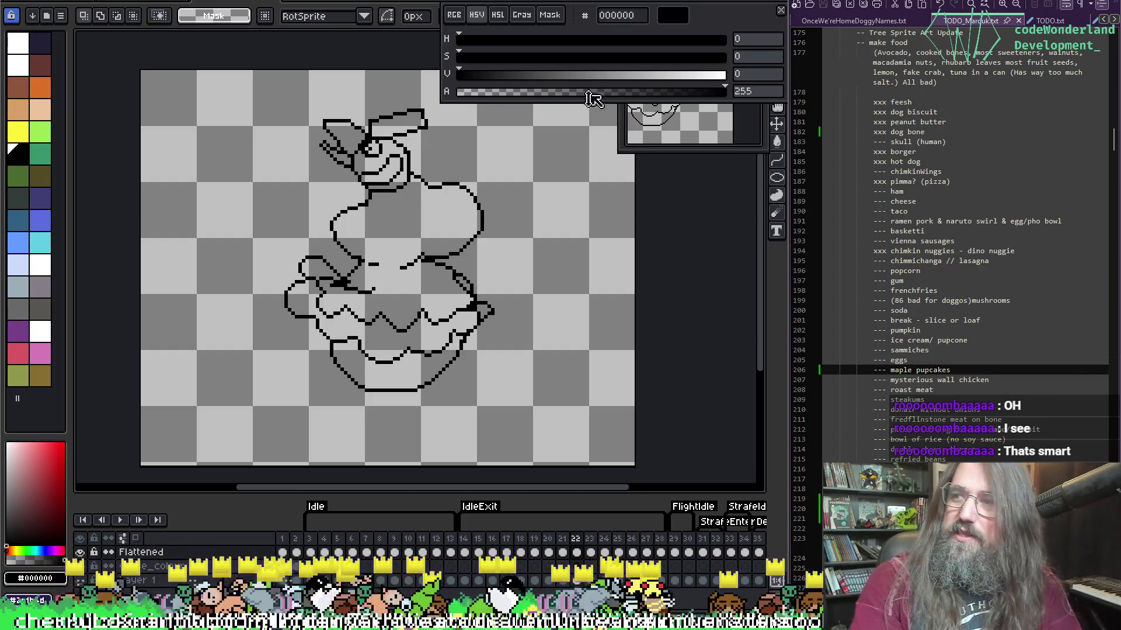
scroll(520, 217, down, 2)
scroll(525, 173, up, 4)
key(Return)
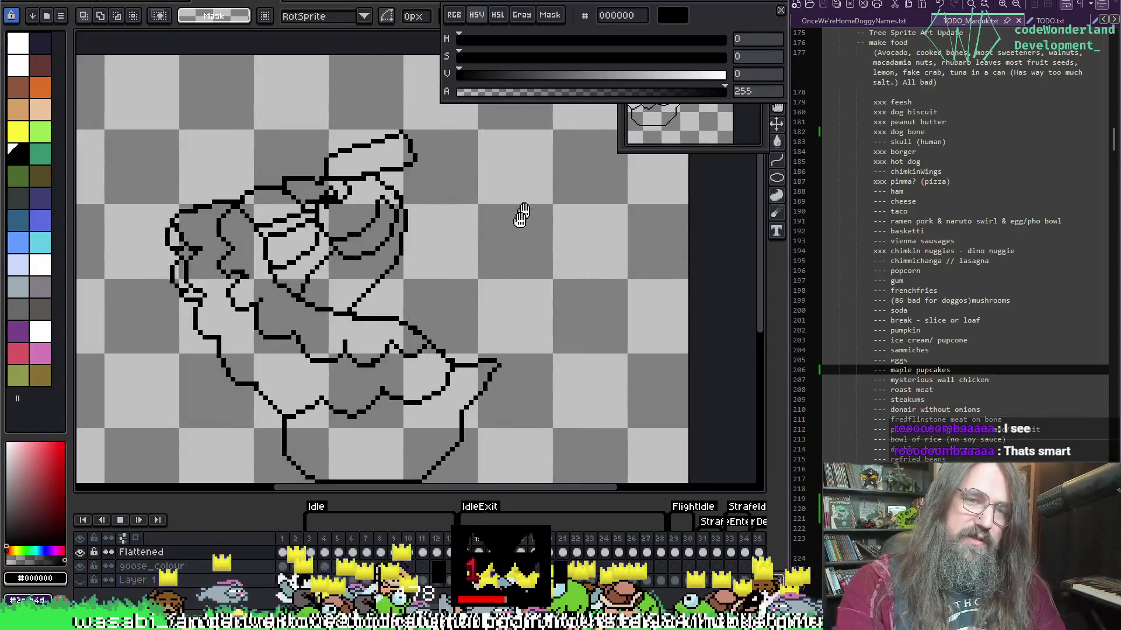
scroll(520, 212, down, 1)
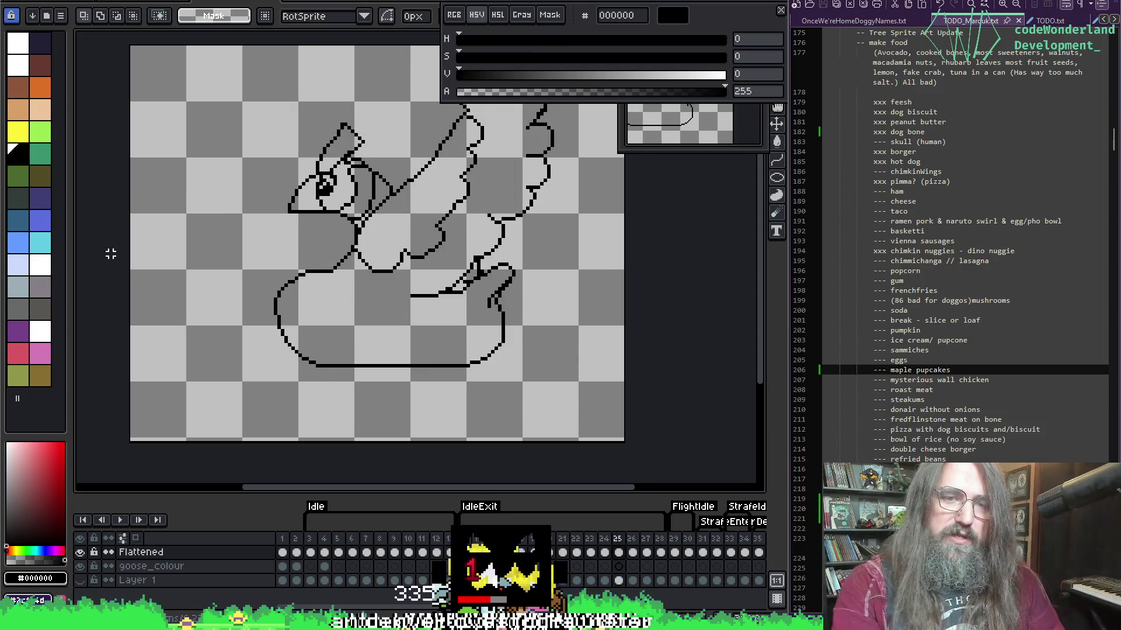
scroll(239, 285, up, 4)
Sample the black outline colour from the sprite and switch to the pencil.
key(i)
scroll(303, 279, down, 2)
click(383, 305)
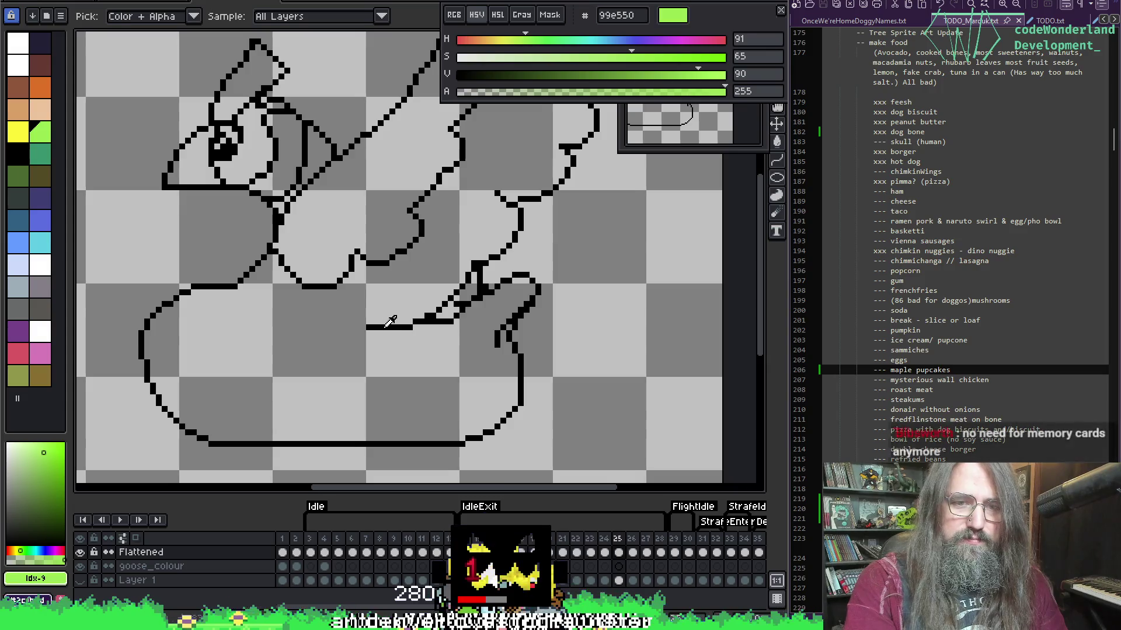
click(385, 327)
key(b)
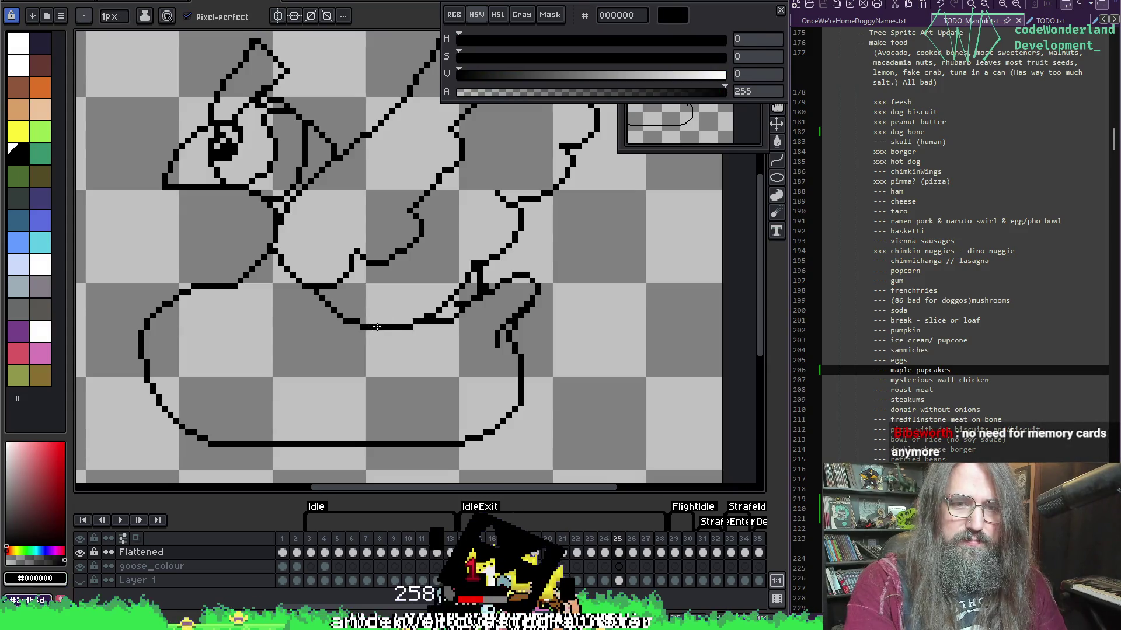
On frame 26 with onion skin on, draw a black line closing the outline gap.
scroll(377, 327, down, 2)
key(Right)
scroll(299, 328, up, 1)
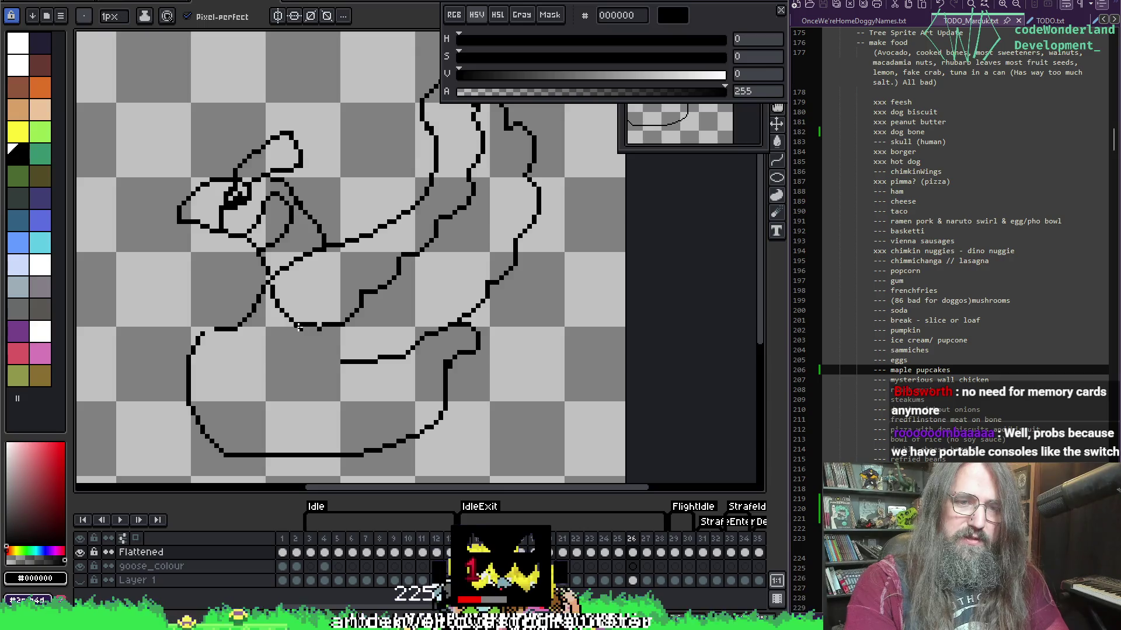
key(F3)
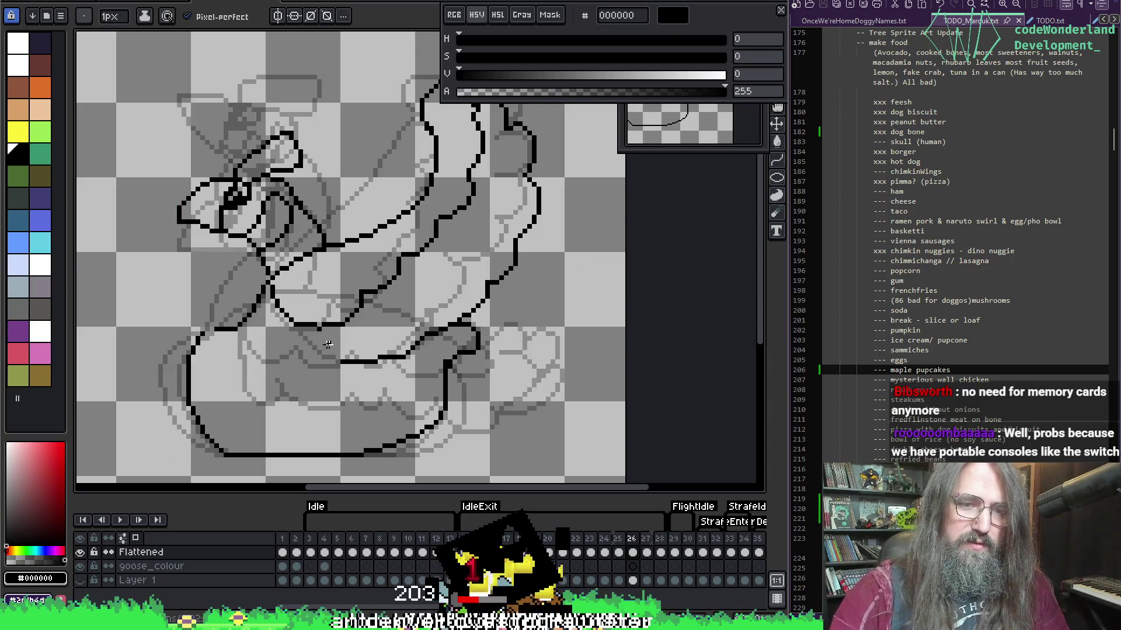
drag(364, 309, 348, 322)
key(Left)
key(Right)
key(Left)
key(Right)
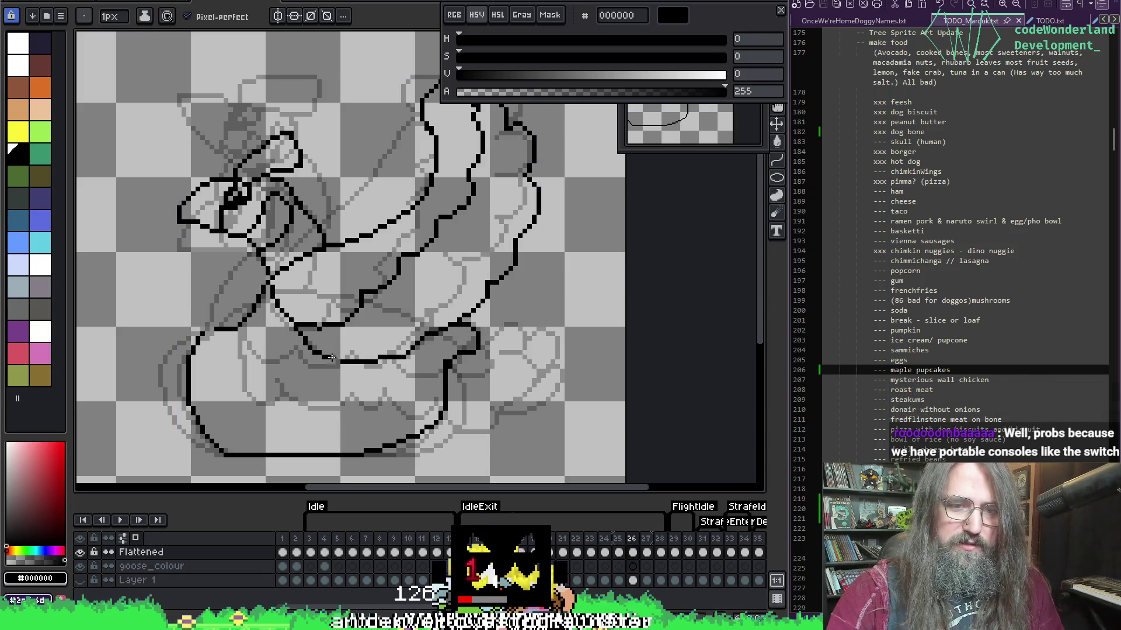
Step between frames, turn off onion skinning and start animation playback.
key(Left)
key(Right)
key(Right)
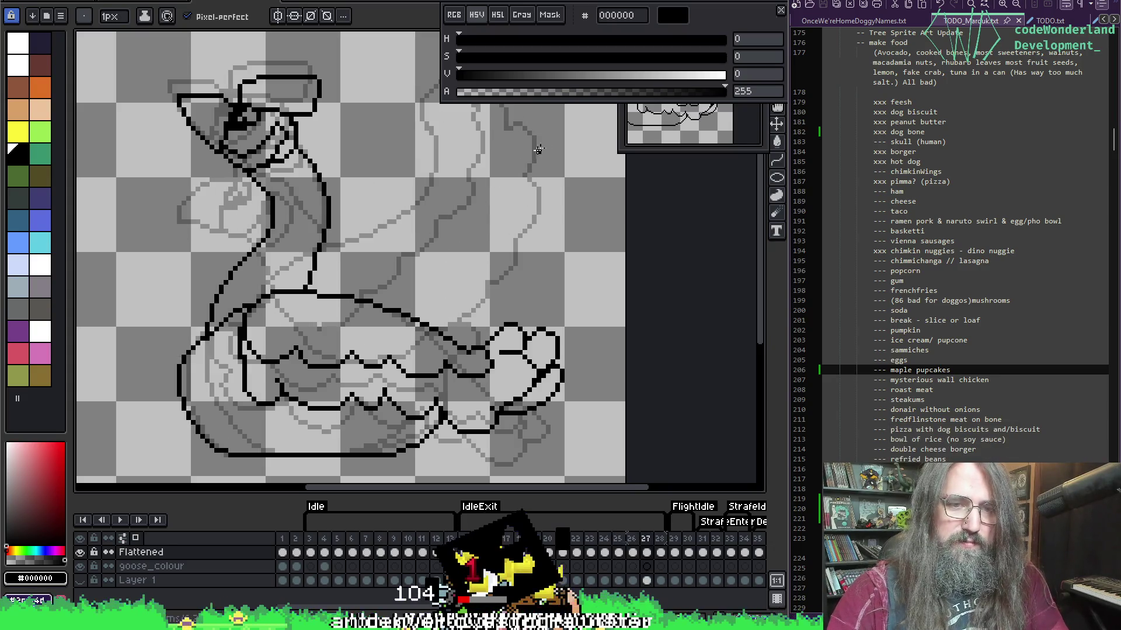
key(F3)
key(Return)
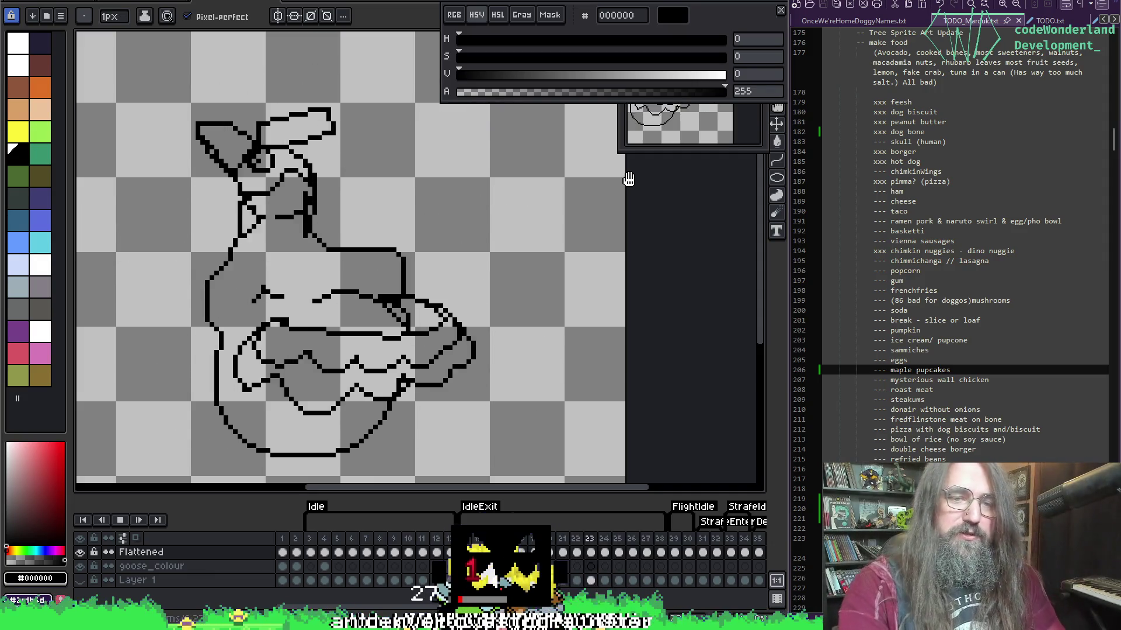
Pan and zoom around the canvas to watch the looping goose animation.
drag(382, 250, 453, 238)
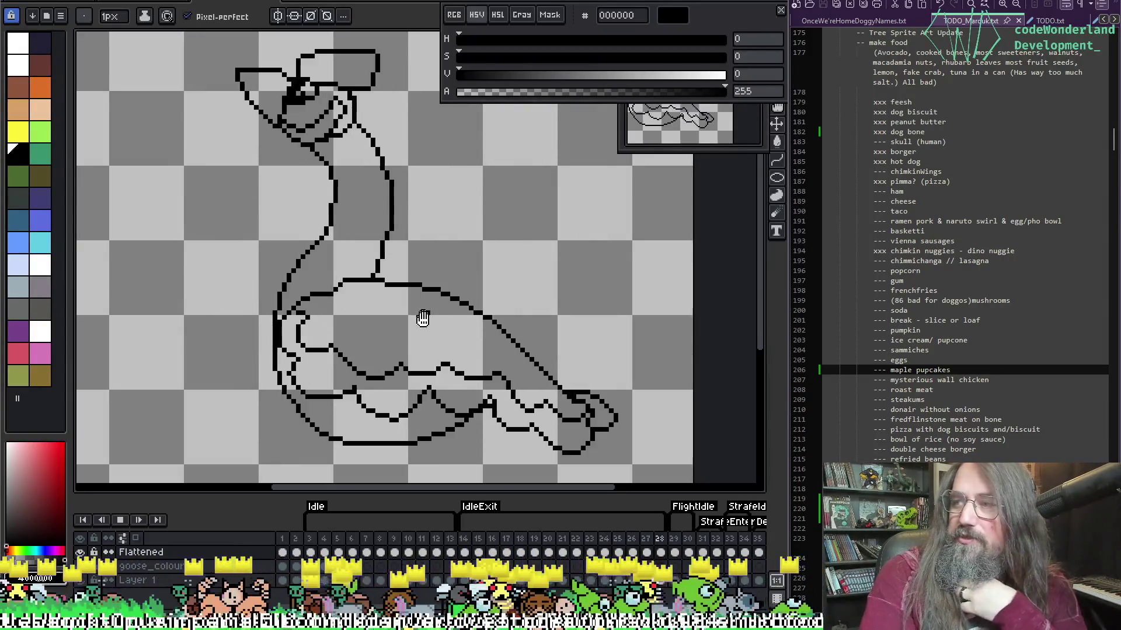
drag(440, 323, 415, 362)
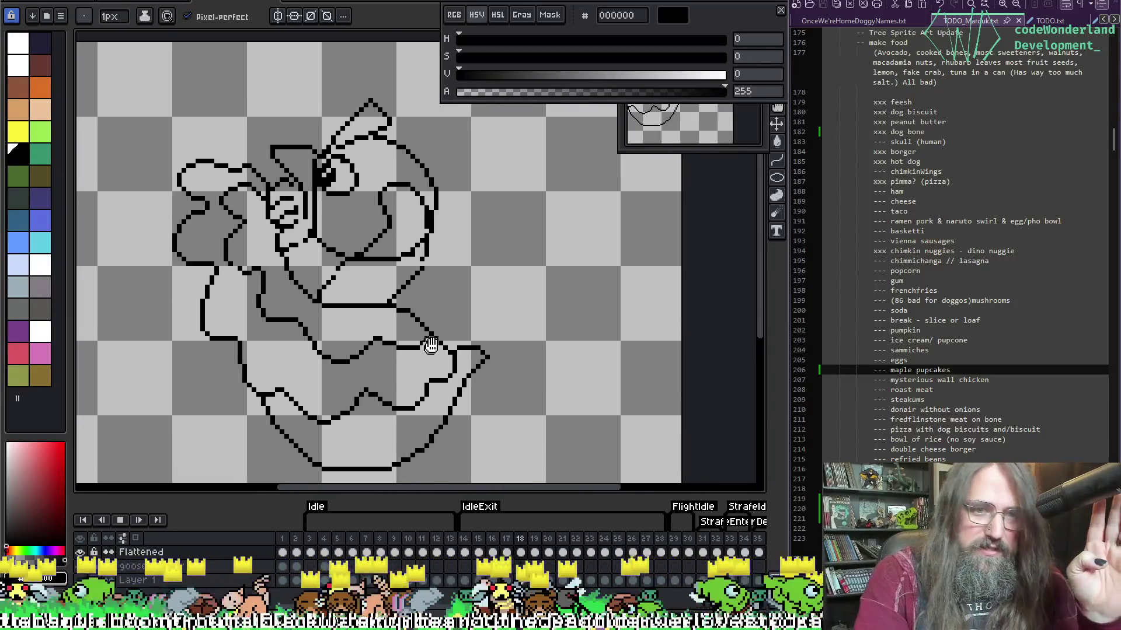
scroll(580, 333, down, 1)
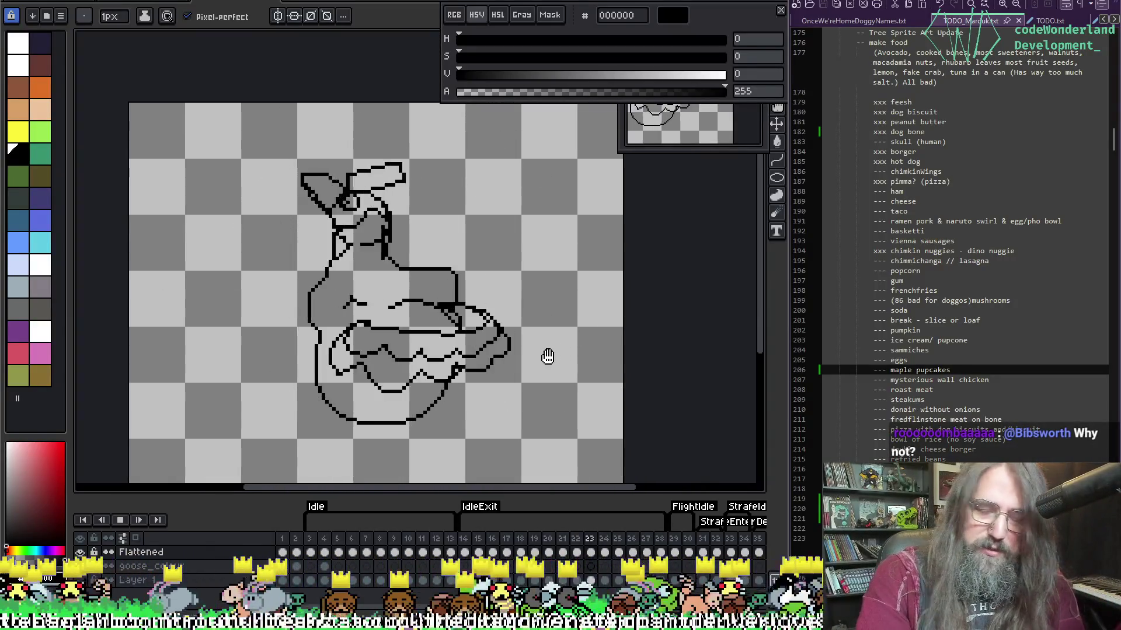
scroll(552, 337, up, 2)
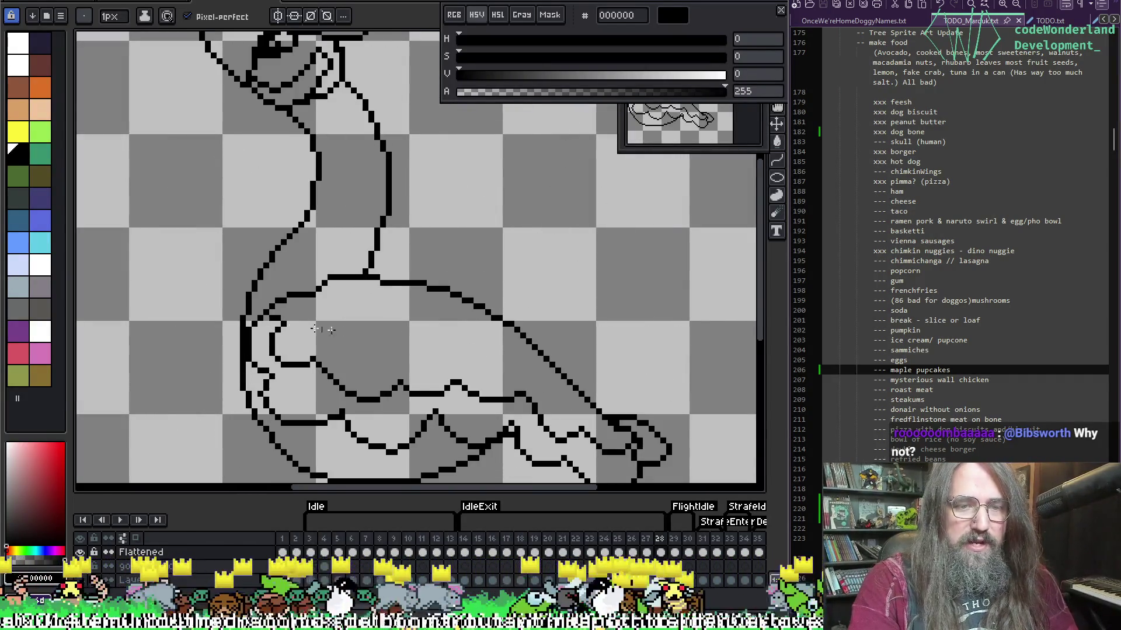
scroll(493, 303, down, 1)
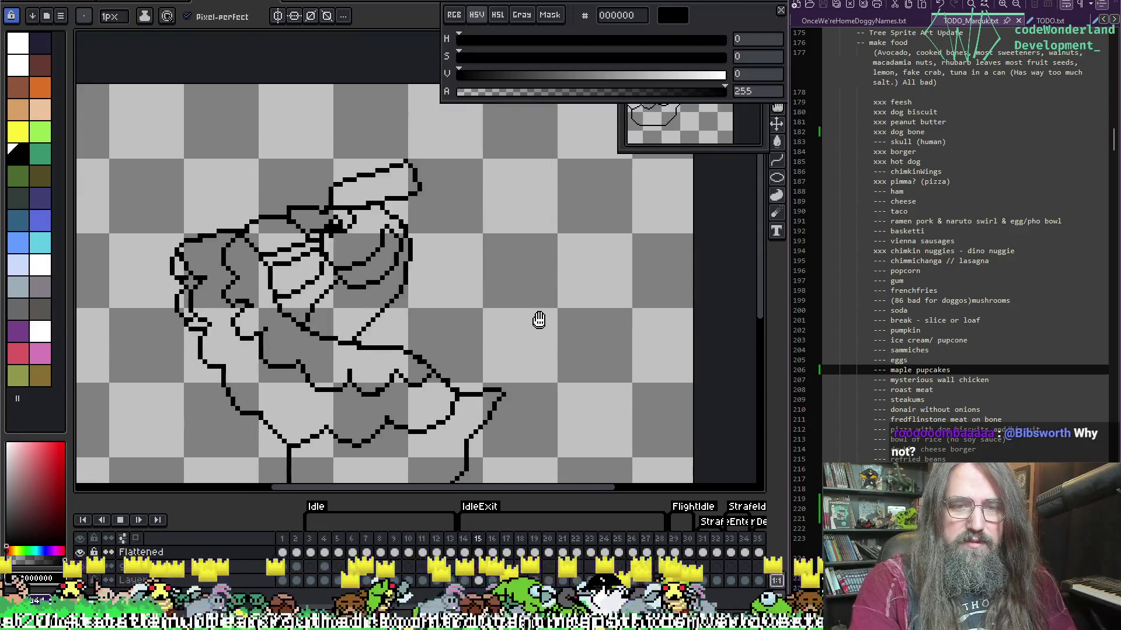
scroll(539, 280, down, 2)
scroll(523, 305, up, 2)
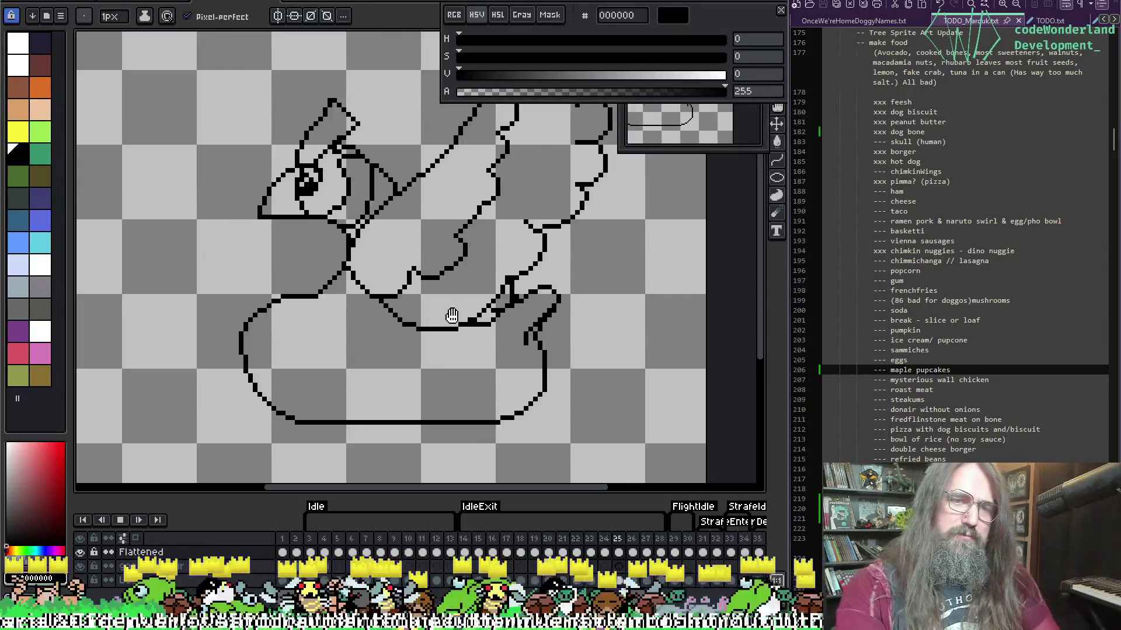
drag(556, 274, 533, 307)
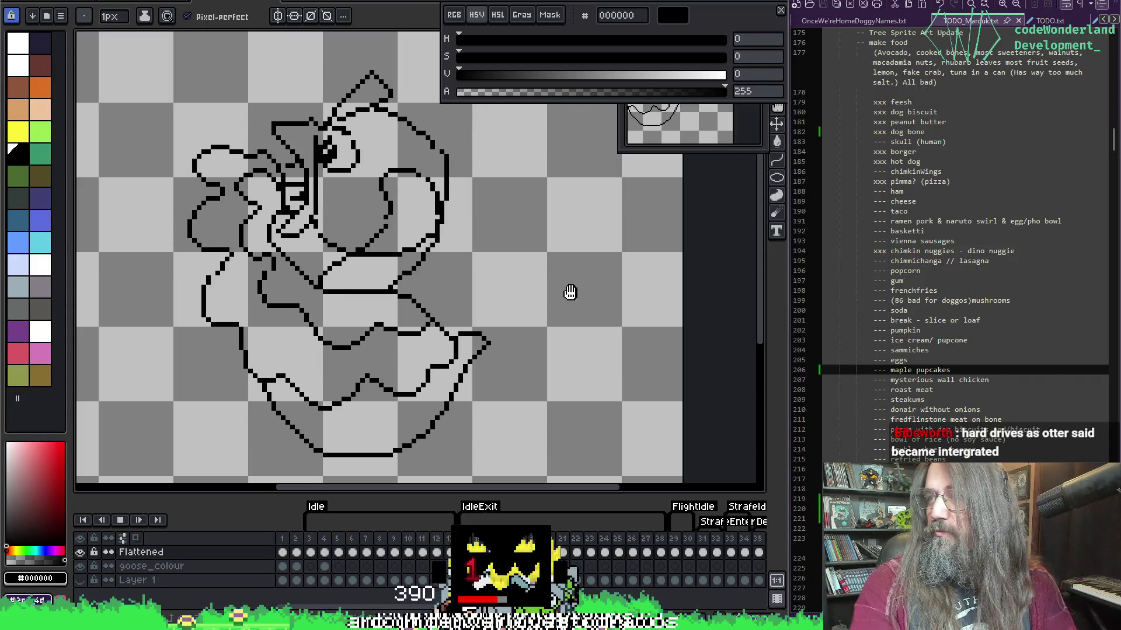
drag(475, 326, 493, 305)
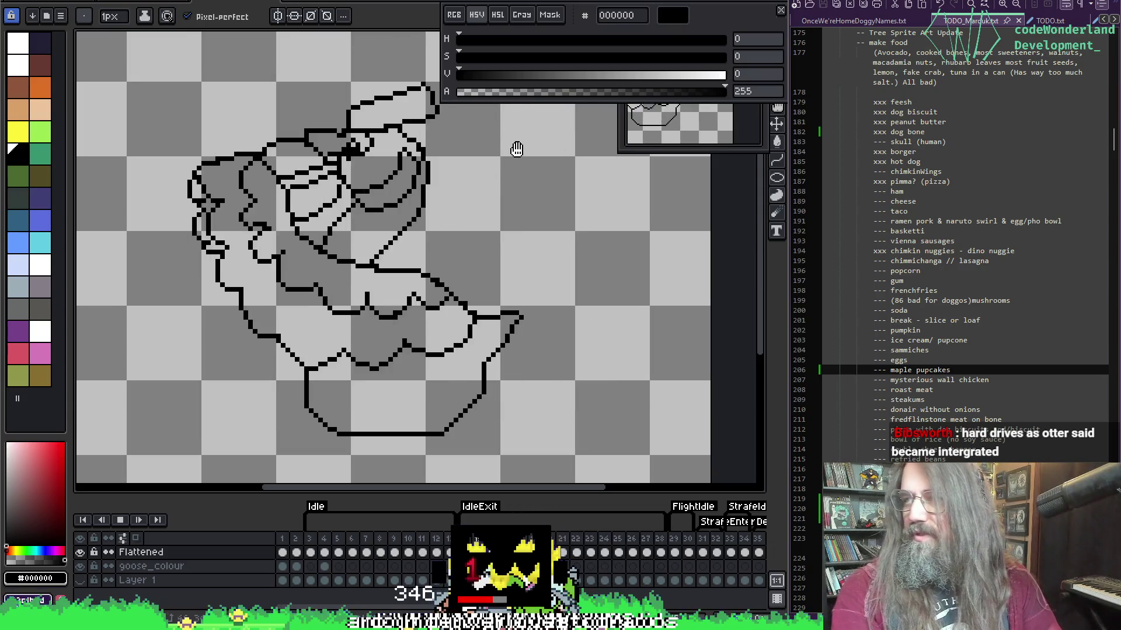
scroll(505, 217, down, 1)
scroll(453, 258, right, 1)
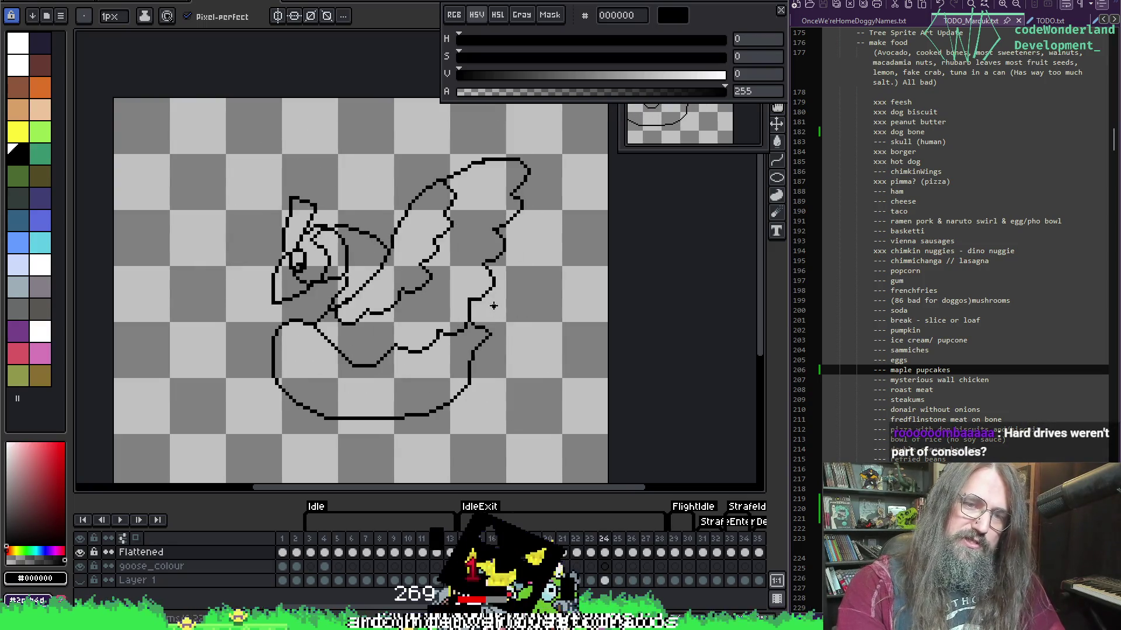
scroll(461, 318, up, 4)
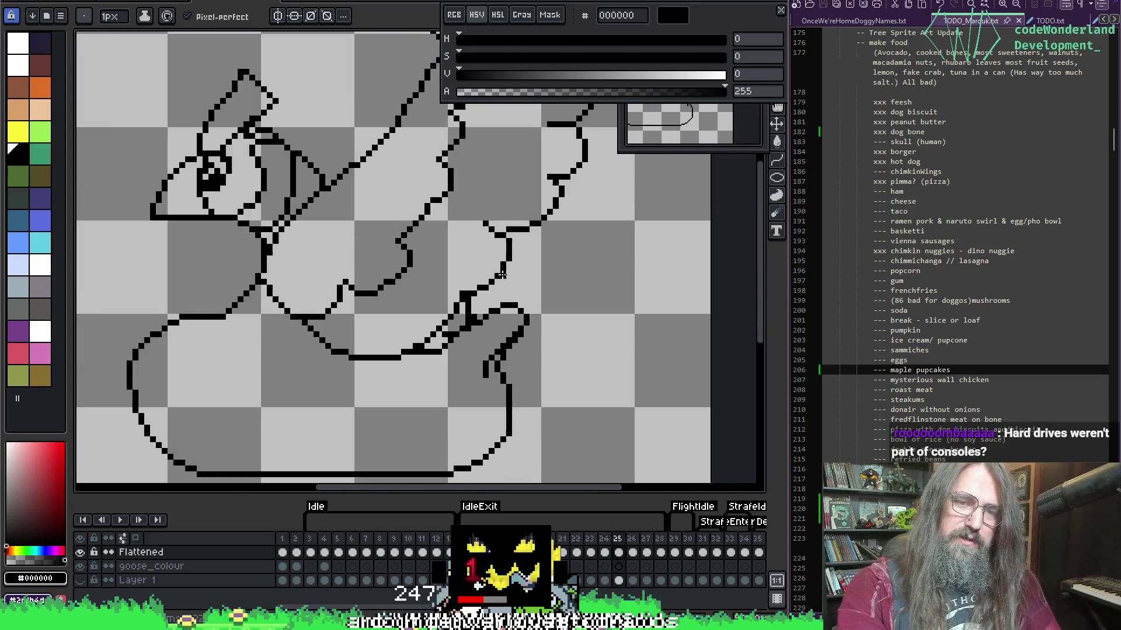
Switch to the eraser, pick dark blue 3f3f74, and replay the animation over the tail tip.
key(e)
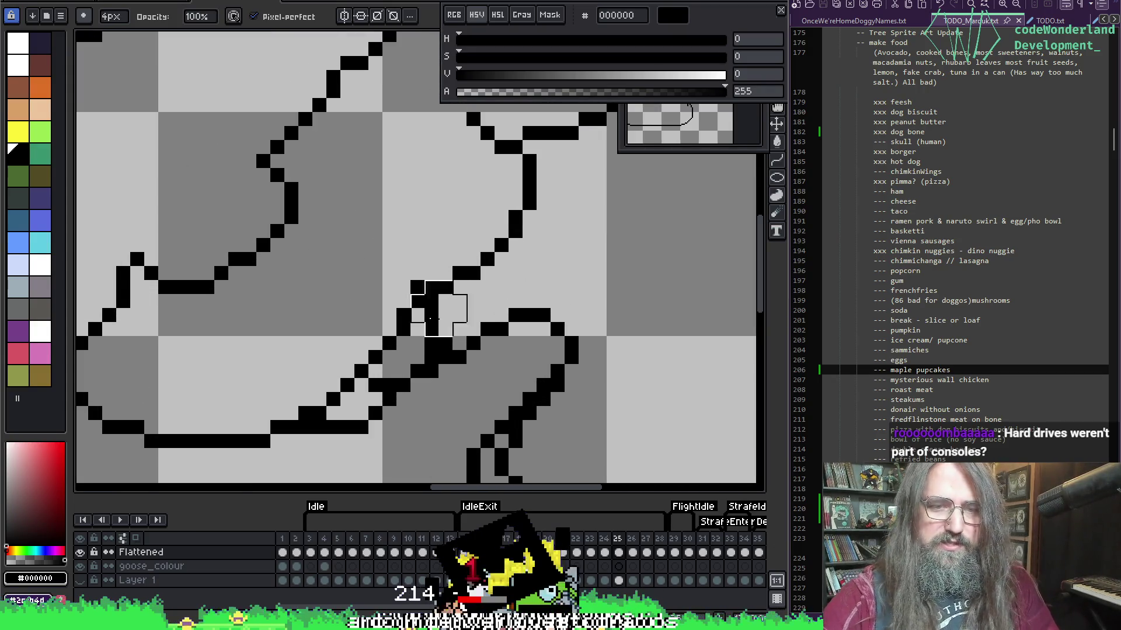
alt+click(420, 341)
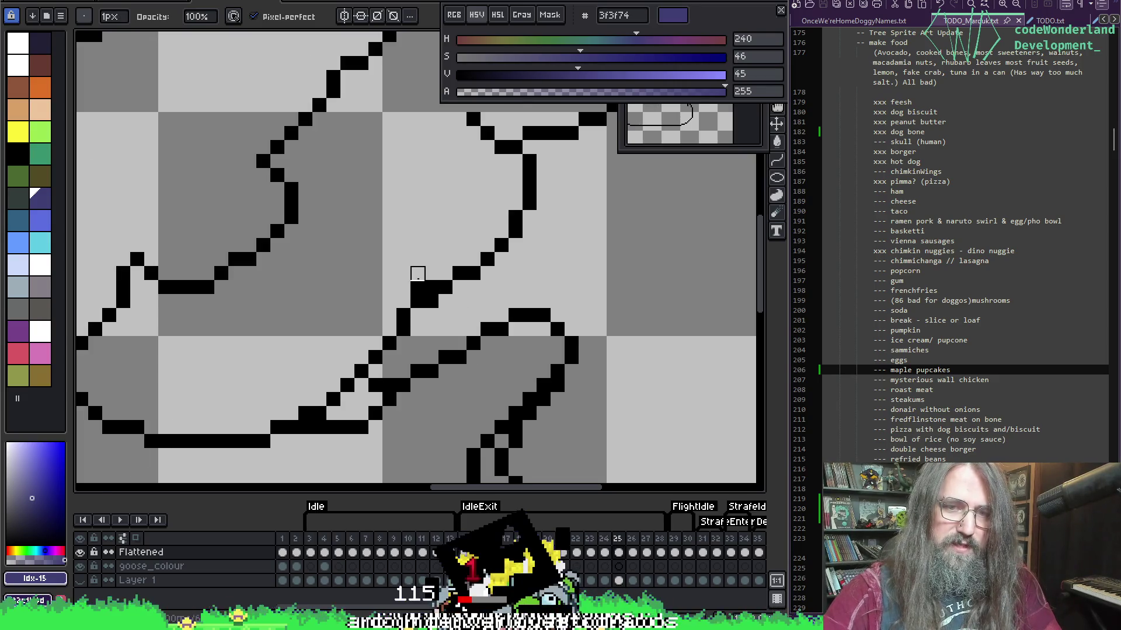
key(Return)
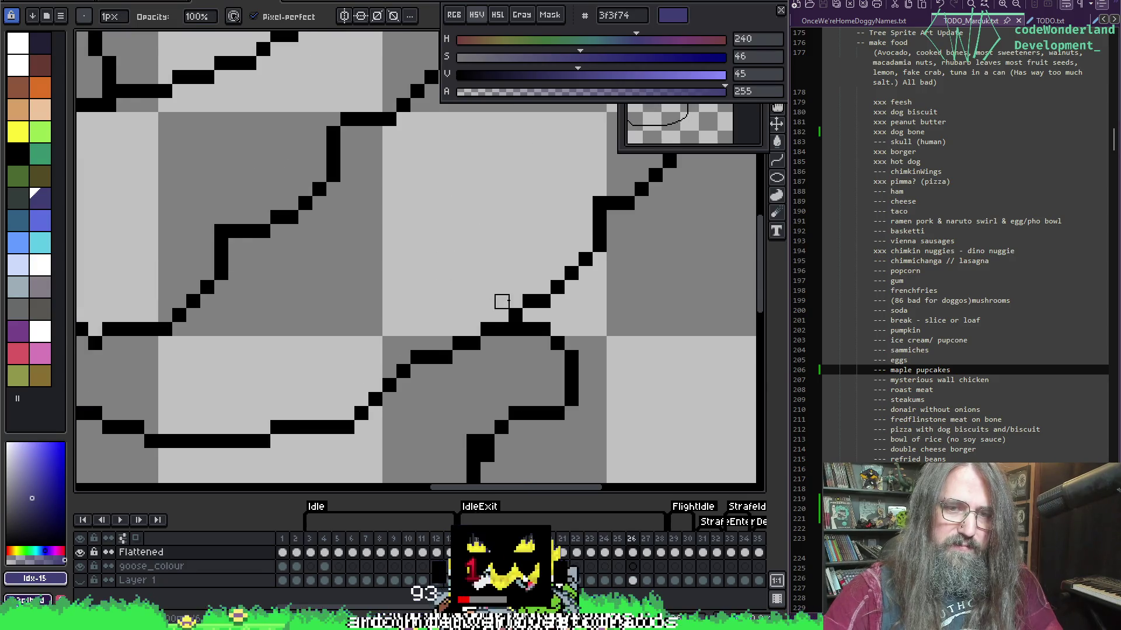
scroll(597, 229, down, 3)
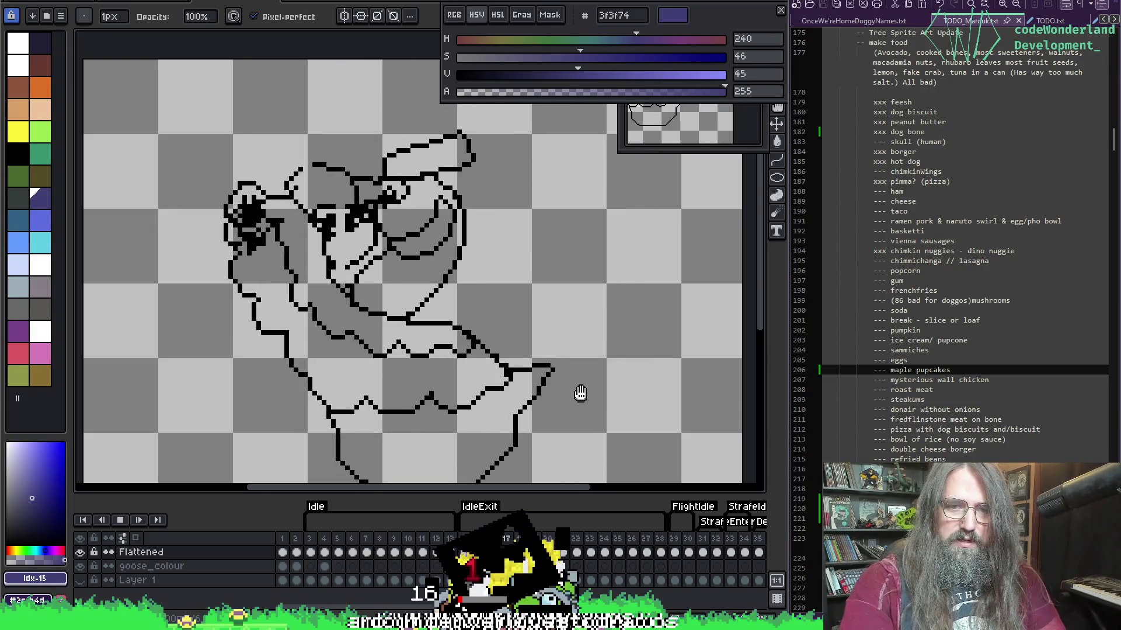
drag(584, 351, 599, 325)
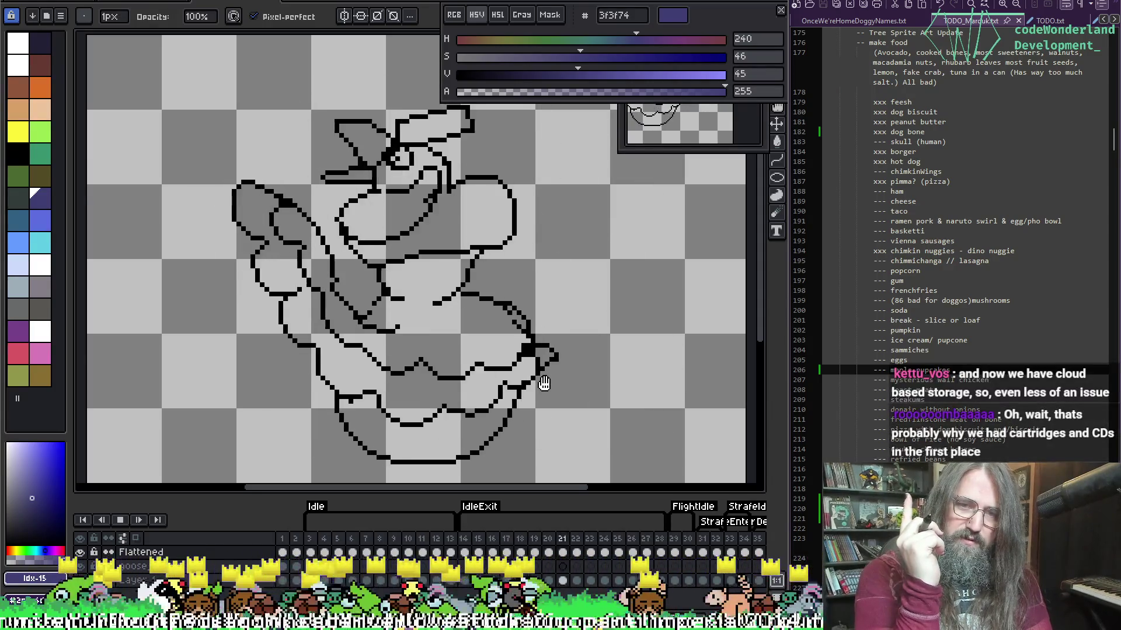
scroll(538, 324, up, 3)
drag(538, 324, 580, 427)
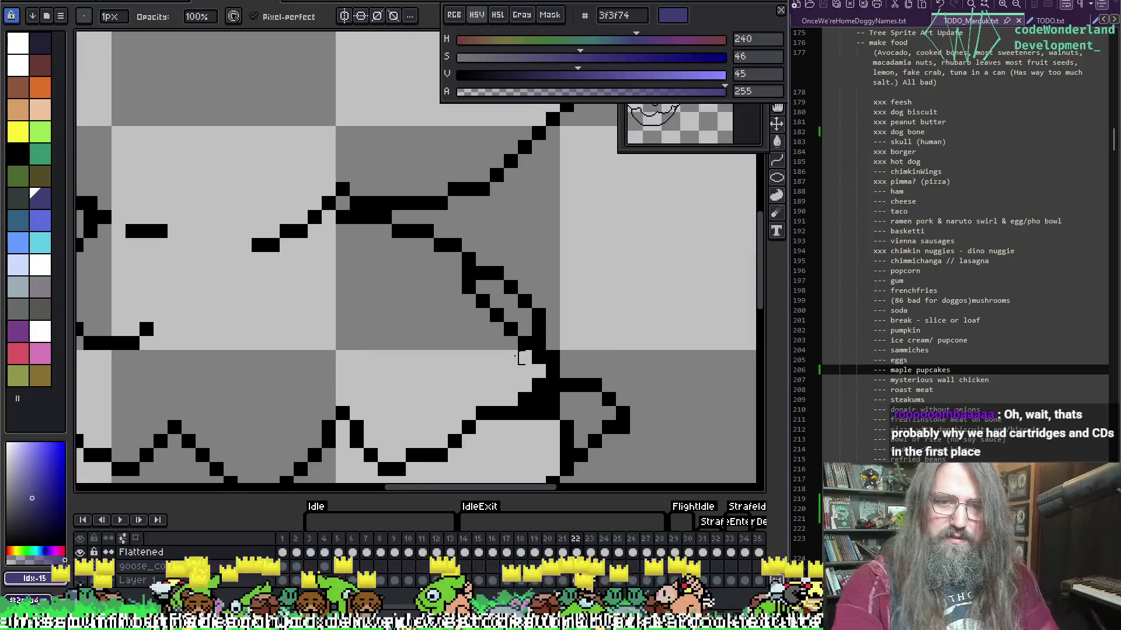
Erase the stray pixels beside the tail-tip diagonal line on frames 21 and 22.
key(Left)
mouse_move(483, 283)
mouse_down()
mouse_move(468, 268)
mouse_move(525, 343)
mouse_up()
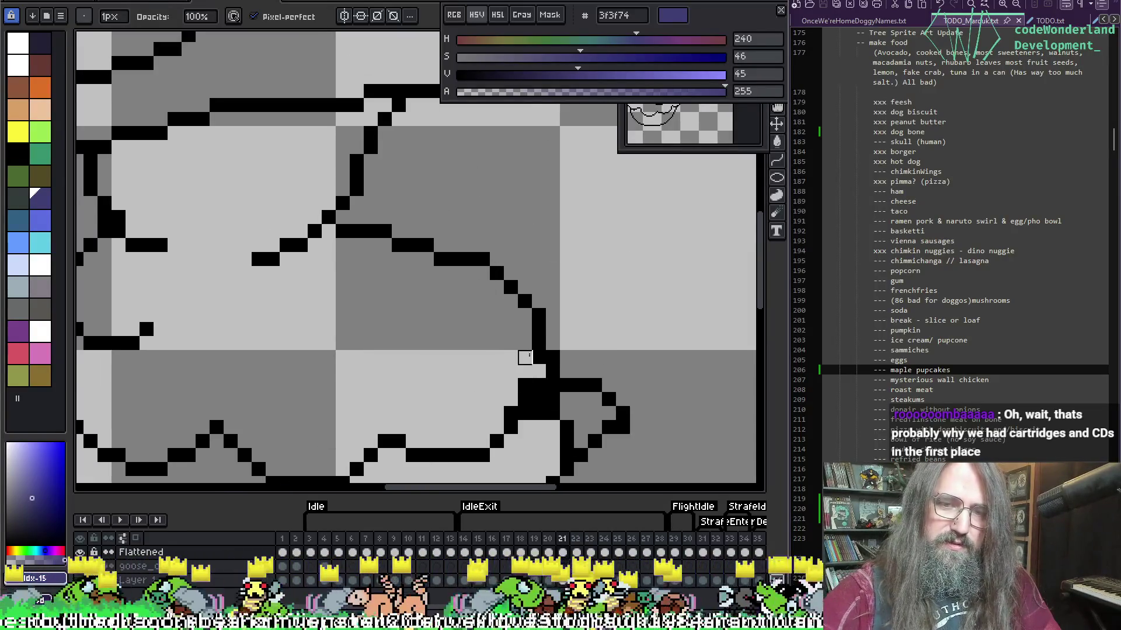
key(Right)
key(Left)
key(Right)
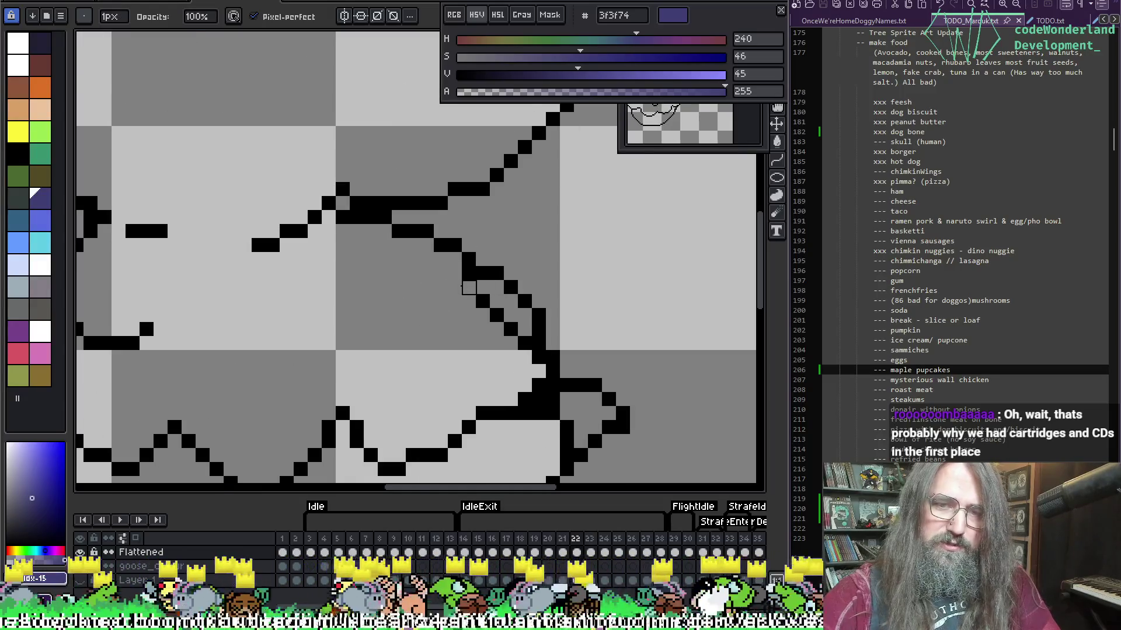
click(483, 302)
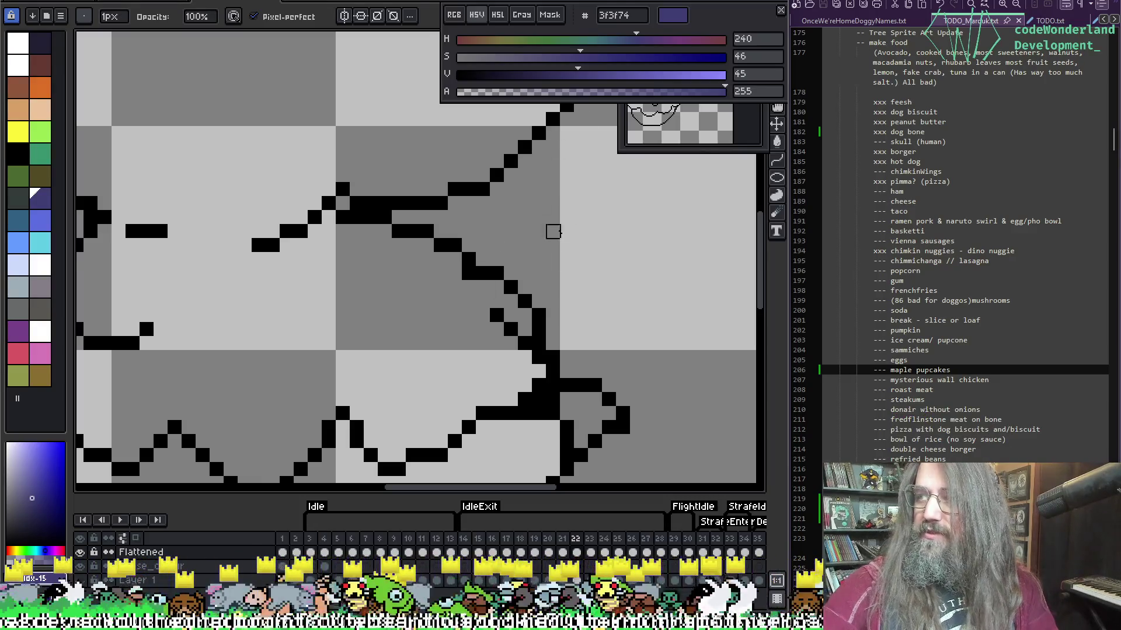
click(497, 315)
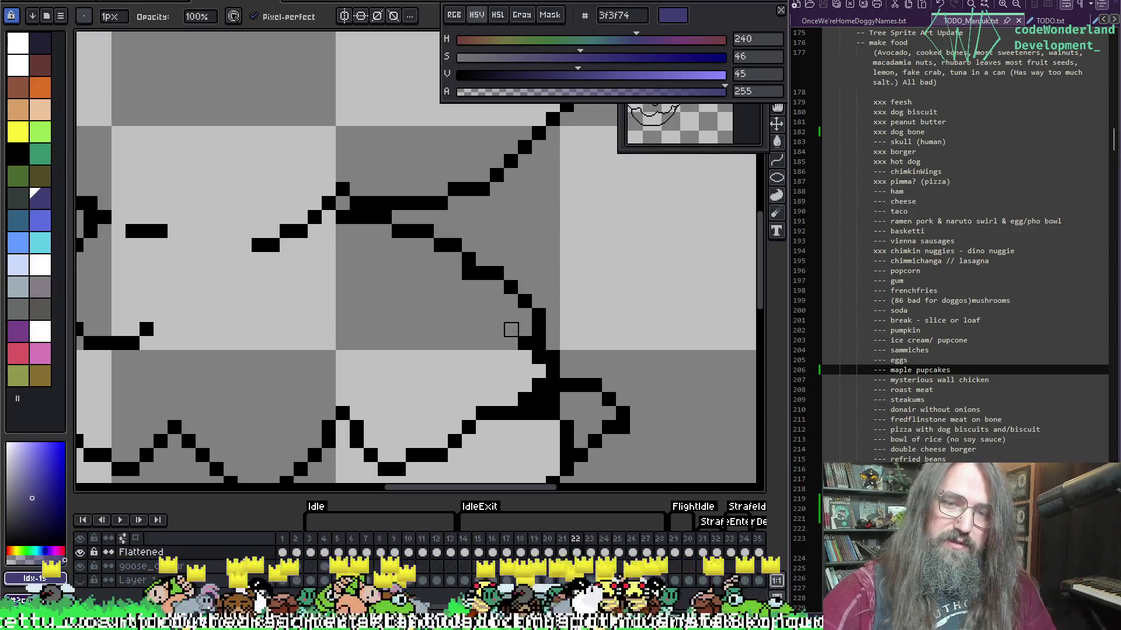
click(525, 343)
click(468, 273)
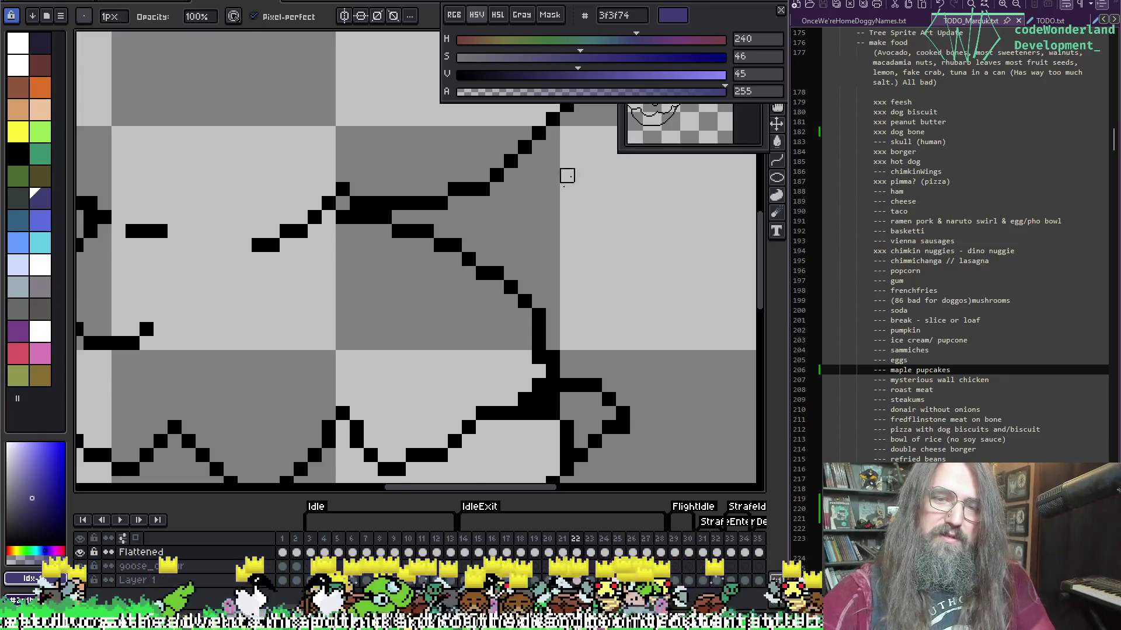
key(period)
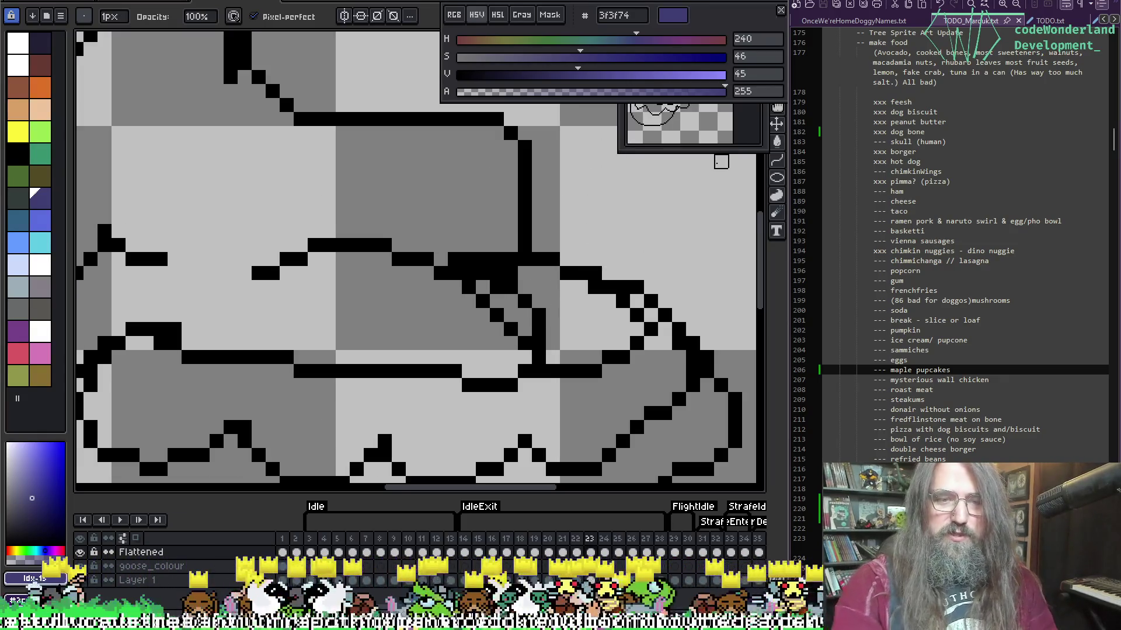
Erase the doubled pixels along the diagonal line on frame 23.
scroll(468, 165, down, 5)
scroll(435, 282, up, 3)
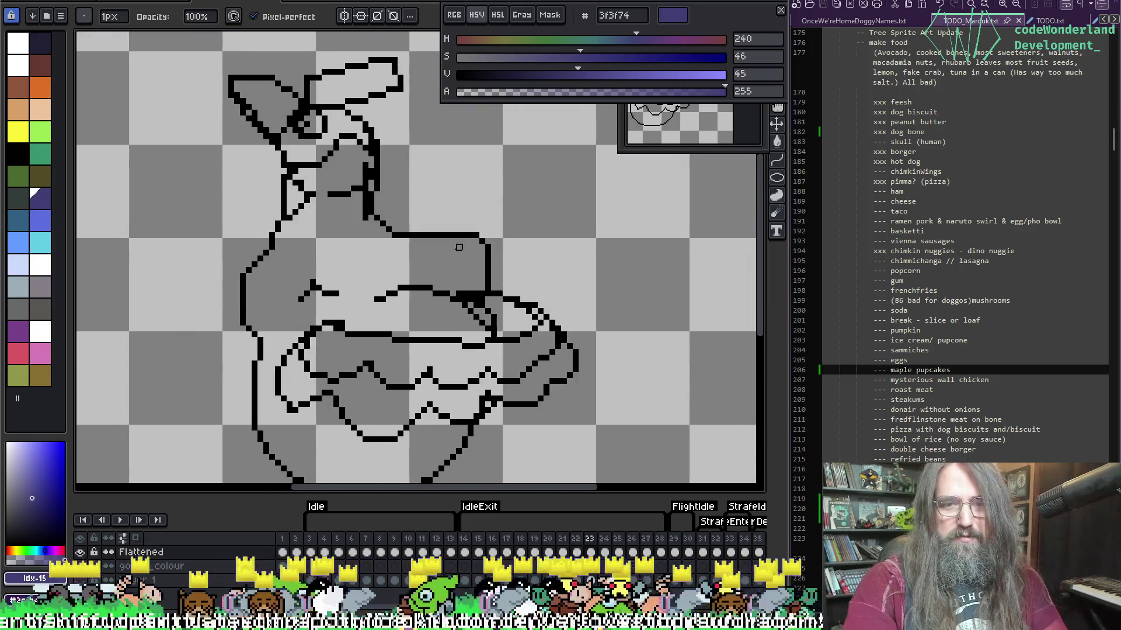
scroll(459, 248, up, 4)
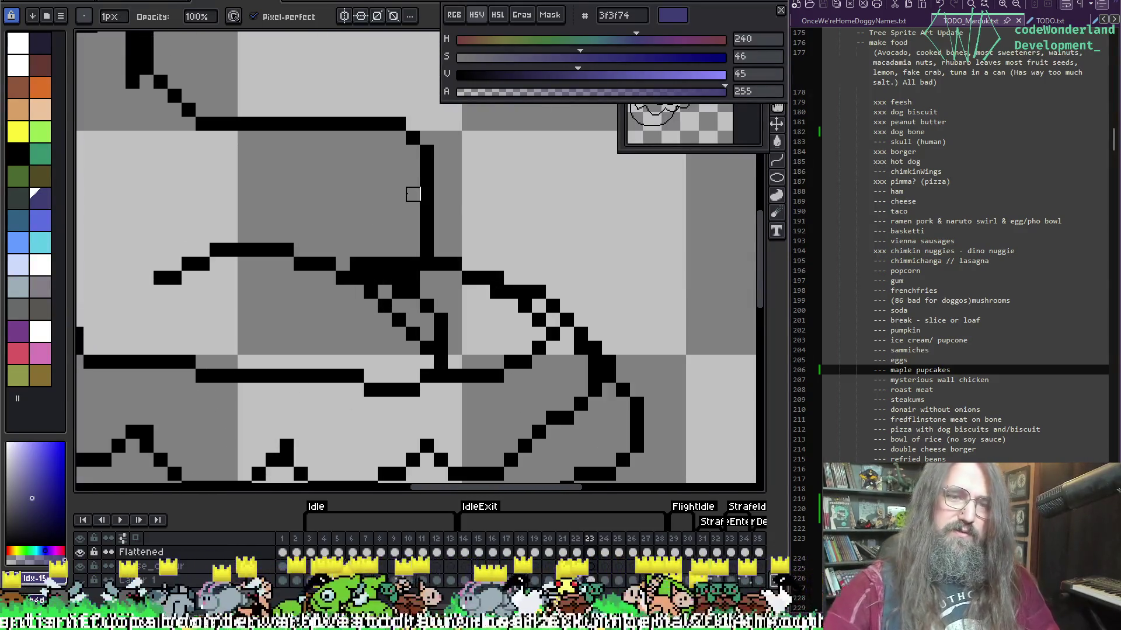
mouse_move(378, 304)
mouse_down()
mouse_move(399, 300)
mouse_move(370, 305)
mouse_move(358, 292)
mouse_move(383, 275)
mouse_move(425, 306)
mouse_move(412, 275)
mouse_move(425, 350)
mouse_move(397, 308)
mouse_move(398, 318)
mouse_move(446, 325)
mouse_up()
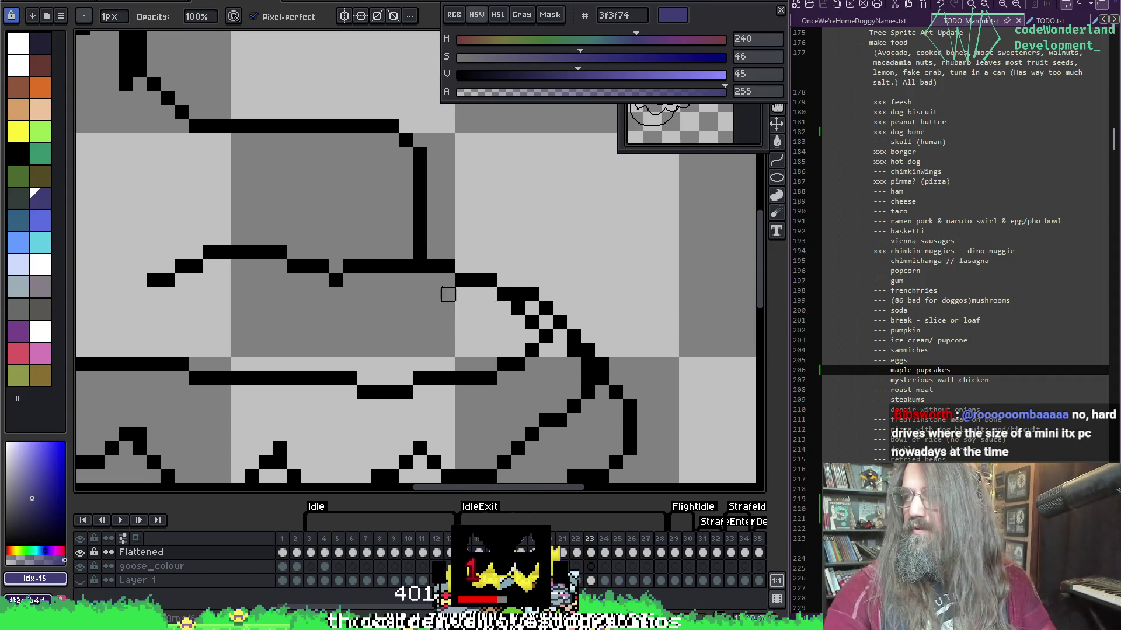
Play the animation to review the cleanup, re-centring the goose in view.
scroll(447, 280, down, 2)
key(Return)
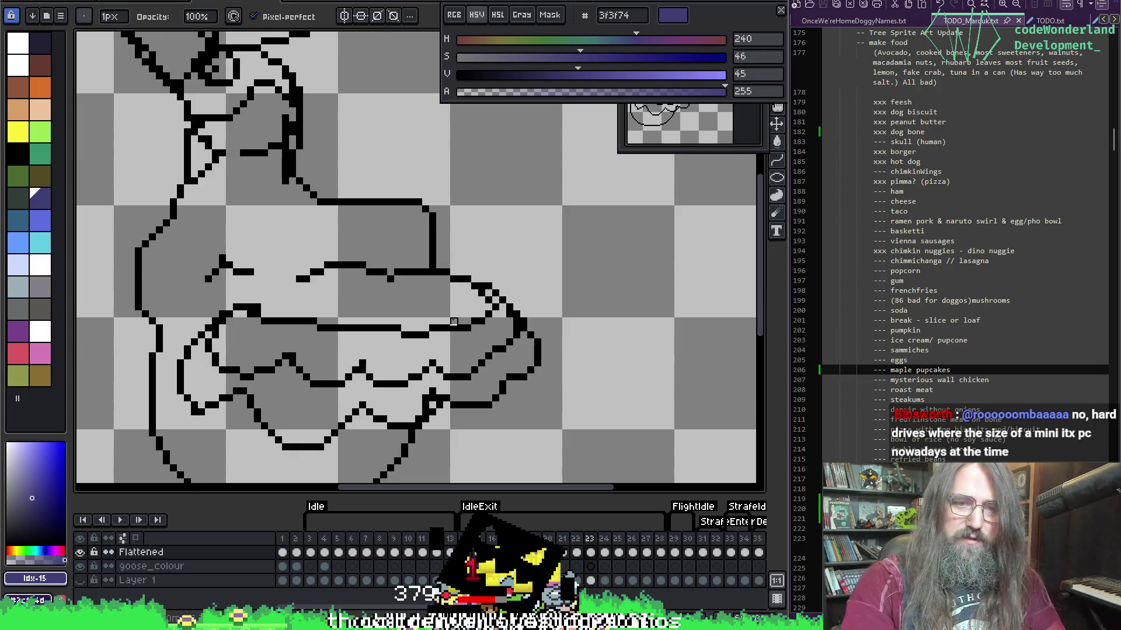
scroll(508, 315, down, 1)
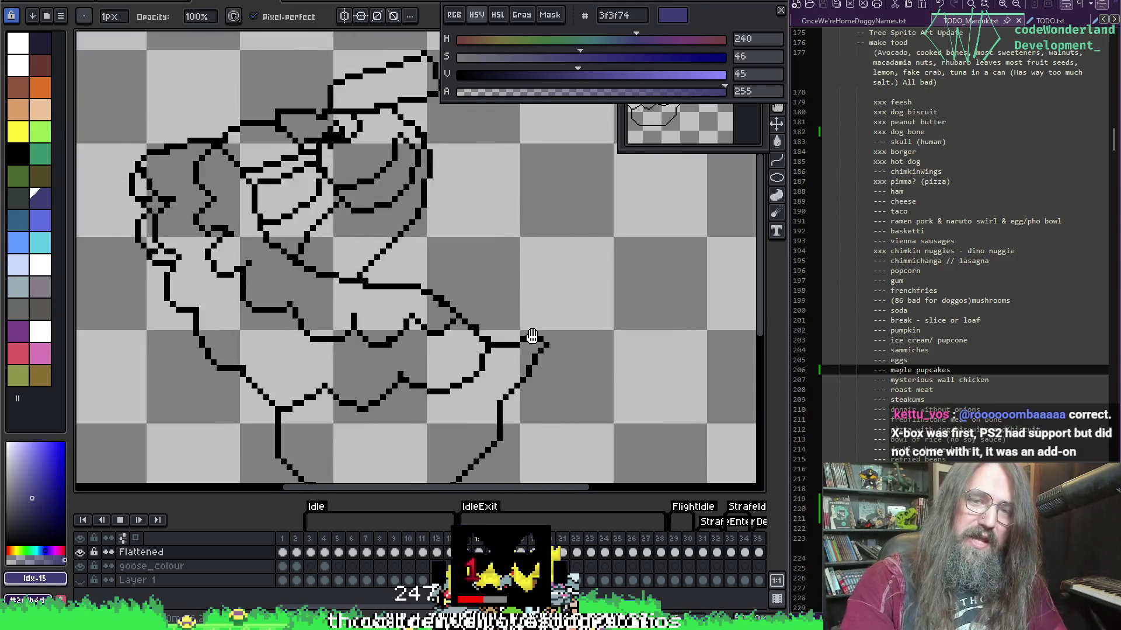
scroll(526, 317, down, 1)
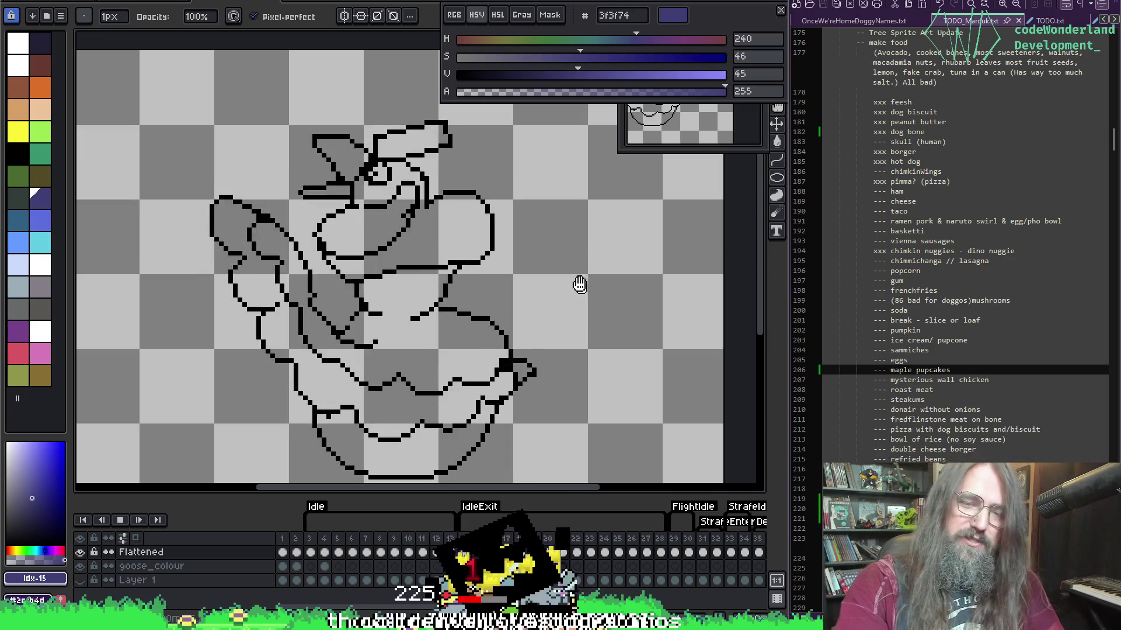
scroll(579, 273, down, 1)
drag(580, 273, 524, 283)
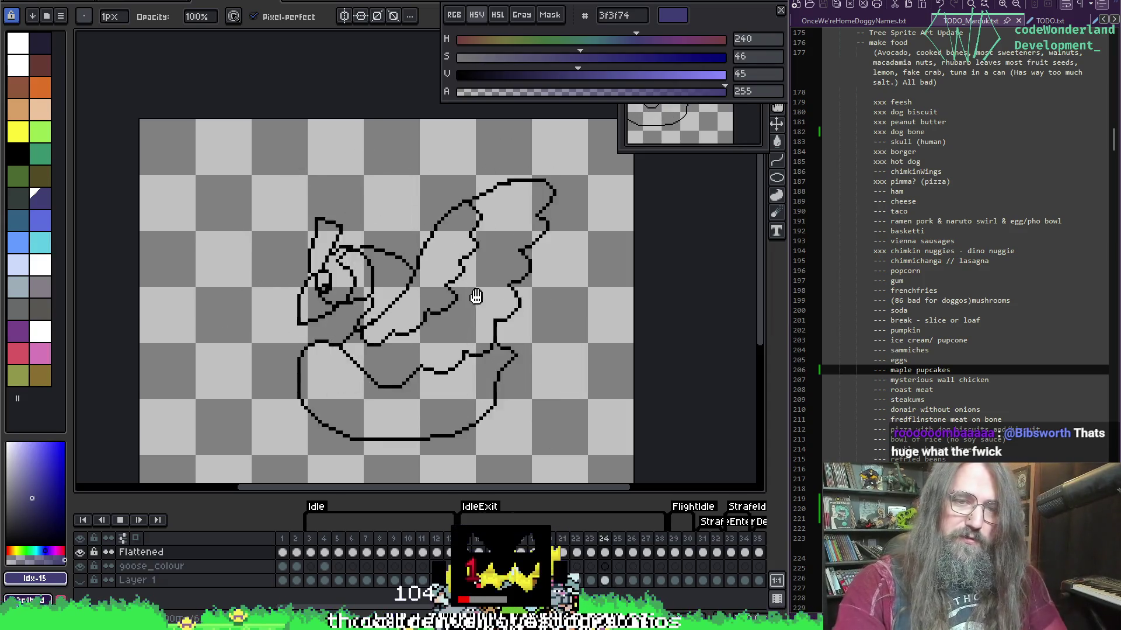
scroll(348, 262, up, 4)
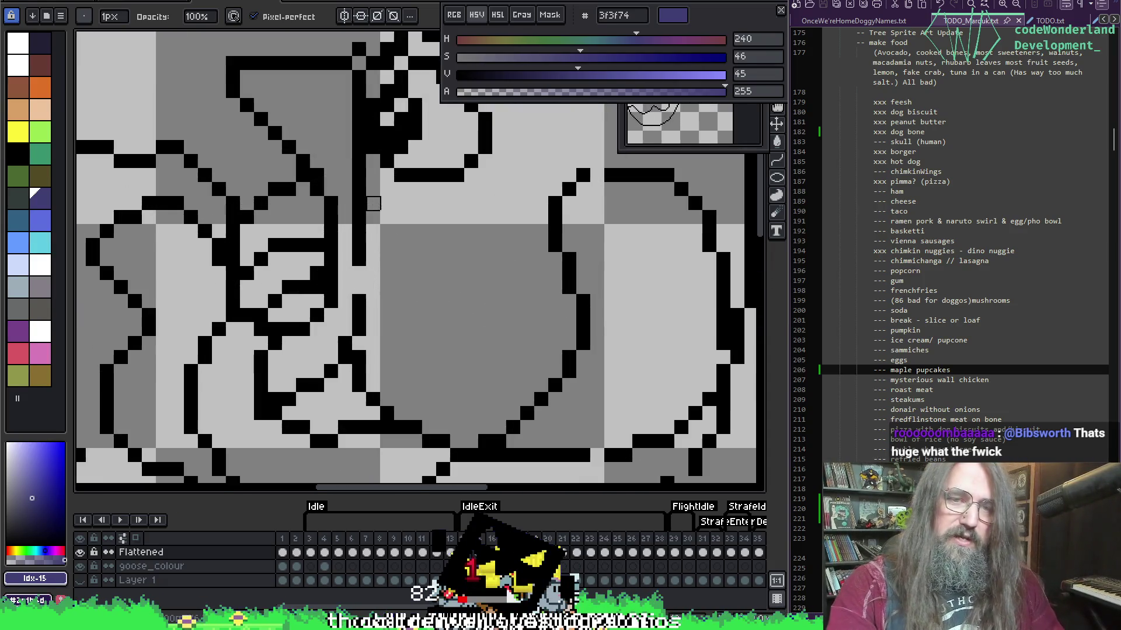
Pick black 000000 from the line art and restart playback.
alt+click(363, 275)
scroll(401, 284, down, 3)
key(Return)
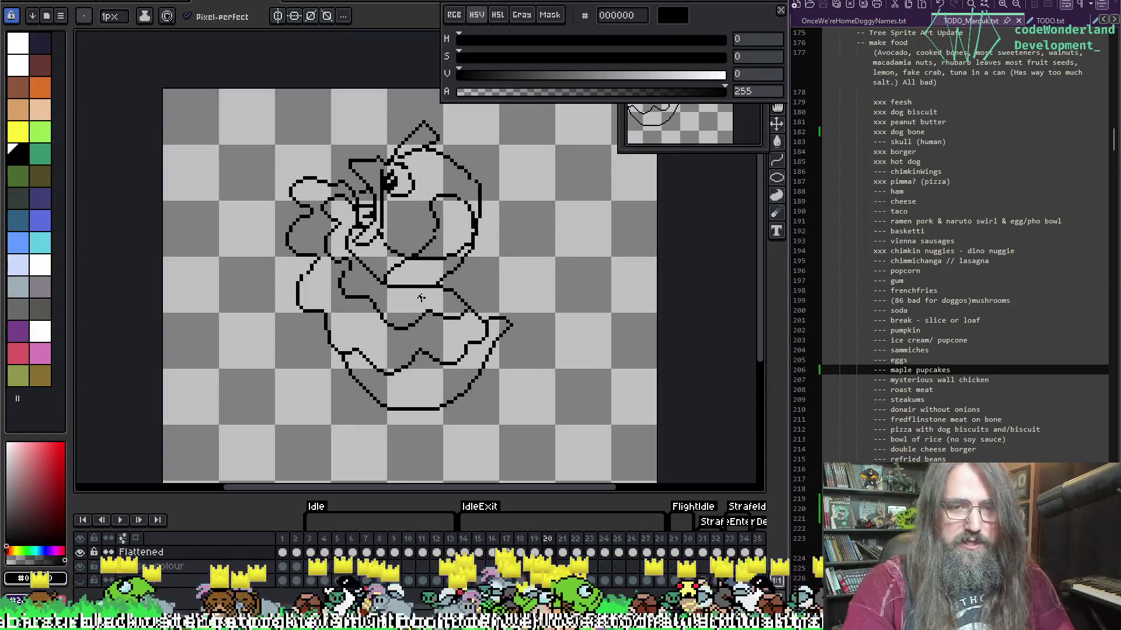
Switch between pencil, colour picker and eraser while panning toward the goose's belly.
scroll(396, 237, up, 3)
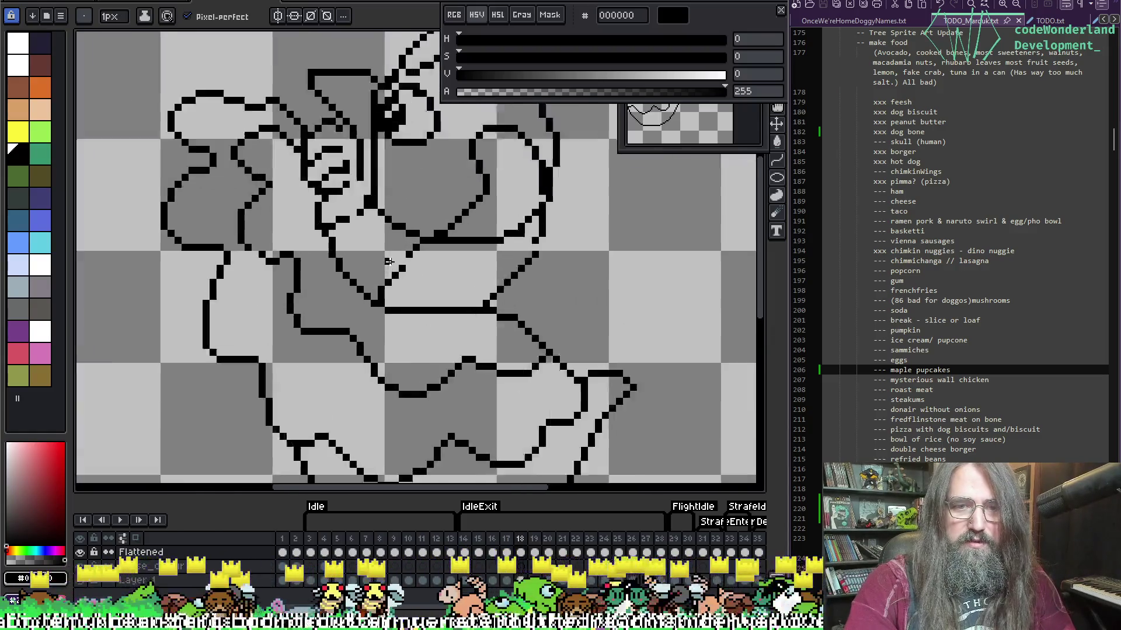
key(b)
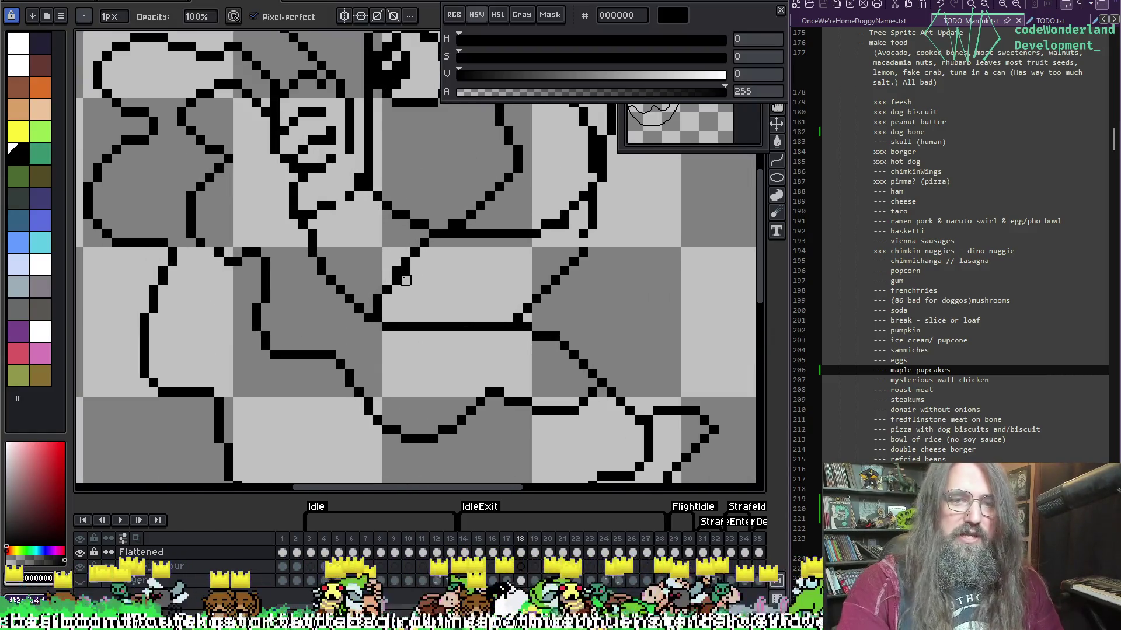
key(alt)
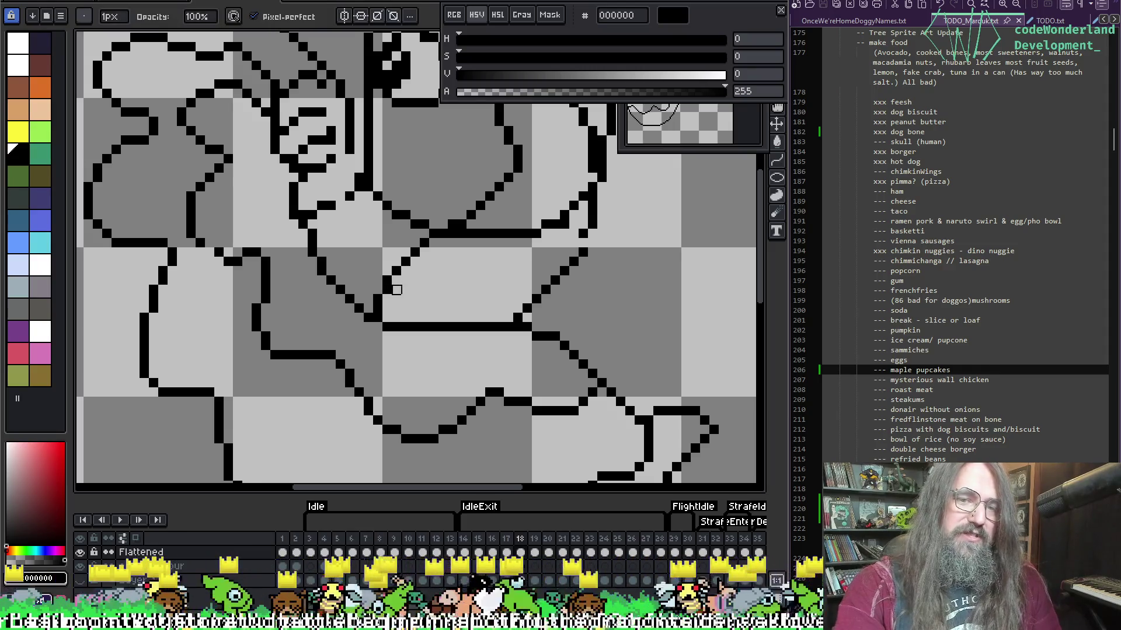
scroll(394, 280, down, 2)
scroll(453, 320, up, 3)
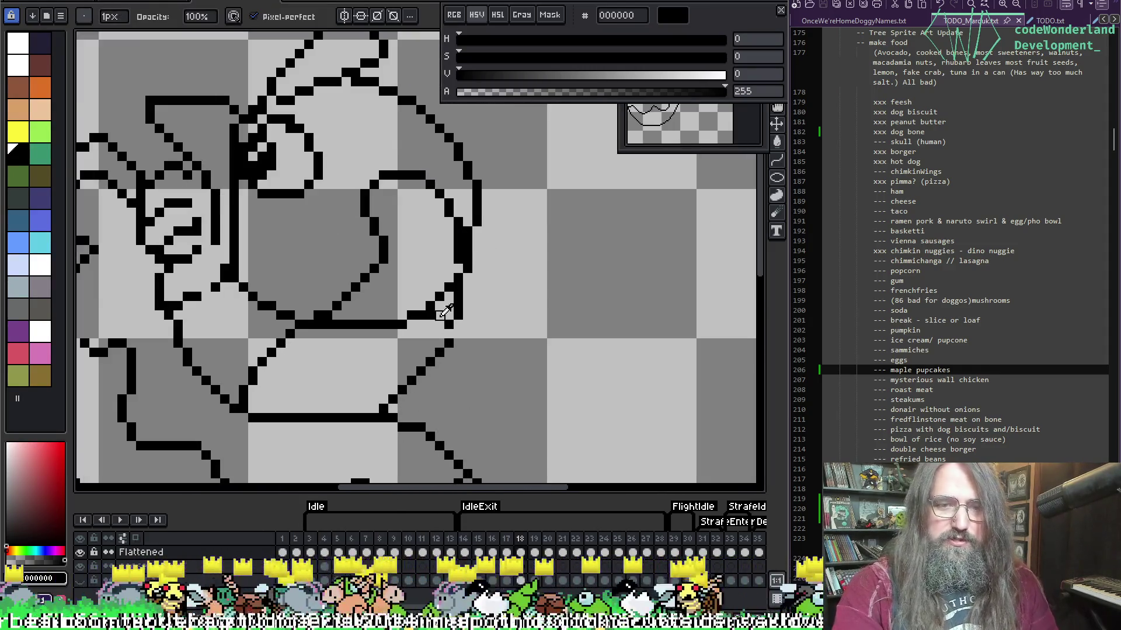
key(alt)
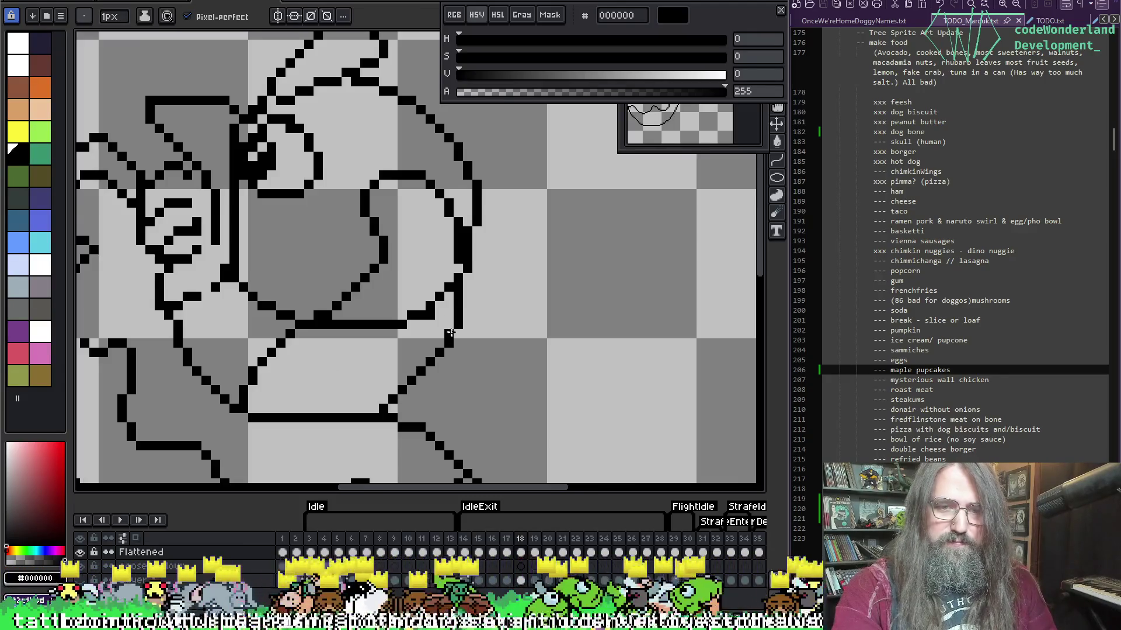
scroll(477, 314, down, 2)
drag(500, 304, 512, 257)
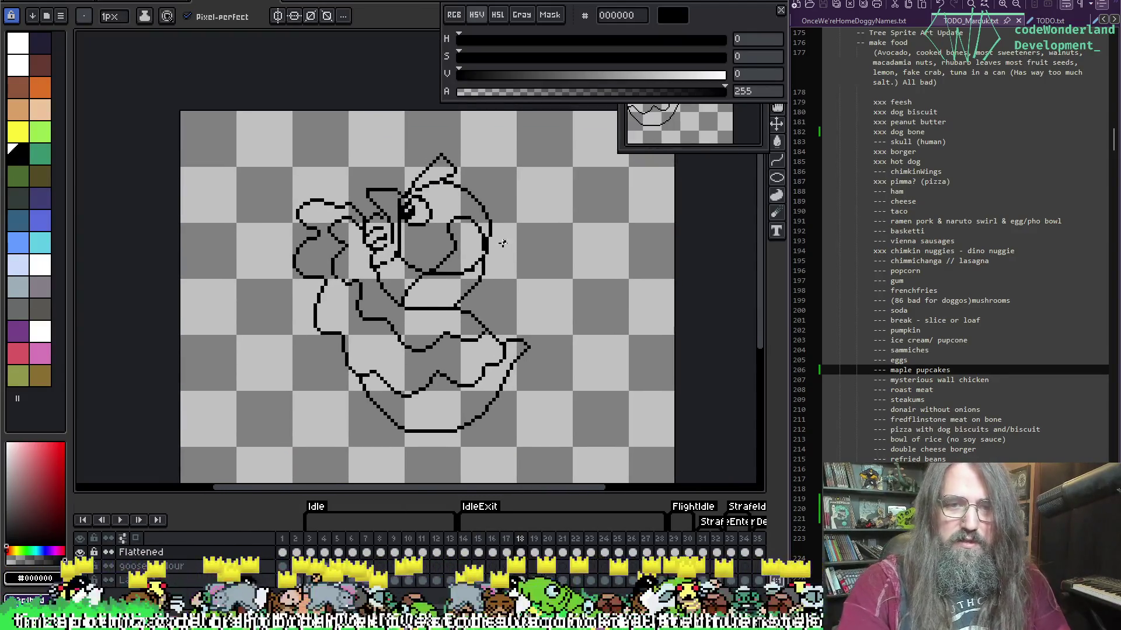
scroll(500, 242, up, 2)
key(e)
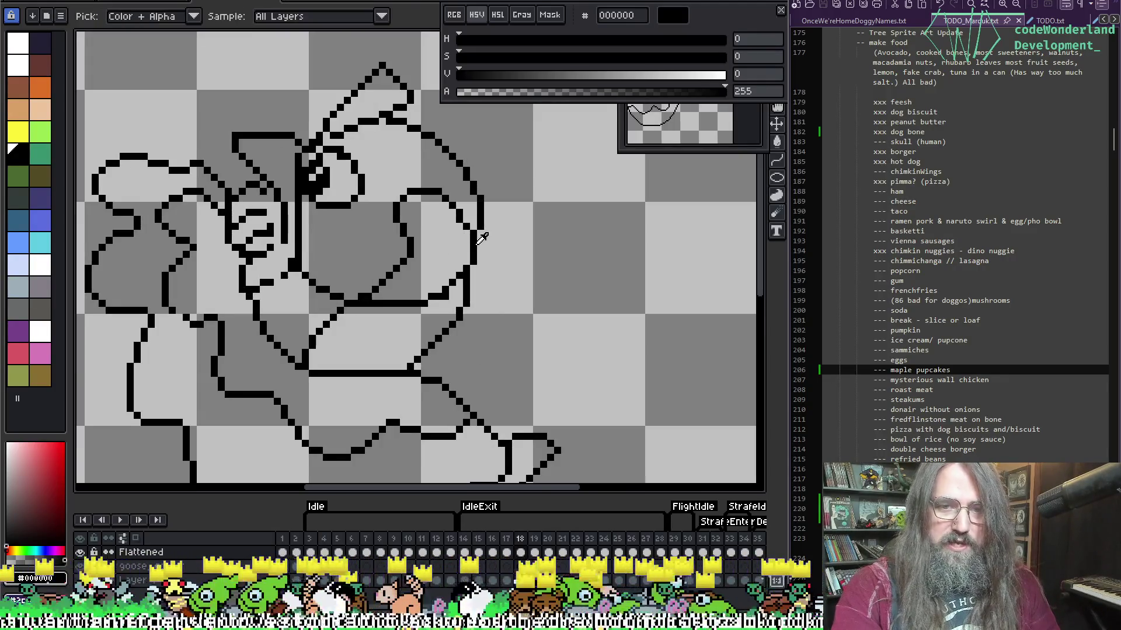
scroll(527, 230, down, 2)
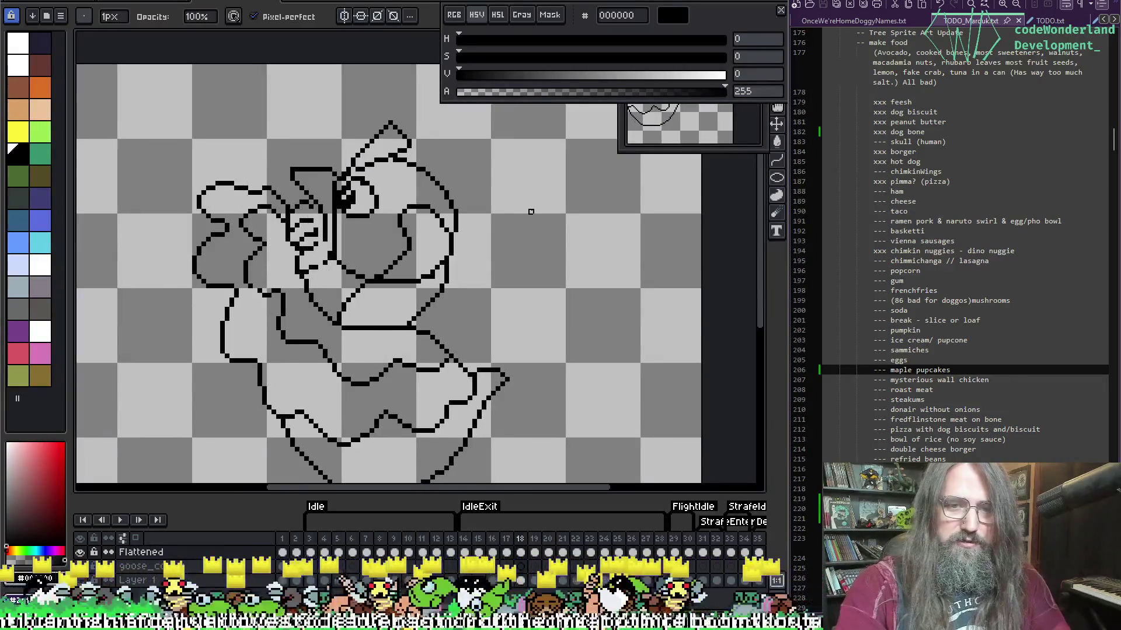
On frame 19, add two black pixels to close the gap in the body outline.
key(Right)
scroll(404, 231, up, 2)
key(b)
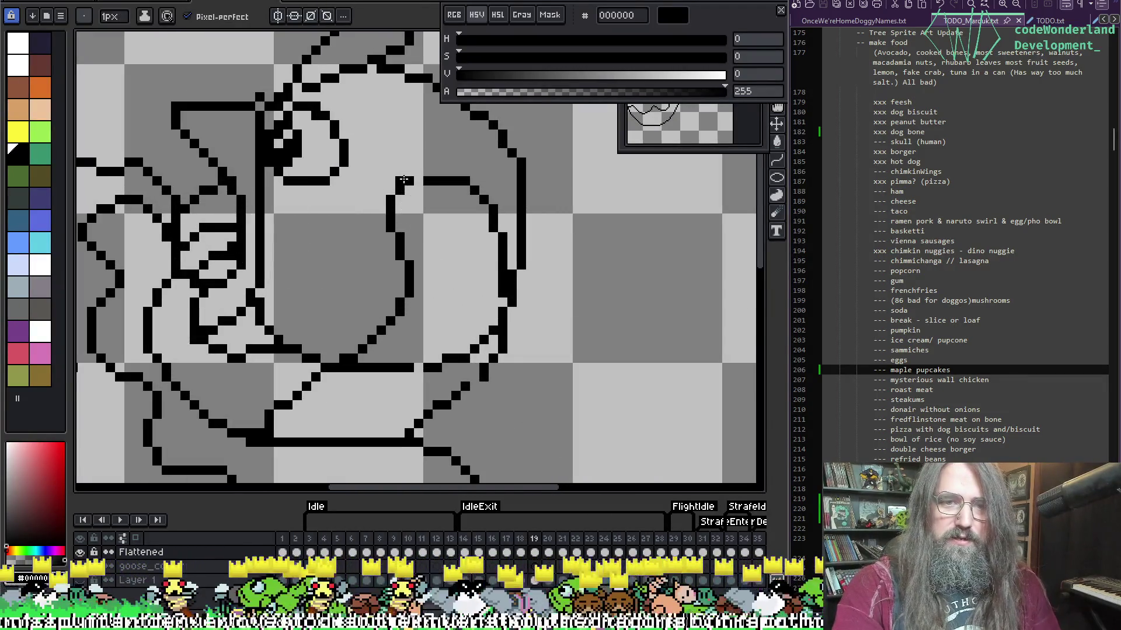
key(b)
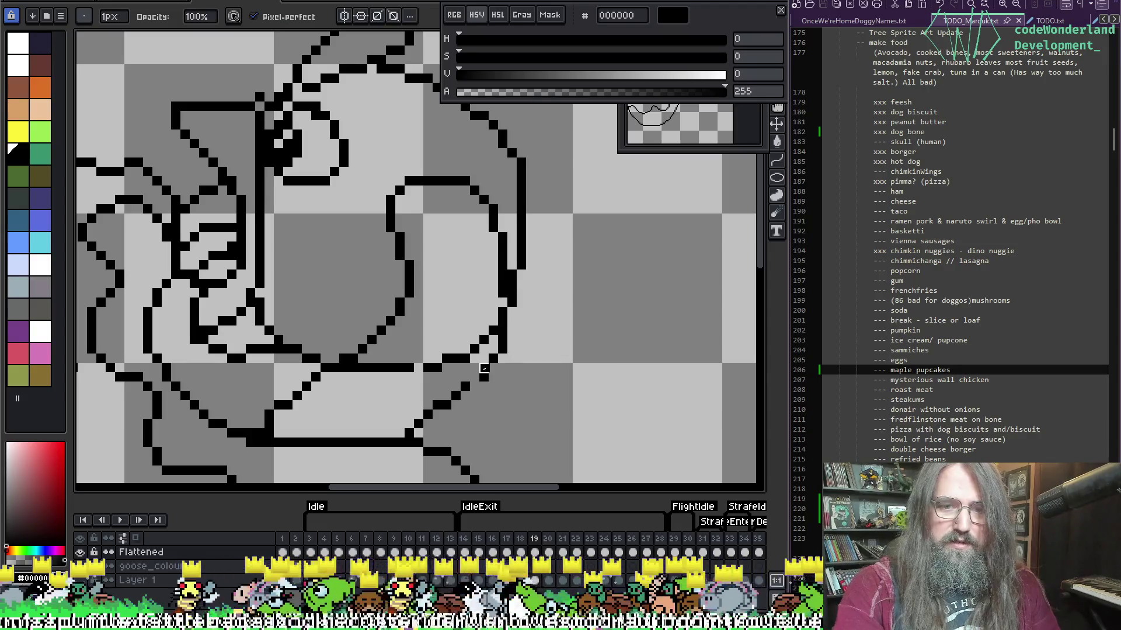
key(g)
key(b)
key(g)
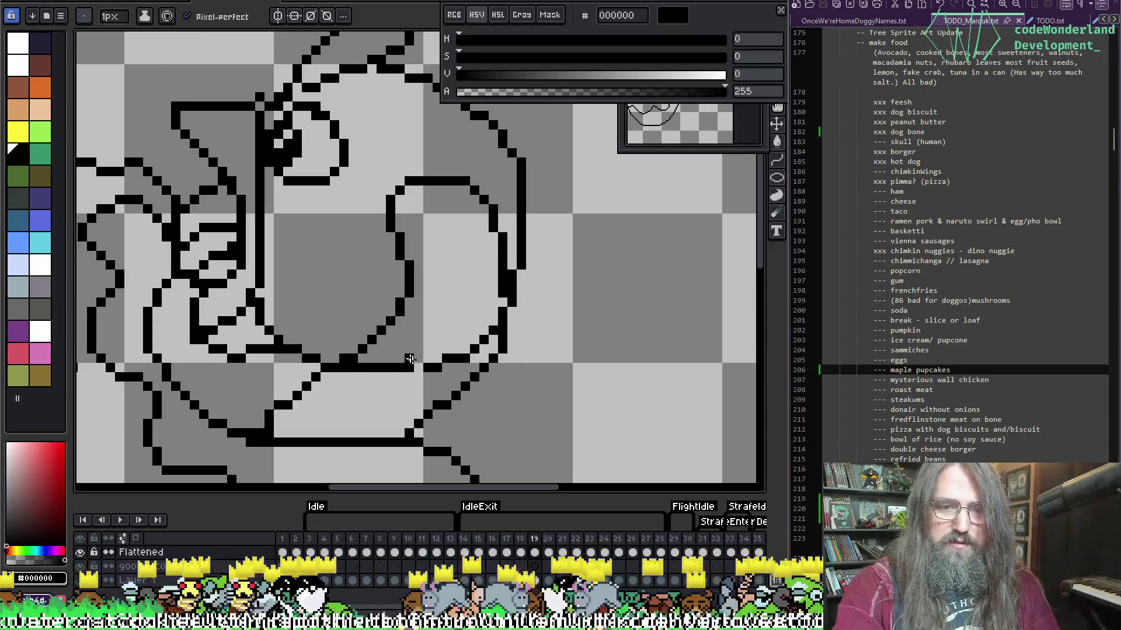
key(b)
click(419, 368)
click(432, 361)
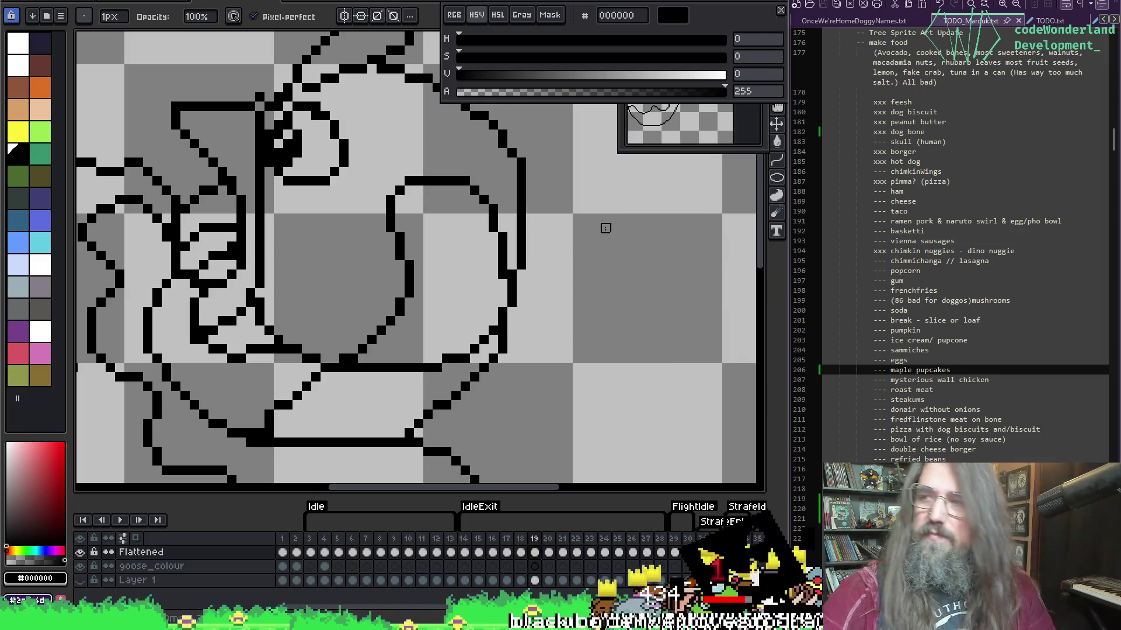
Play the animation to check the fix, stopping on frame 20.
scroll(851, 98, down, 2)
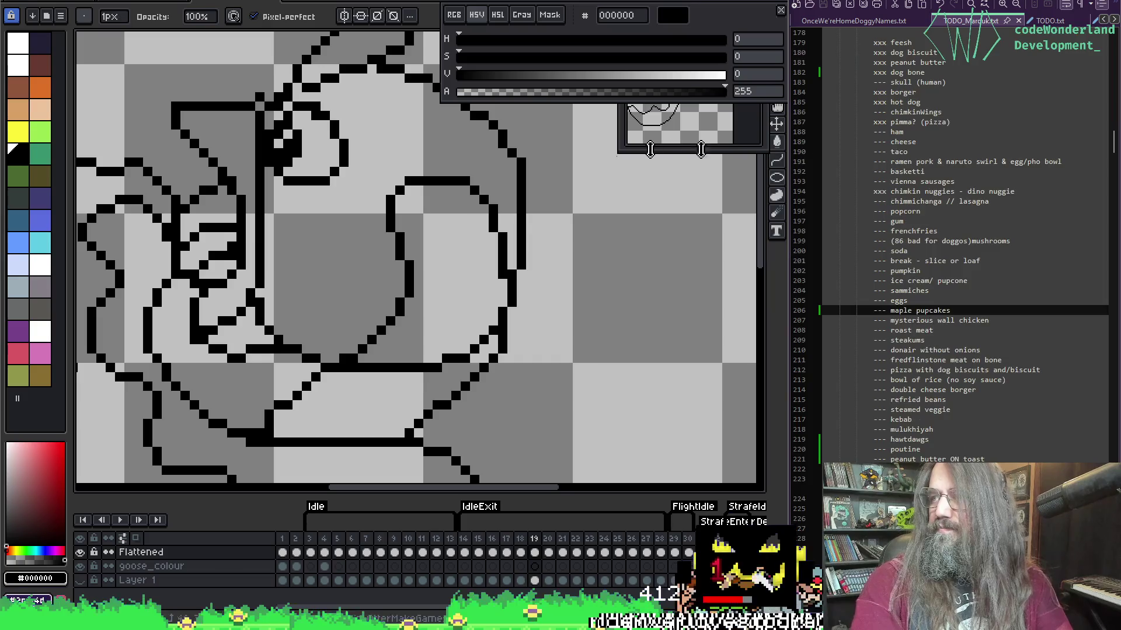
key(Return)
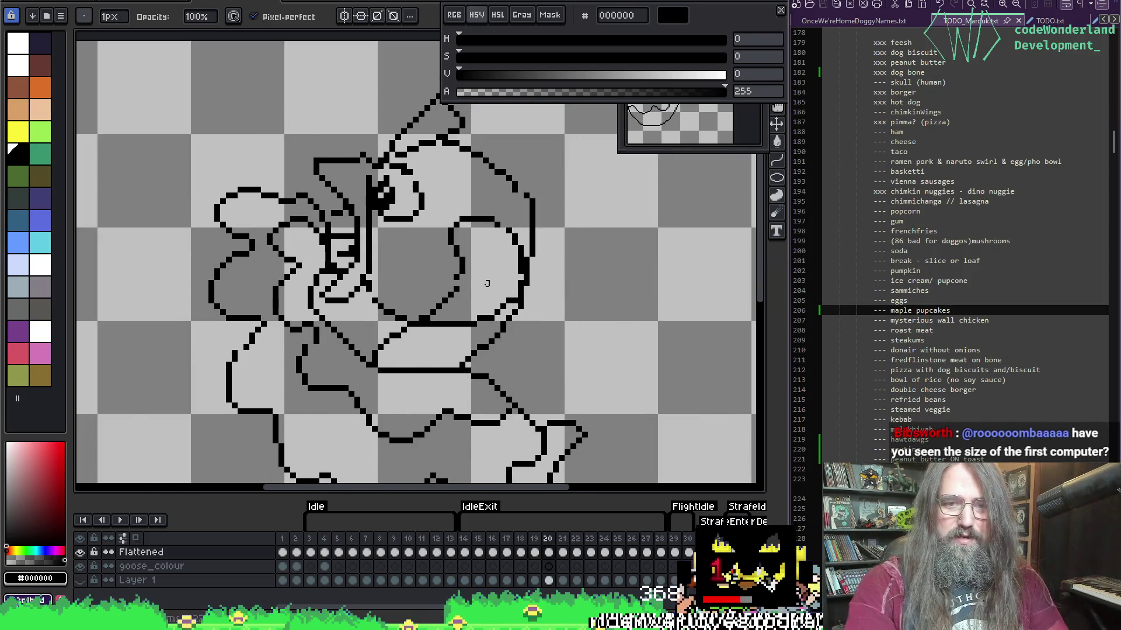
key(Return)
scroll(493, 286, up, 3)
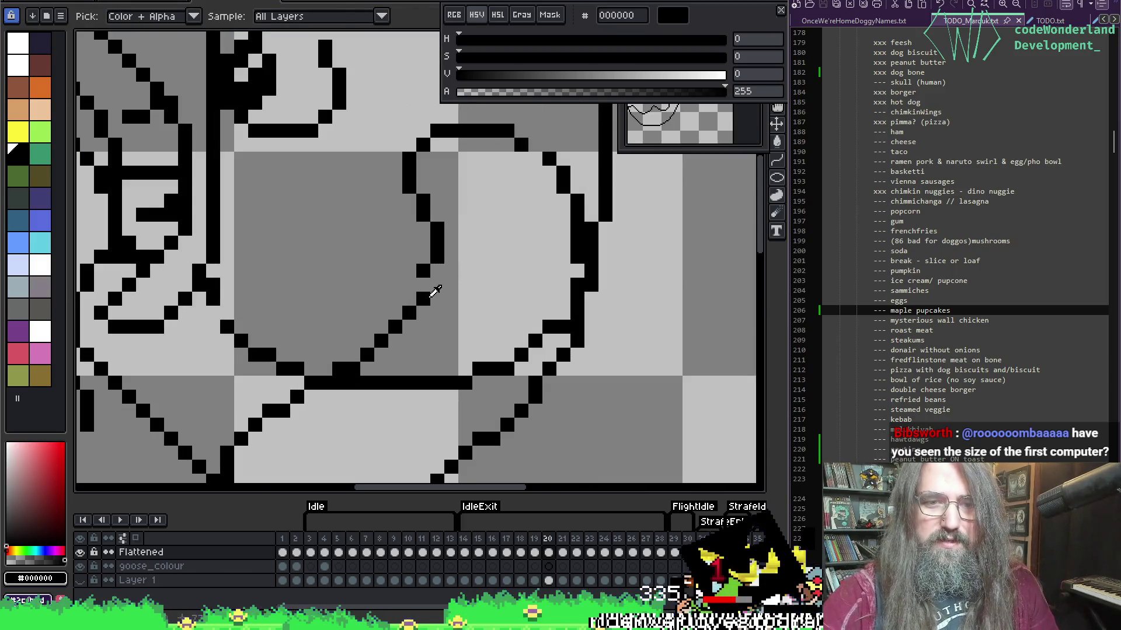
mouse_move(578, 268)
mouse_down()
mouse_move(688, 176)
mouse_move(580, 237)
mouse_move(531, 218)
mouse_up()
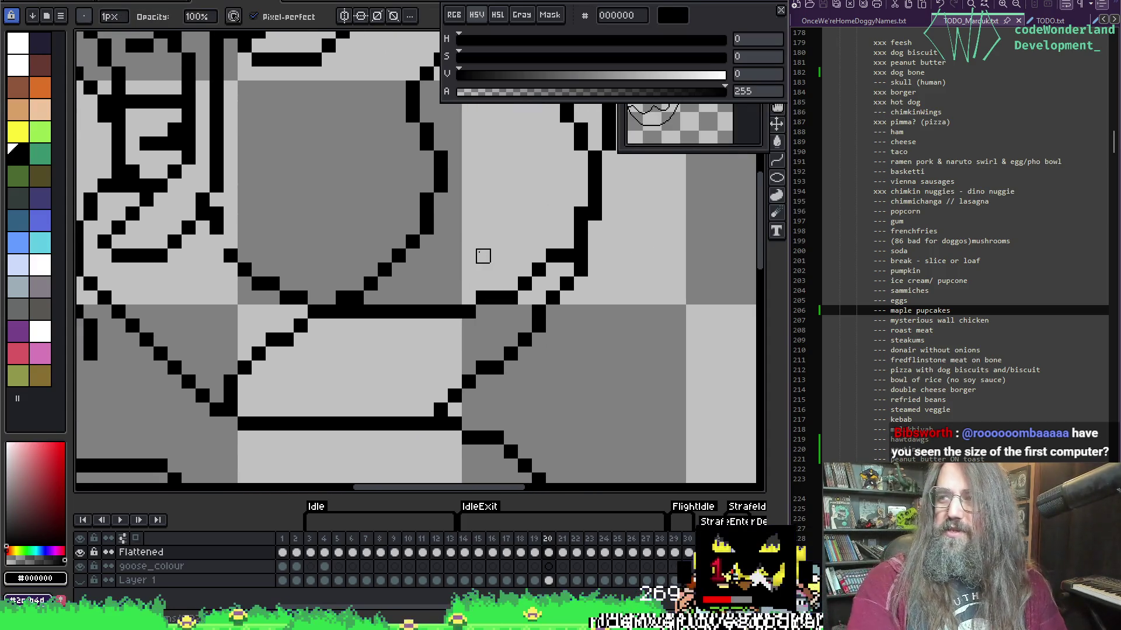
scroll(441, 299, down, 2)
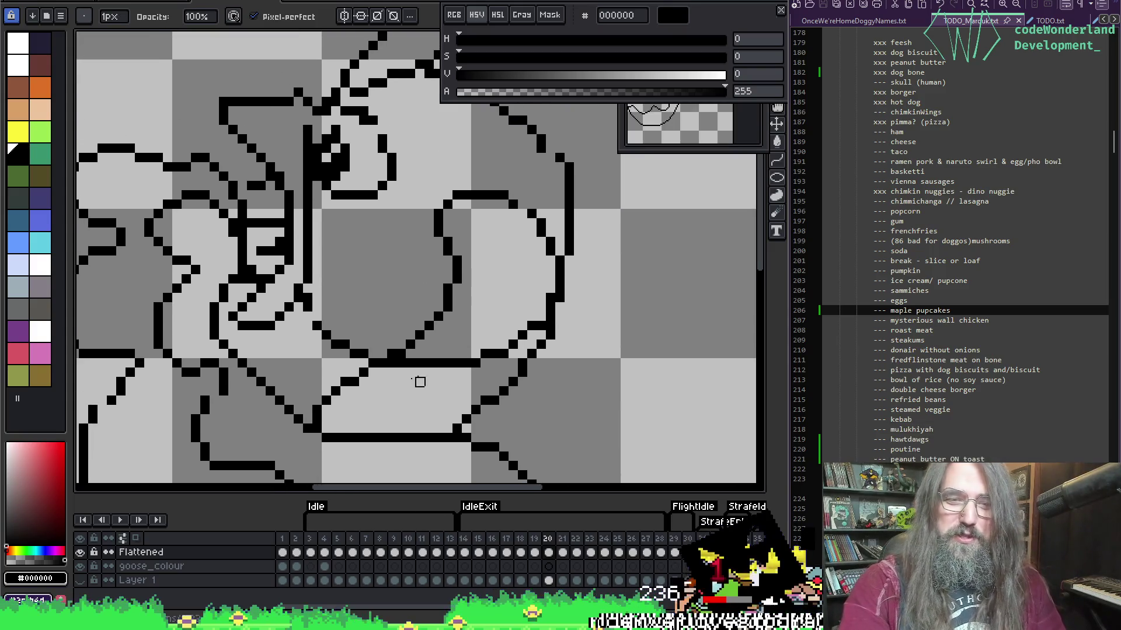
Try drawing a black line across the goose's belly twice, undoing both attempts.
key(e)
scroll(465, 314, down, 2)
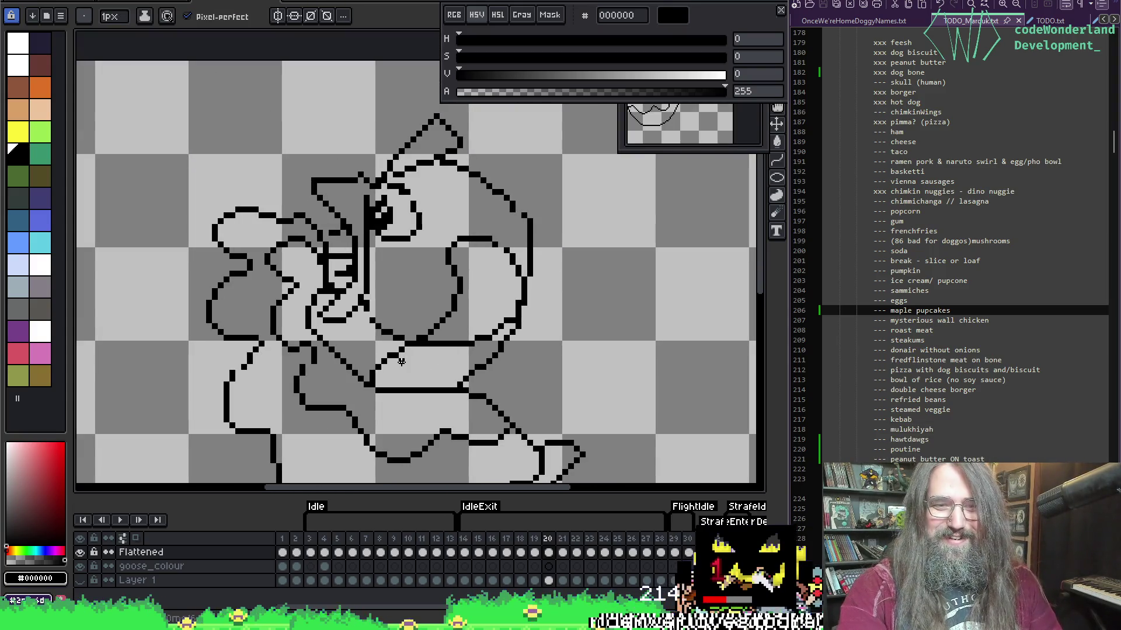
drag(403, 360, 495, 344)
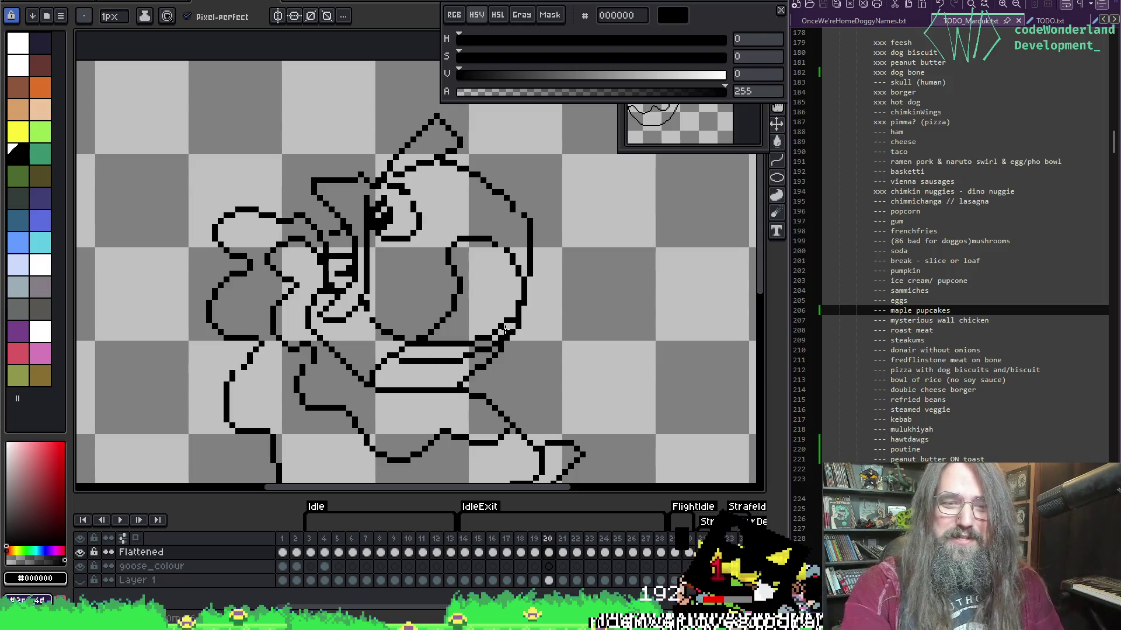
key(ctrl+z)
drag(401, 361, 502, 334)
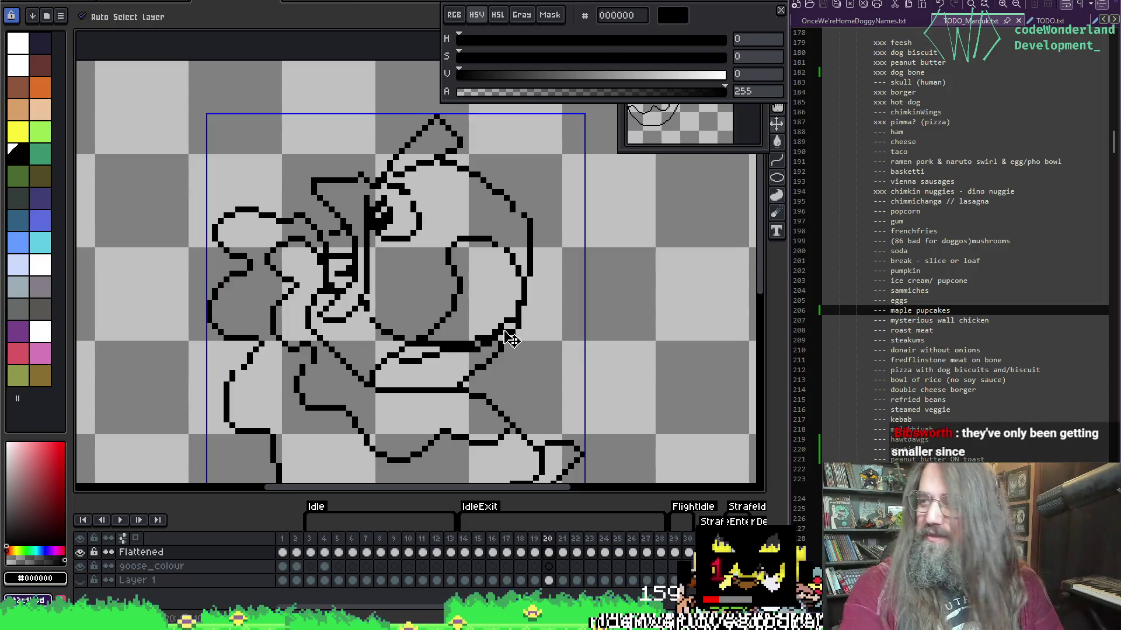
key(ctrl+z)
Pan the view up to the goose's head and return to the pencil.
scroll(413, 216, up, 2)
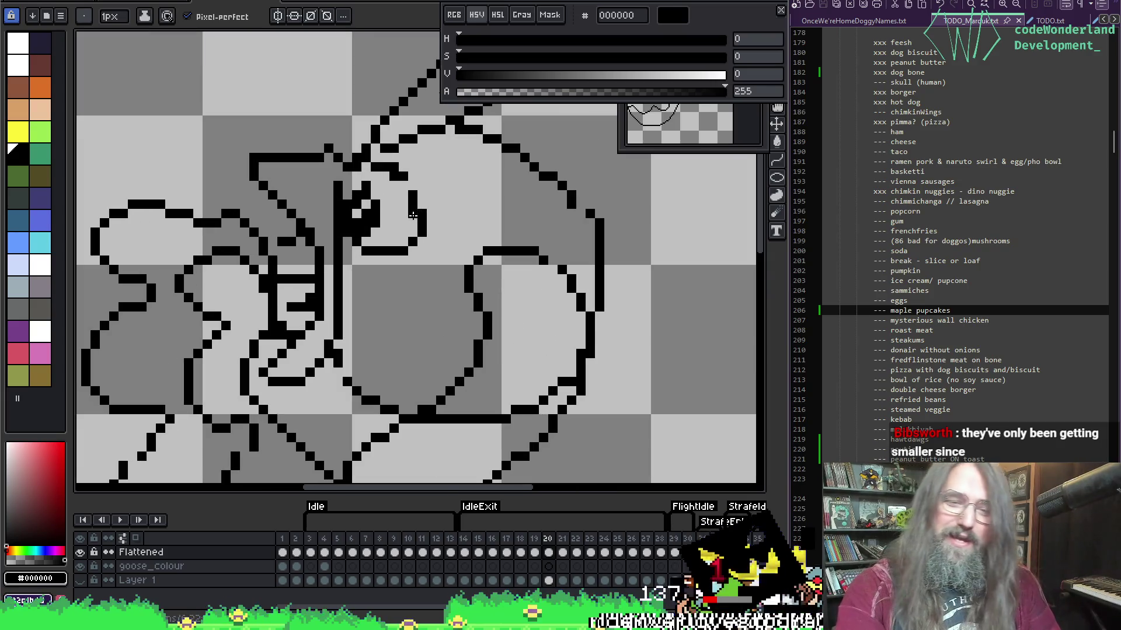
scroll(459, 344, down, 2)
scroll(375, 284, up, 2)
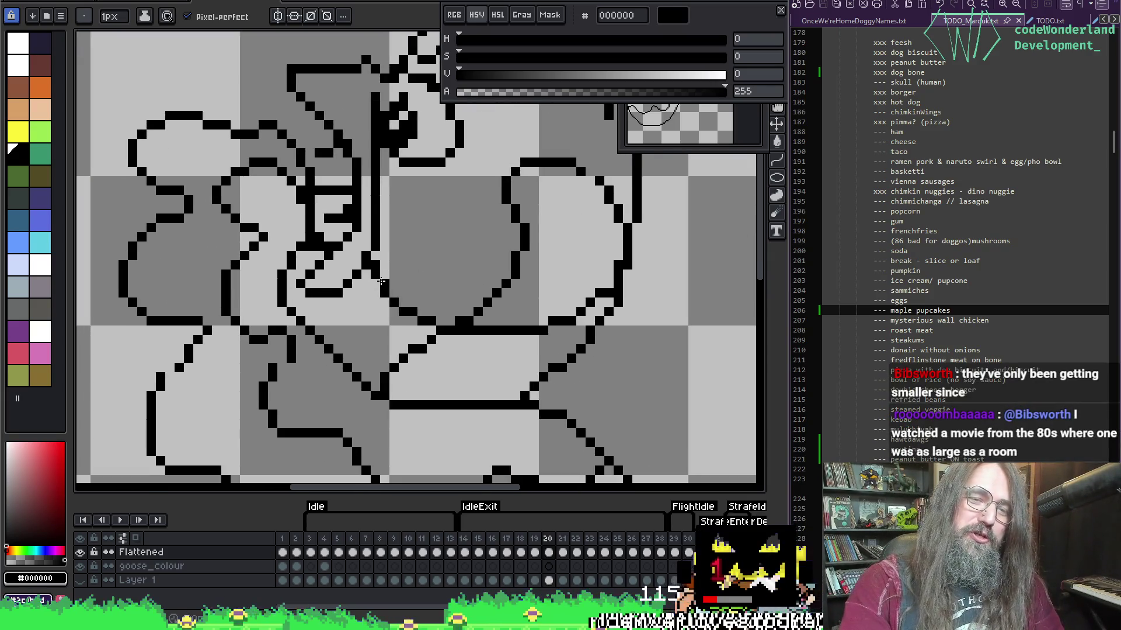
scroll(431, 144, up, 5)
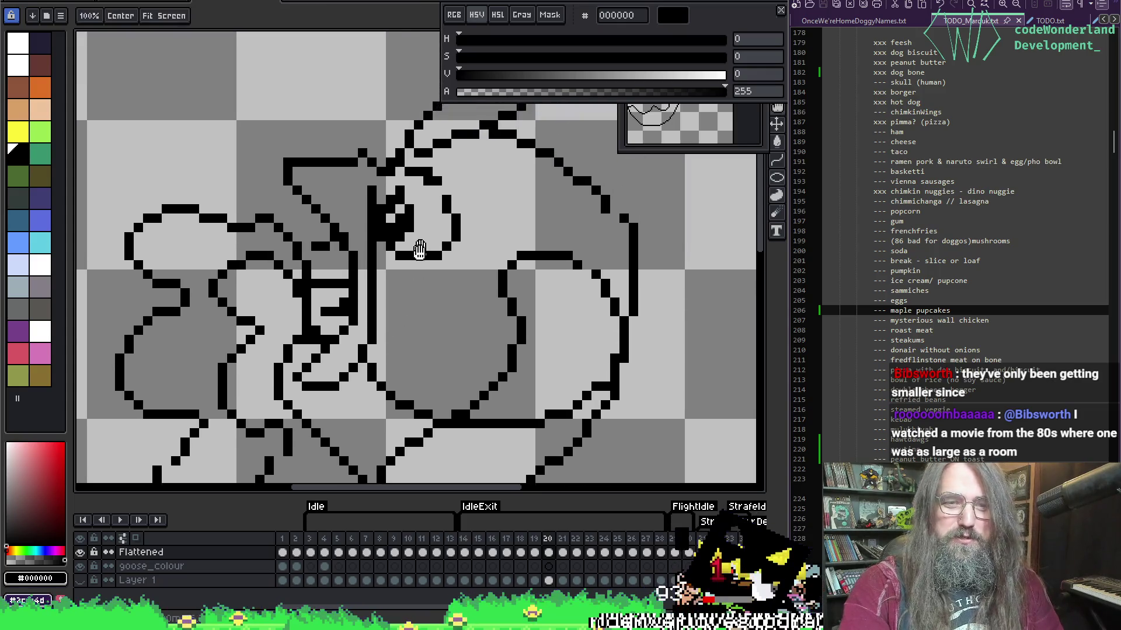
key(i)
key(b)
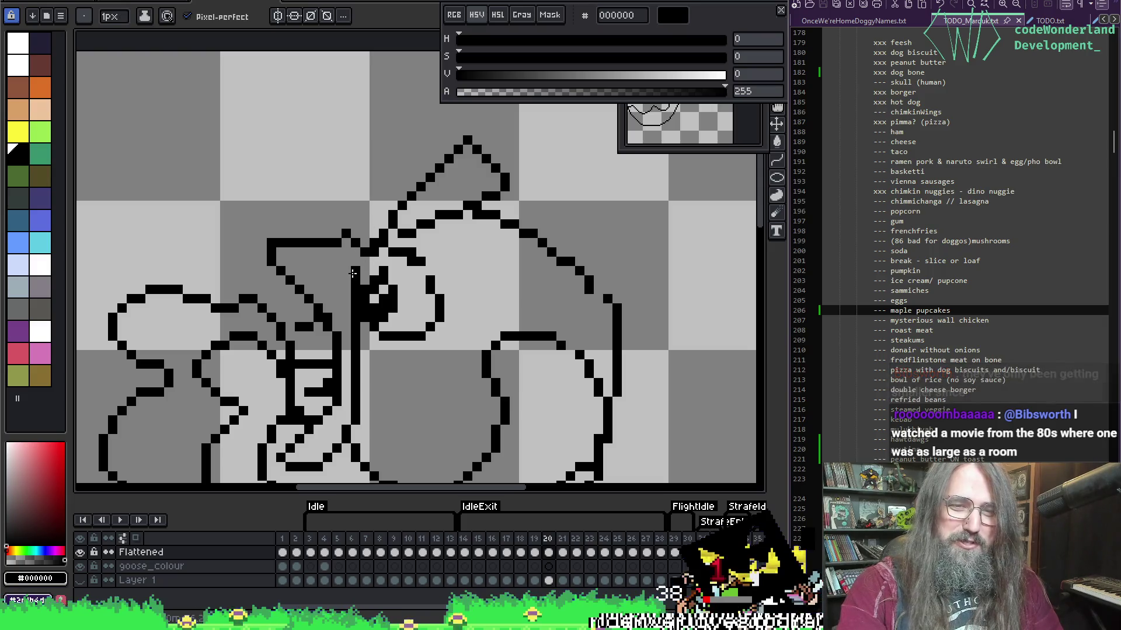
key(h)
drag(382, 380, 422, 252)
key(b)
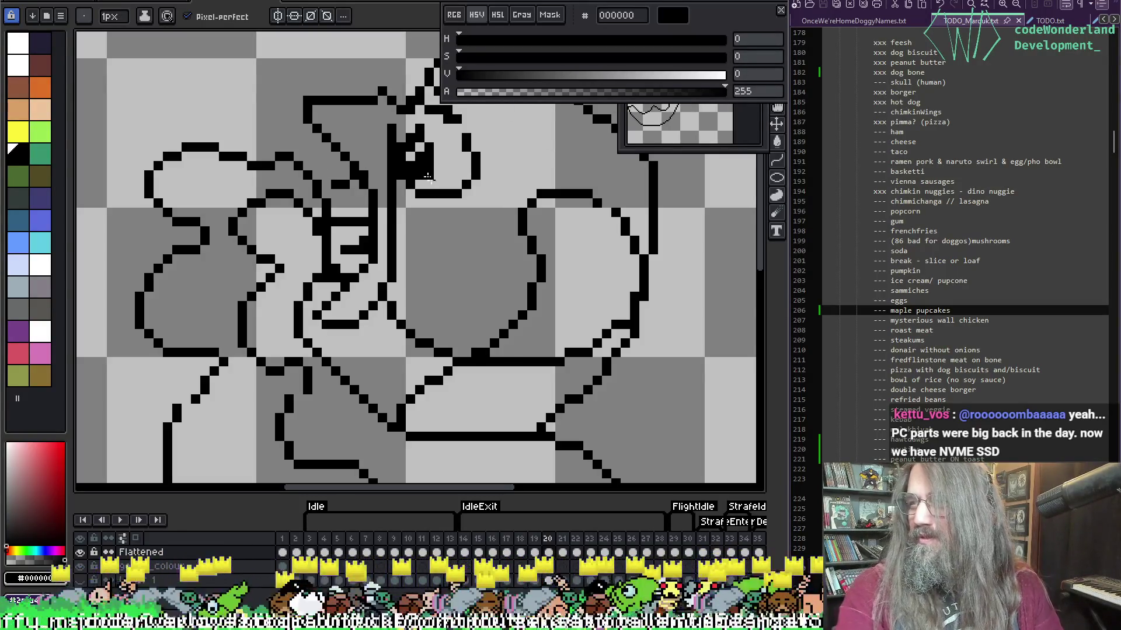
Thicken the outline beside the goose's eye with a few black pixels.
scroll(385, 198, up, 2)
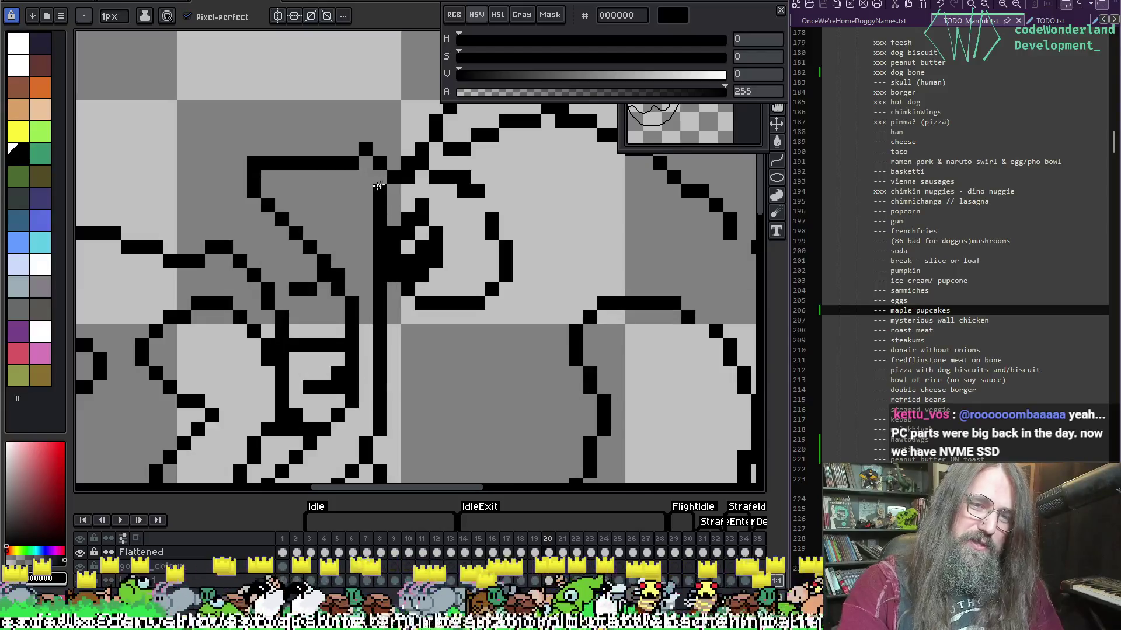
scroll(457, 368, down, 4)
scroll(475, 183, up, 1)
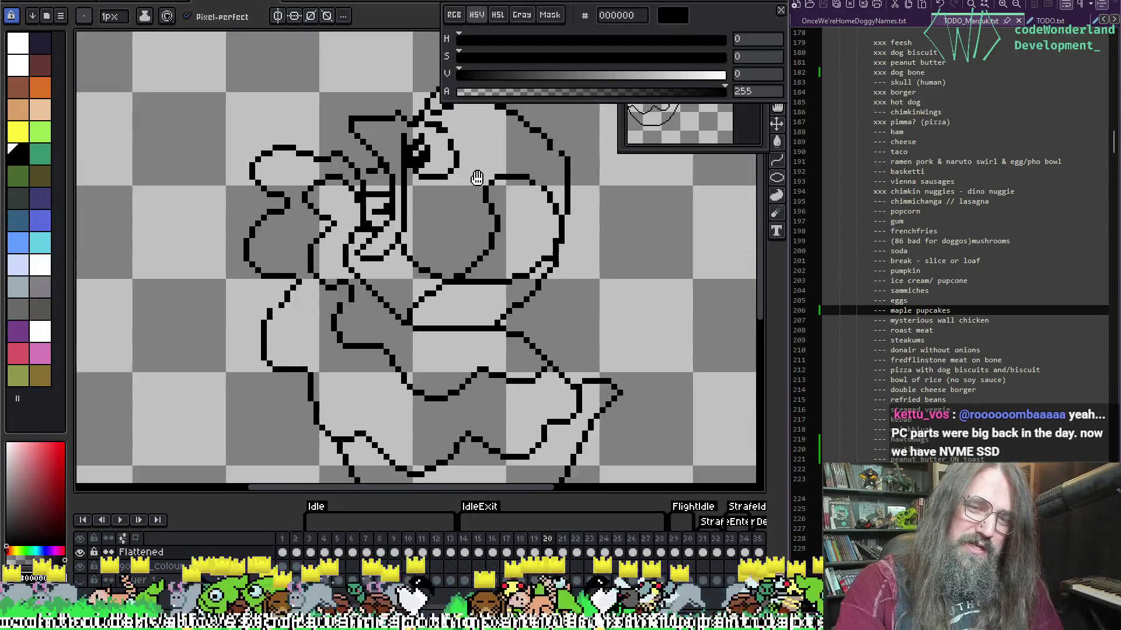
scroll(409, 237, up, 2)
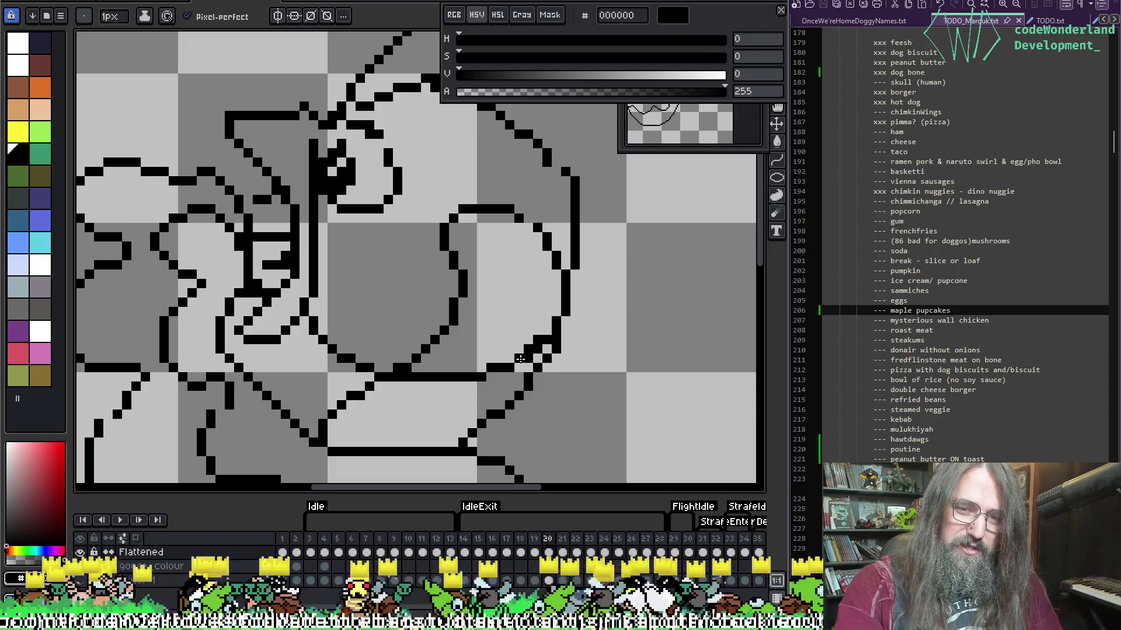
key(b)
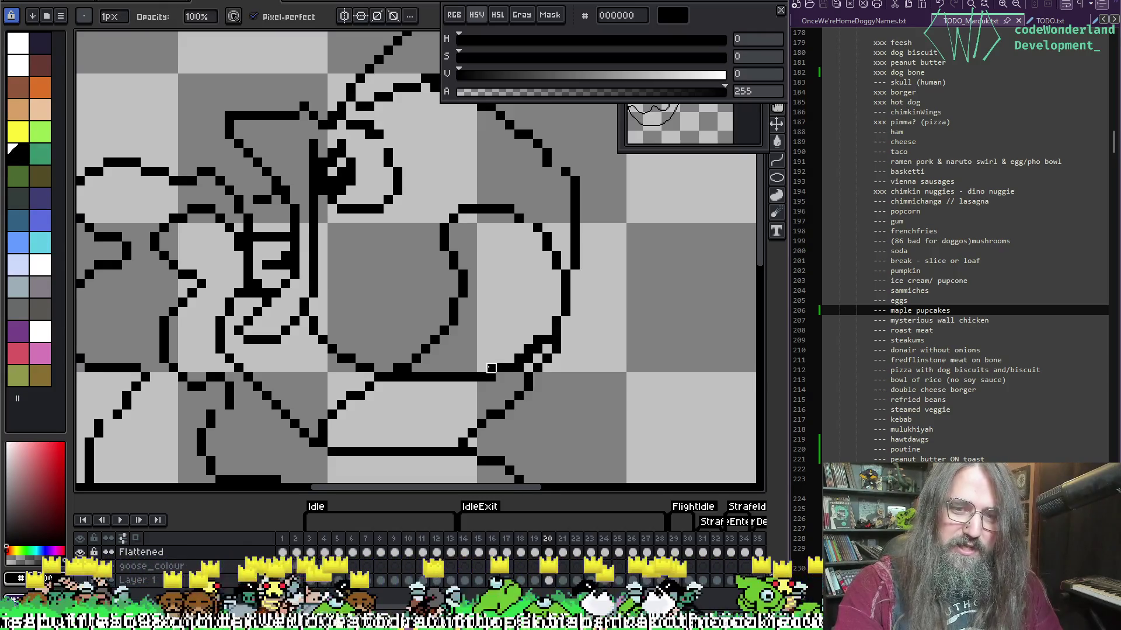
drag(501, 368, 509, 351)
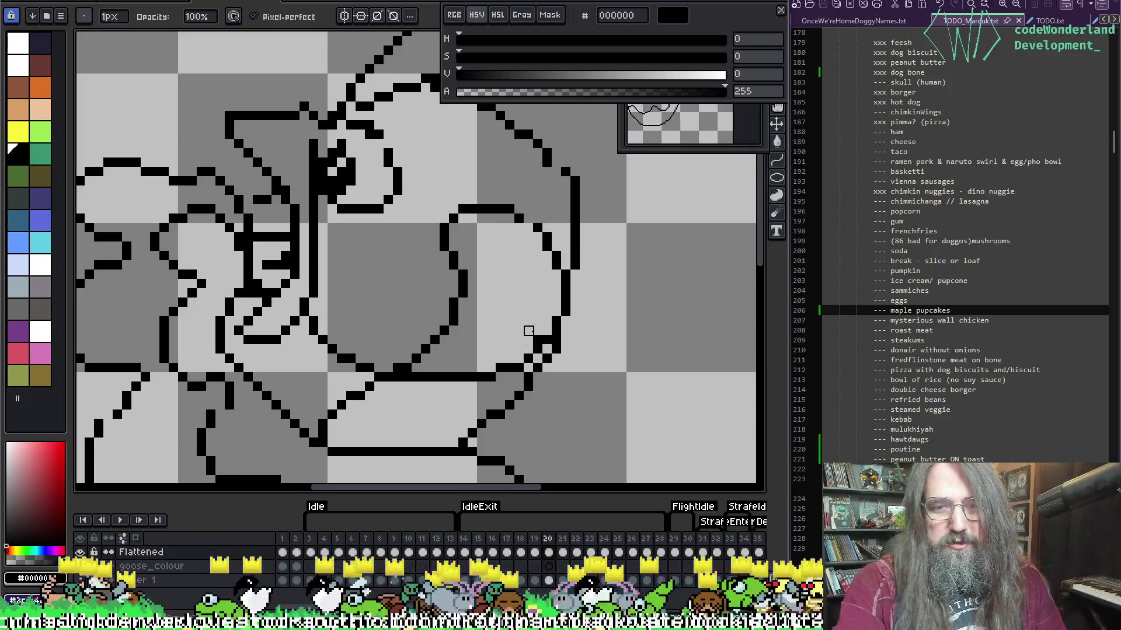
key(alt)
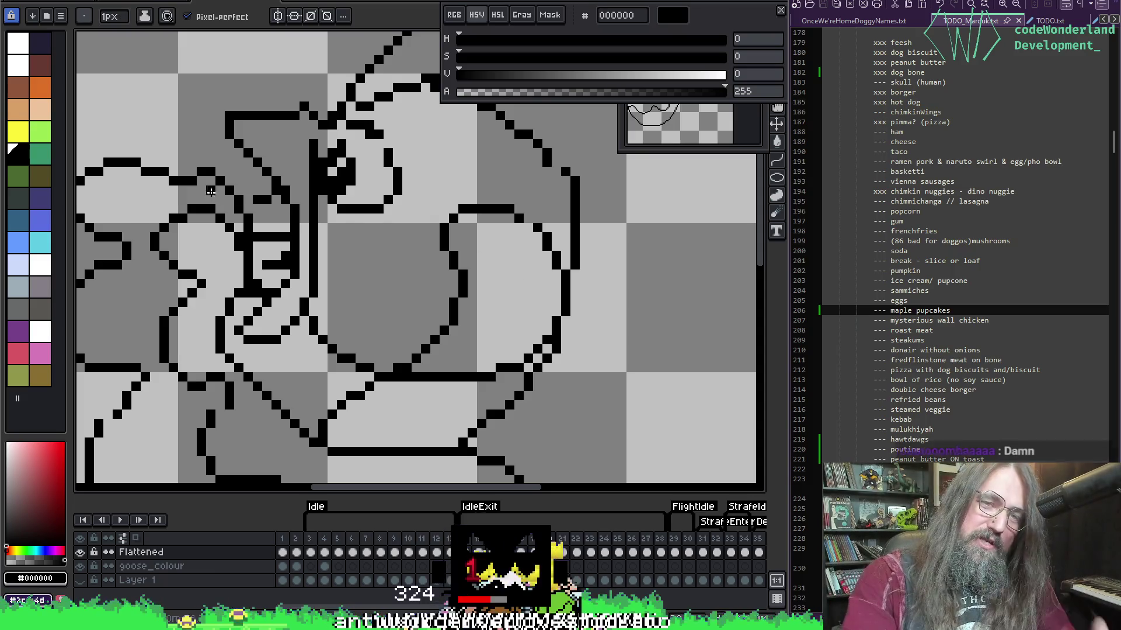
Step to frame 21, then bring up the computer-bug Google search.
key(Left)
key(Right)
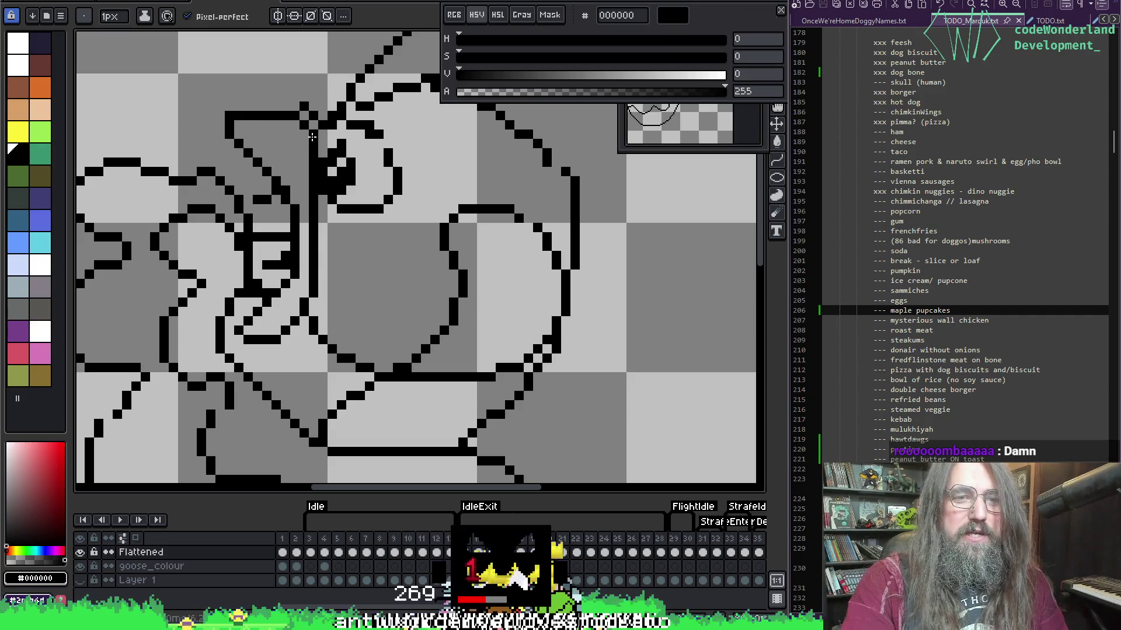
key(Right)
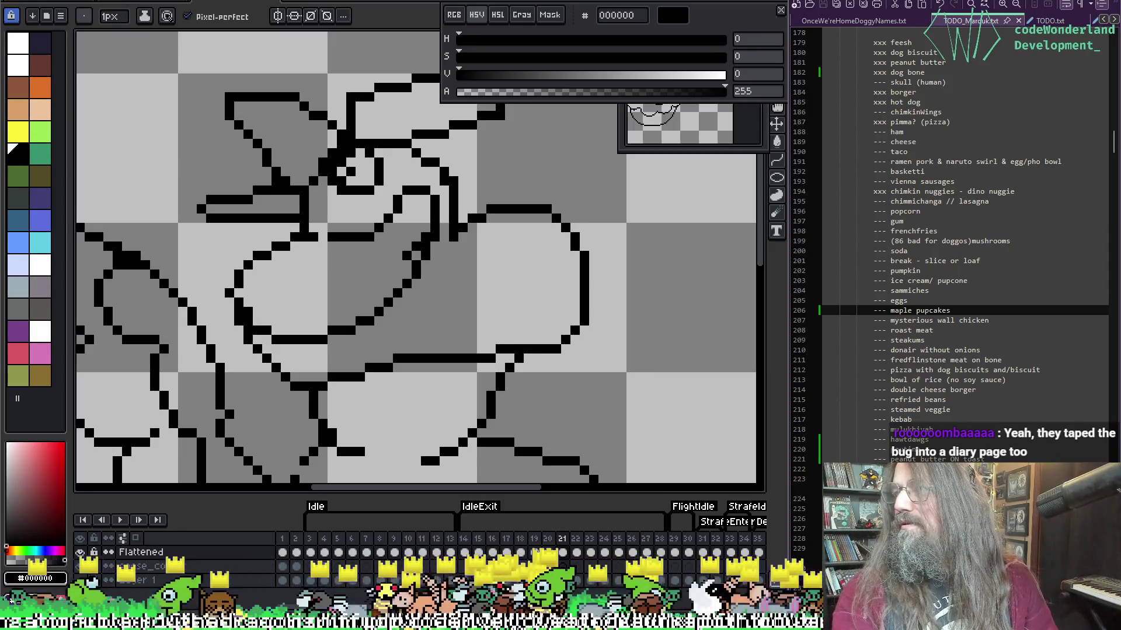
key(alt+Tab)
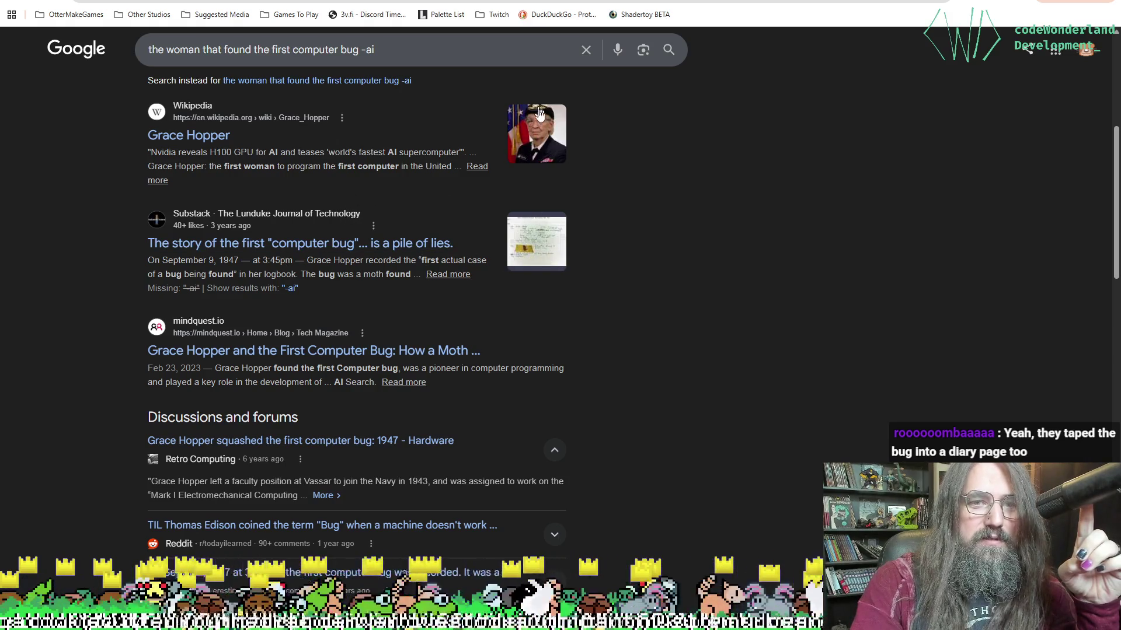
Highlight the search-result snippet about the first woman programmer.
scroll(434, 282, up, 1)
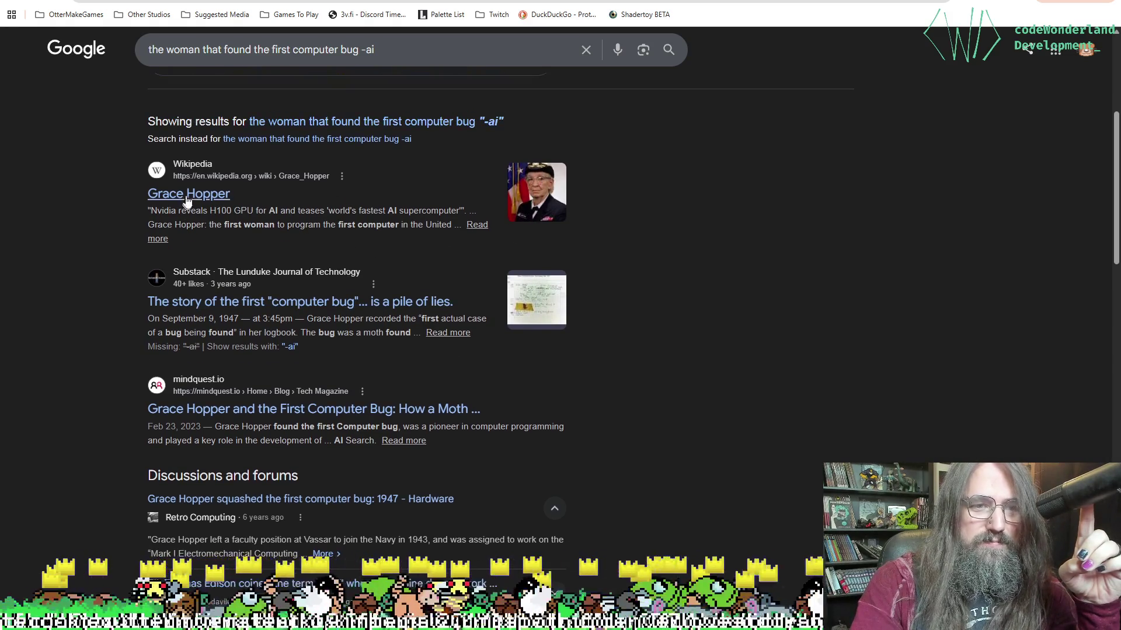
drag(209, 225, 431, 224)
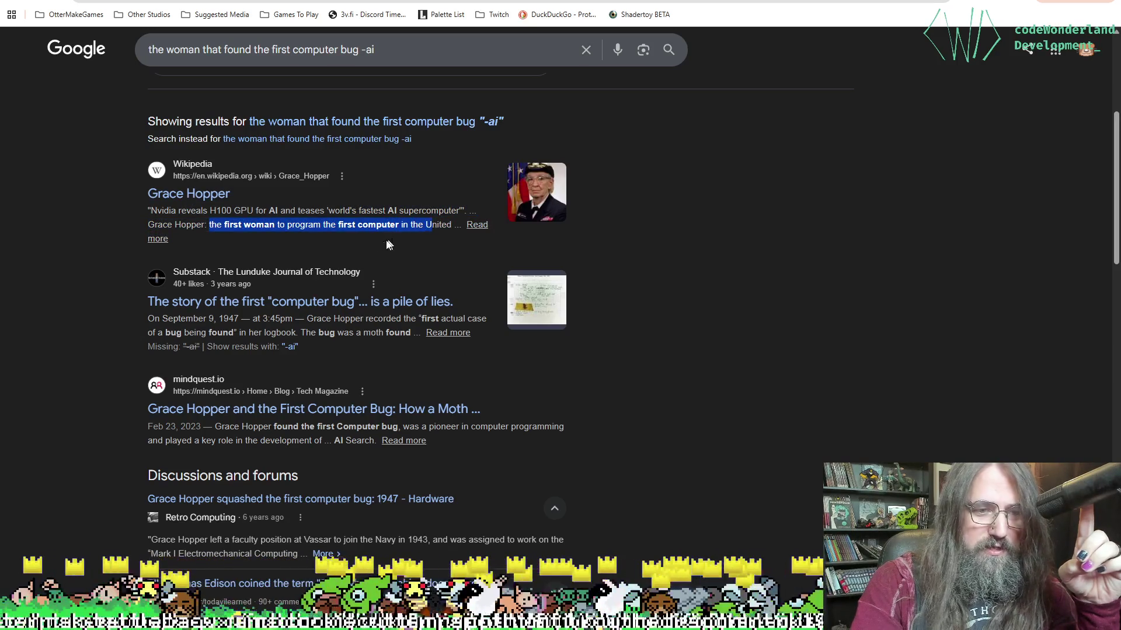
scroll(388, 244, down, 1)
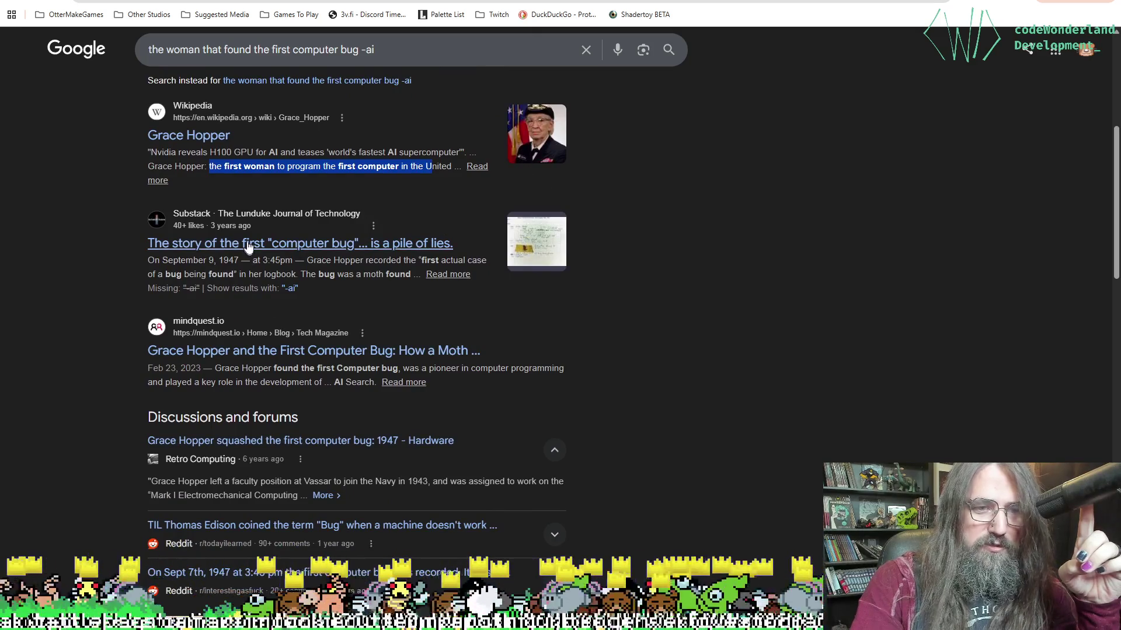
Open the Substack article 'The story of the first computer bug… is a pile of lies.', scroll to the 1947 moth photo, and dismiss the popup.
click(251, 244)
scroll(888, 370, down, 6)
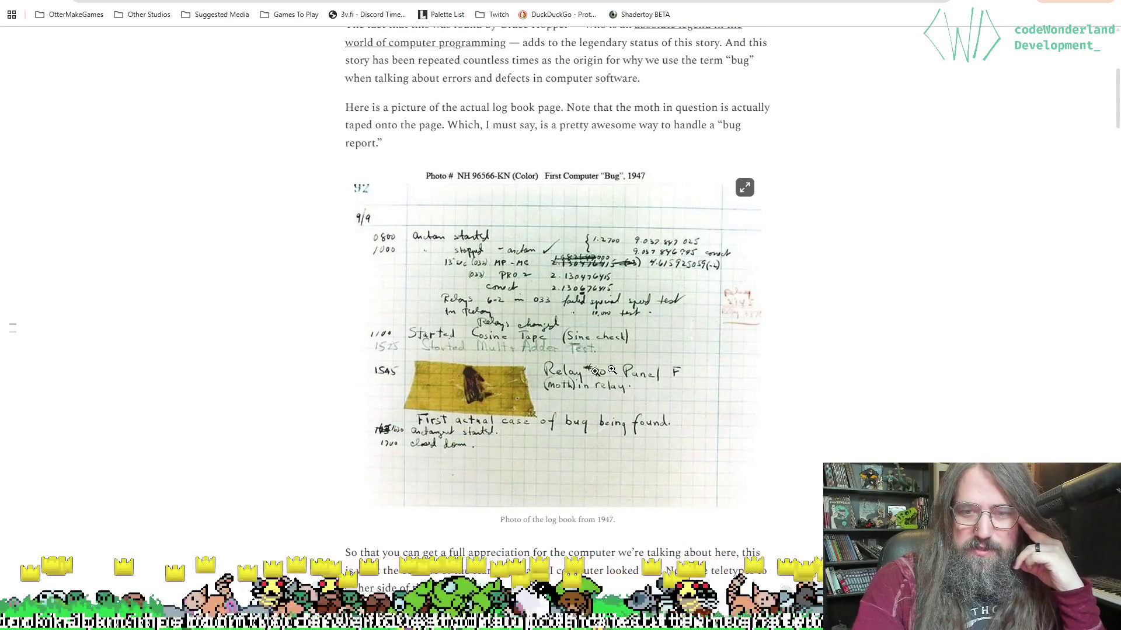
scroll(478, 386, down, 2)
key(Escape)
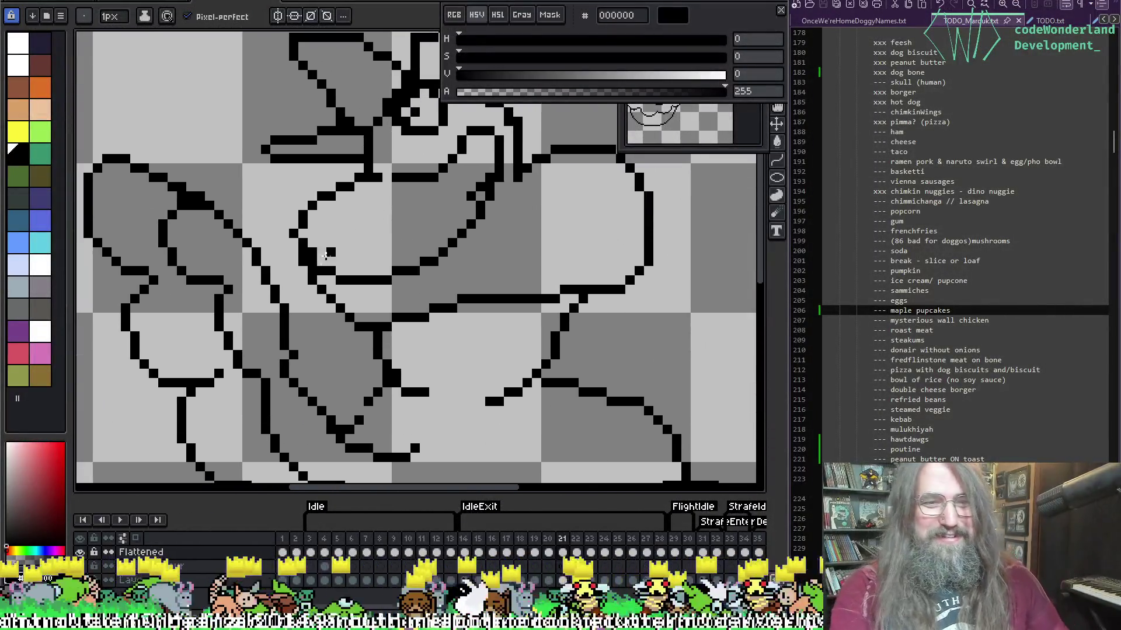
Add a missing black outline pixel and erase stray outline pixels, including one near the head.
scroll(325, 255, up, 1)
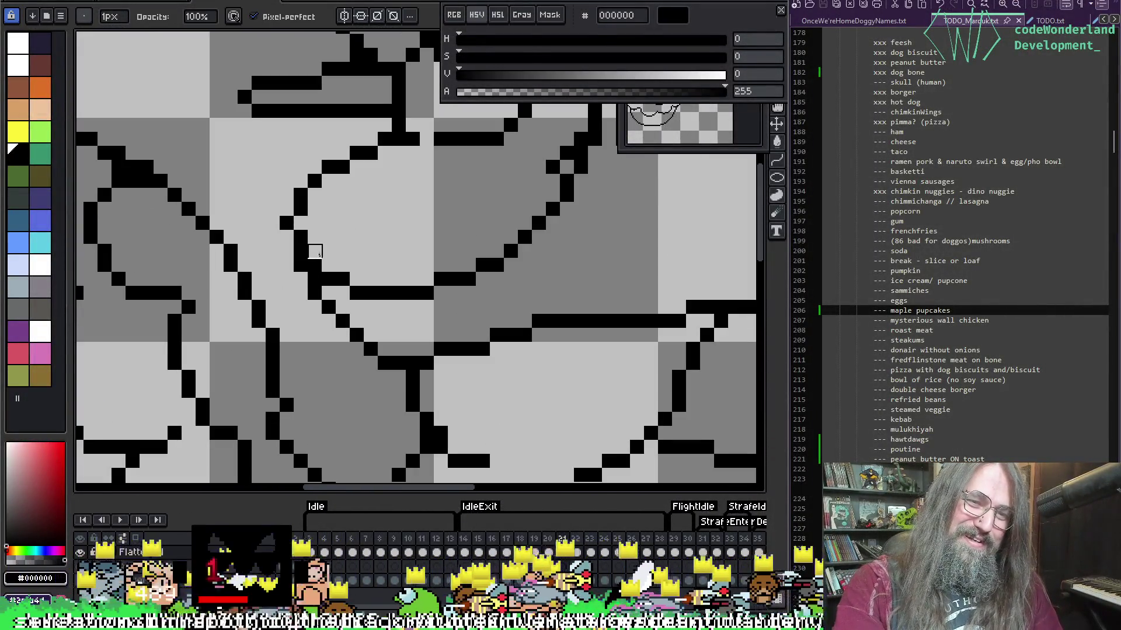
click(287, 237)
right_click(300, 237)
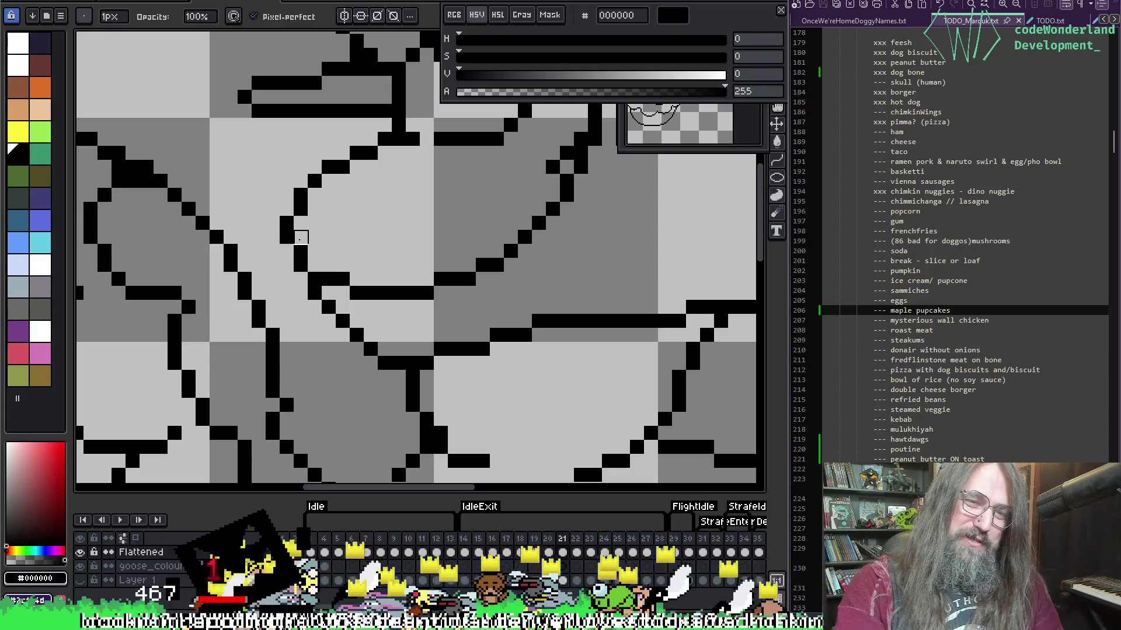
scroll(355, 265, down, 3)
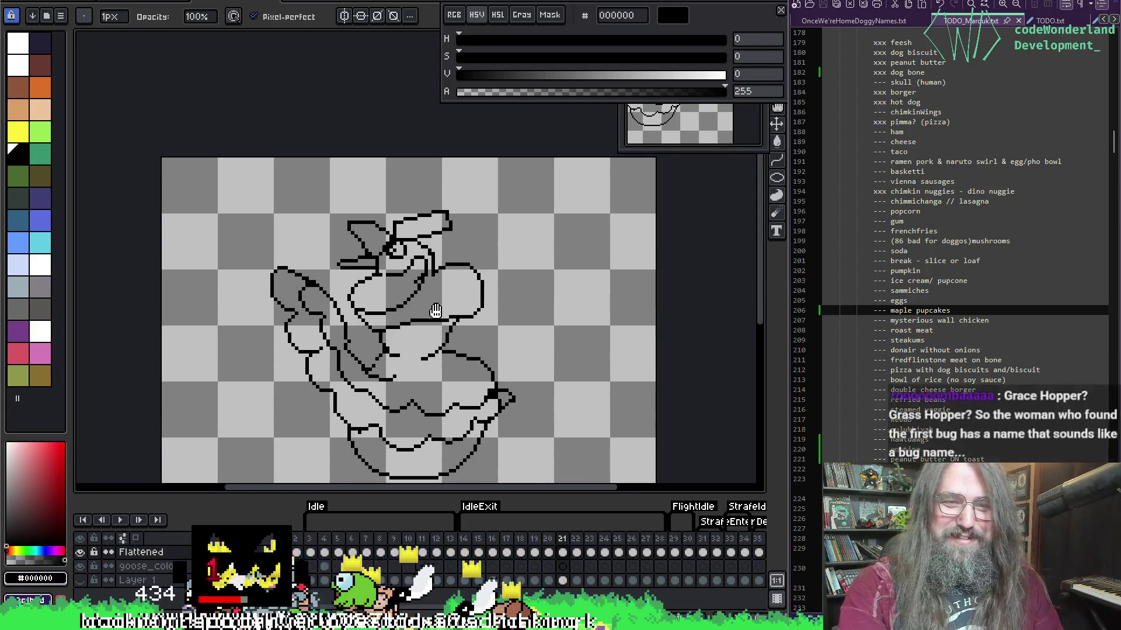
scroll(435, 277, up, 3)
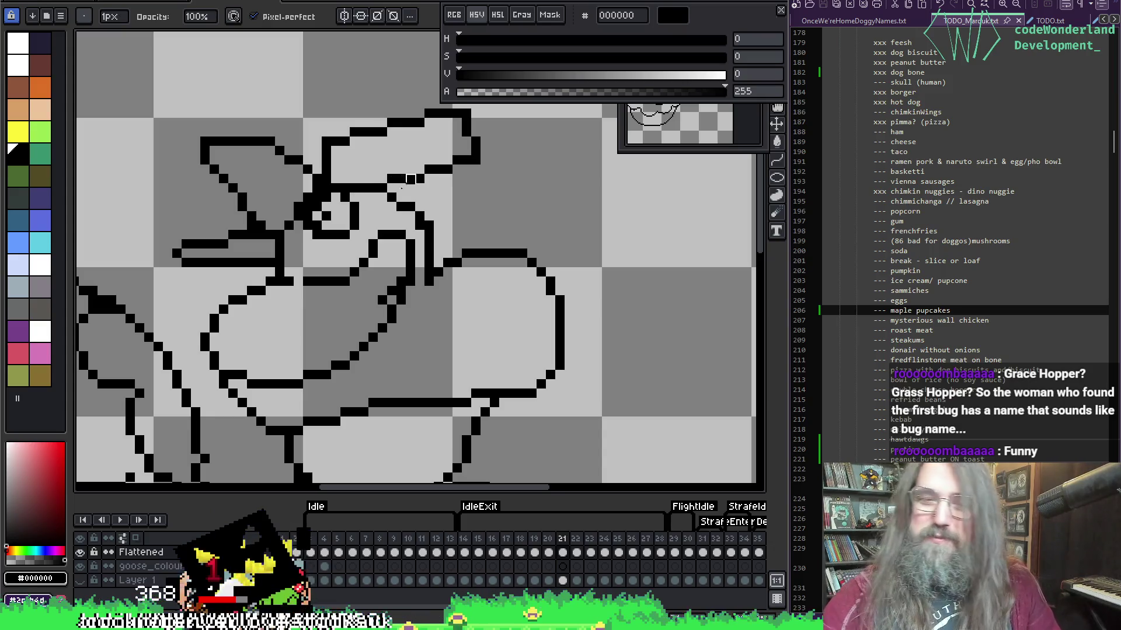
drag(391, 282, 400, 291)
Erase stray black pixels on the lower body, thinning the outline where the tail tip meets the body.
key(b)
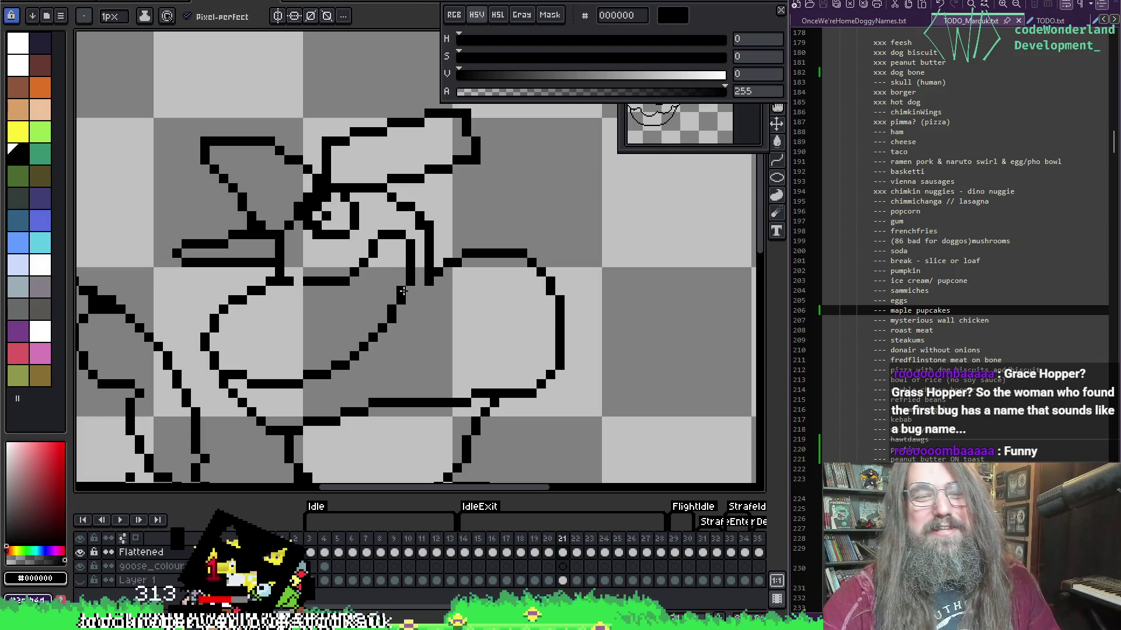
scroll(356, 292, left, 2)
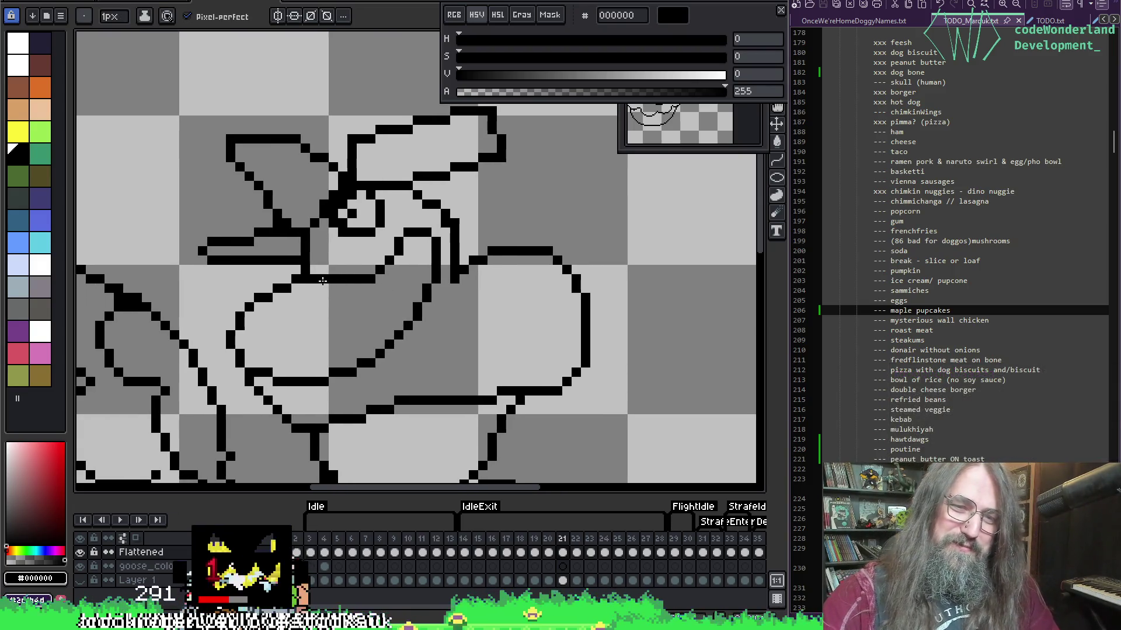
scroll(391, 212, down, 2)
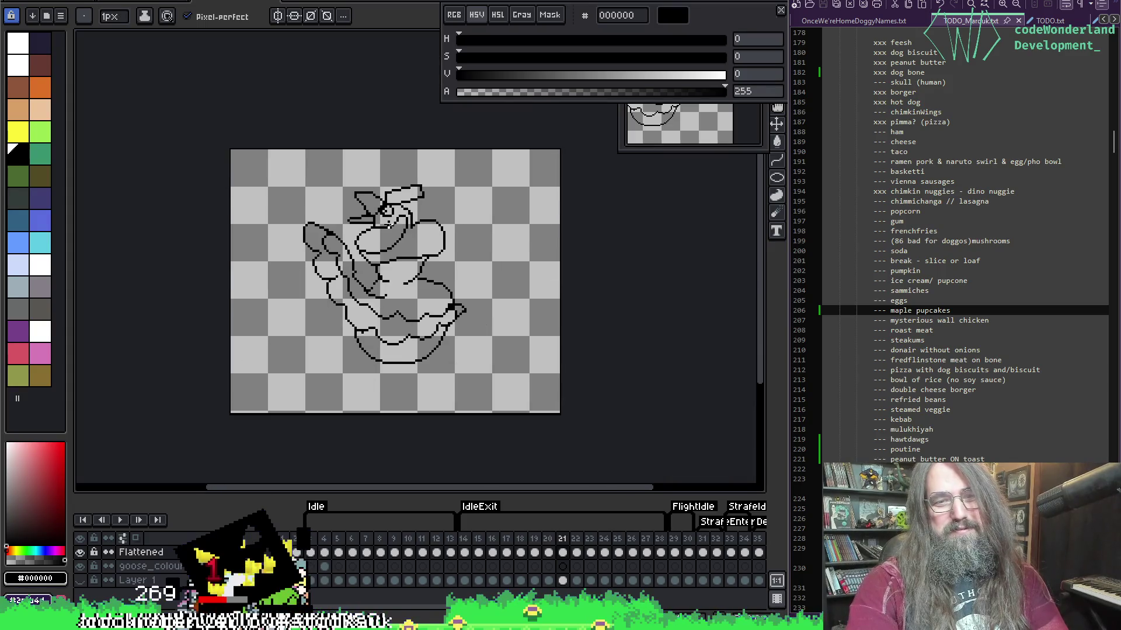
scroll(470, 297, up, 3)
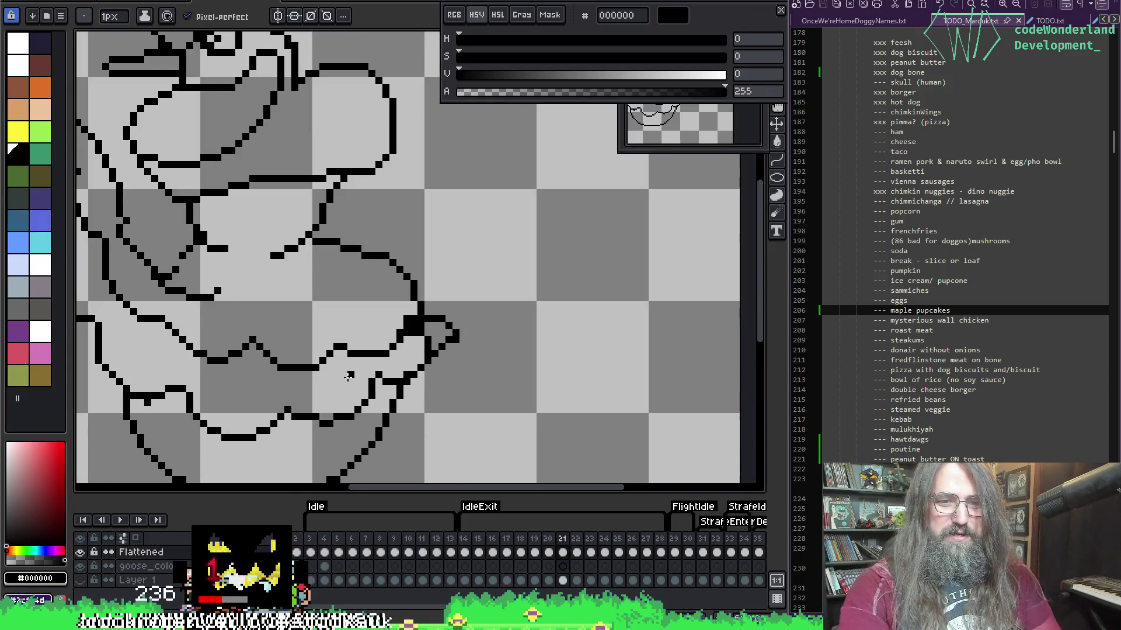
key(e)
drag(405, 320, 399, 333)
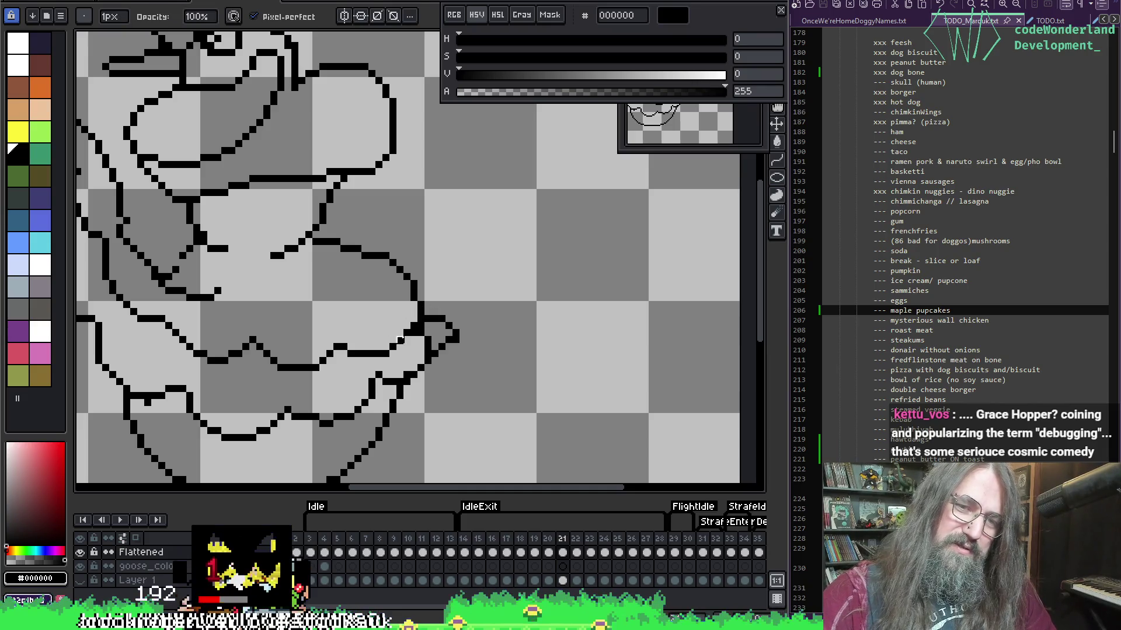
key(b)
key(e)
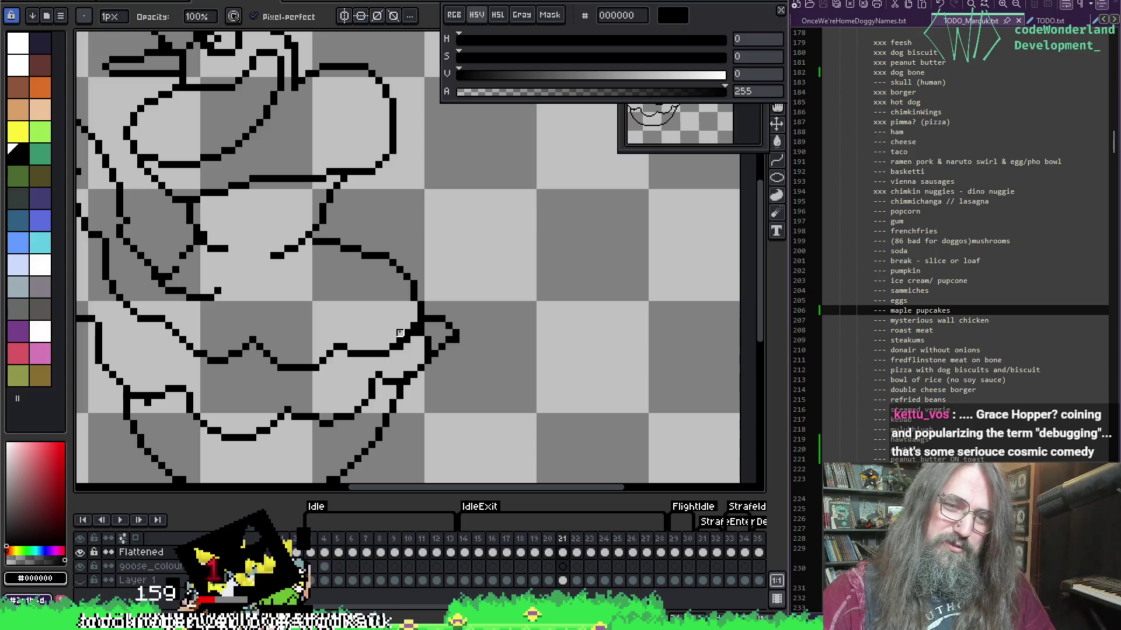
drag(407, 327, 400, 340)
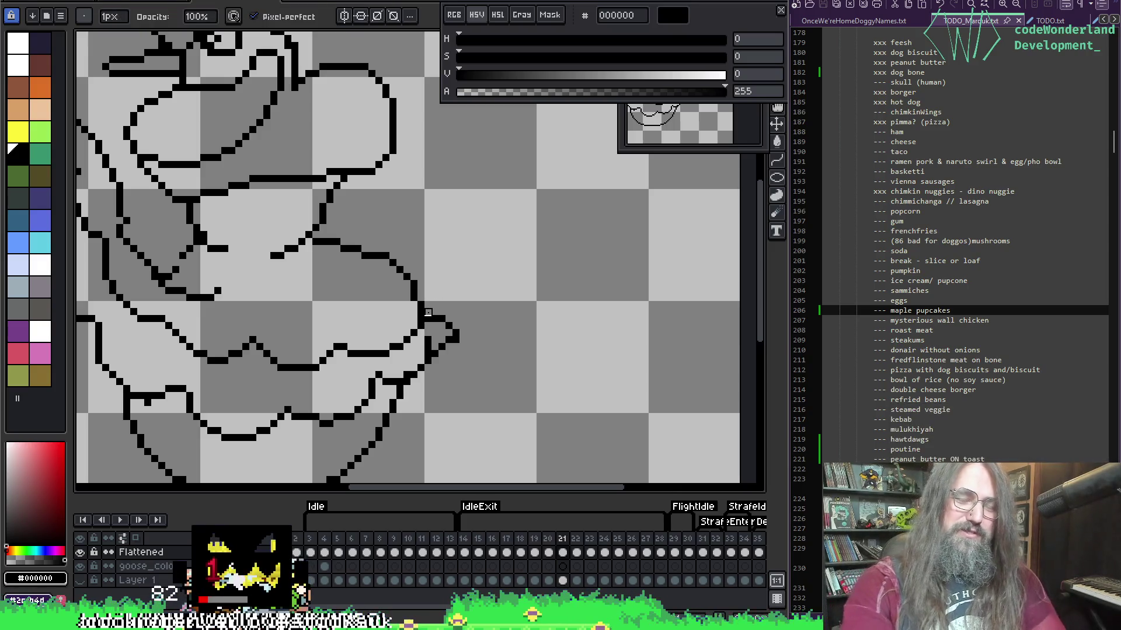
Erase the short stray line inside the goose's body on frame 21.
scroll(250, 204, left, 4)
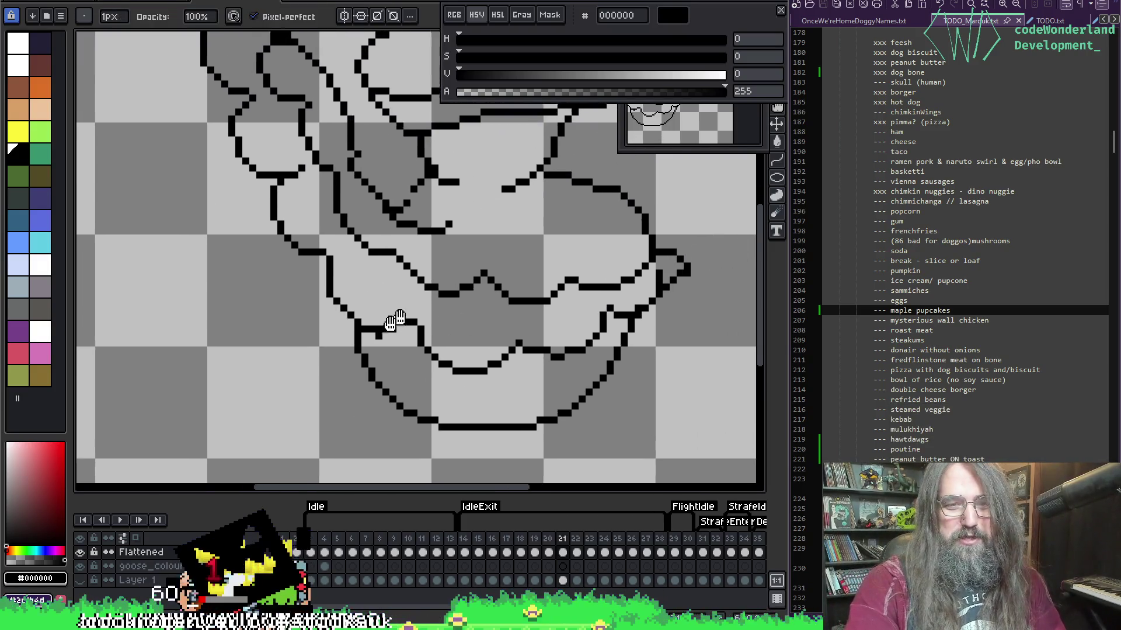
scroll(393, 321, down, 1)
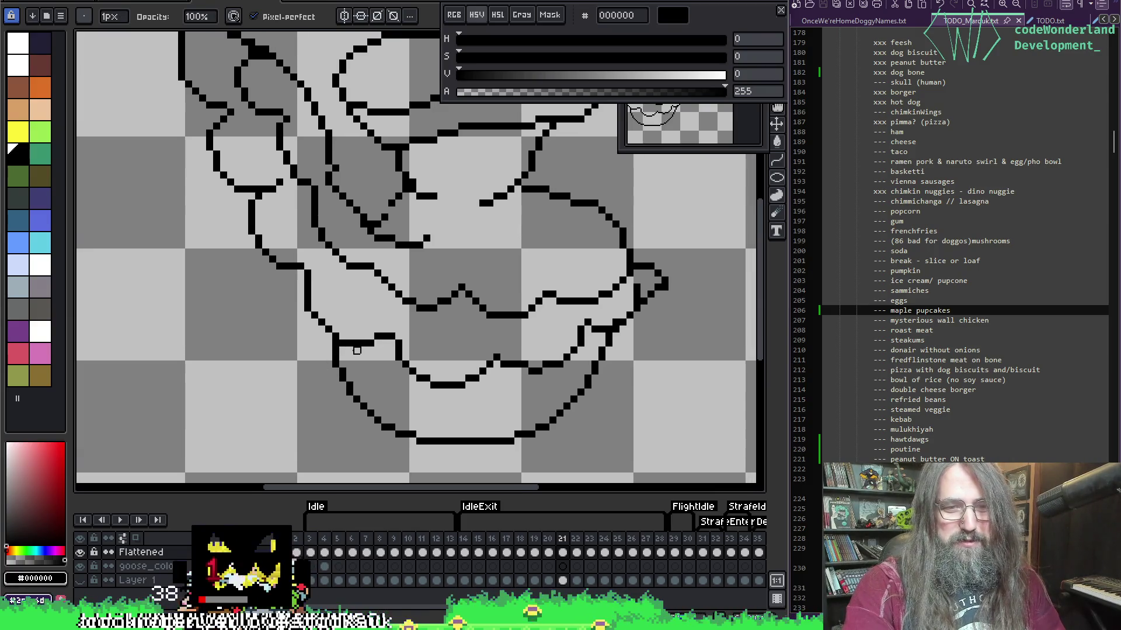
key(alt)
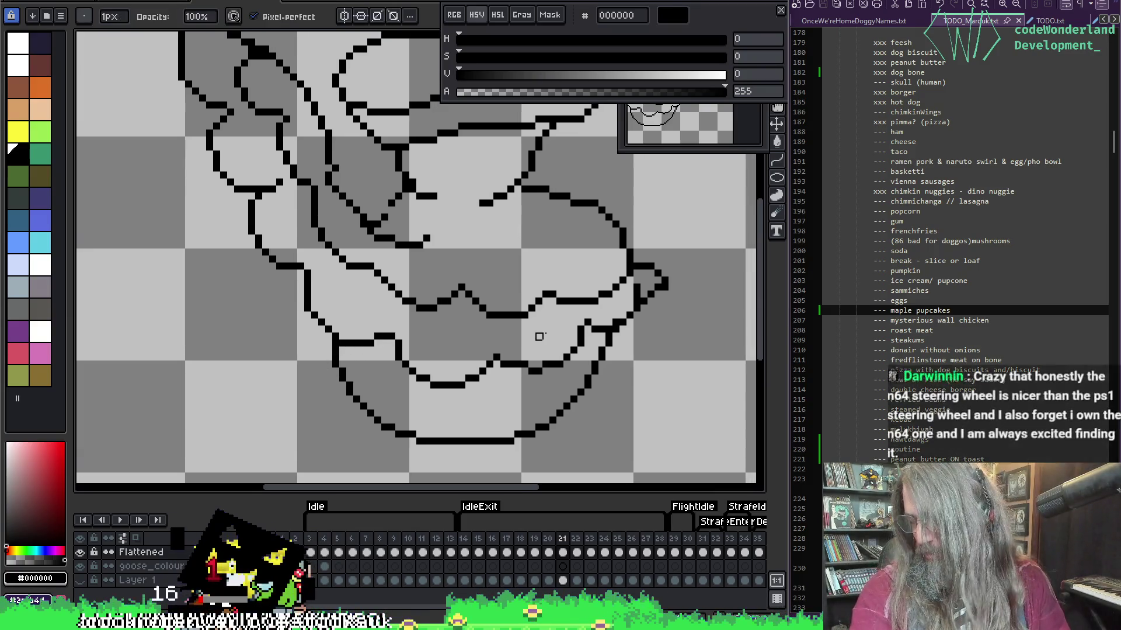
scroll(440, 365, right, 3)
scroll(440, 364, up, 1)
scroll(441, 365, down, 2)
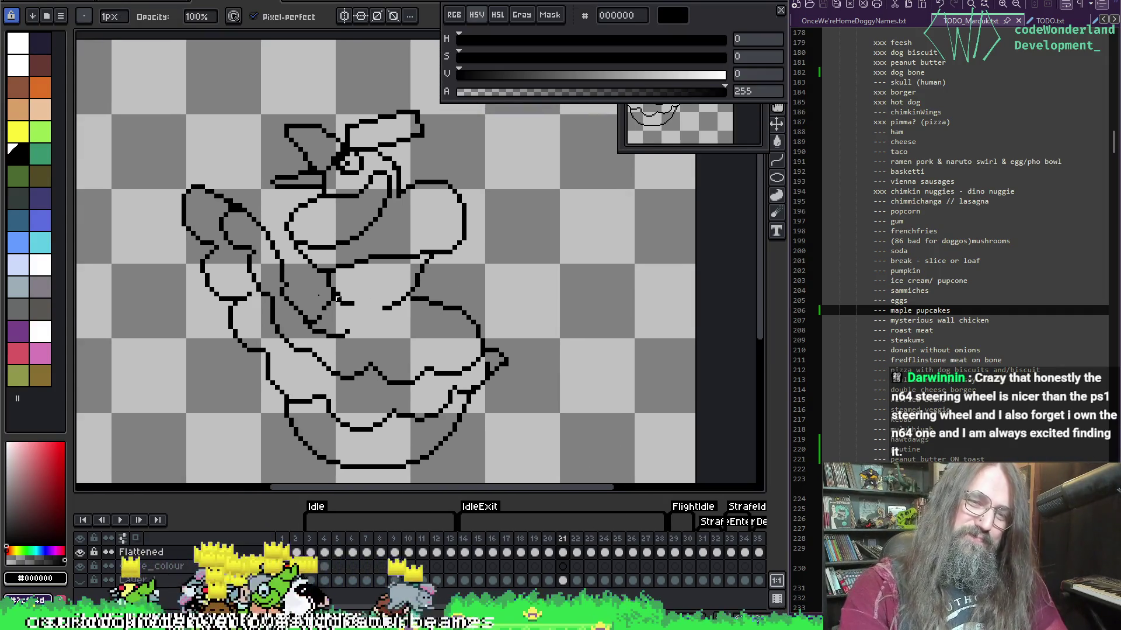
scroll(331, 250, up, 3)
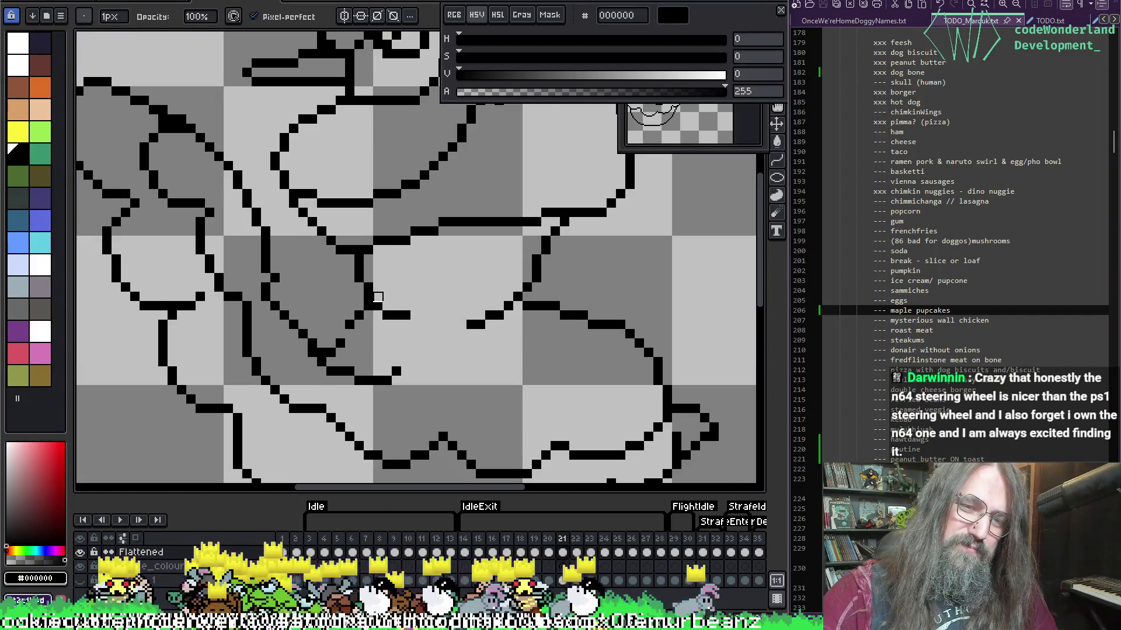
key(e)
drag(383, 314, 412, 314)
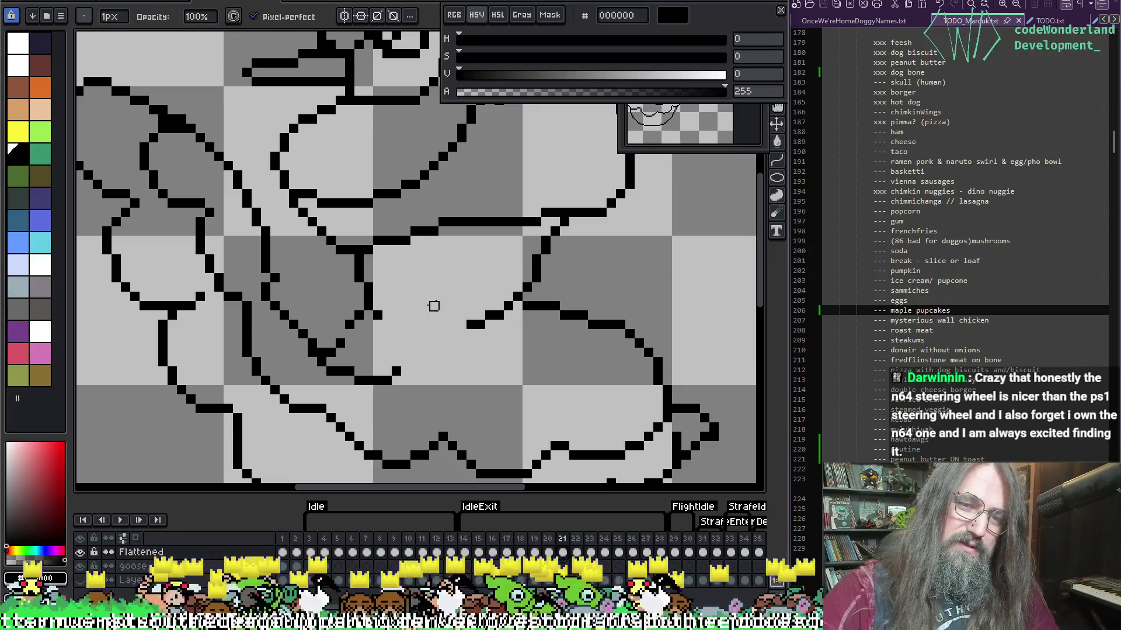
Preview the animation, then erase stray pixels along the wing outline on frame 21.
scroll(451, 286, down, 2)
key(Return)
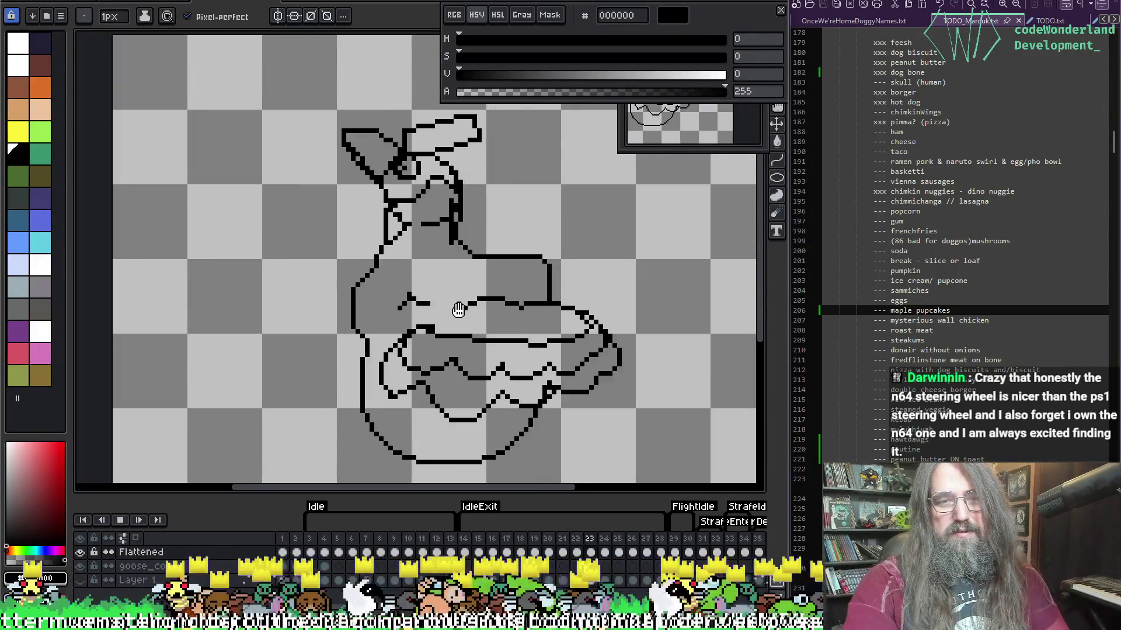
key(Return)
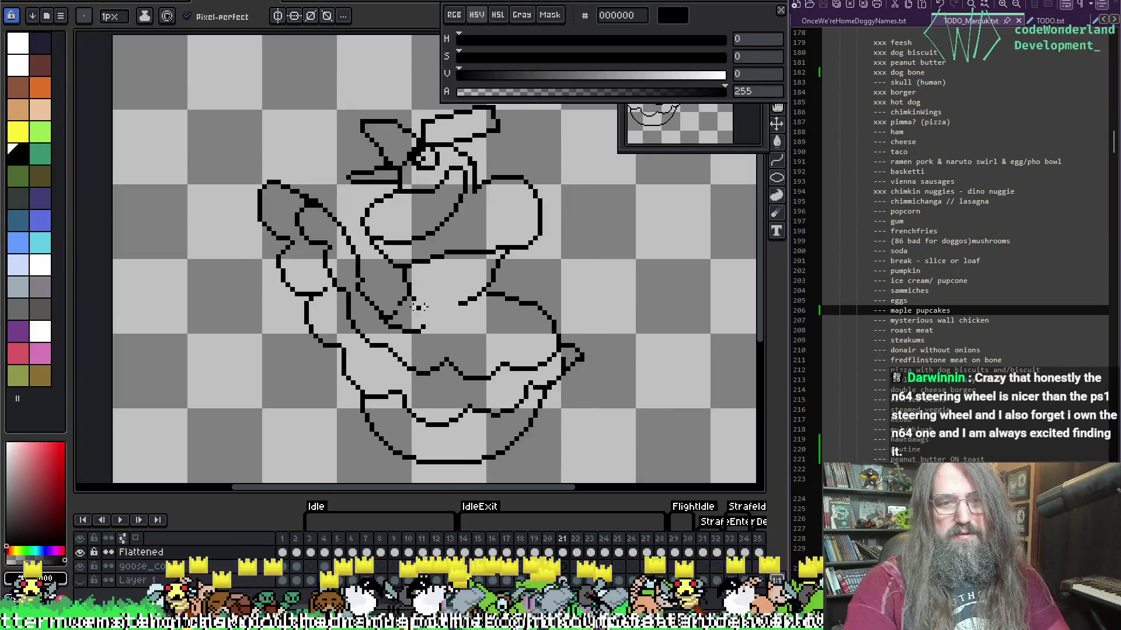
scroll(385, 323, up, 1)
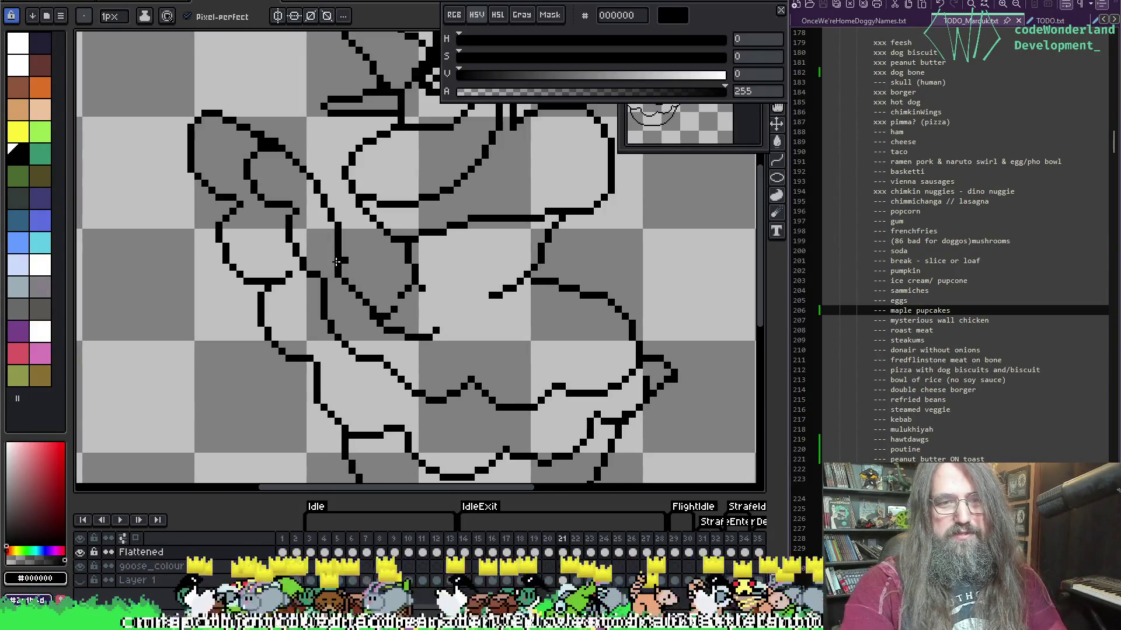
key(e)
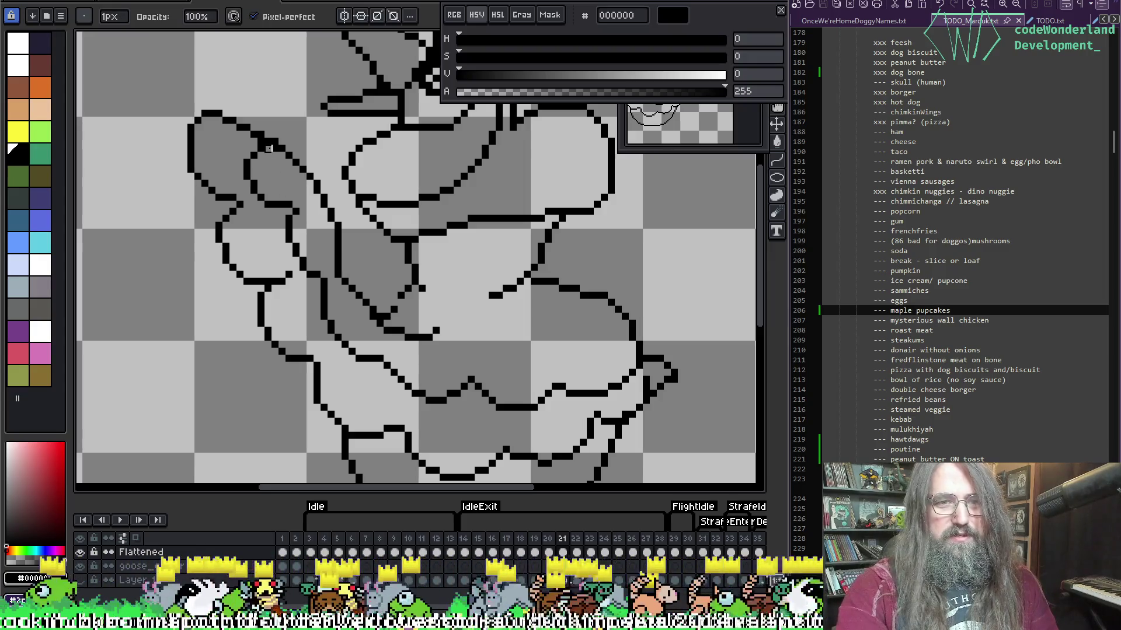
drag(270, 148, 275, 149)
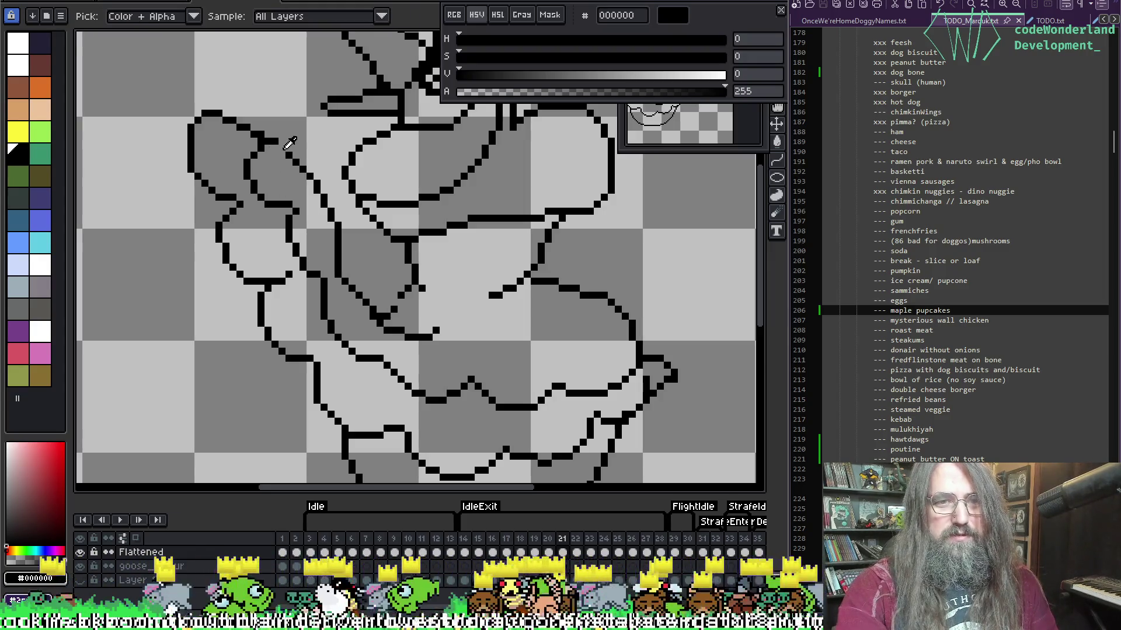
key(b)
key(e)
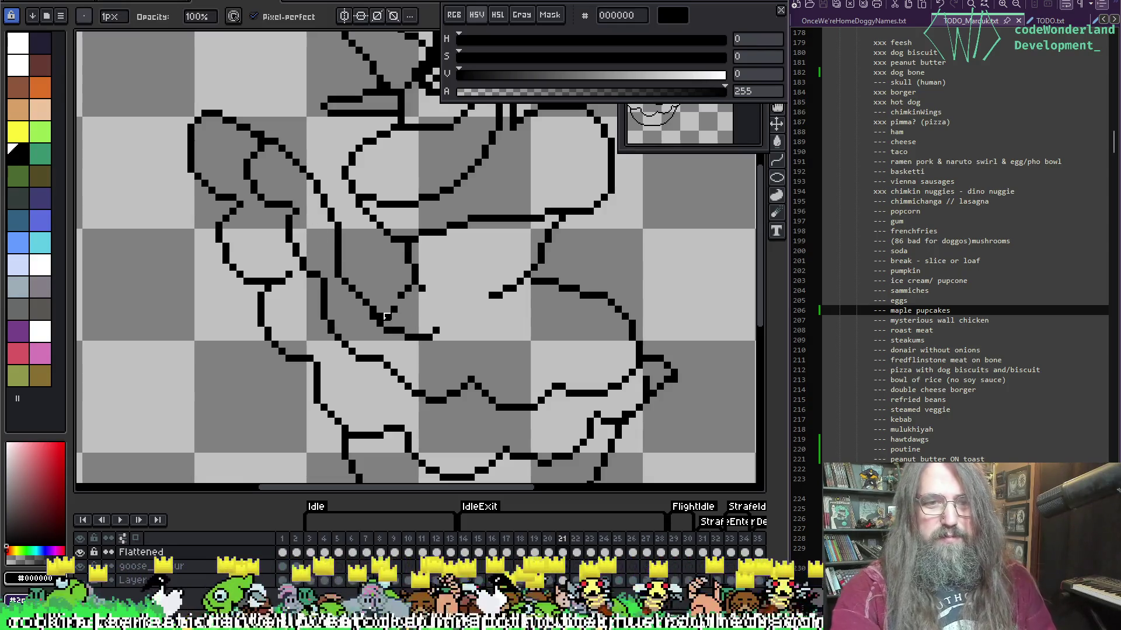
key(b)
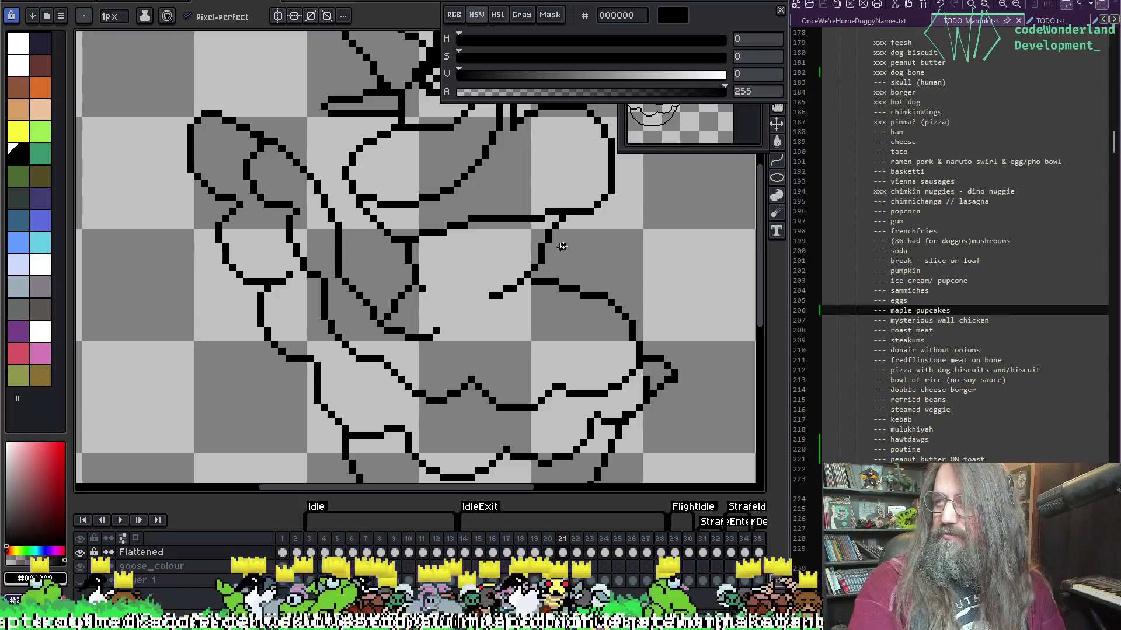
Pan across the goose to check the line art, then sample black and return to the pencil.
mouse_move(514, 282)
mouse_down()
mouse_move(508, 225)
mouse_move(450, 292)
mouse_up()
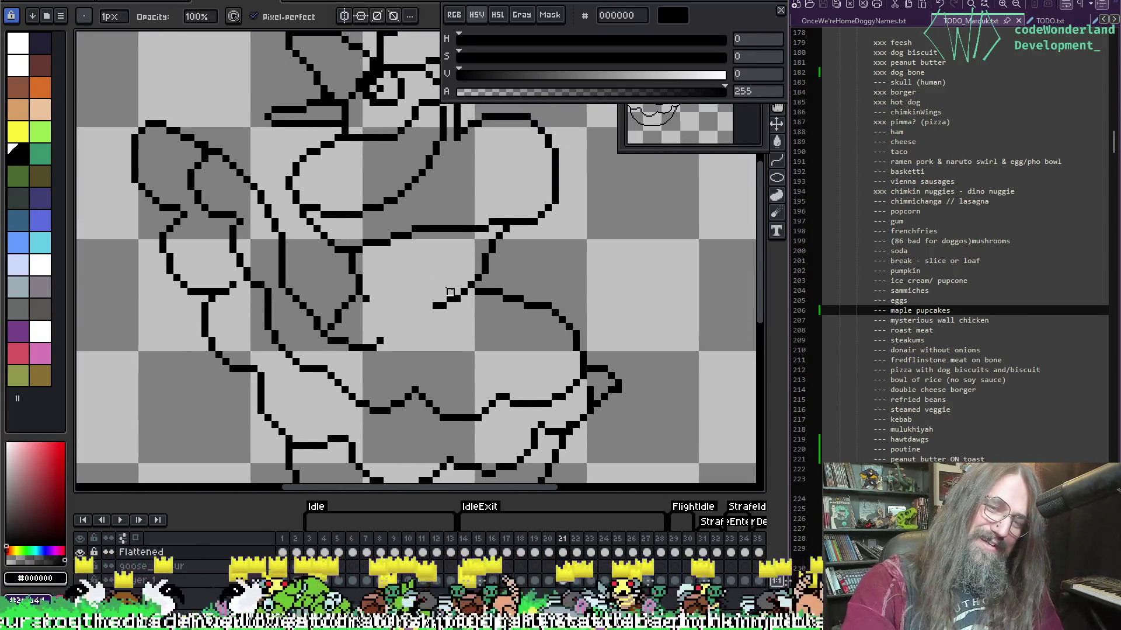
key(e)
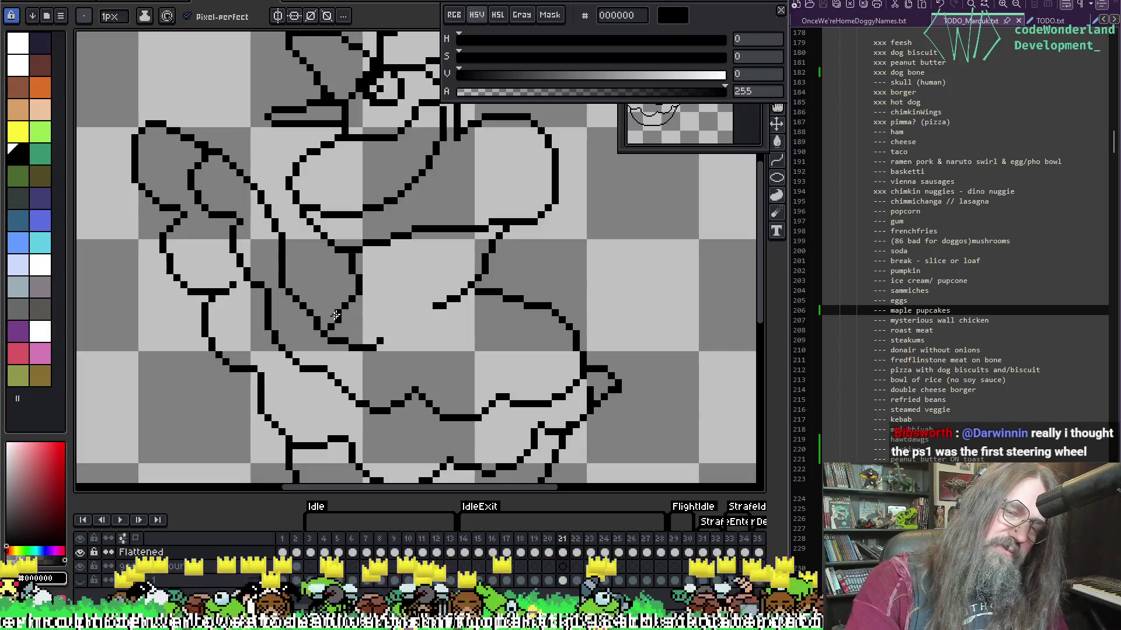
key(b)
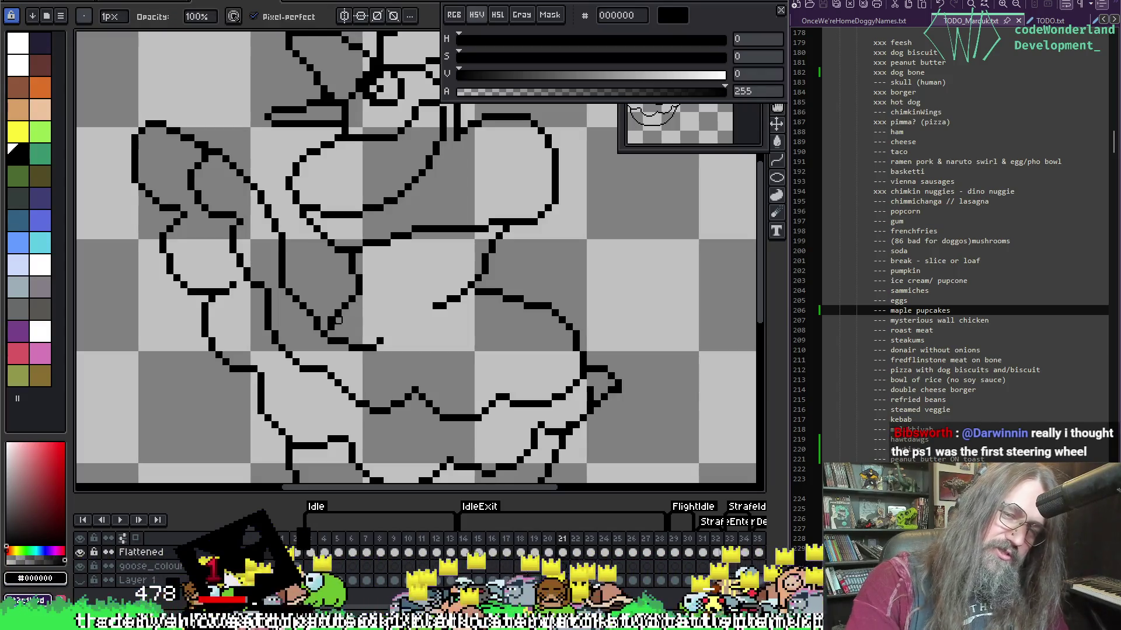
key(e)
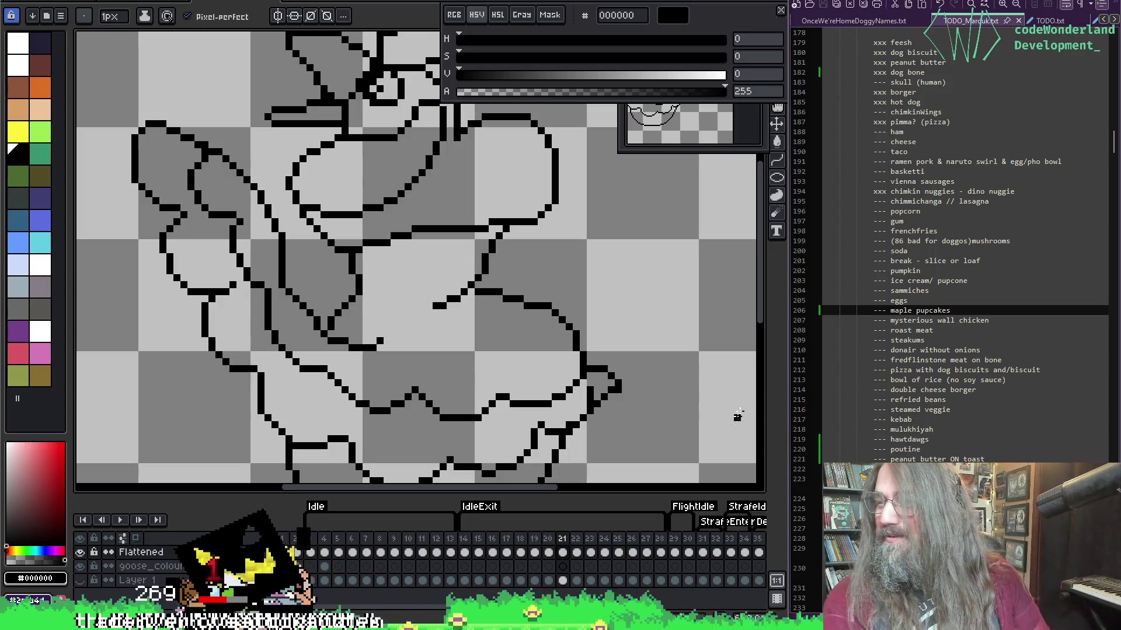
drag(406, 410, 381, 361)
key(i)
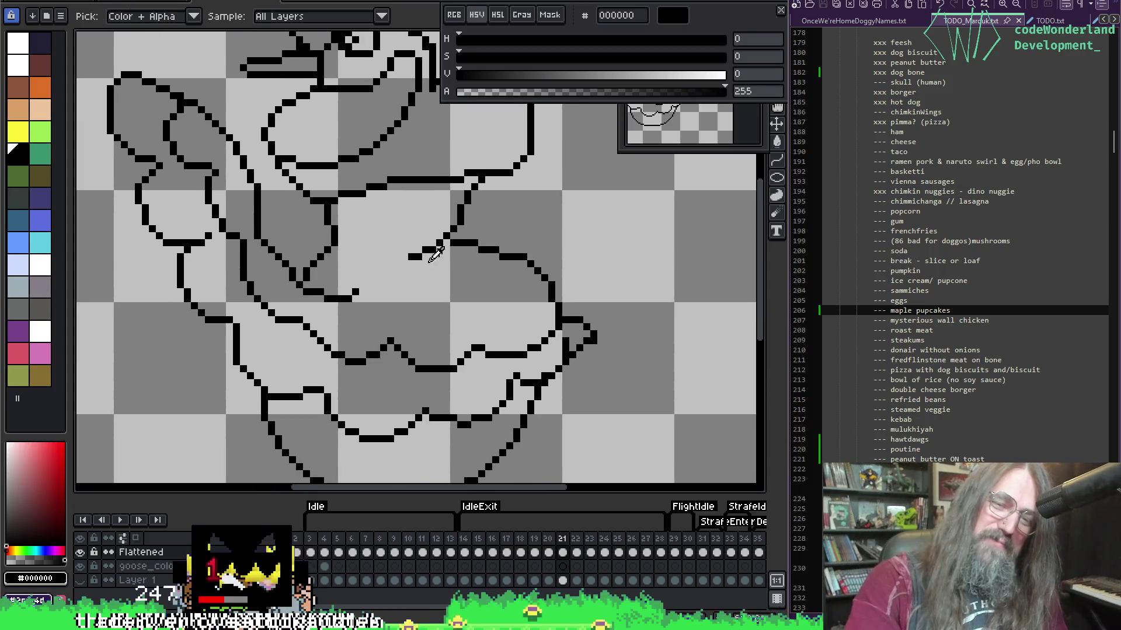
key(b)
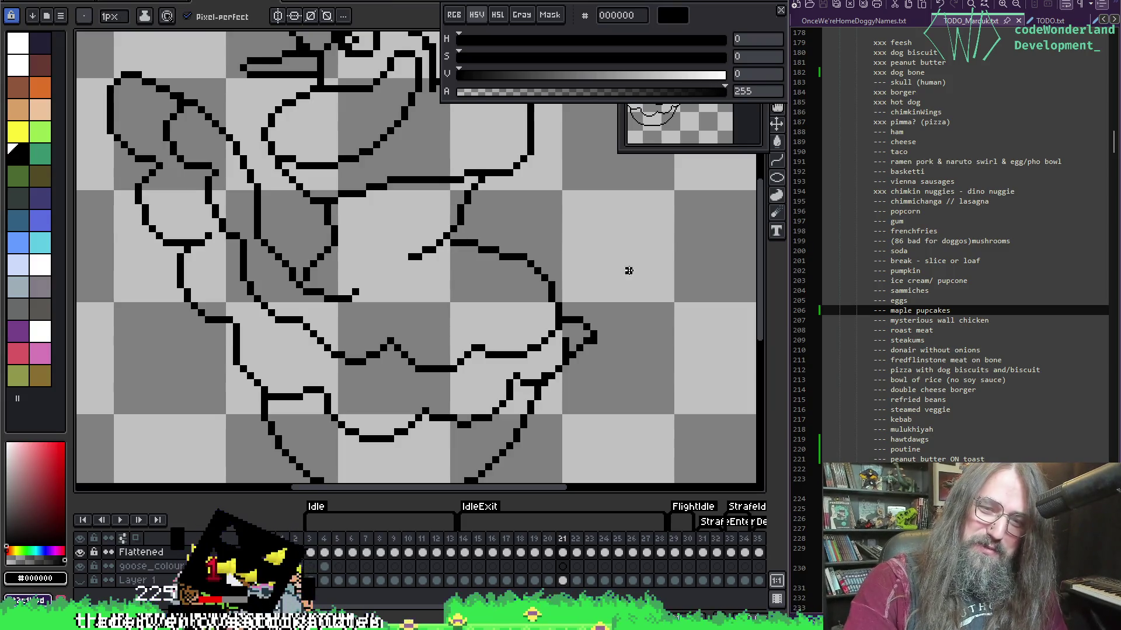
scroll(467, 338, down, 2)
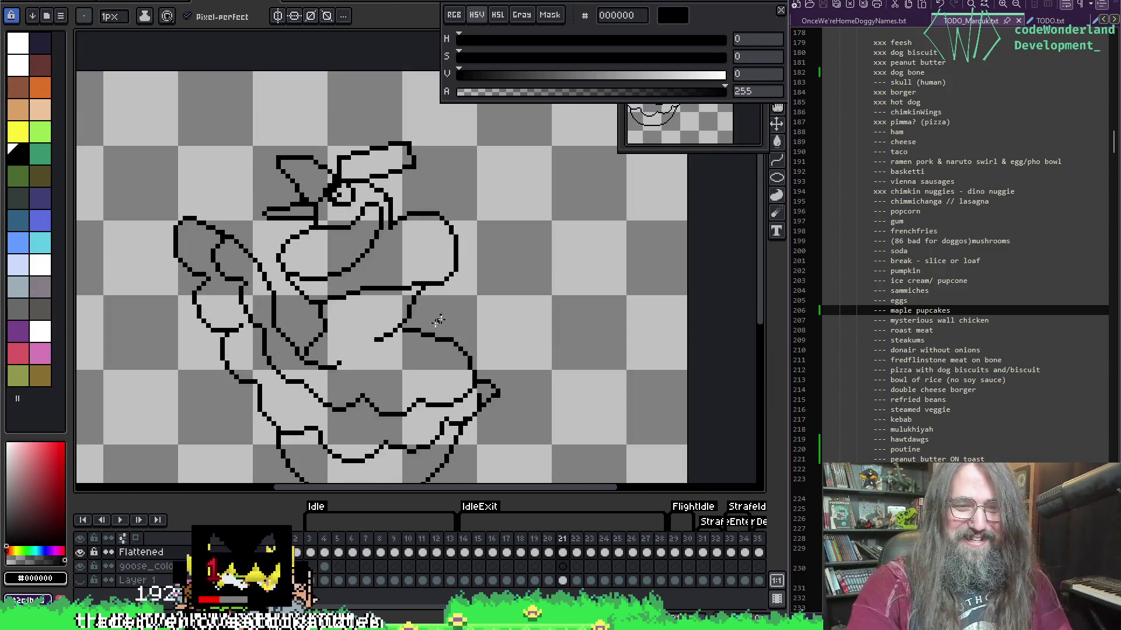
Move to frame 22, centre the goose's body, and compare it with the neighbouring frames.
key(.)
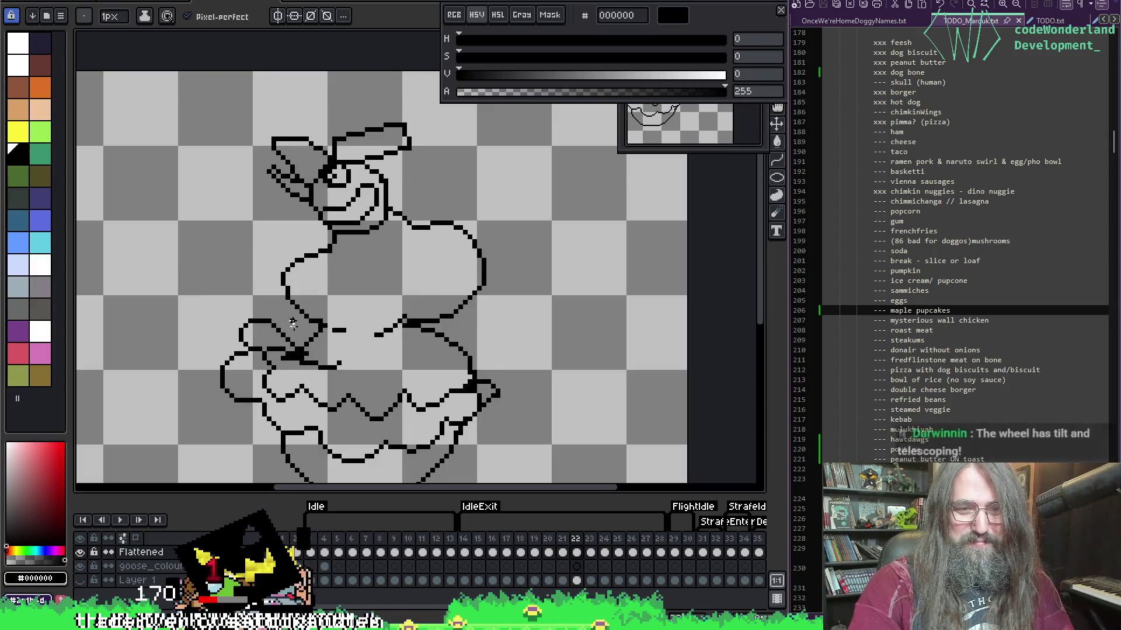
scroll(377, 360, up, 1)
drag(378, 360, 392, 334)
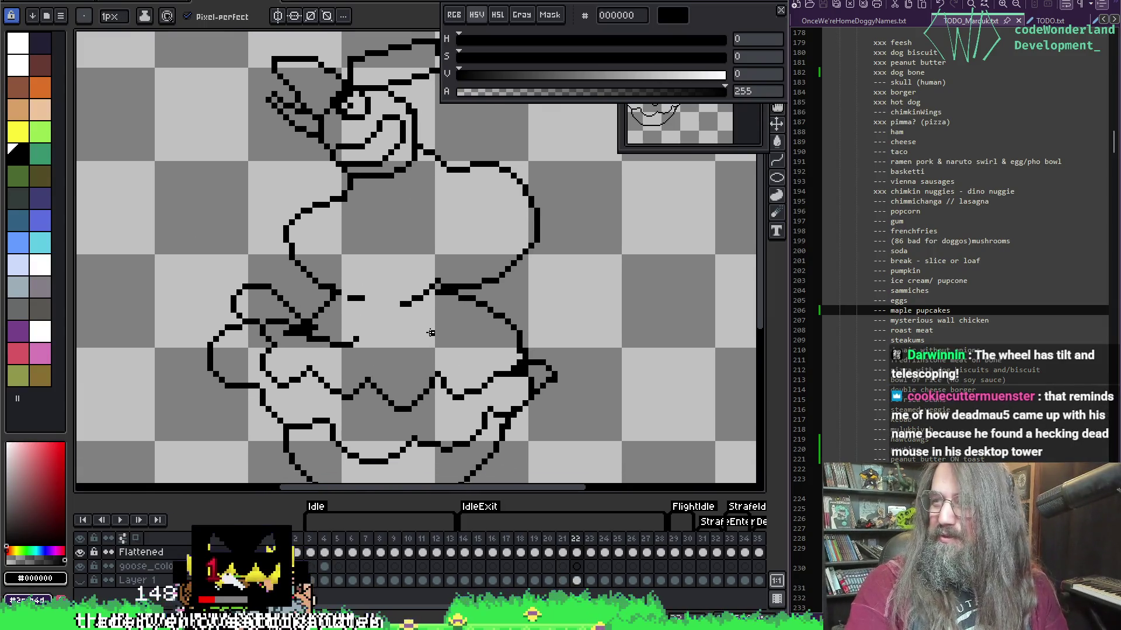
key(b)
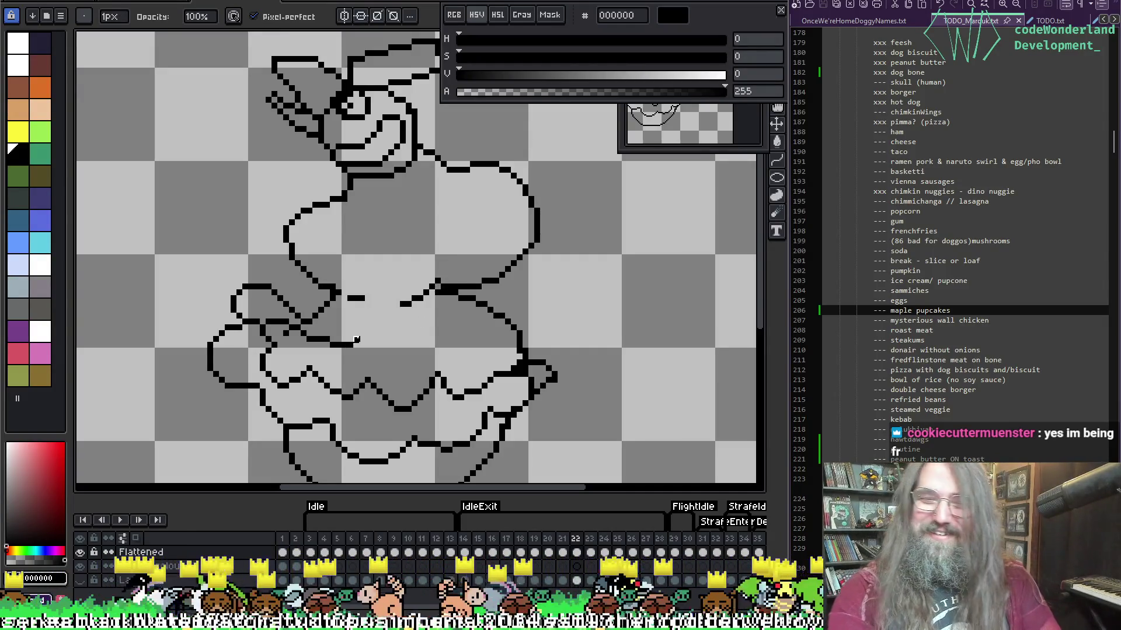
key(Left)
key(Right)
key(Left)
key(Right)
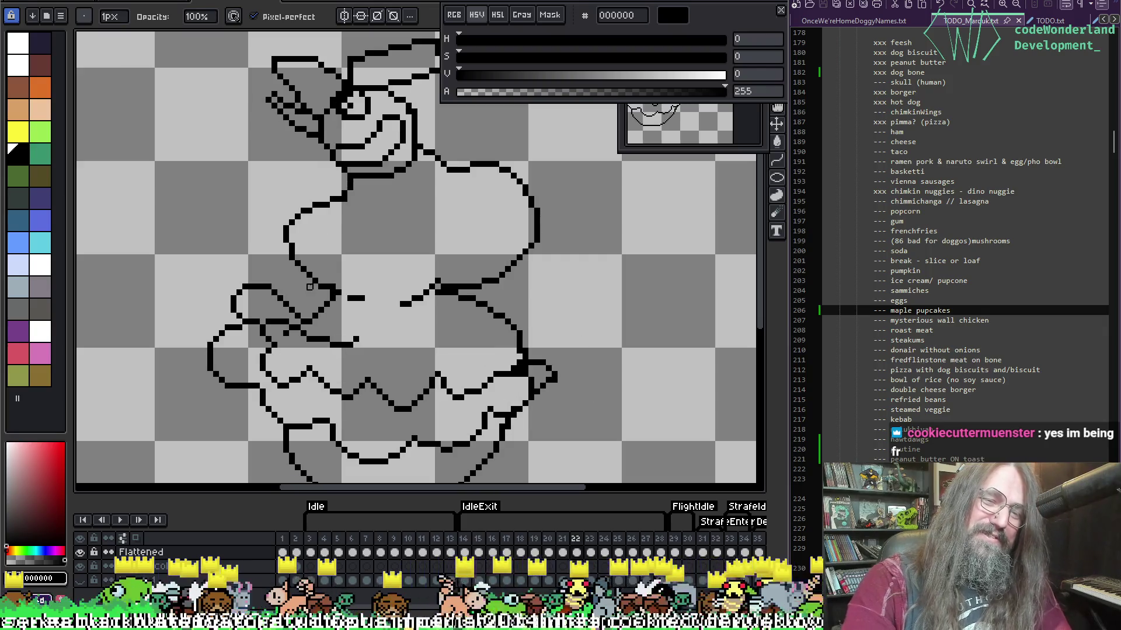
Sample black, fix the pixel where the curves join, and erase an extra curve pixel.
alt+click(458, 282)
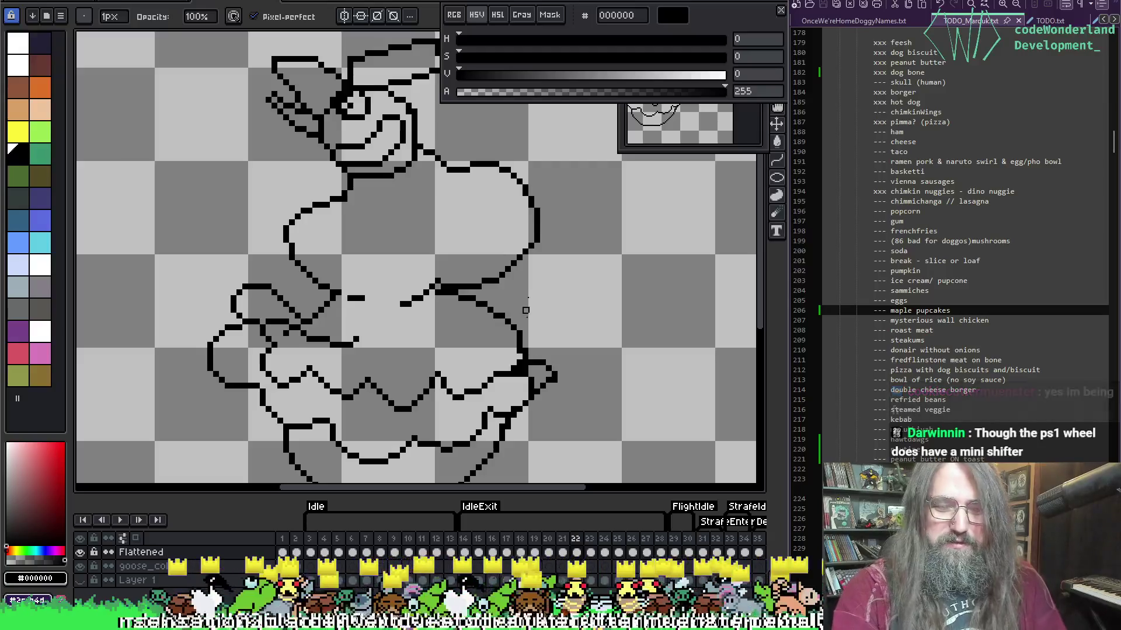
scroll(526, 311, up, 6)
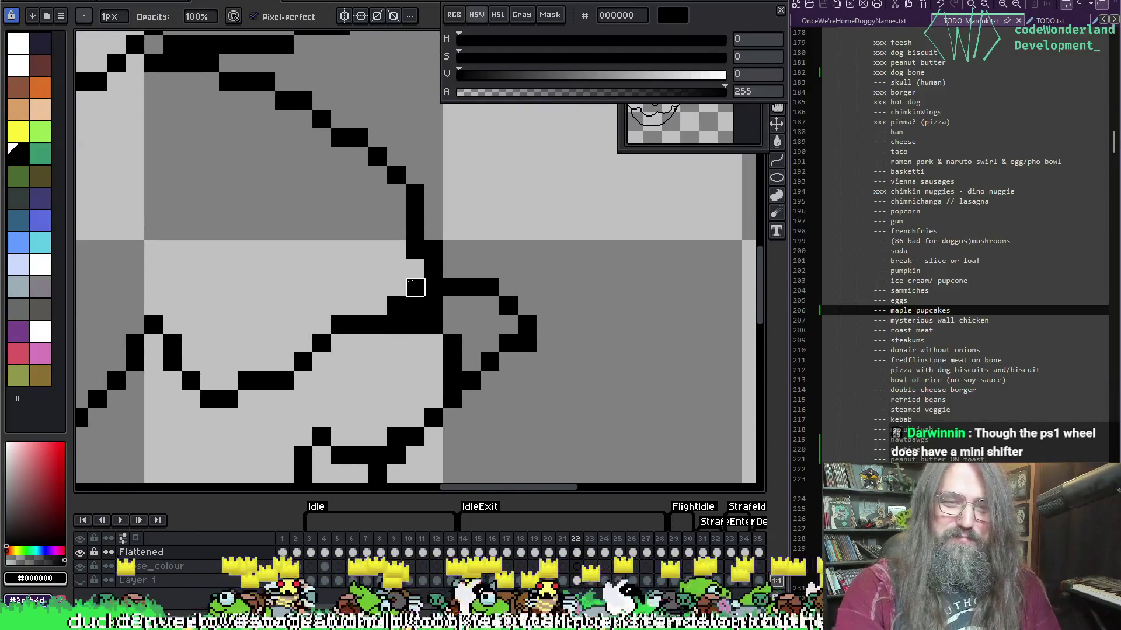
click(415, 287)
right_click(396, 306)
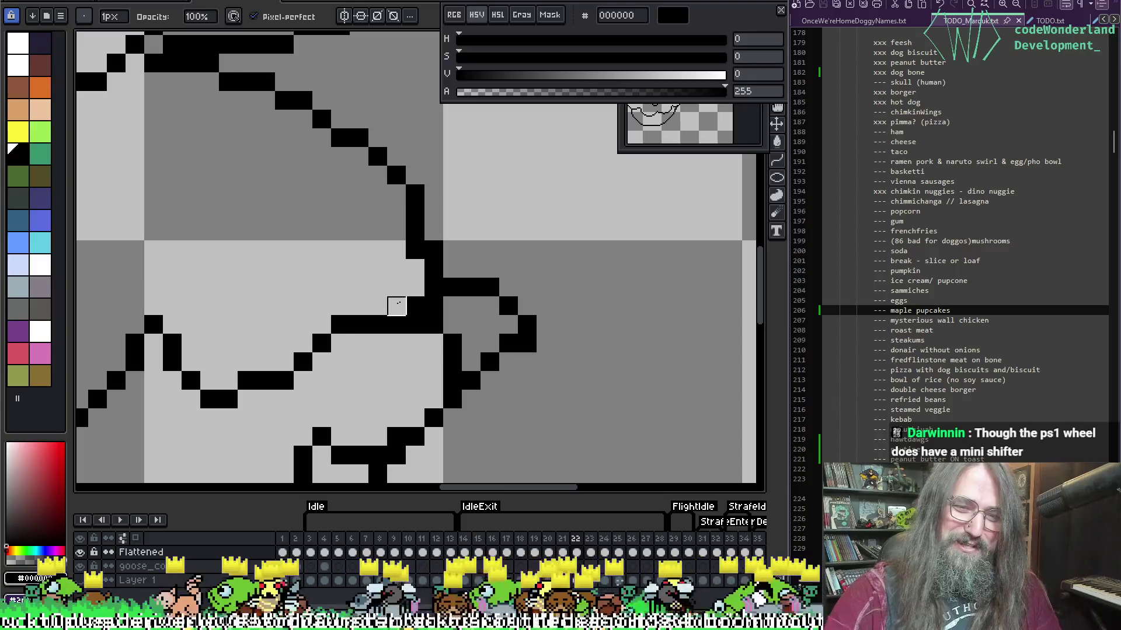
key(Left)
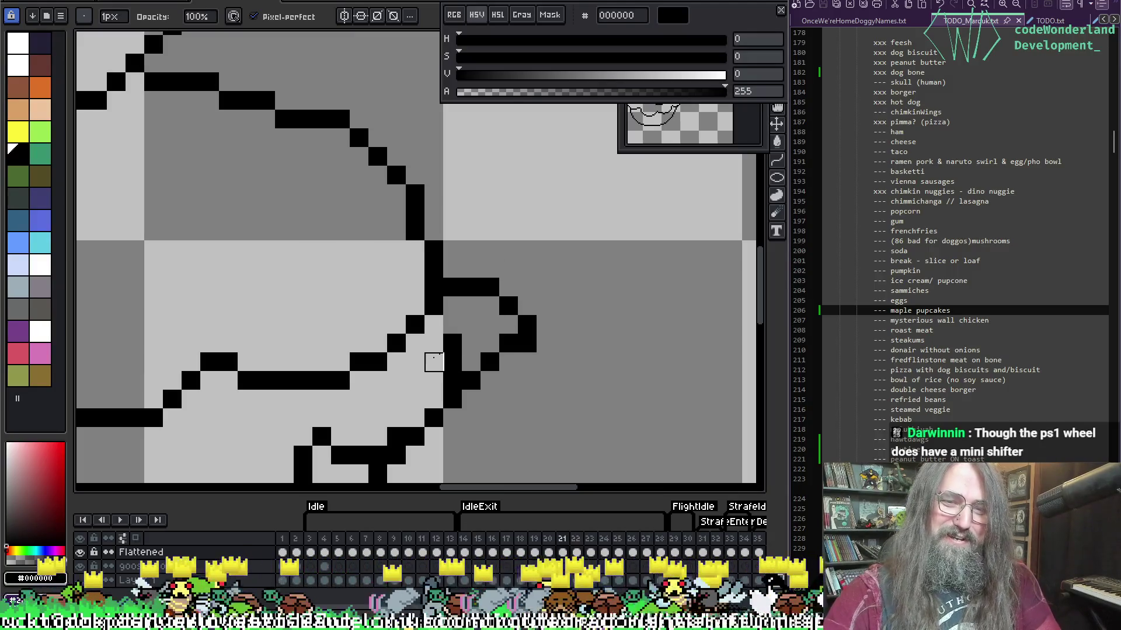
key(Left)
key(Right)
key(Right)
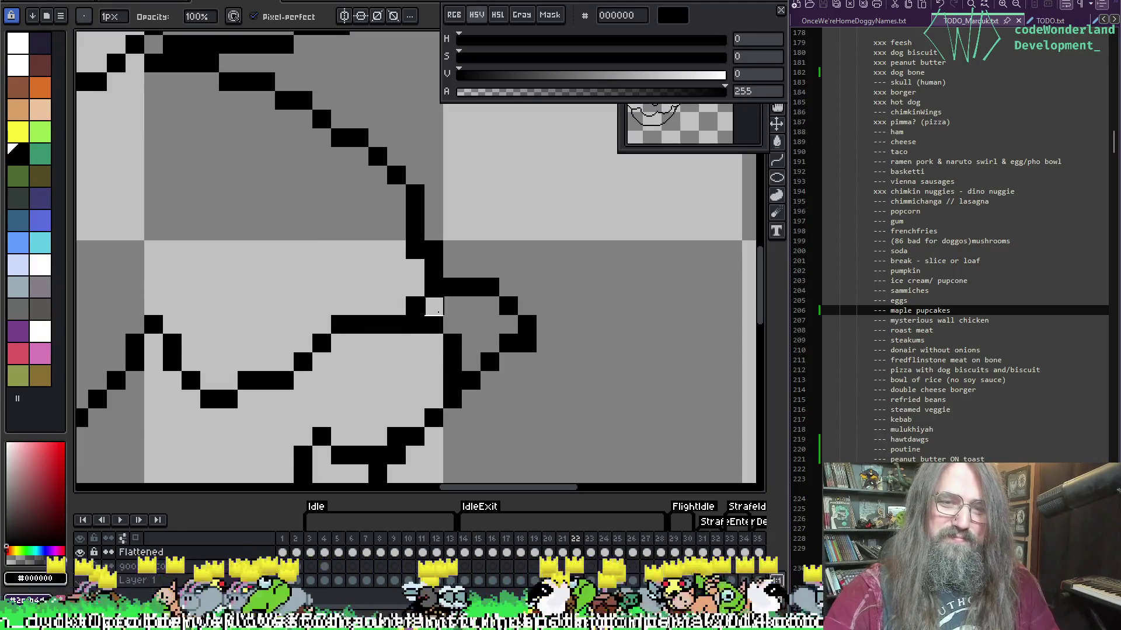
Erase stray pixels along the line and redraw missing black ones, then advance to frame 23.
right_click(453, 344)
right_click(434, 325)
right_click(452, 363)
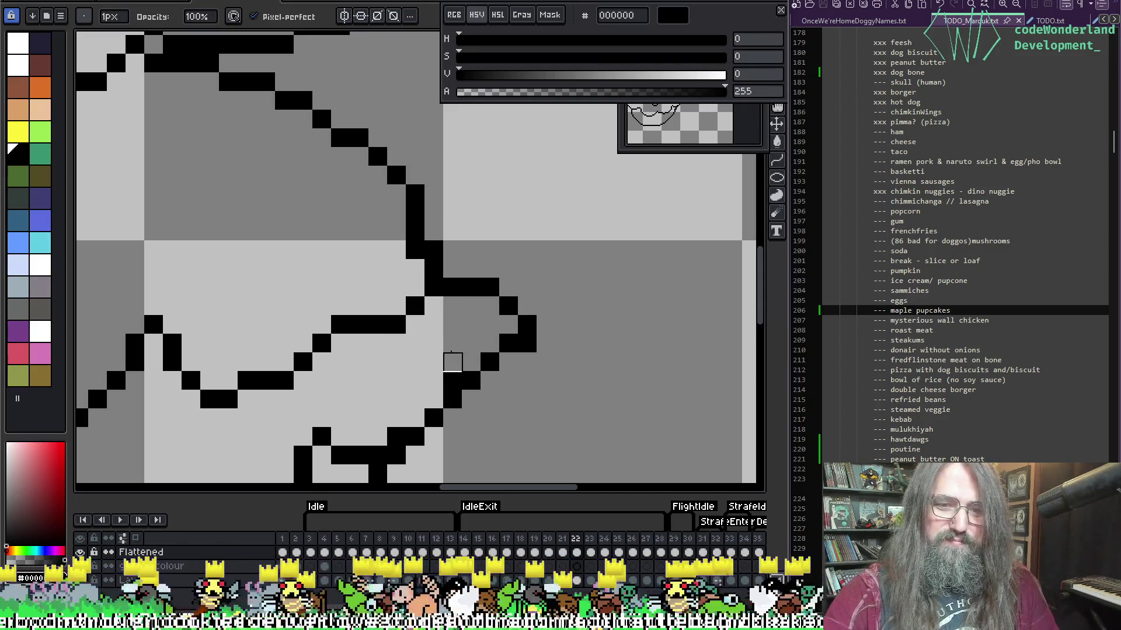
right_click(452, 382)
click(452, 382)
click(453, 345)
key(Left)
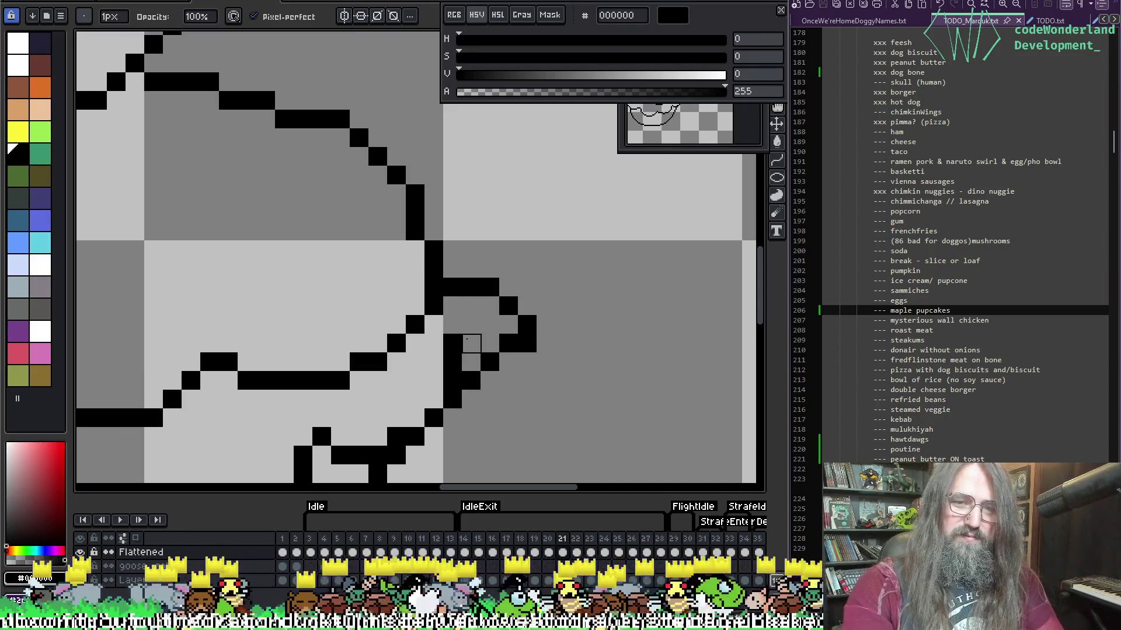
key(Right)
key(Right)
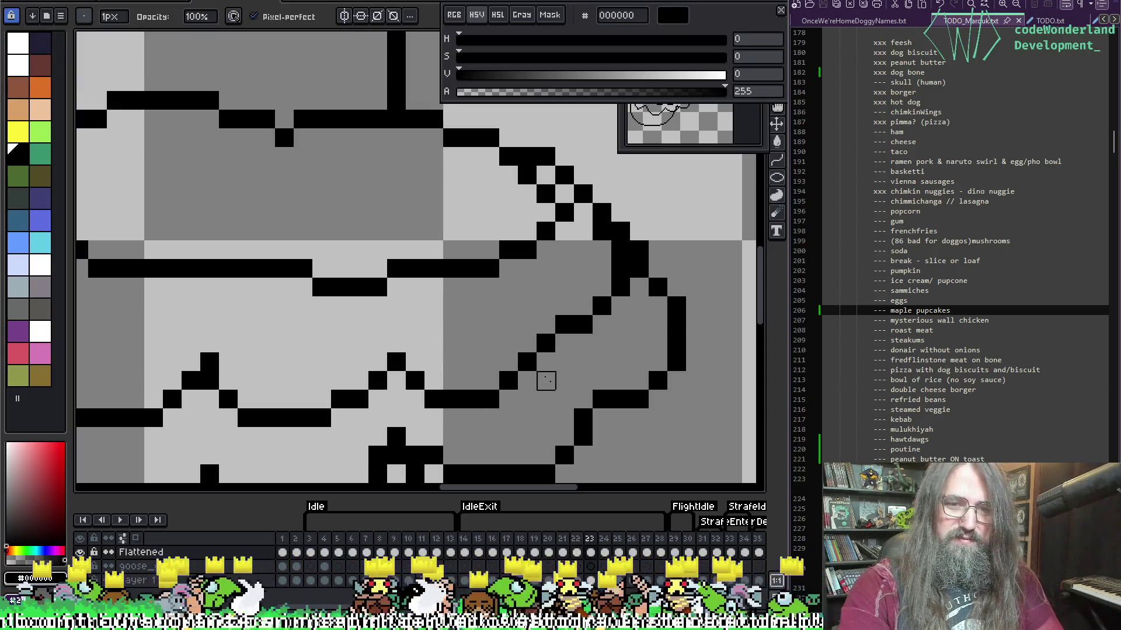
Advance to frame 24, preview the animation, and bring the leg strokes into view.
key(Right)
scroll(672, 387, down, 3)
key(Return)
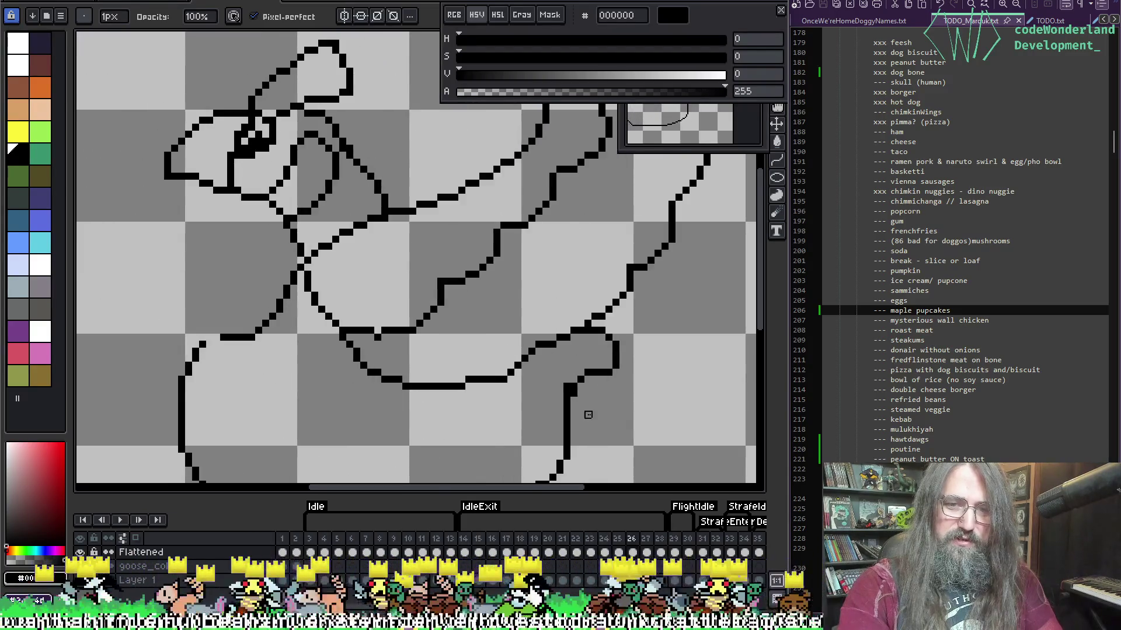
key(Return)
scroll(585, 412, up, 4)
mouse_move(562, 213)
mouse_down()
mouse_move(375, 117)
mouse_move(445, 237)
mouse_move(363, 174)
mouse_move(446, 173)
mouse_move(419, 230)
mouse_move(363, 257)
mouse_move(335, 371)
mouse_up()
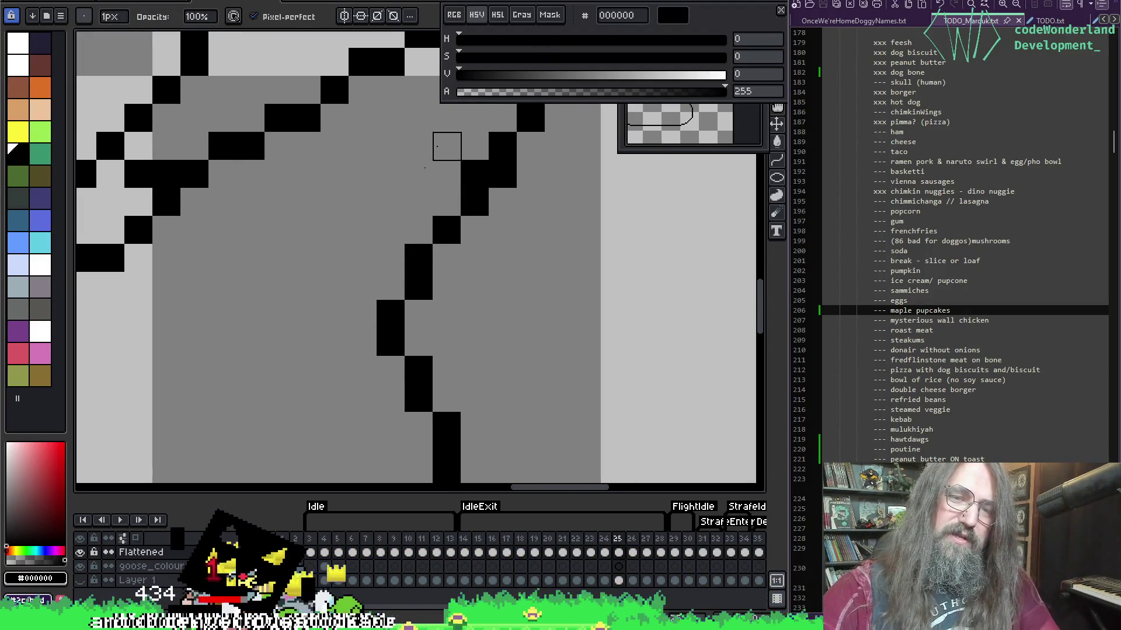
Erase two stray pixels from the leg line on frame 26 and two on frame 27.
key(Right)
drag(332, 284, 334, 315)
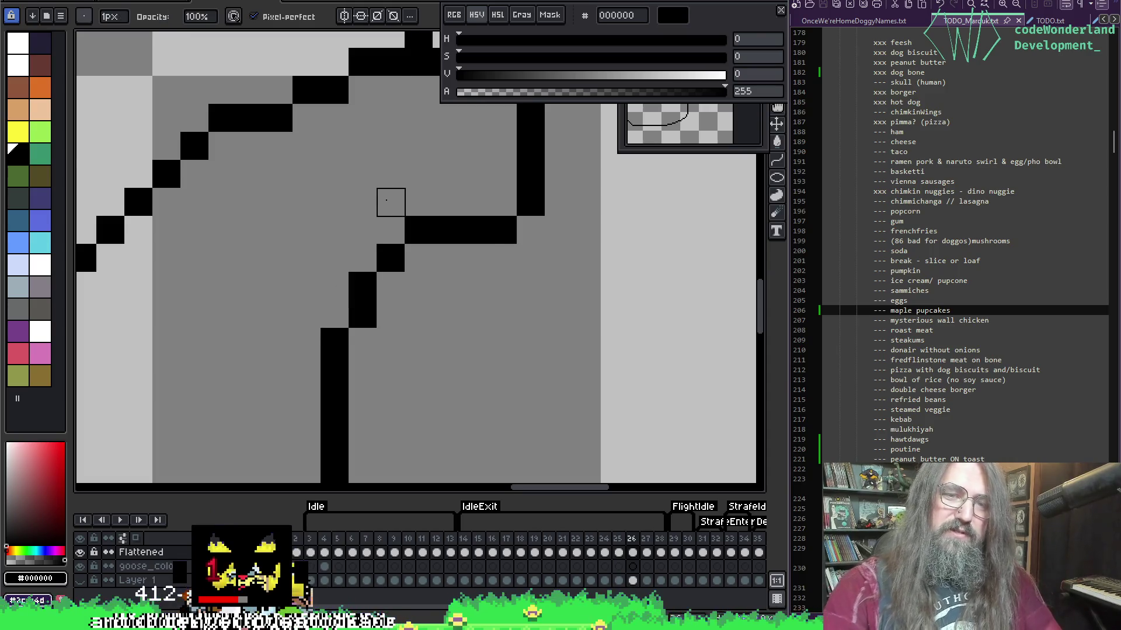
key(Right)
scroll(388, 200, down, 3)
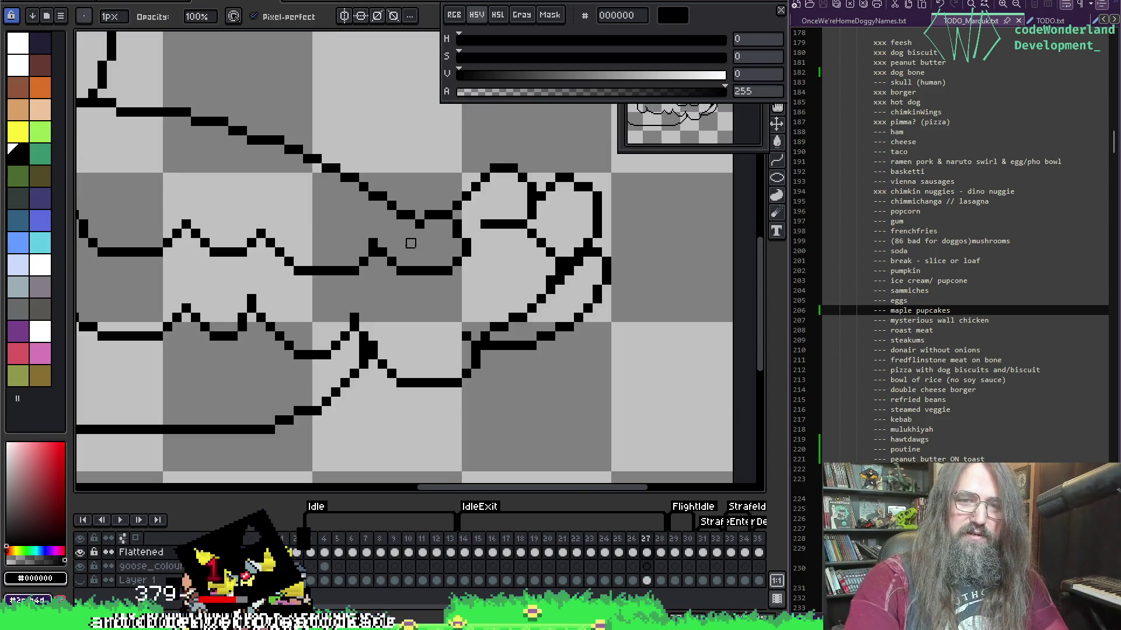
scroll(410, 243, up, 2)
scroll(403, 345, up, 3)
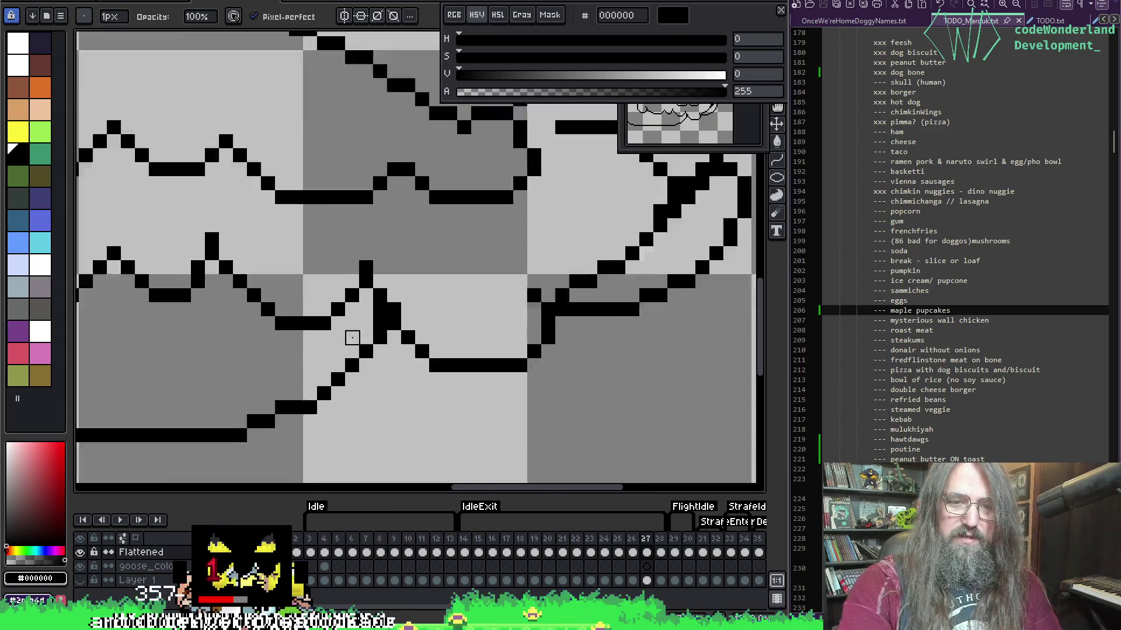
drag(376, 288, 402, 314)
Fill a missing pixel on the diagonal and erase the extra pixel thickening it.
scroll(492, 290, down, 3)
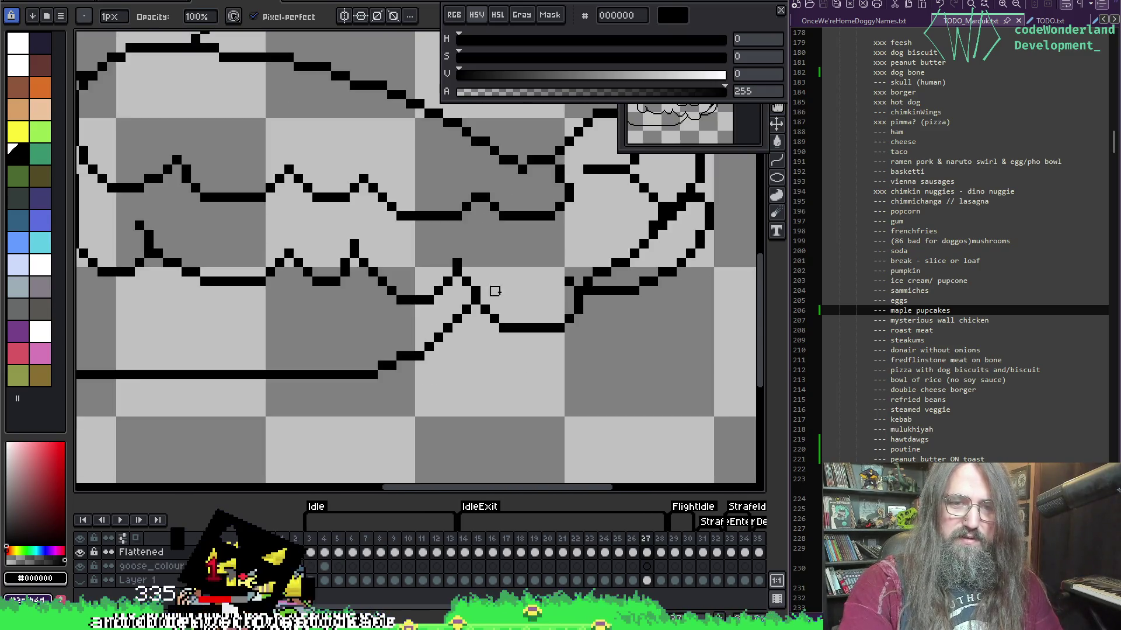
scroll(507, 270, up, 3)
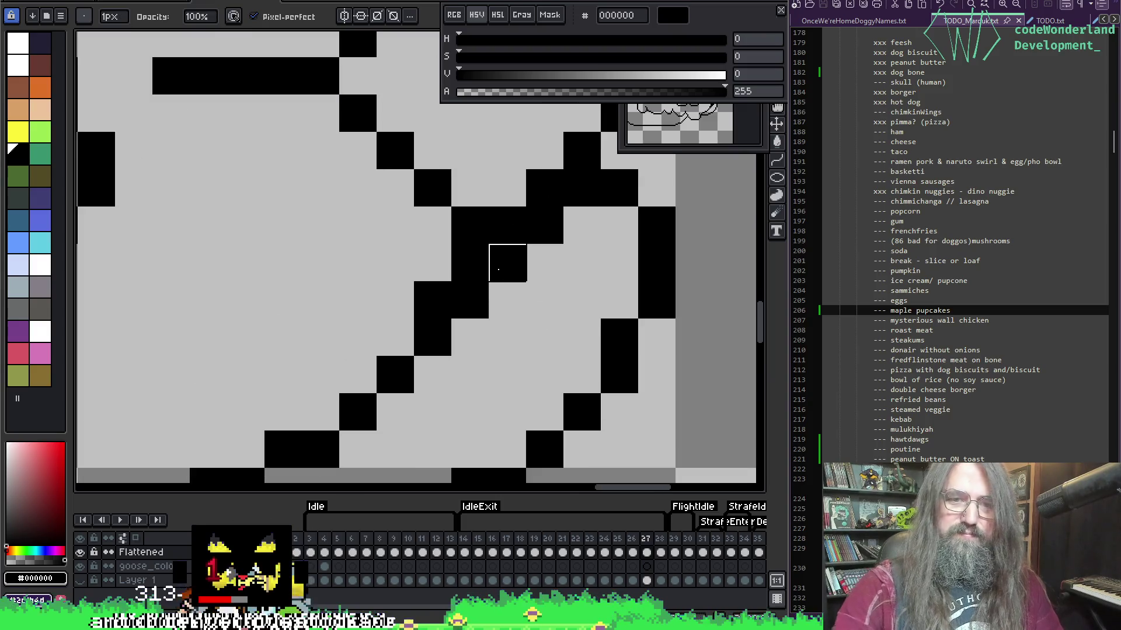
click(508, 259)
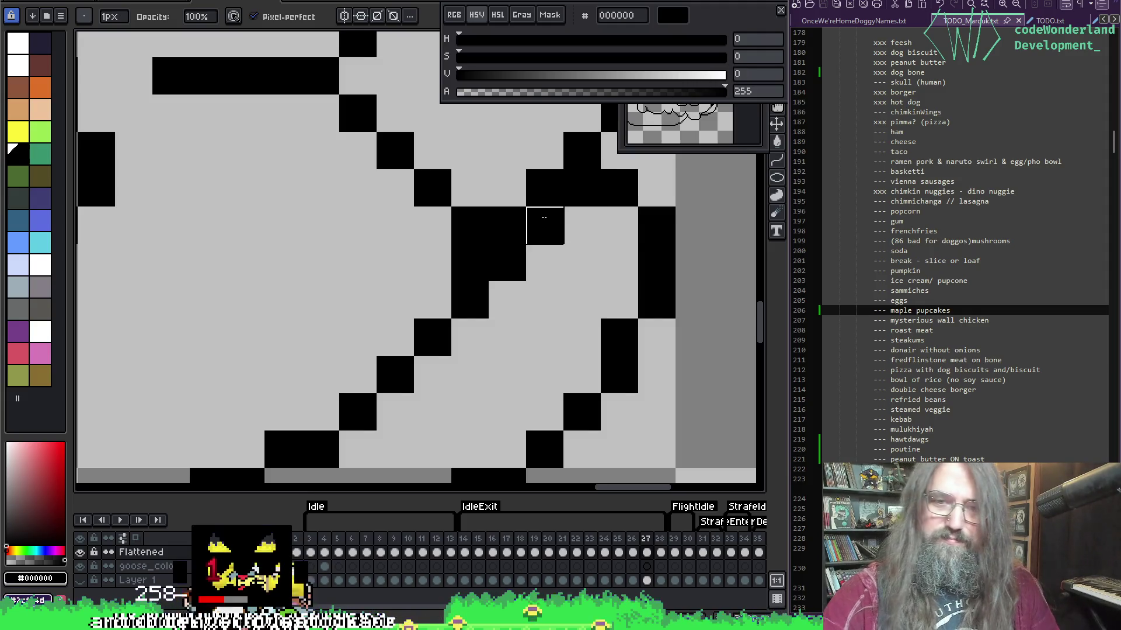
right_click(508, 264)
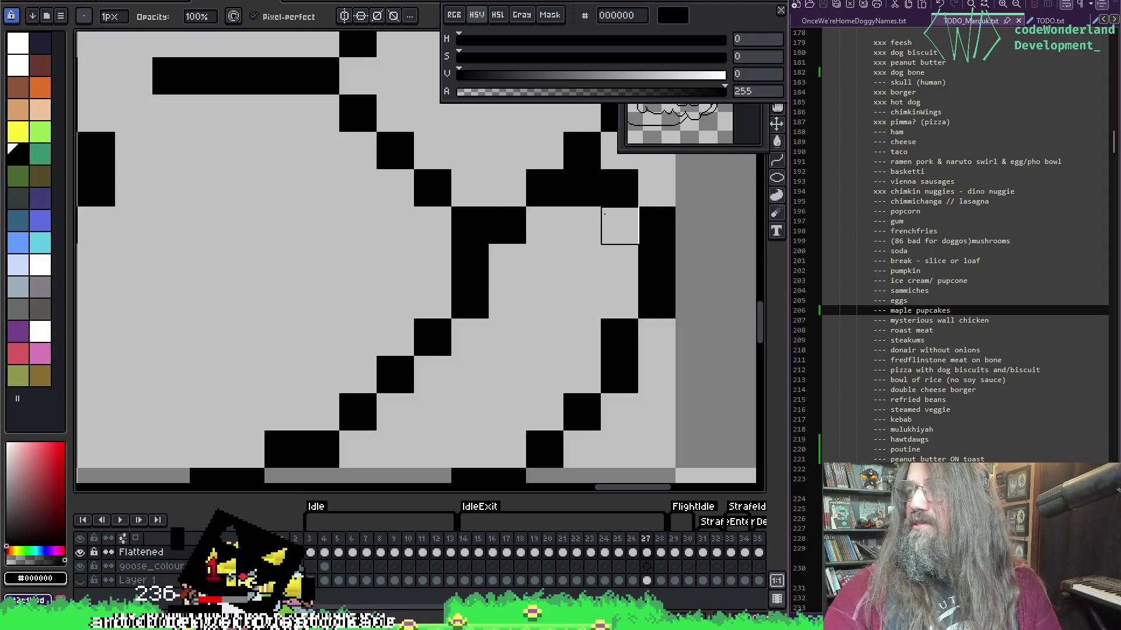
Pan down across the drawing, sampling a colour and returning to the black pencil.
key(space)
mouse_move(507, 188)
mouse_down()
mouse_move(499, 260)
mouse_move(663, 238)
mouse_move(355, 243)
mouse_up()
scroll(507, 257, down, 2)
scroll(528, 273, down, 1)
scroll(404, 231, up, 1)
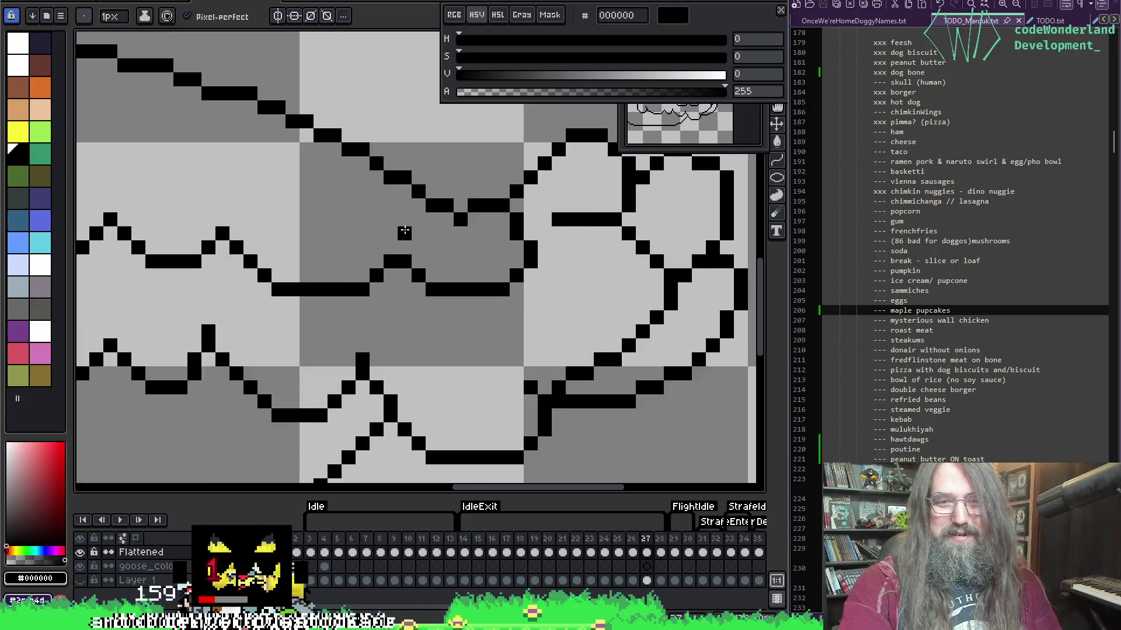
scroll(405, 231, up, 1)
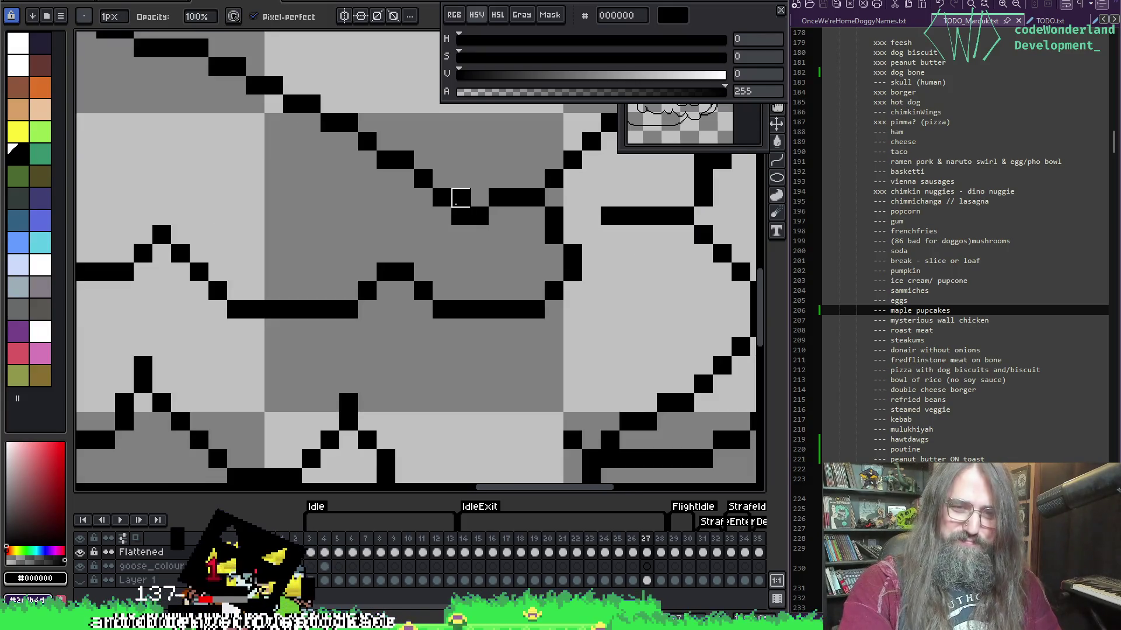
key(i)
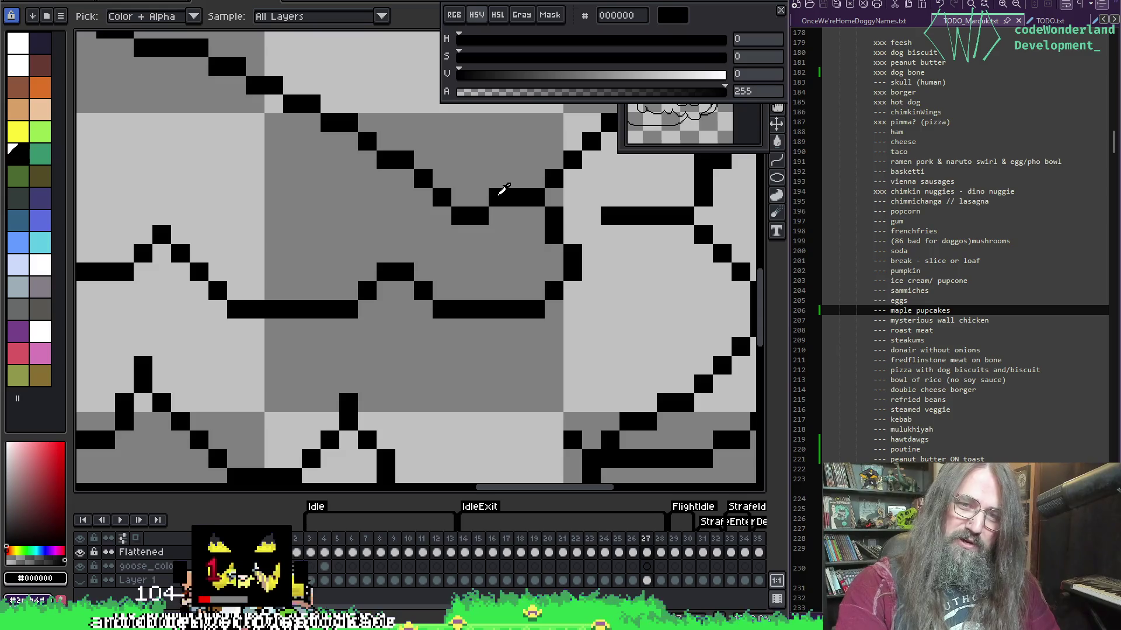
key(b)
scroll(501, 190, down, 2)
scroll(187, 251, up, 1)
Bring the head area into view and erase the stray short black line on the wing.
drag(291, 224, 283, 383)
drag(479, 358, 220, 337)
scroll(220, 337, up, 1)
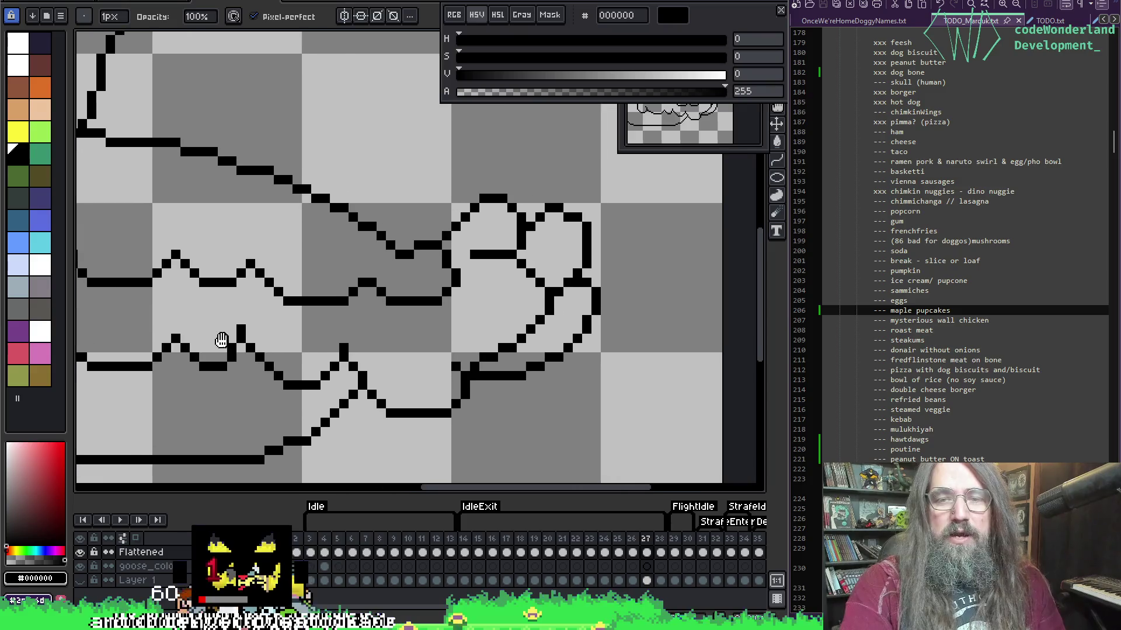
drag(483, 268, 506, 270)
mouse_move(246, 276)
mouse_down()
mouse_move(338, 350)
mouse_move(517, 350)
mouse_up()
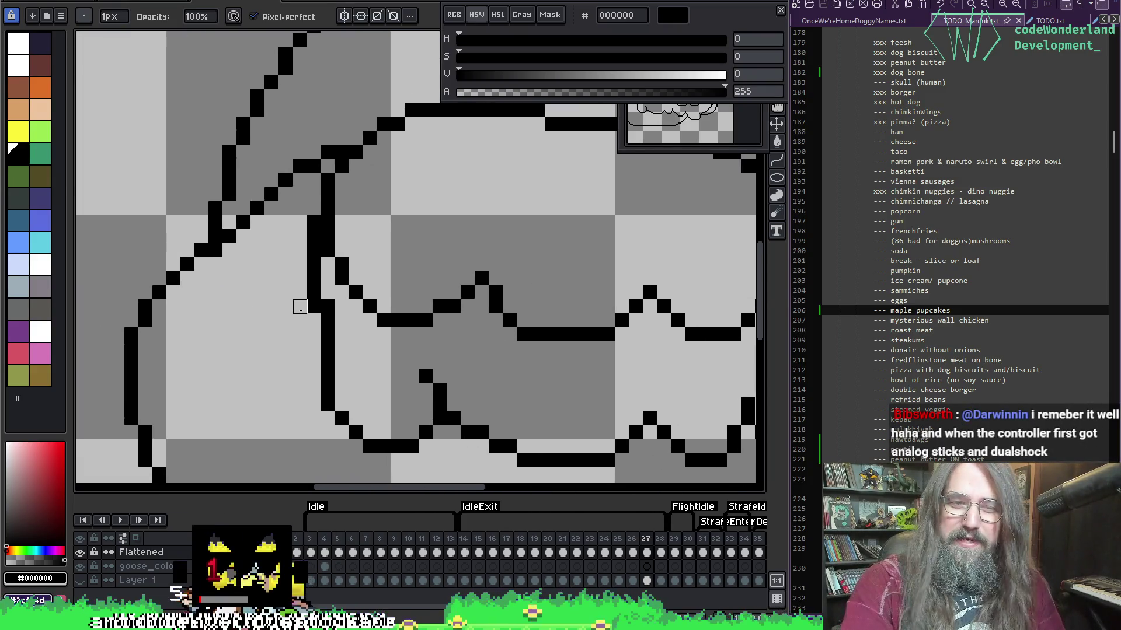
scroll(468, 320, down, 8)
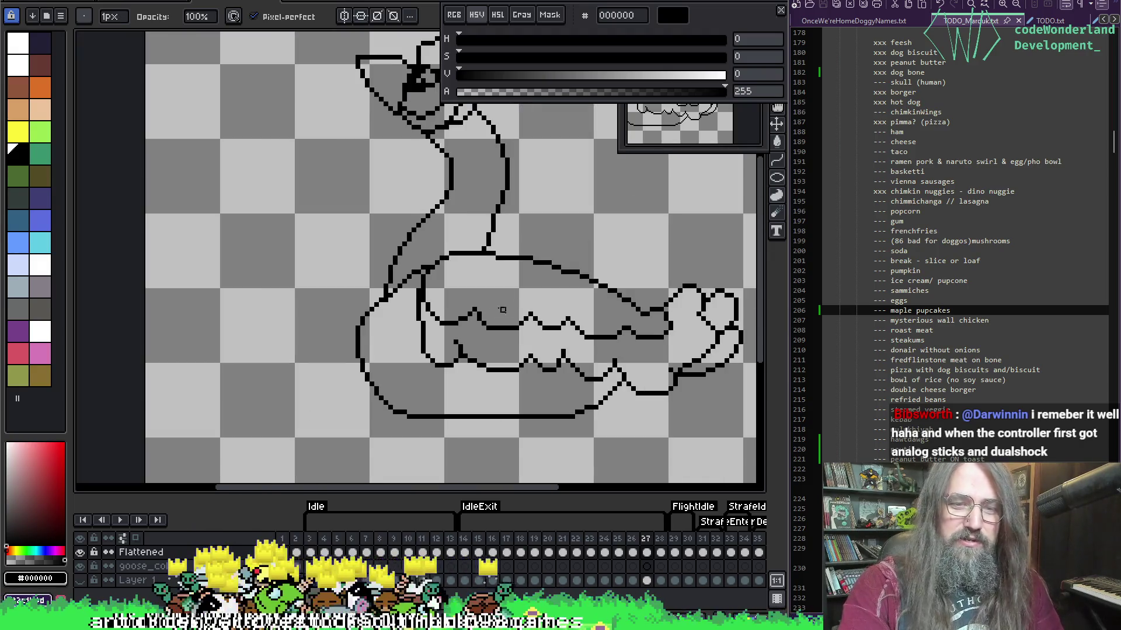
Pan across the goose body, switching between the eyedropper and the pencil.
scroll(368, 312, up, 5)
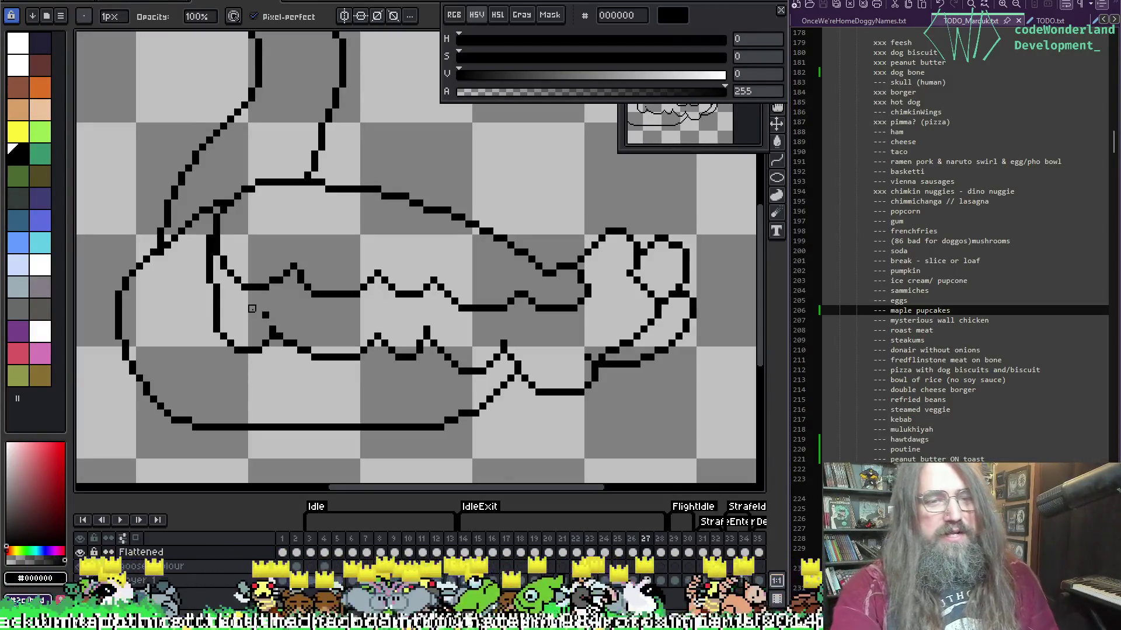
key(i)
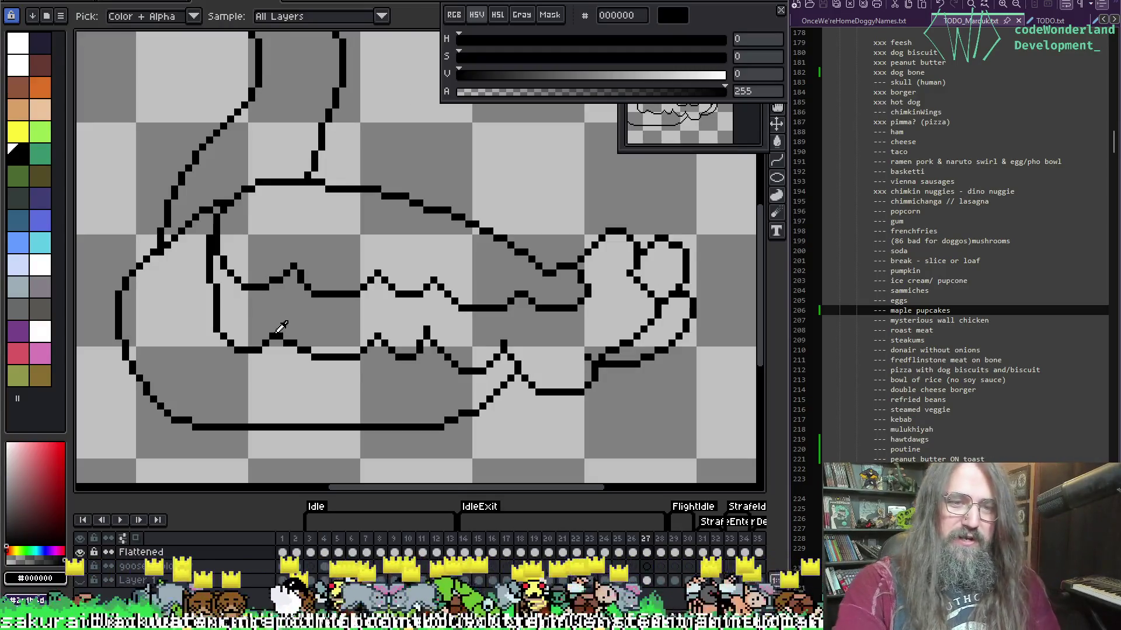
drag(374, 301, 333, 328)
key(b)
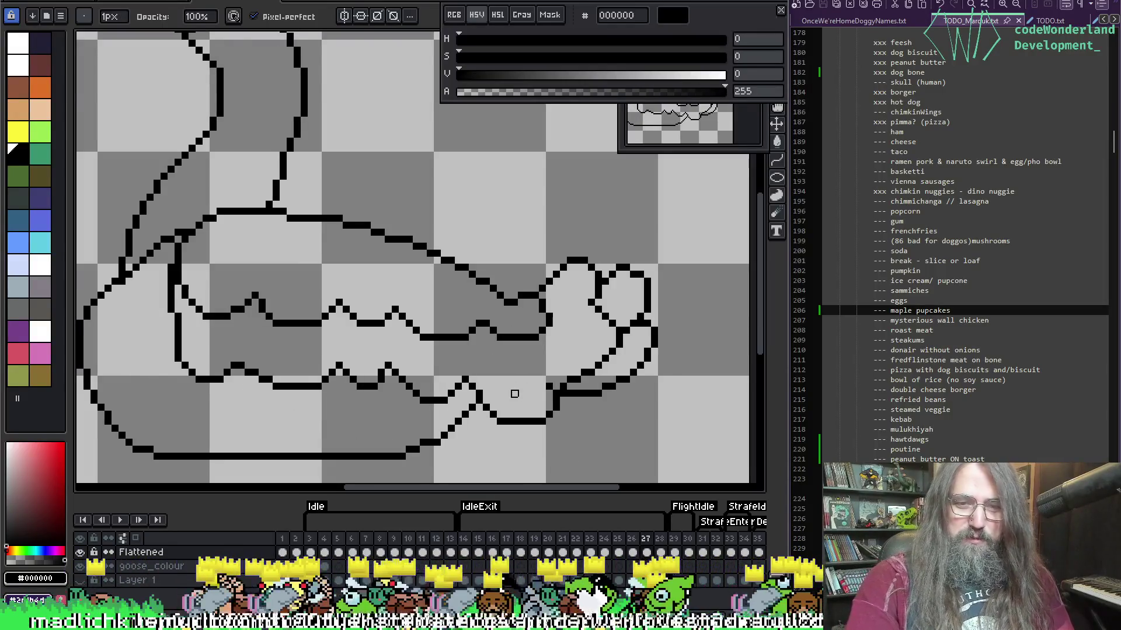
scroll(513, 368, down, 1)
scroll(405, 200, down, 1)
scroll(233, 379, up, 3)
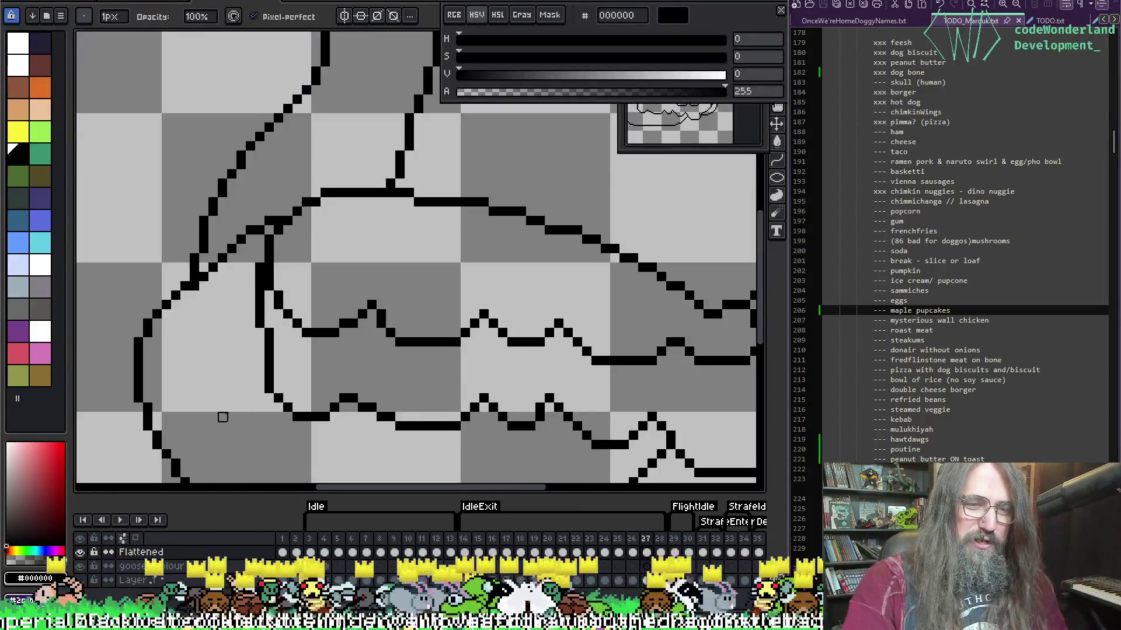
Pick transparent (alpha 0) from an empty canvas pixel, centre the body, and start the goose animation.
key(alt)
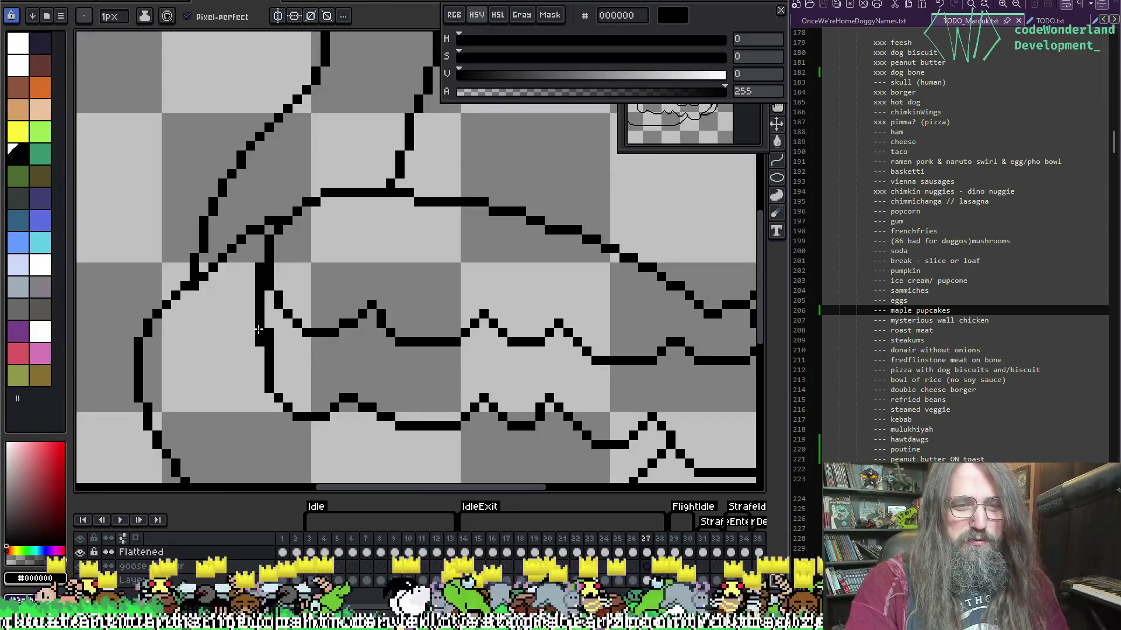
key(e)
key(alt)
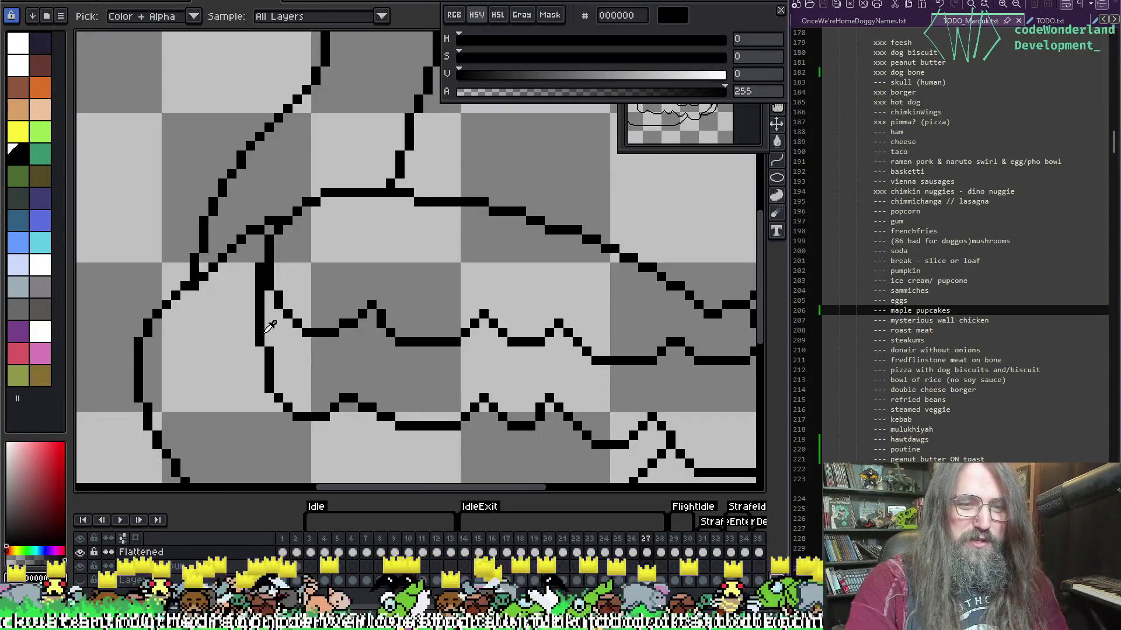
click(260, 326)
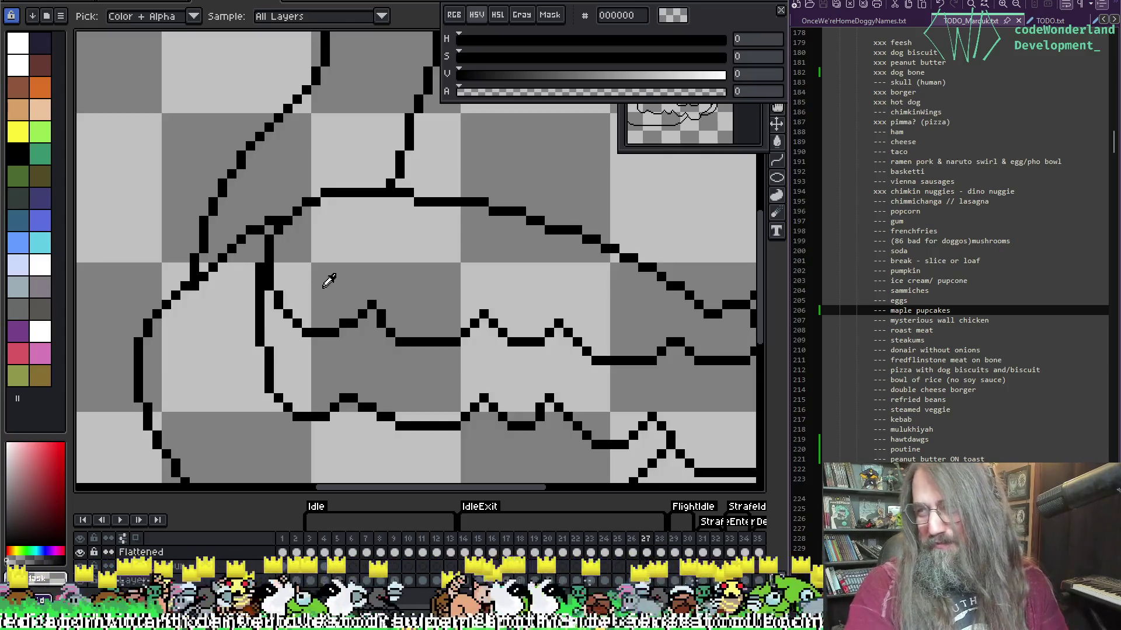
scroll(434, 297, right, 3)
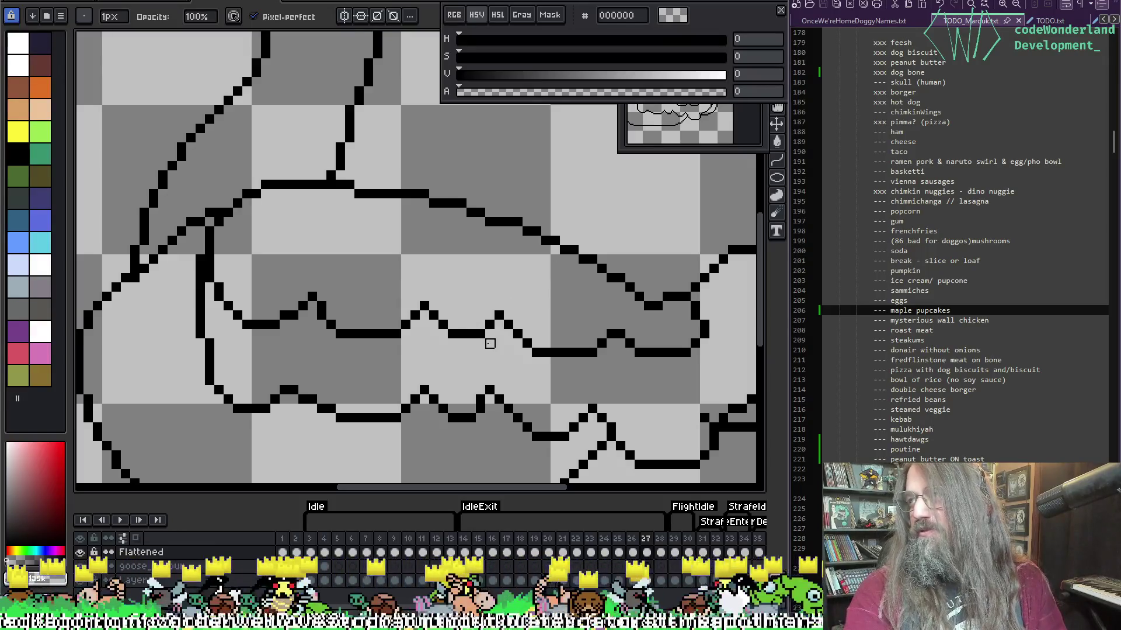
scroll(455, 344, down, 3)
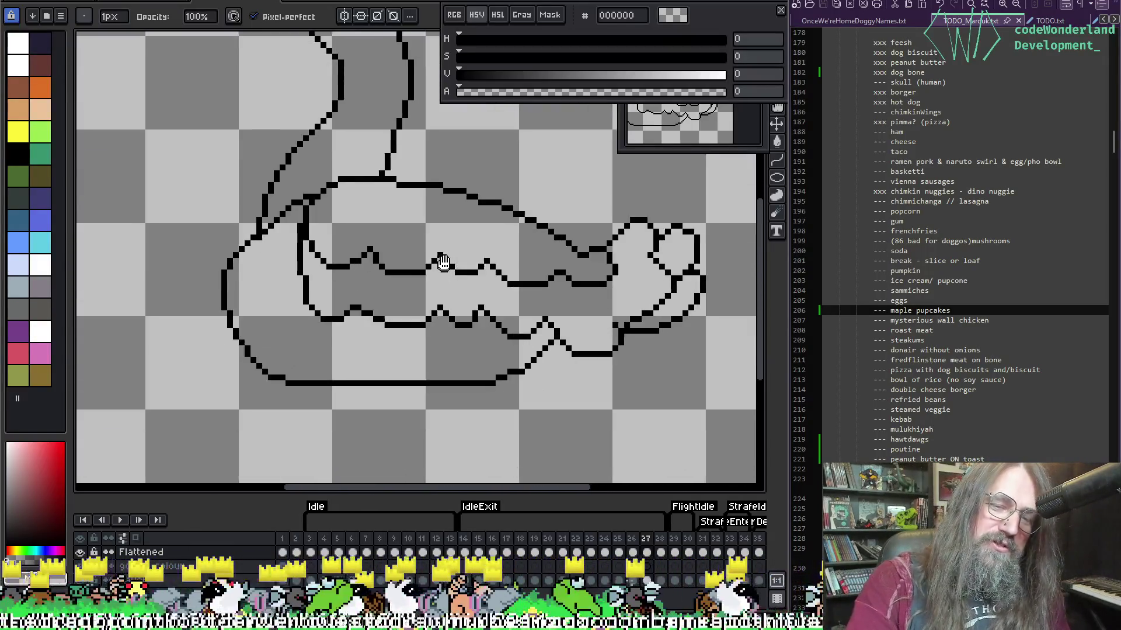
drag(444, 263, 418, 328)
key(Return)
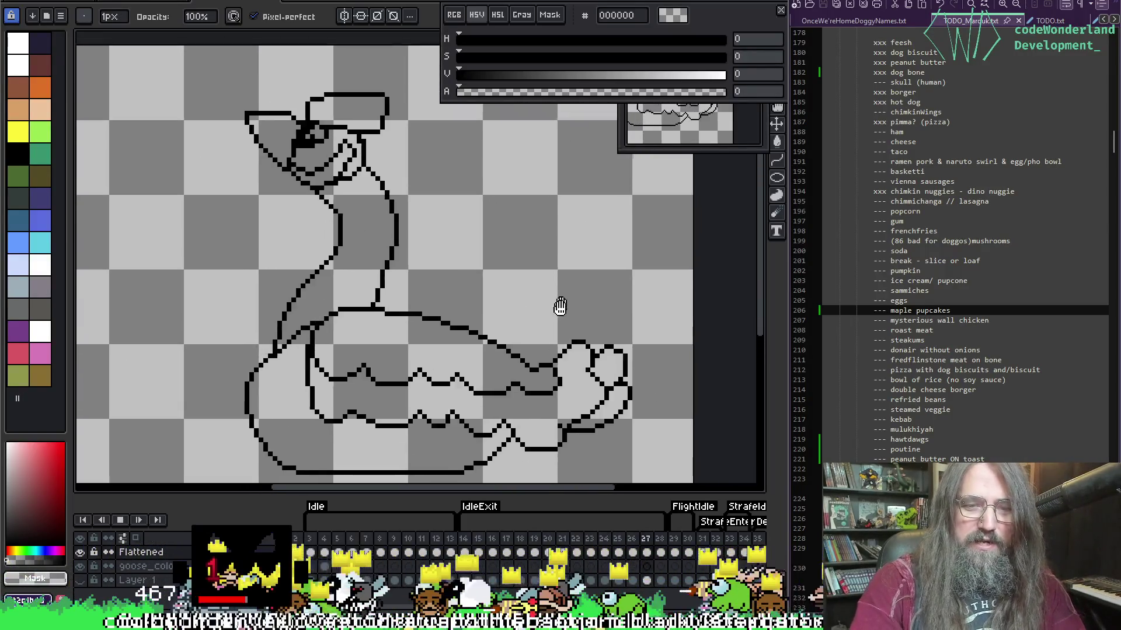
Watch the goose animation play, recentring the view, then stop playback.
scroll(576, 258, down, 1)
drag(576, 257, 565, 265)
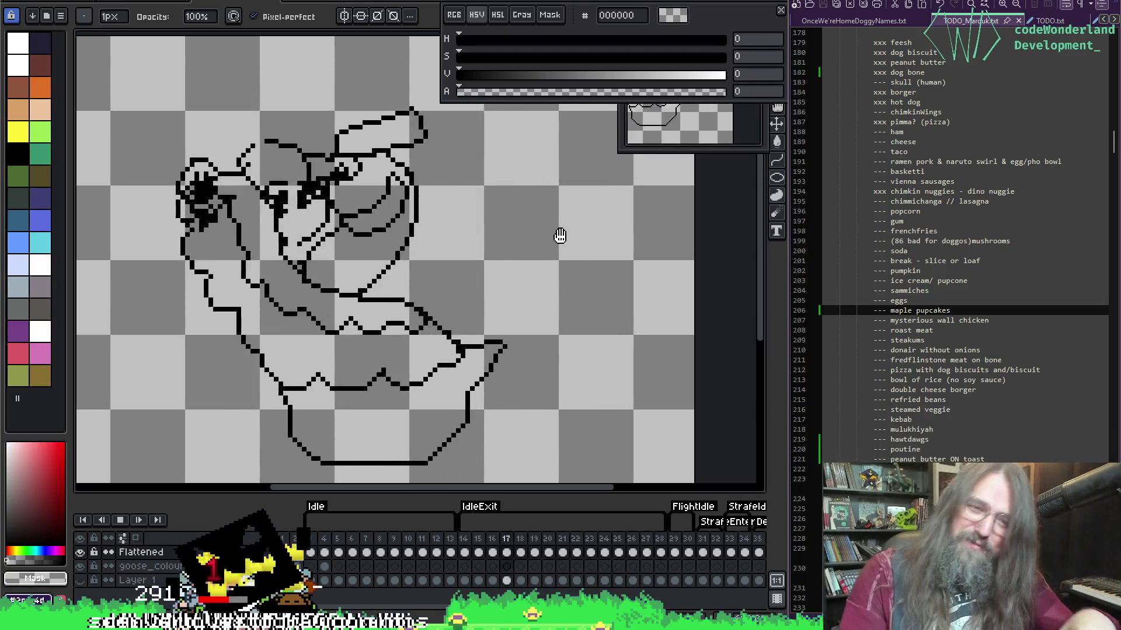
scroll(542, 233, down, 1)
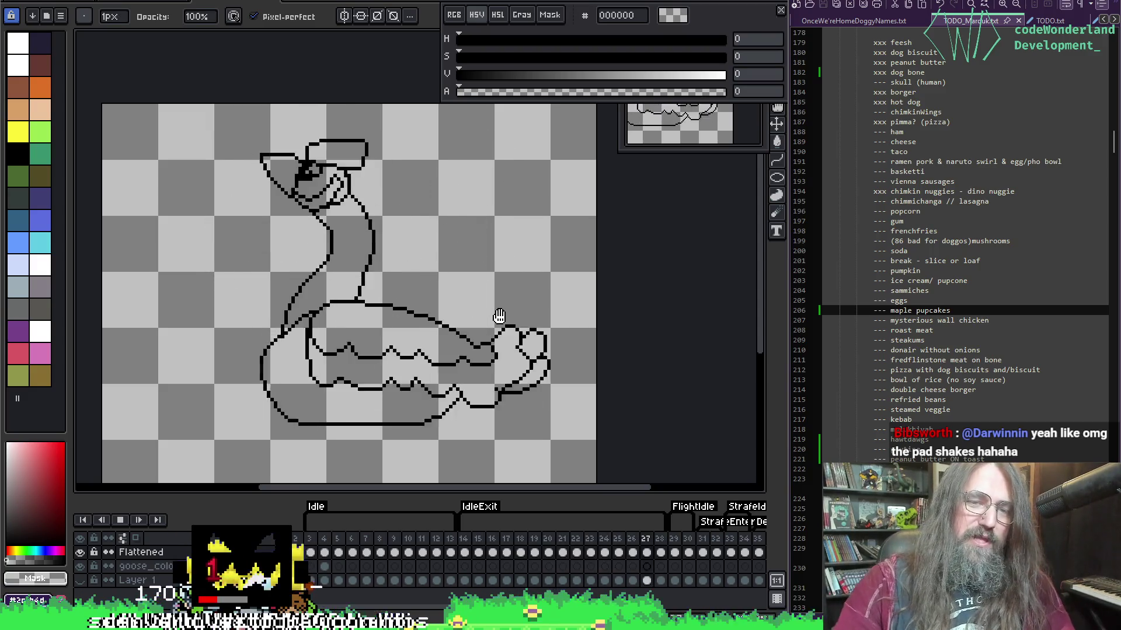
key(Return)
Step back and forth through frames 15–21, comparing them, and settle on frame 18.
key(Left)
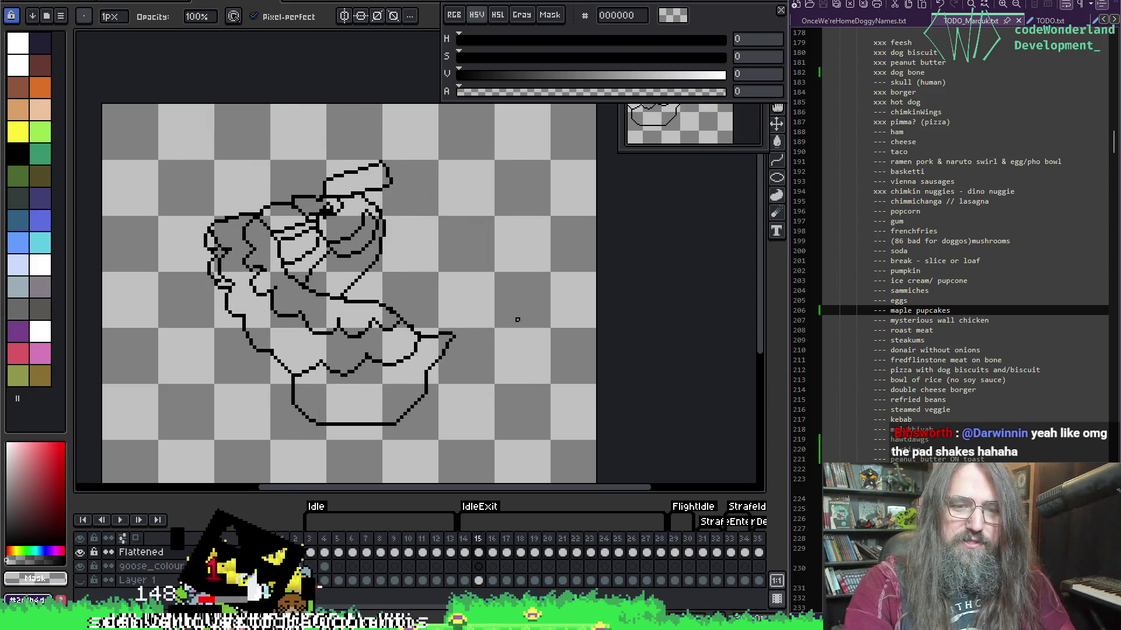
key(Right)
key(Right)
key(Right)
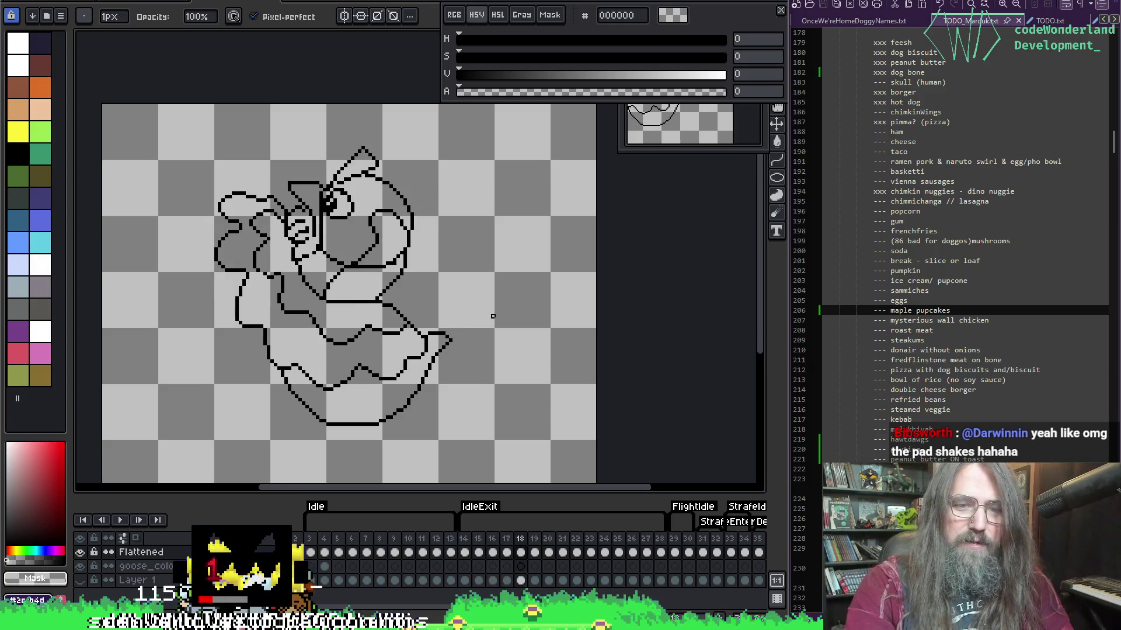
key(Right)
key(Right)
key(Left)
key(Left)
key(Left)
key(Right)
key(Left)
key(Right)
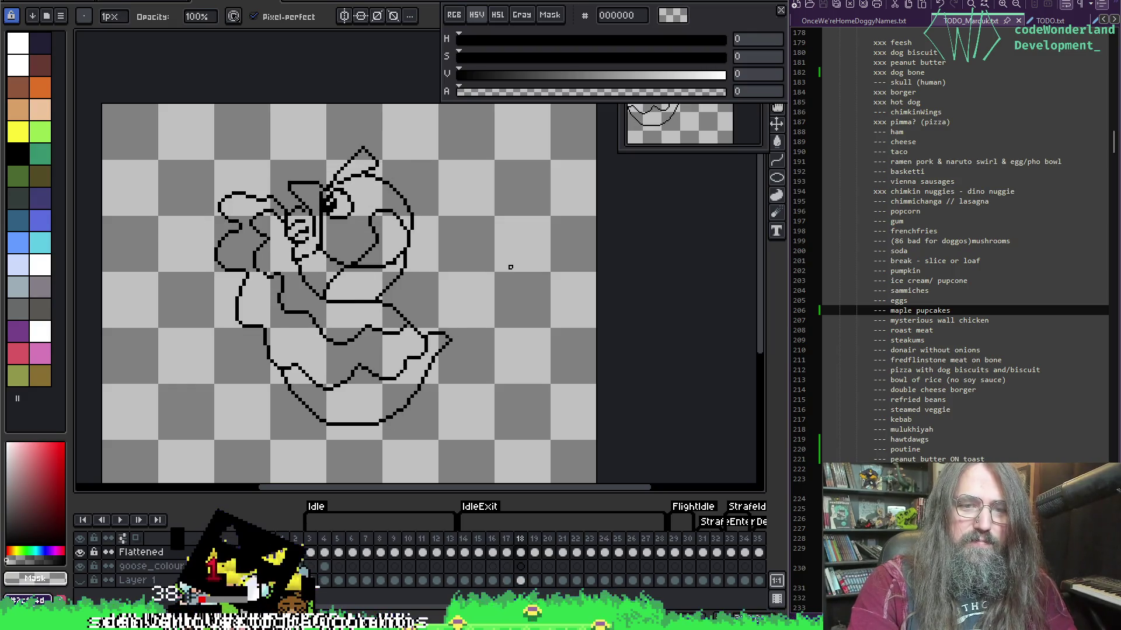
key(Right)
key(Right)
key(Right)
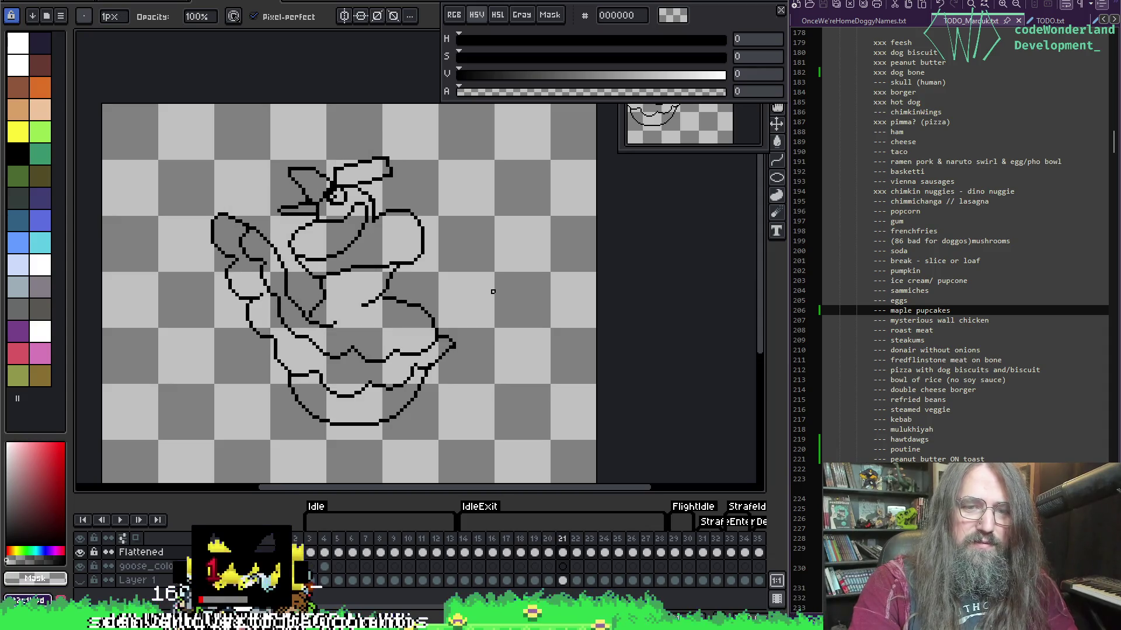
key(Left)
key(Left)
key(Left)
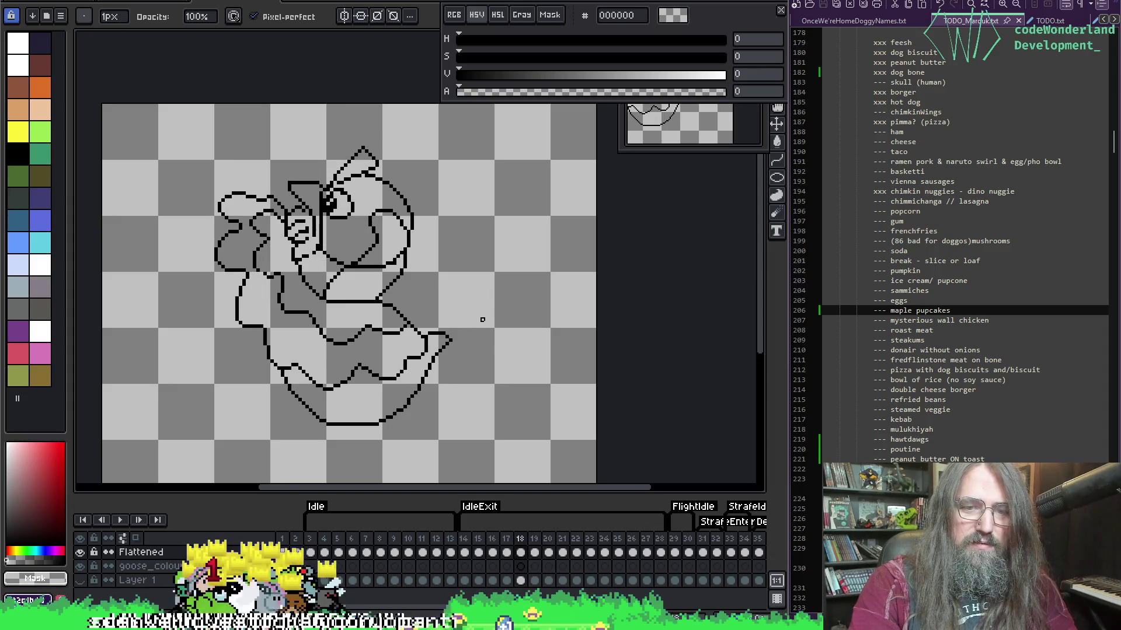
key(Left)
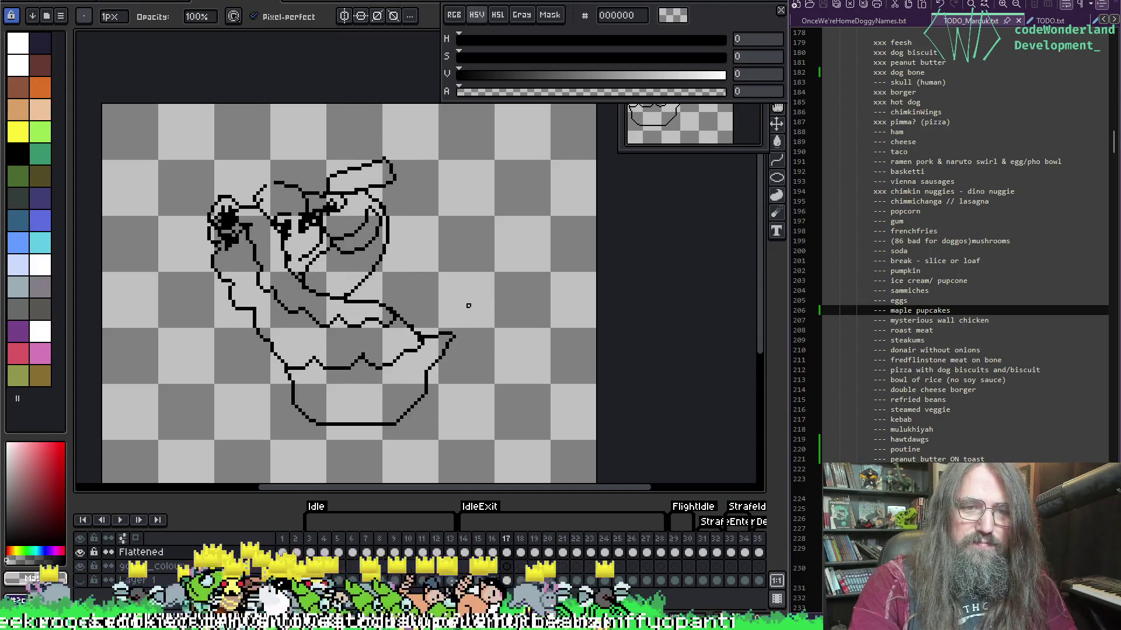
key(Right)
scroll(425, 349, up, 3)
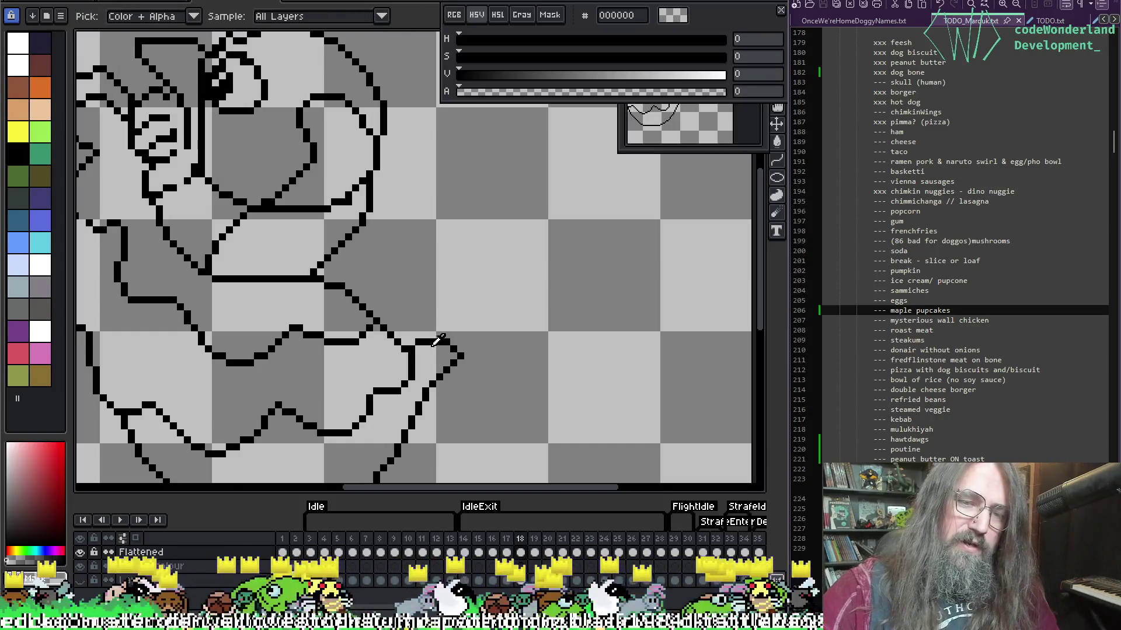
Pick solid black and redraw the goose's tail tip line with the pencil.
alt+click(435, 342)
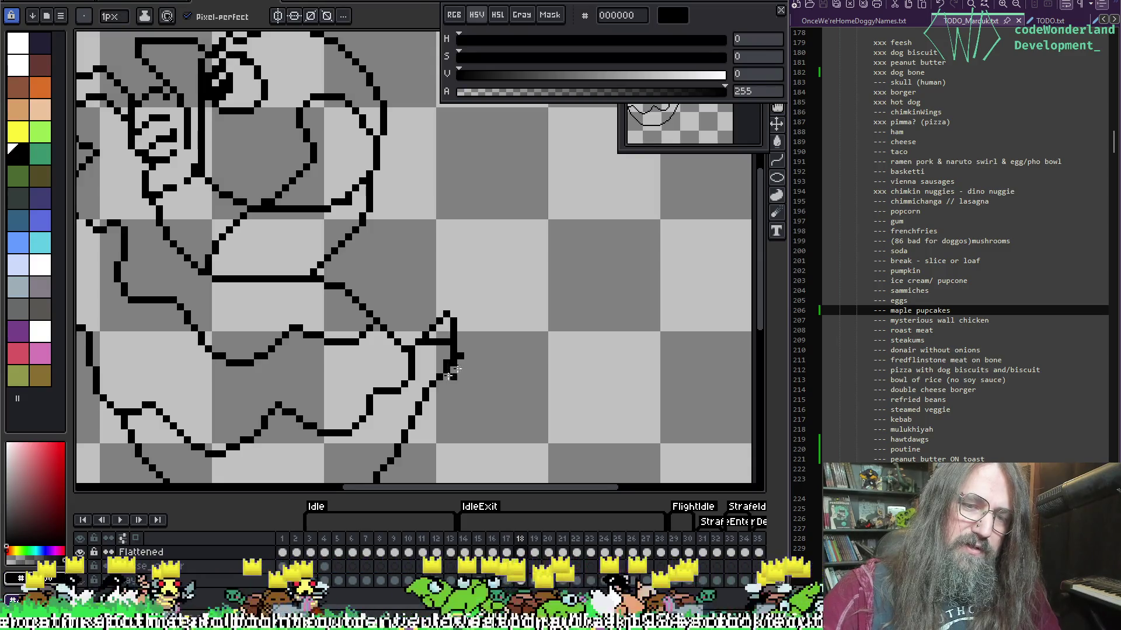
key(e)
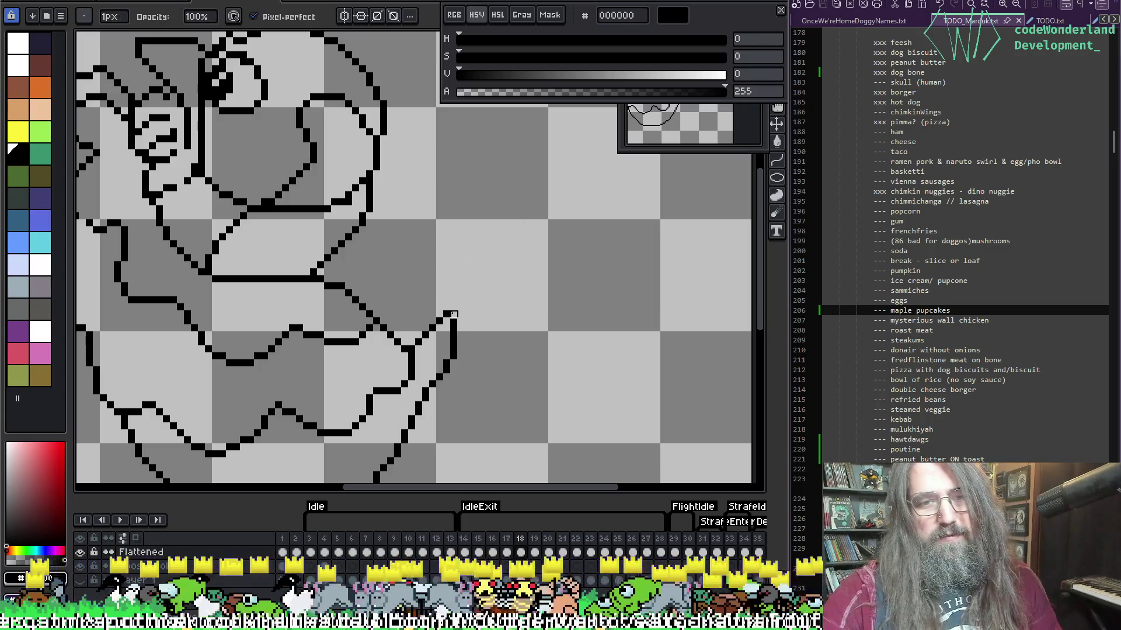
key(b)
mouse_move(444, 316)
mouse_down()
mouse_move(424, 309)
mouse_move(416, 328)
mouse_up()
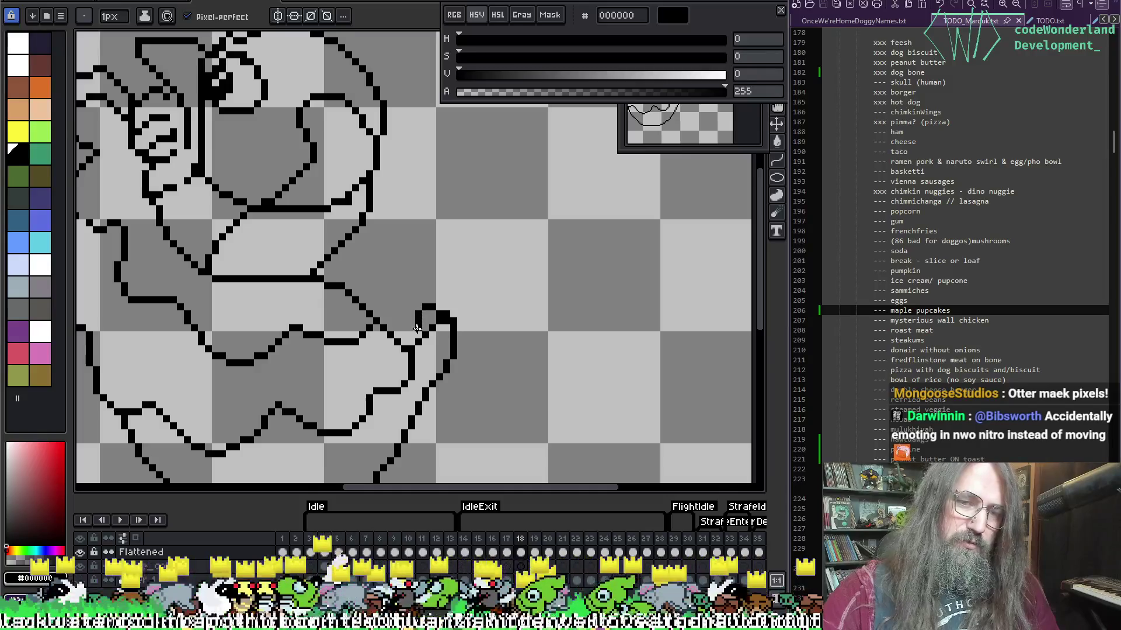
key(e)
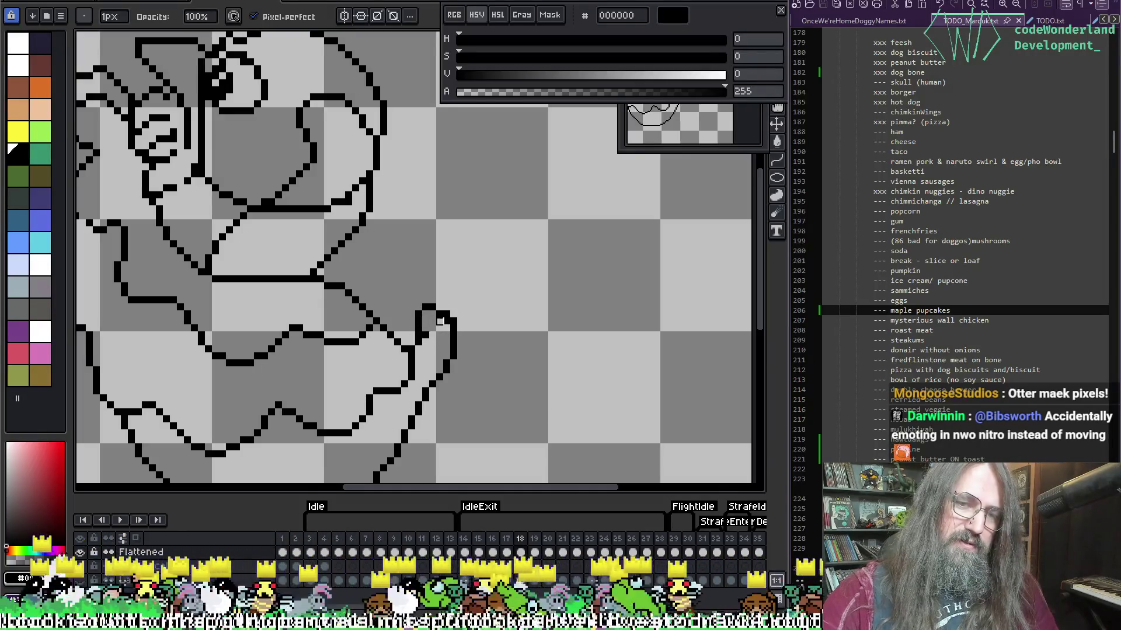
key(b)
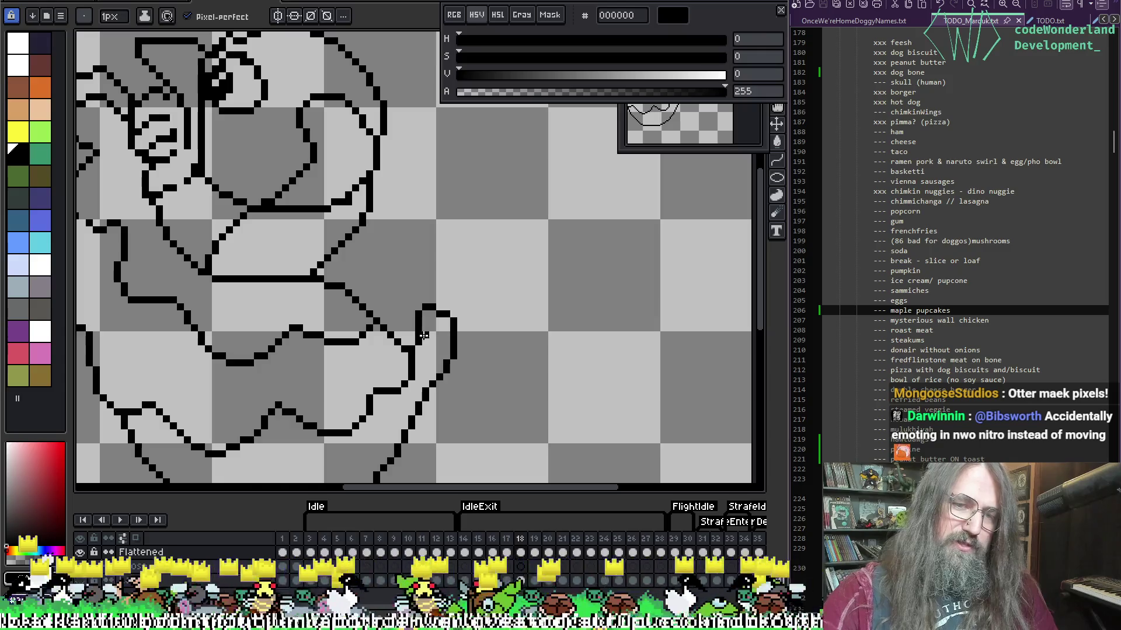
key(e)
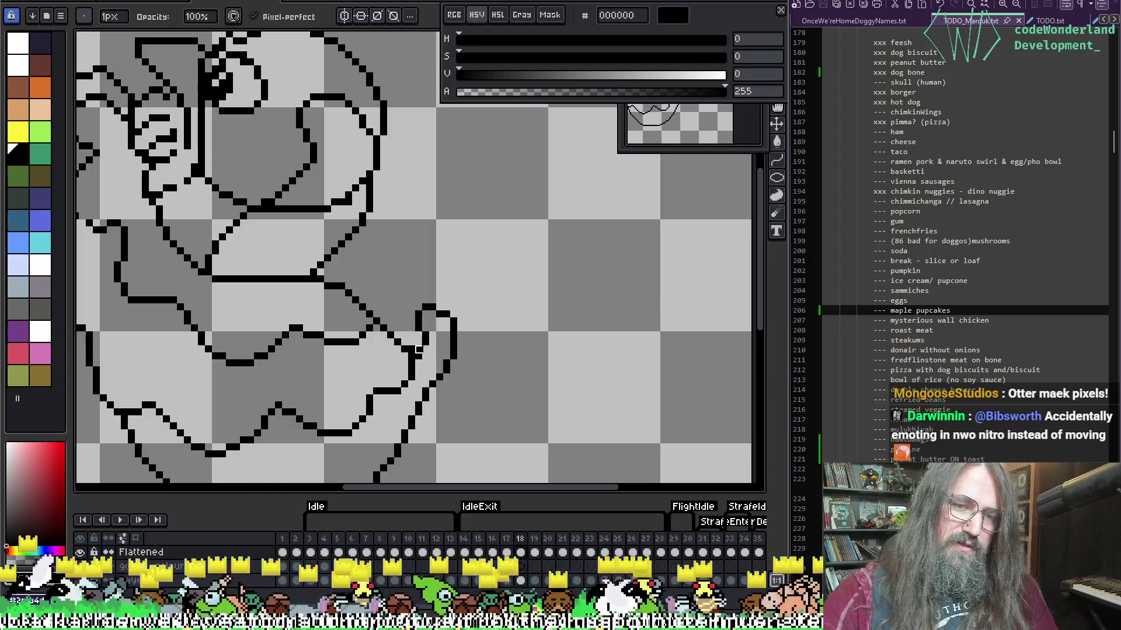
key(b)
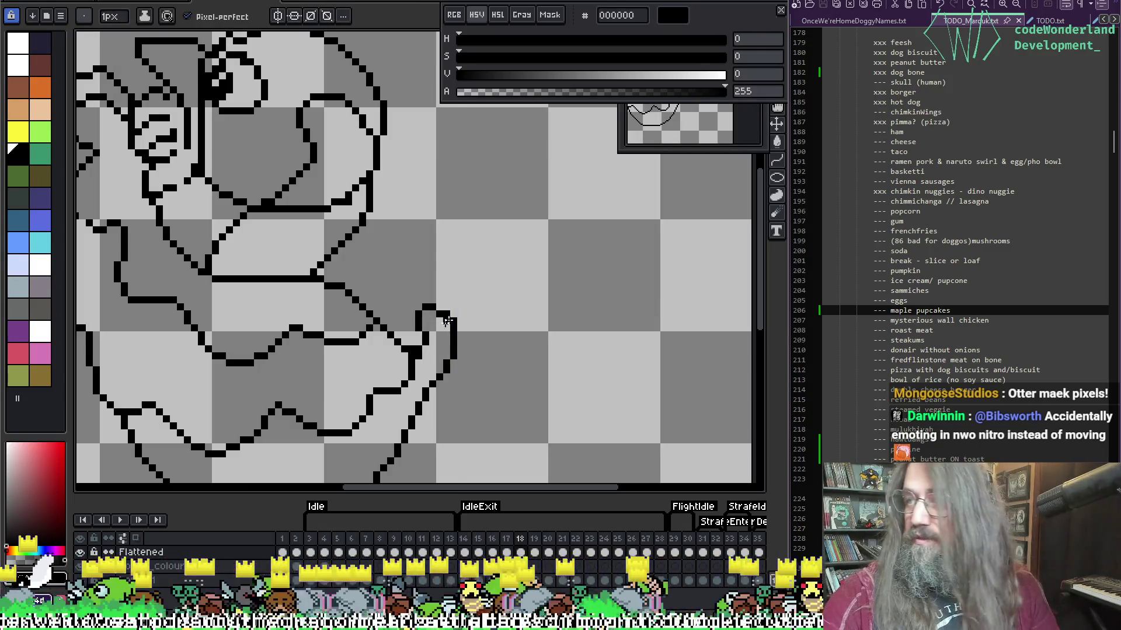
drag(446, 321, 575, 295)
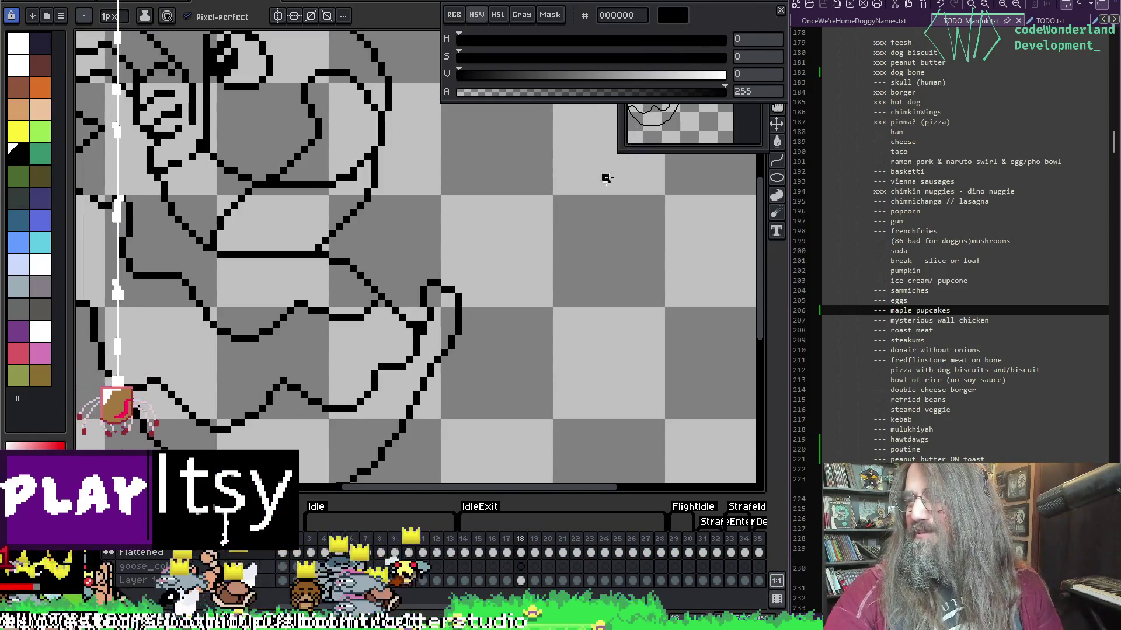
mouse_move(449, 142)
mouse_down()
mouse_move(533, 112)
mouse_move(465, 115)
mouse_move(512, 103)
mouse_move(545, 118)
mouse_up()
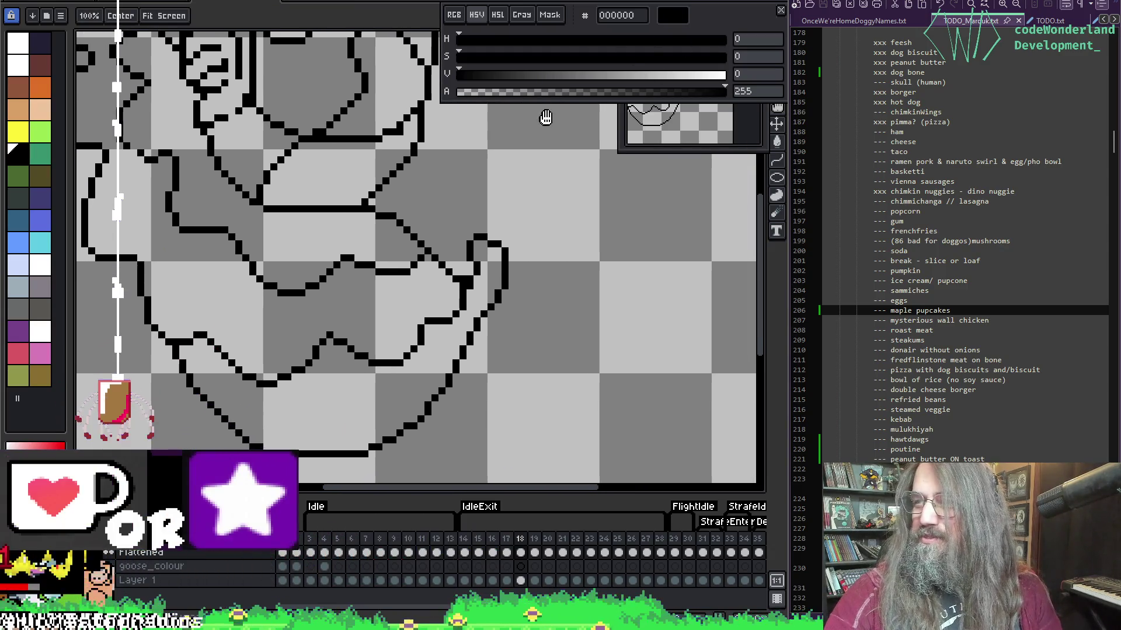
Save the sprite and flip between frames 17, 18 and 19 to compare the tail tip.
key(ctrl+s)
key(period)
key(comma)
key(comma)
key(period)
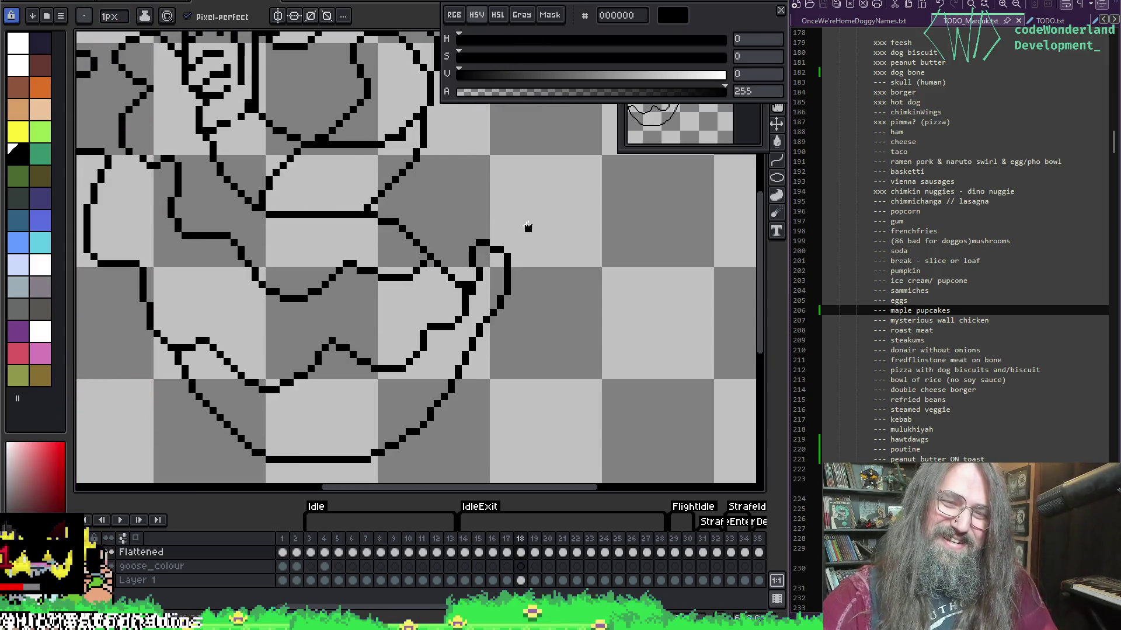
key(comma)
key(F3)
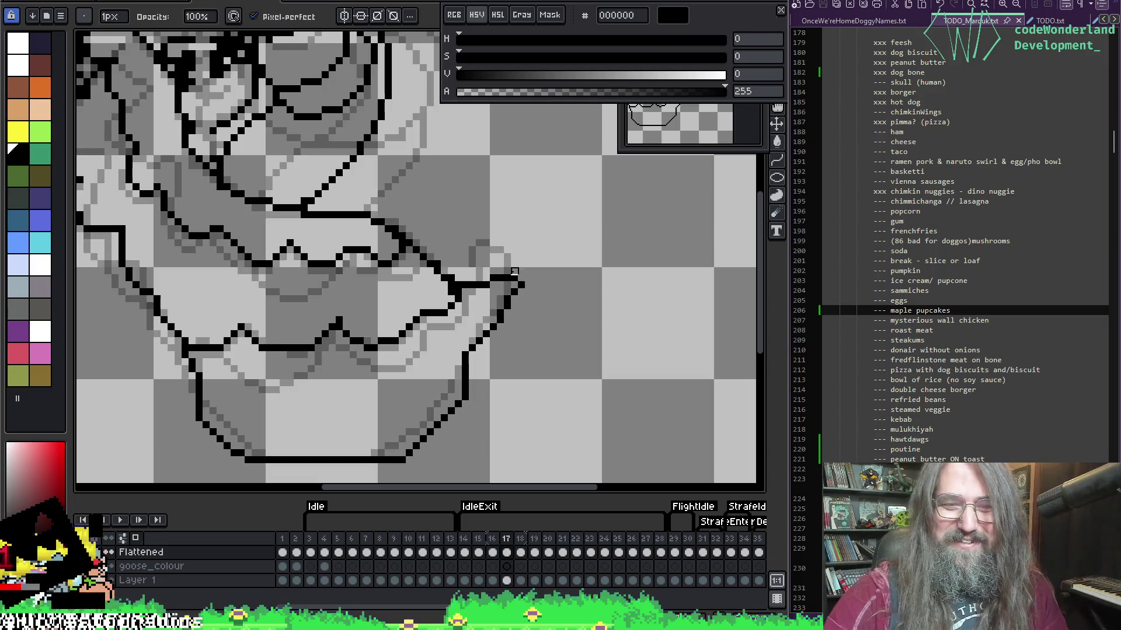
Erase the stray black pixels at the tail tip on frame 17.
key(e)
mouse_move(493, 265)
mouse_down()
mouse_move(484, 261)
mouse_move(495, 299)
mouse_move(493, 261)
mouse_up()
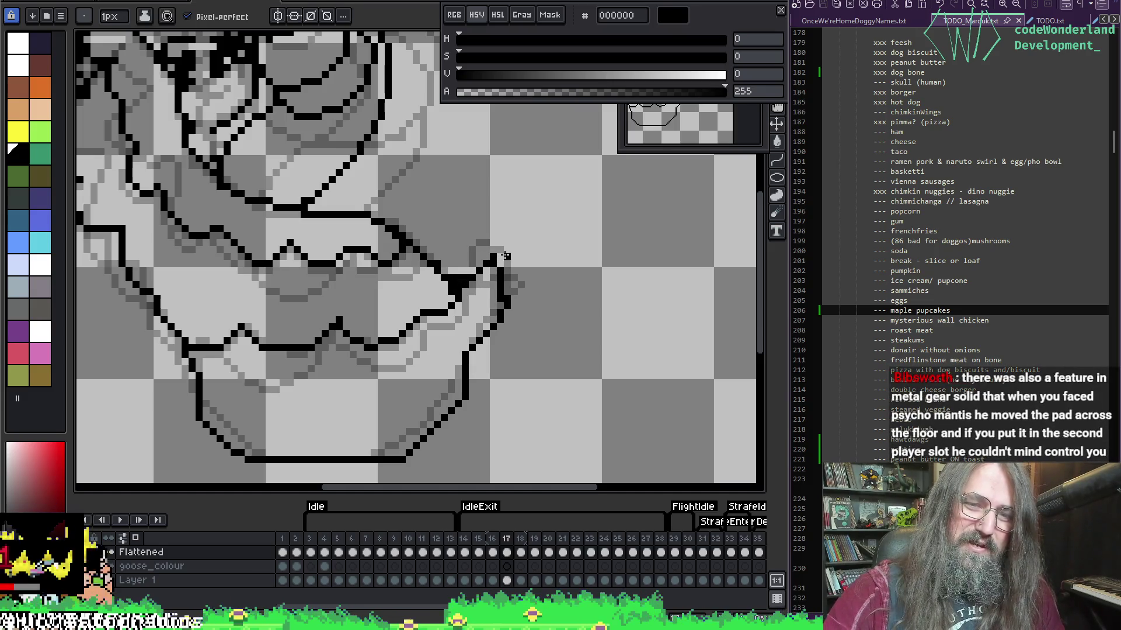
key(b)
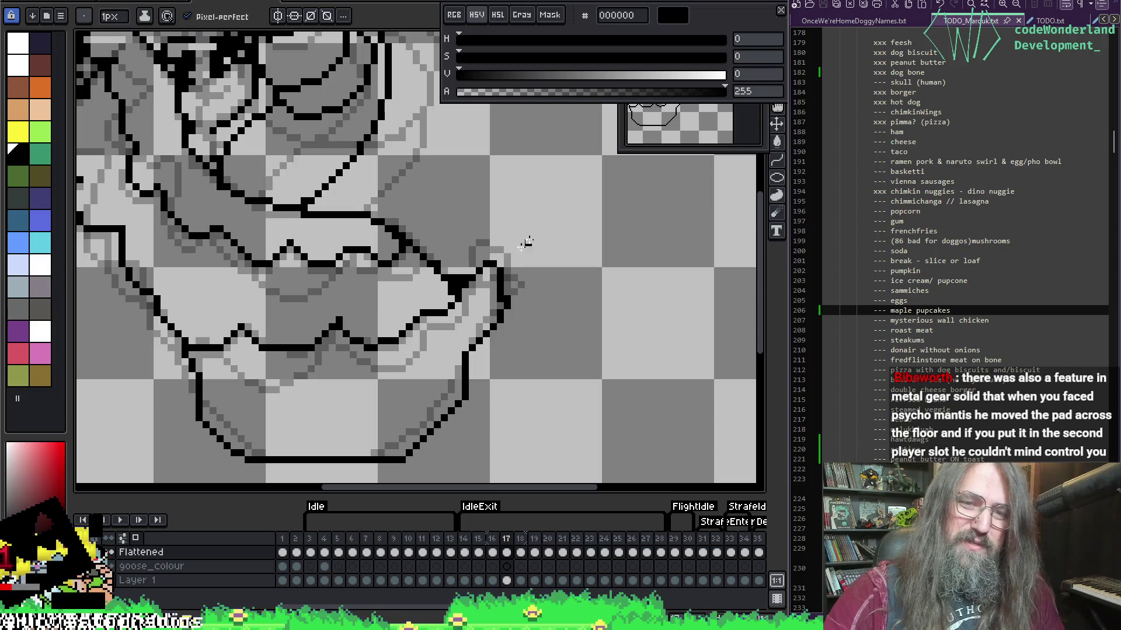
key(e)
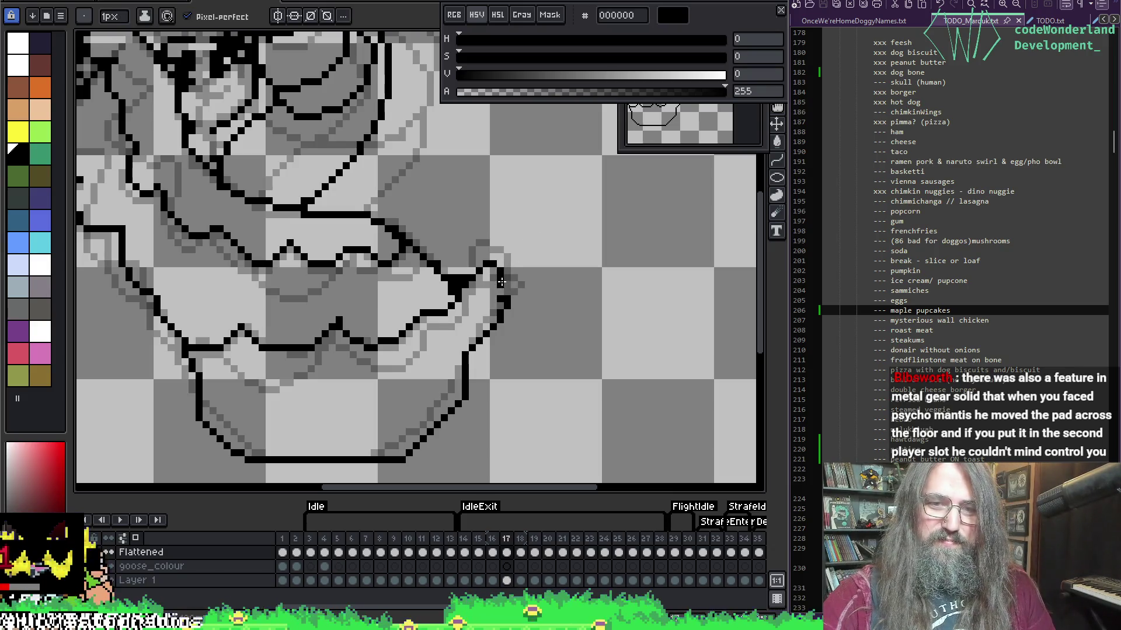
key(b)
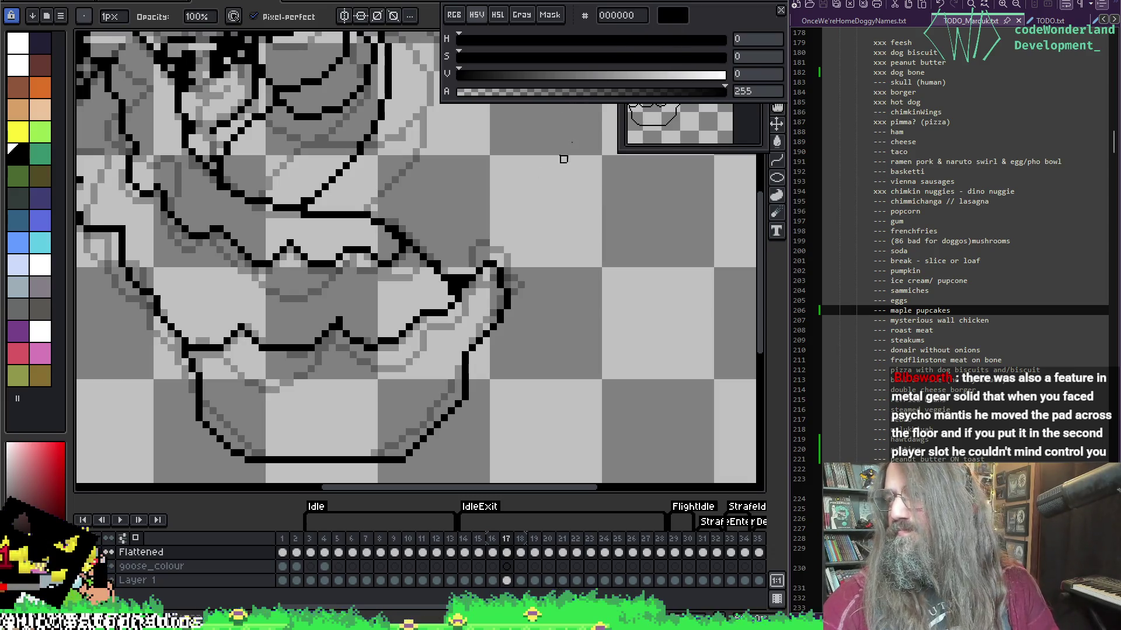
key(Right)
key(Right)
key(Left)
key(Left)
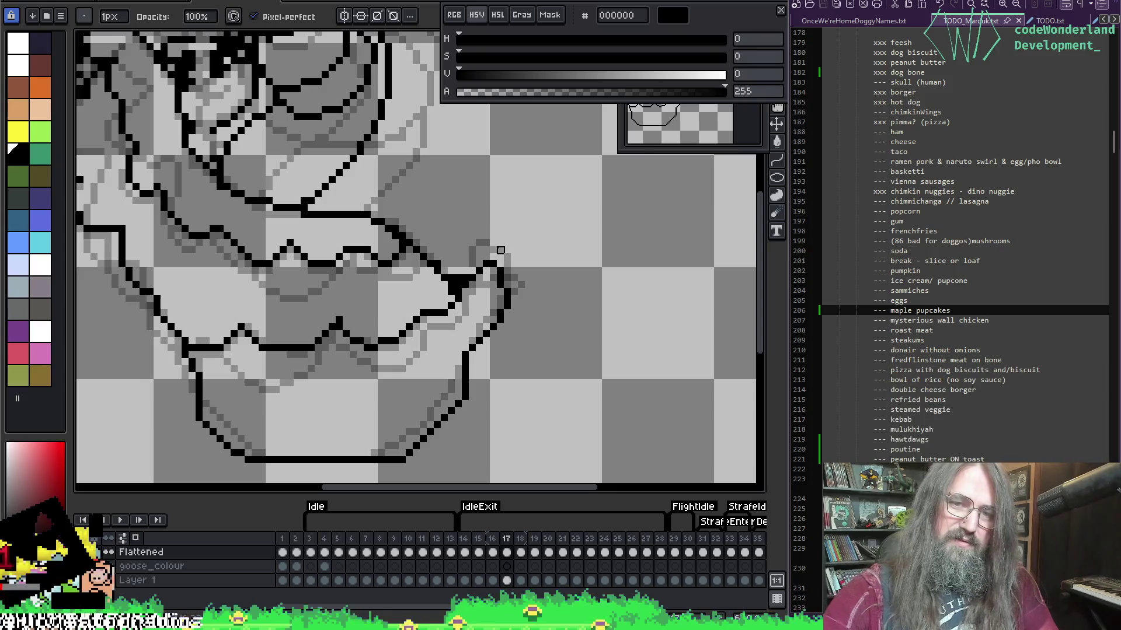
key(e)
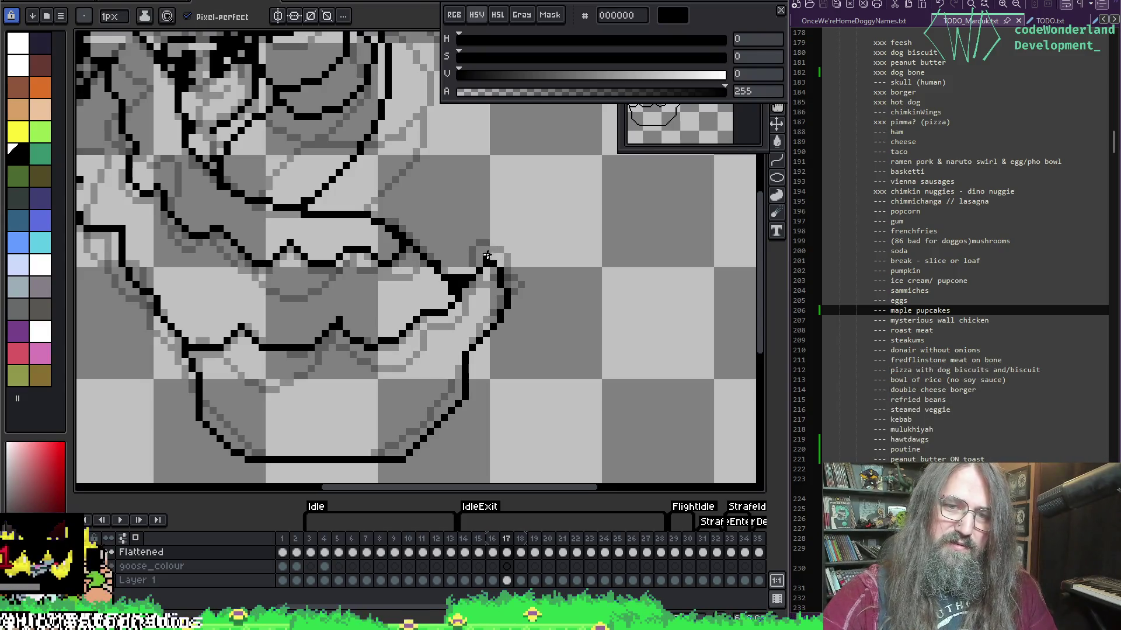
key(b)
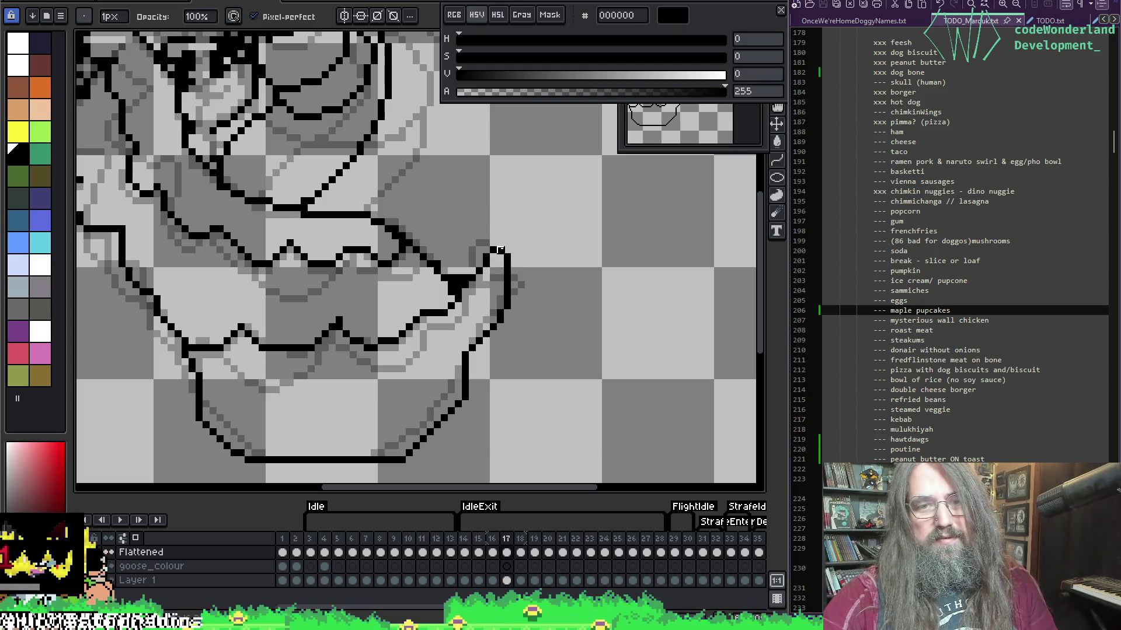
Flip between frames 16, 17 and 18 to compare the tail tip.
key(Return)
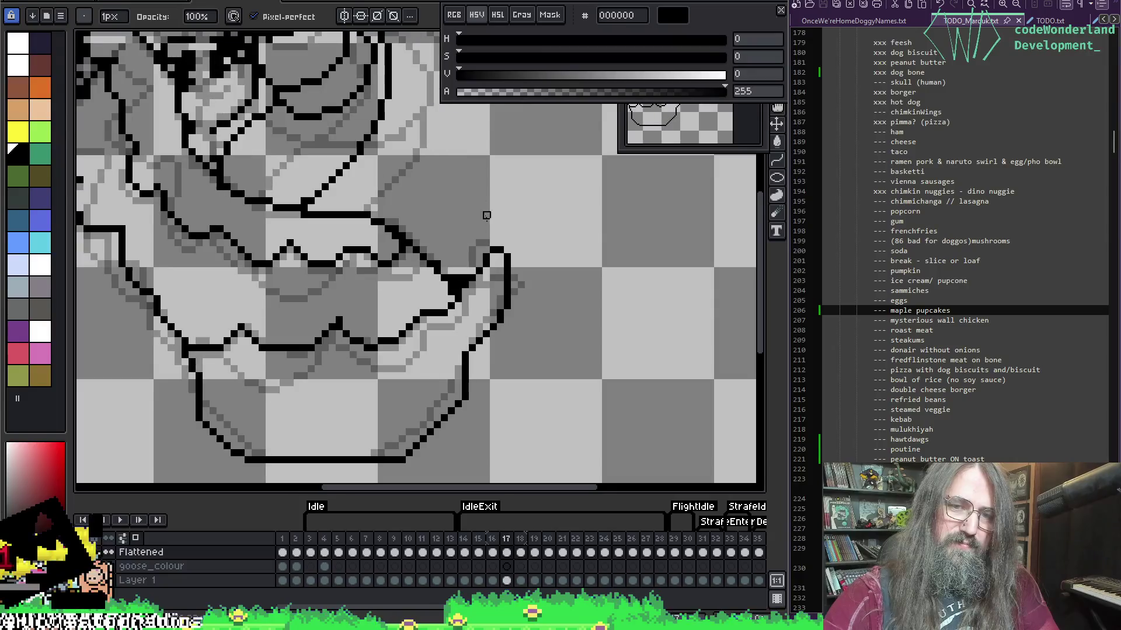
key(Right)
key(Left)
key(Right)
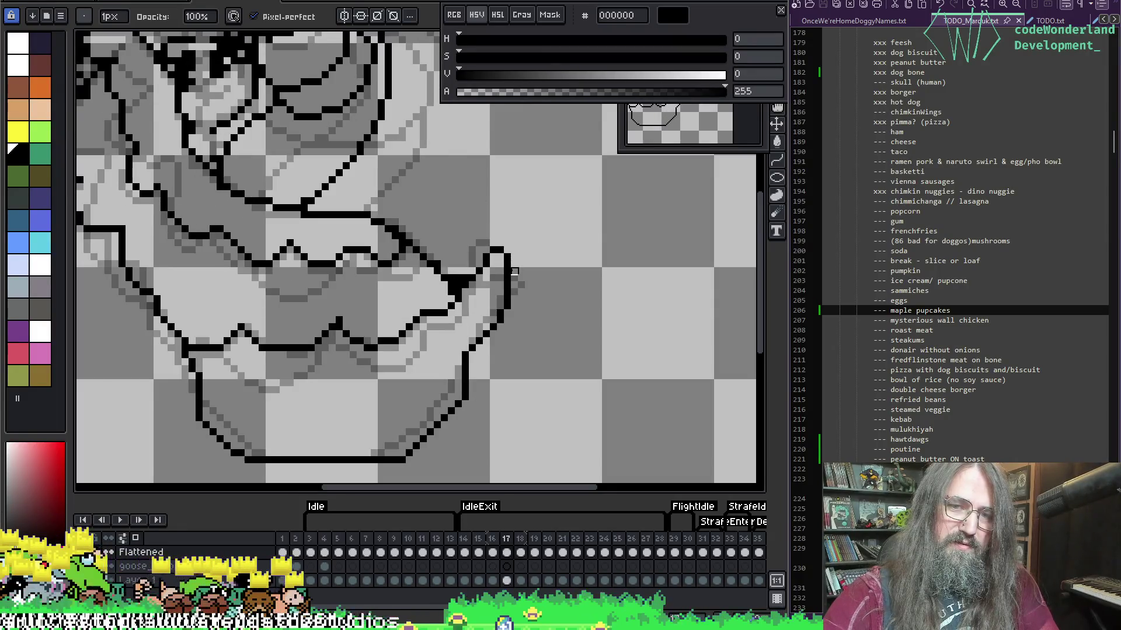
key(e)
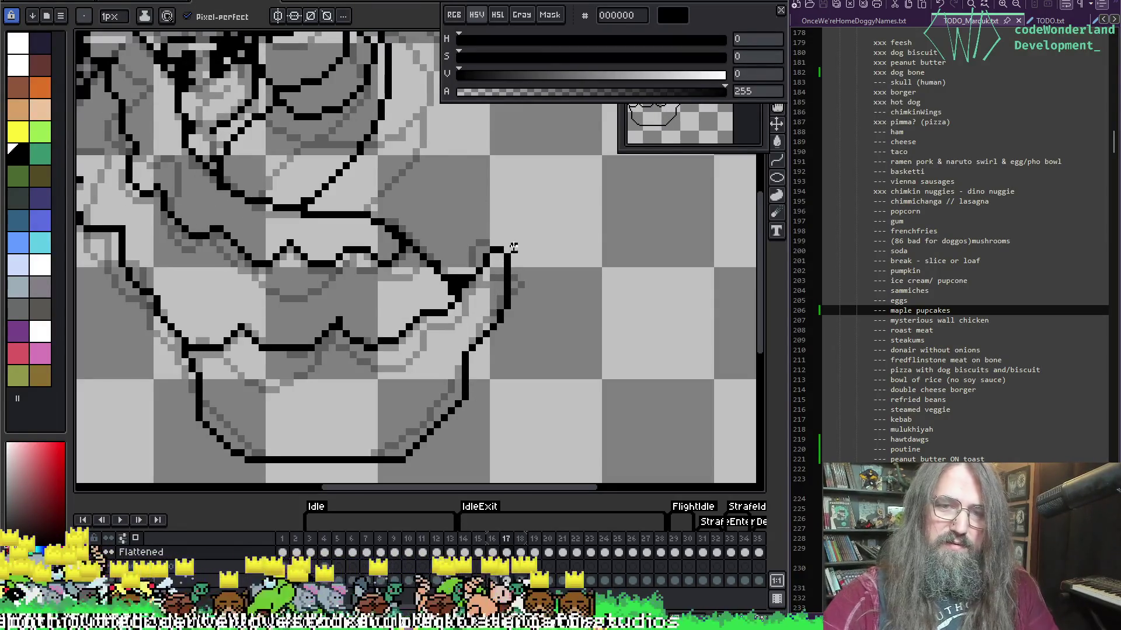
key(Left)
key(Right)
key(Right)
Erase three stray grey pixels beside the tail tip and recheck the neighbouring frames.
click(508, 248)
click(508, 289)
click(501, 245)
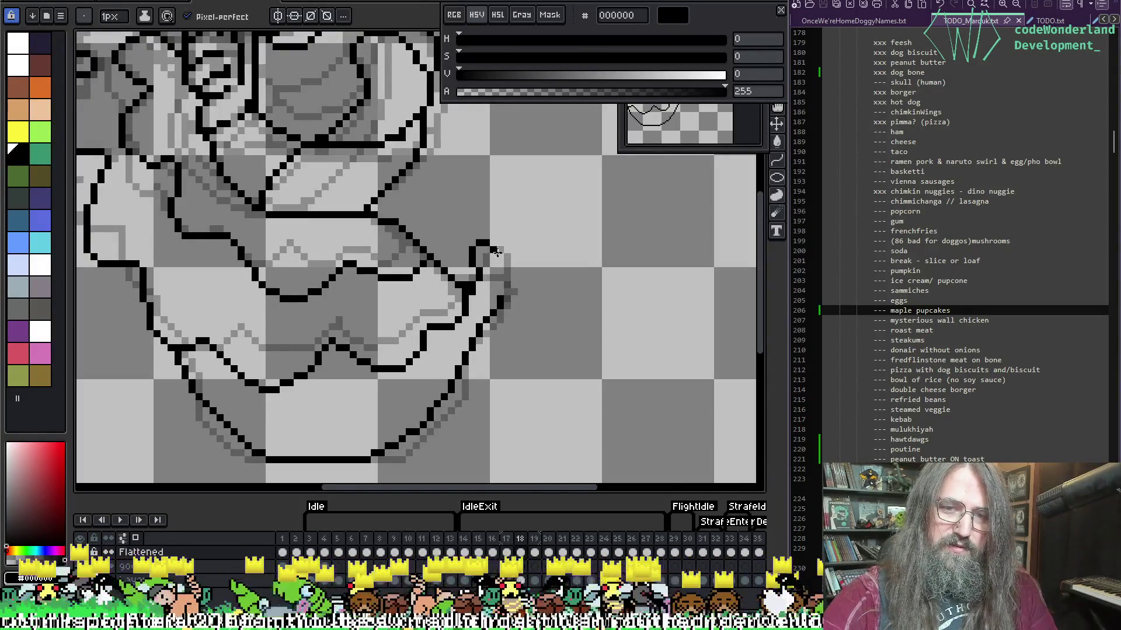
key(Left)
key(Left)
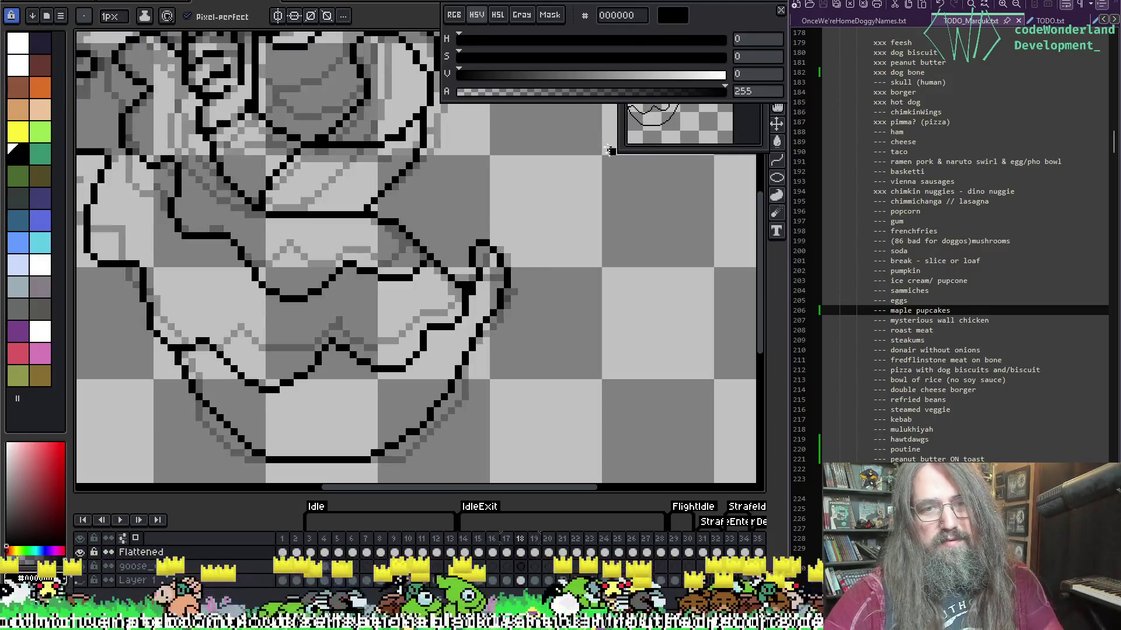
key(Right)
key(Left)
key(Right)
key(Left)
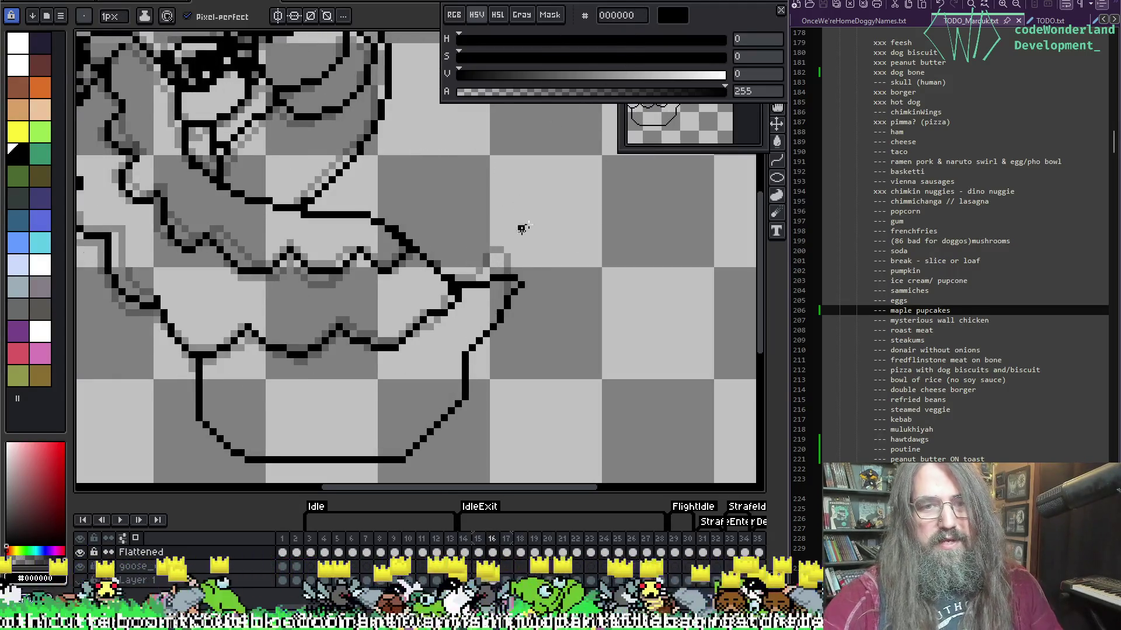
Extend frame 16's black tail tip outline up and to the right, then save the sprite.
key(b)
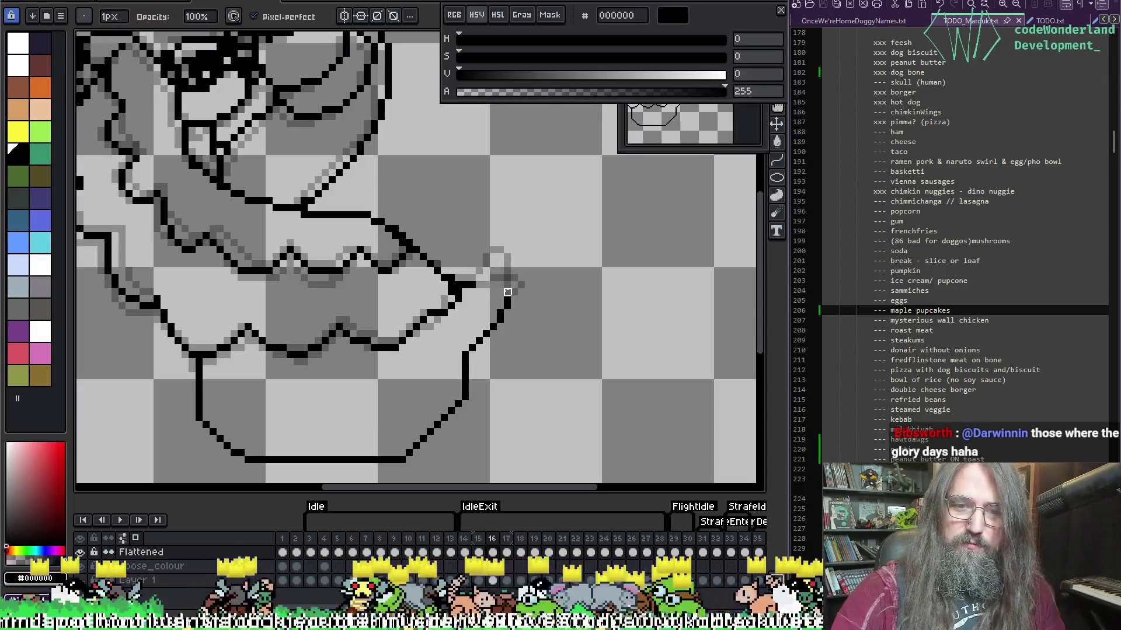
key(e)
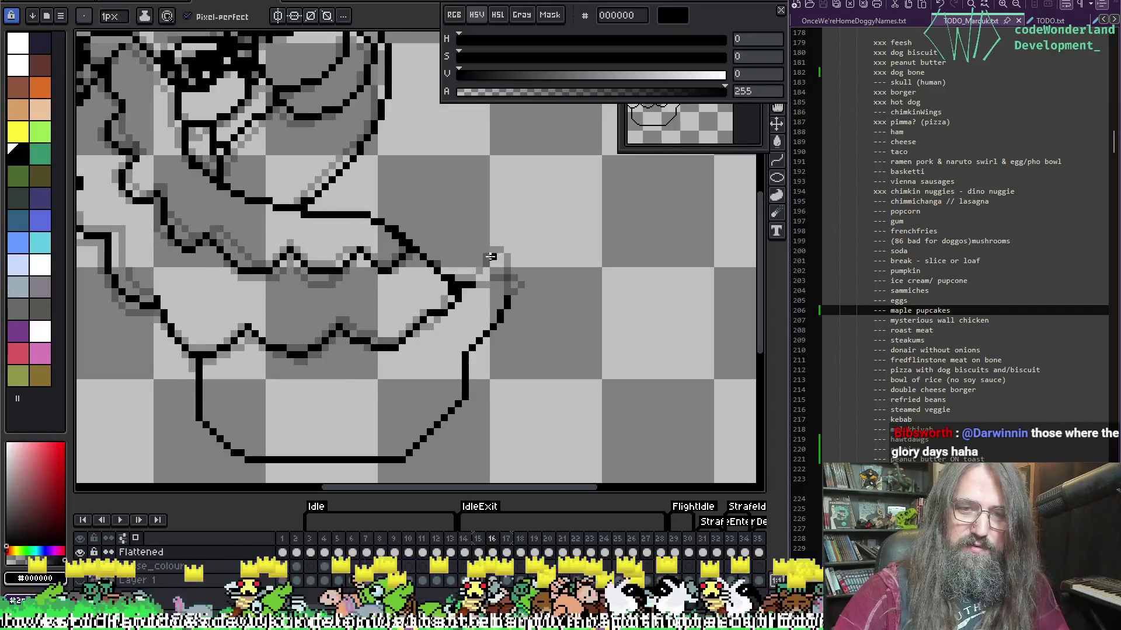
key(Right)
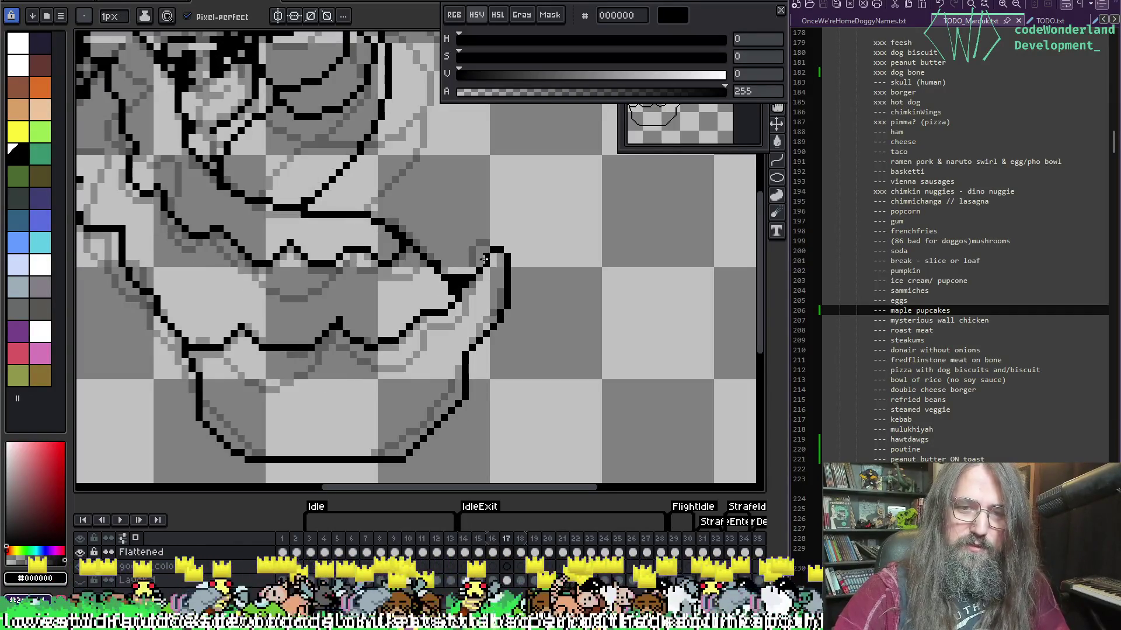
key(Left)
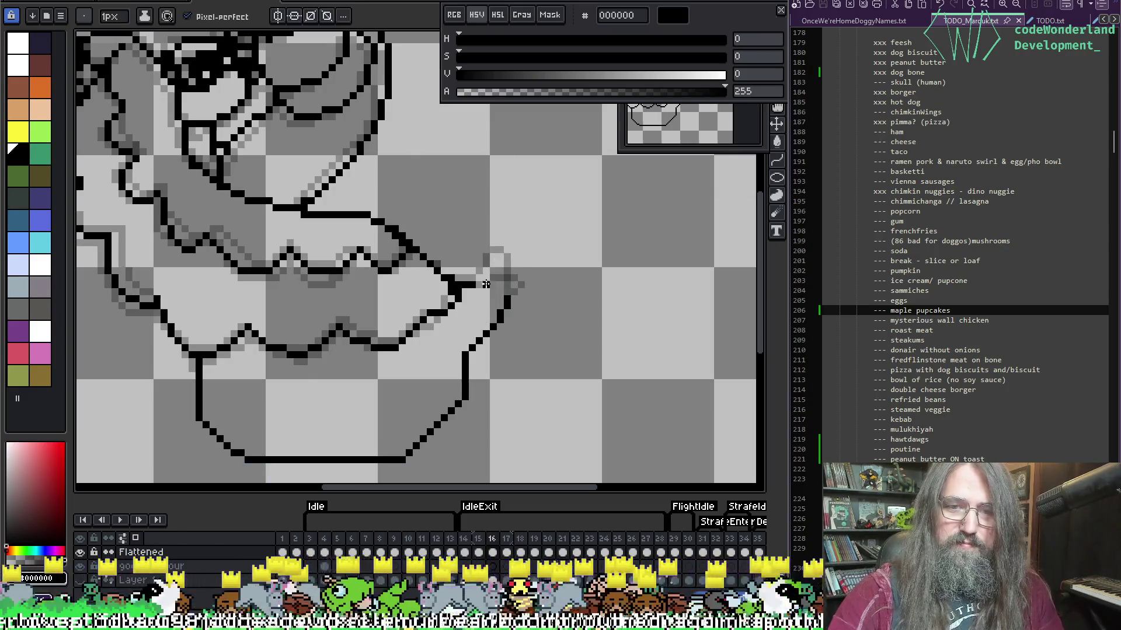
mouse_move(477, 284)
mouse_down()
mouse_move(501, 262)
mouse_move(500, 293)
mouse_up()
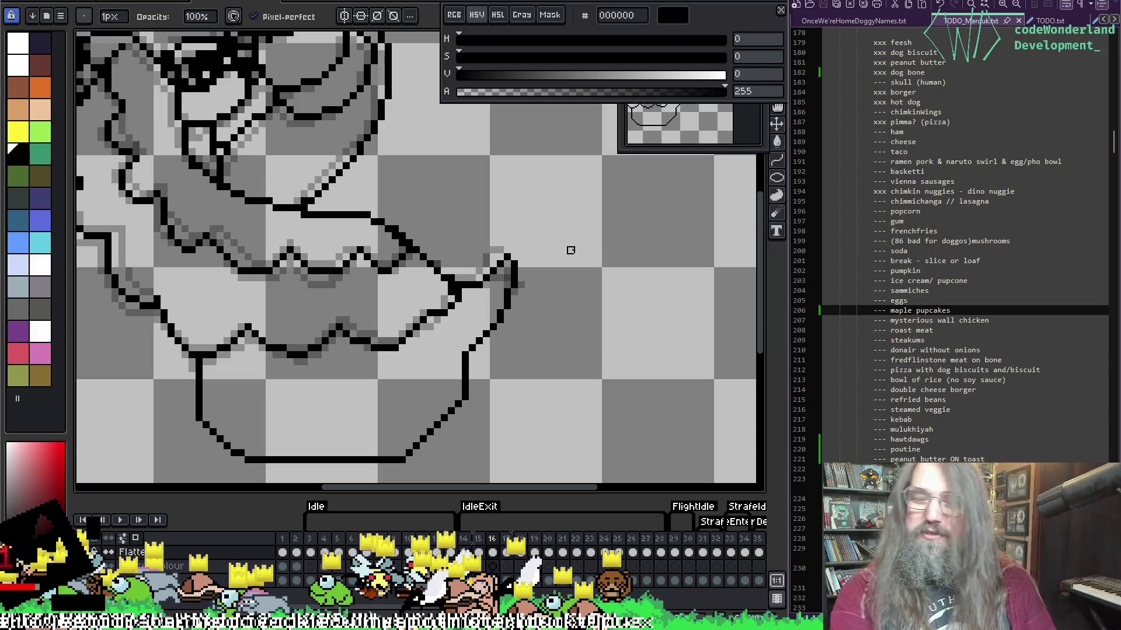
scroll(593, 250, up, 1)
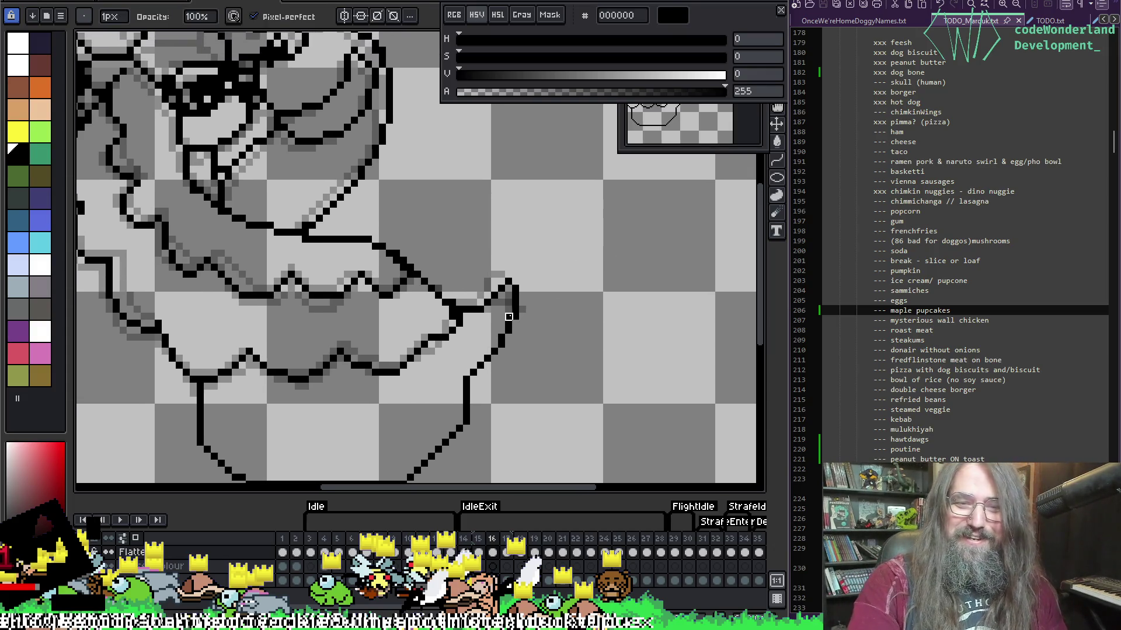
alt+click(509, 316)
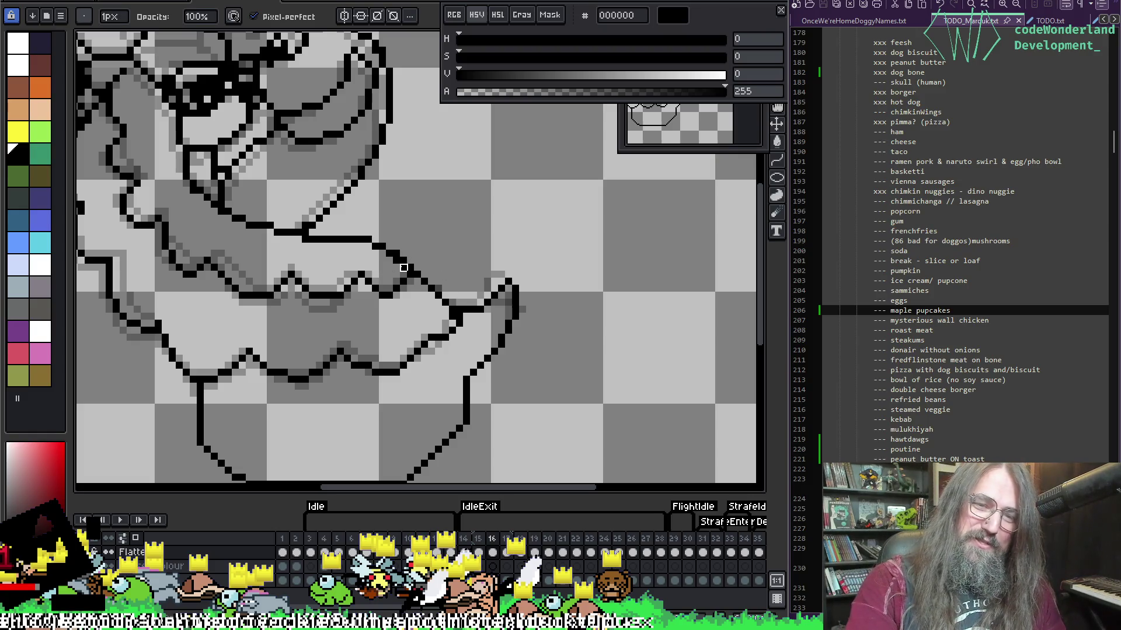
key(alt)
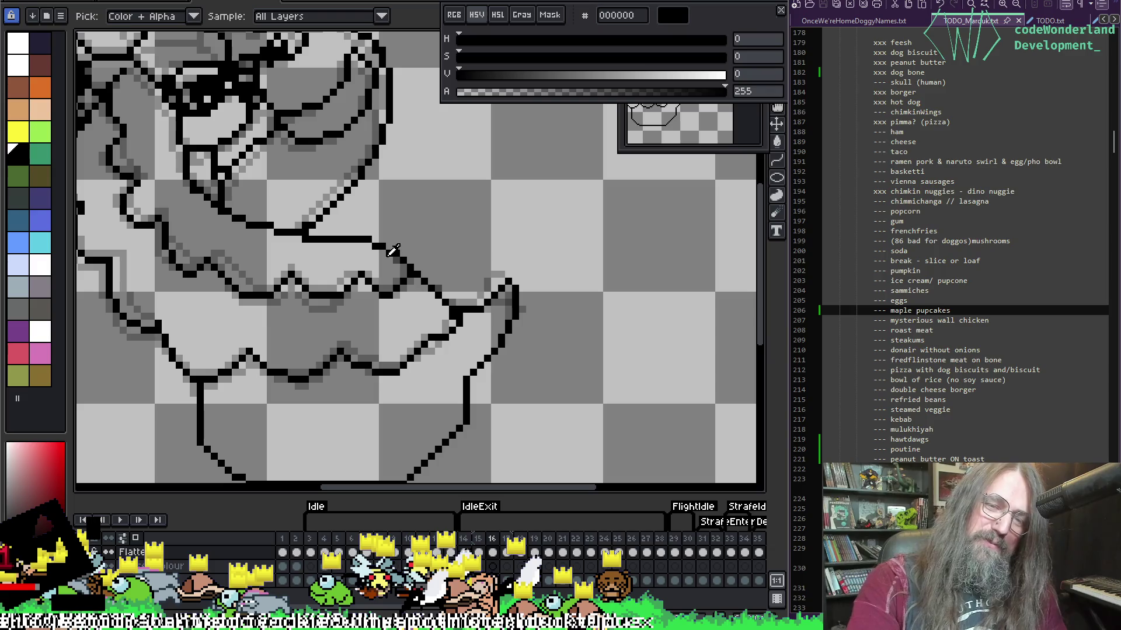
key(ctrl)
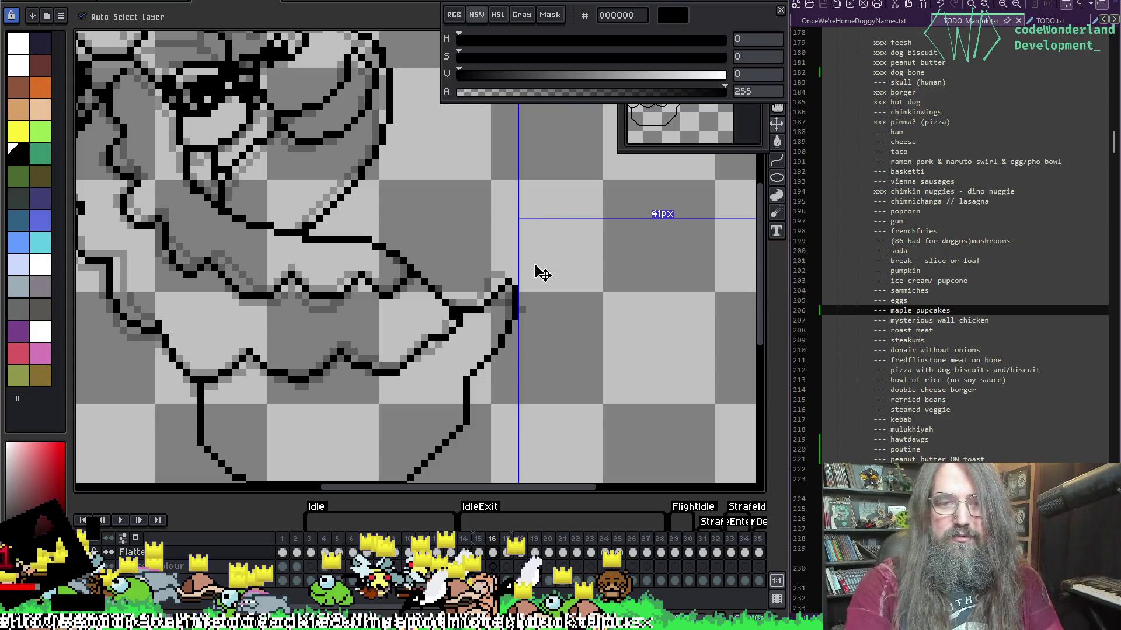
key(ctrl+s)
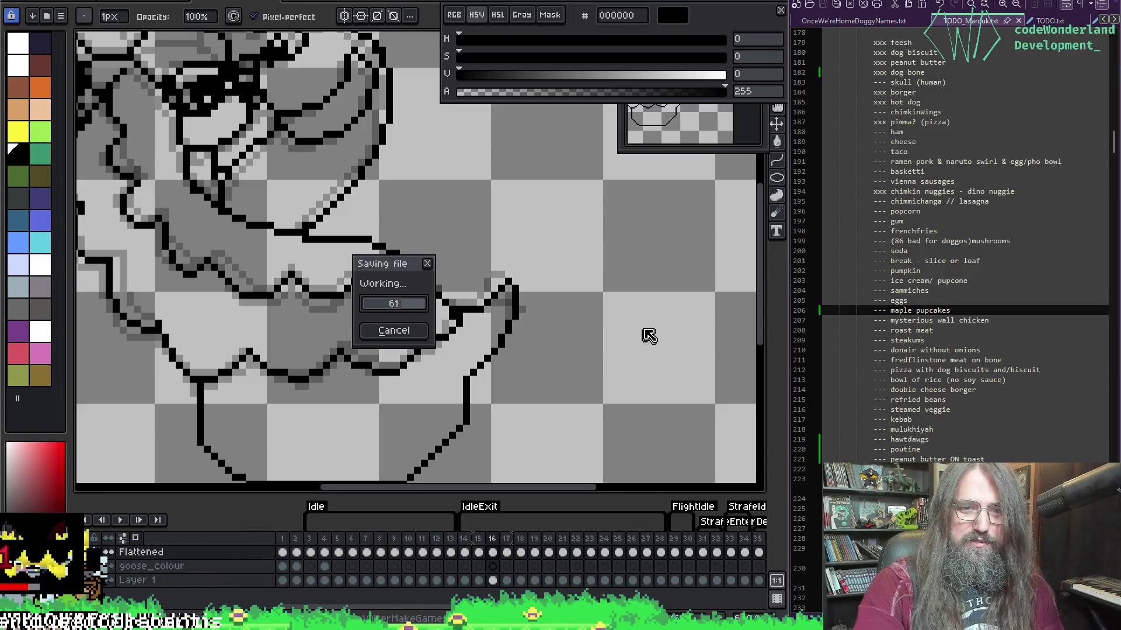
Play back the animation, stop it, and zoom and pan over flight frame 26's outline.
key(Return)
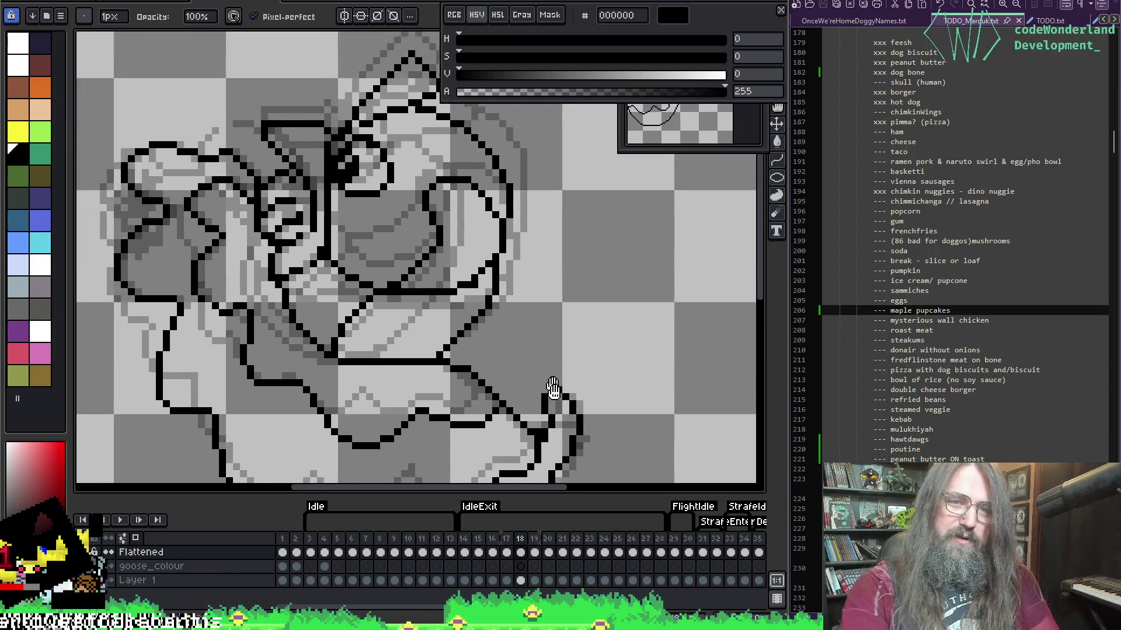
drag(535, 327, 603, 278)
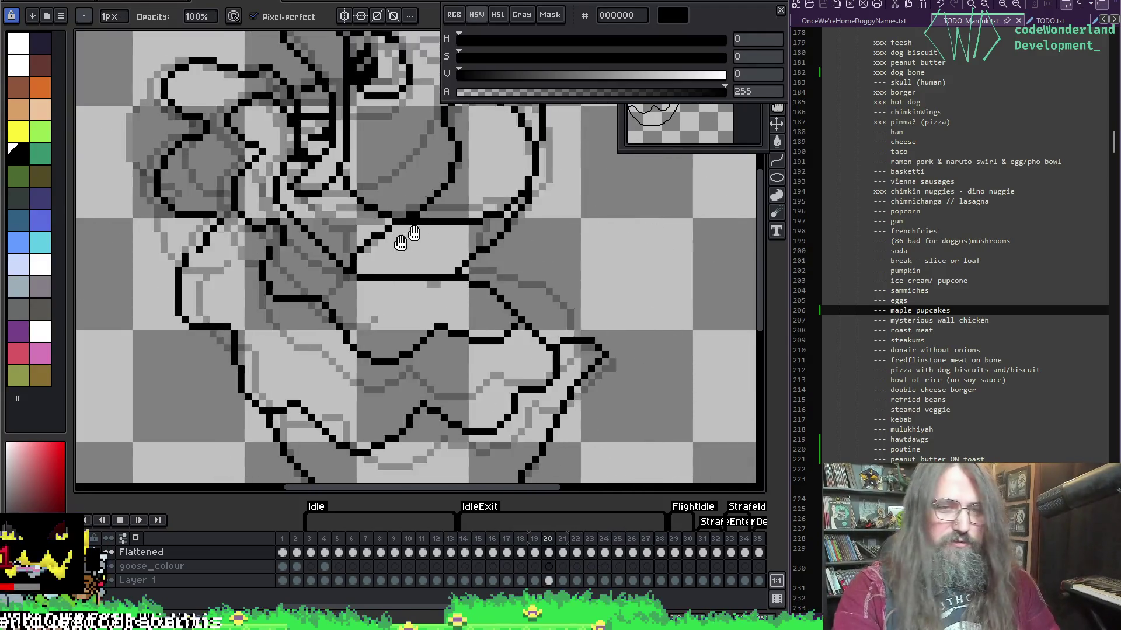
scroll(493, 250, down, 1)
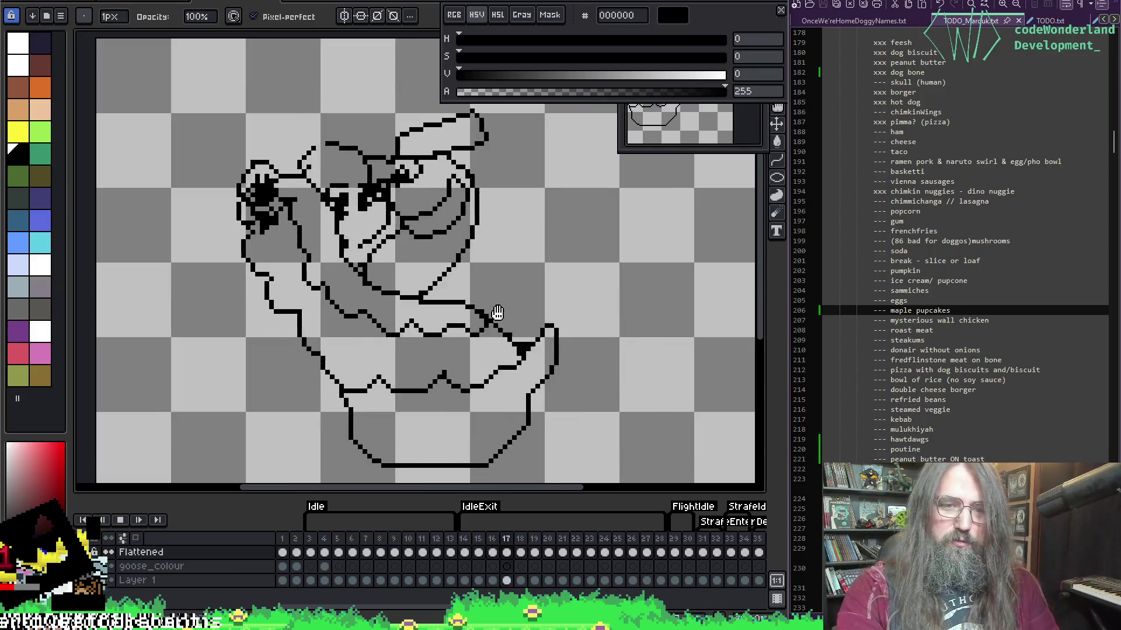
key(Return)
key(Left)
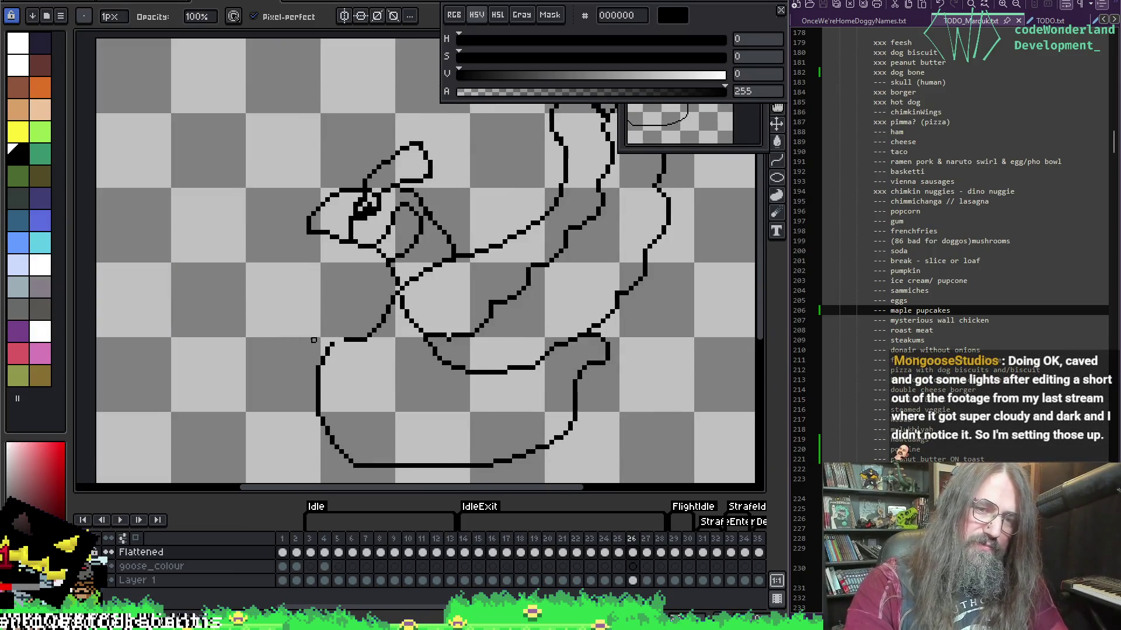
scroll(368, 305, up, 1)
drag(414, 286, 425, 272)
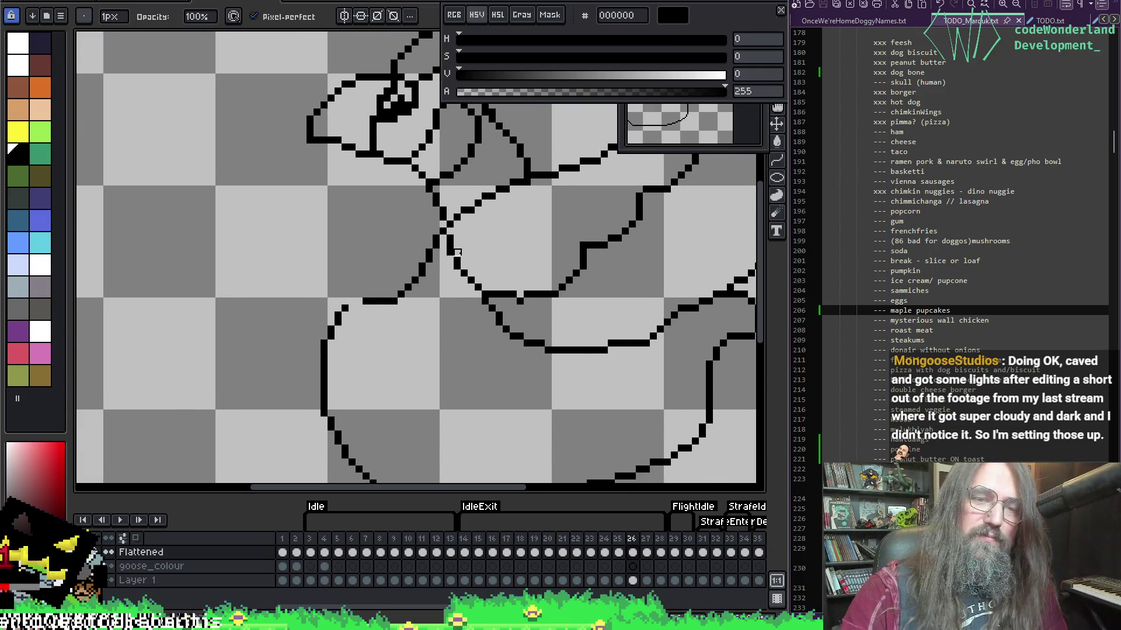
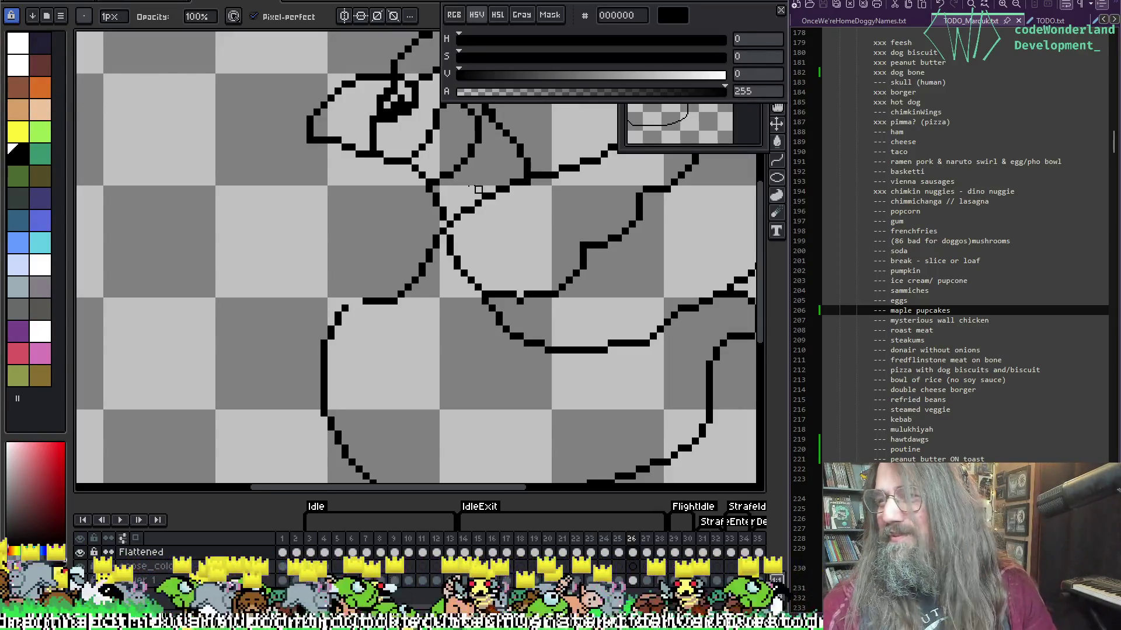
Add a black pixel to close the gap where the neck line meets the lower body curve.
key(e)
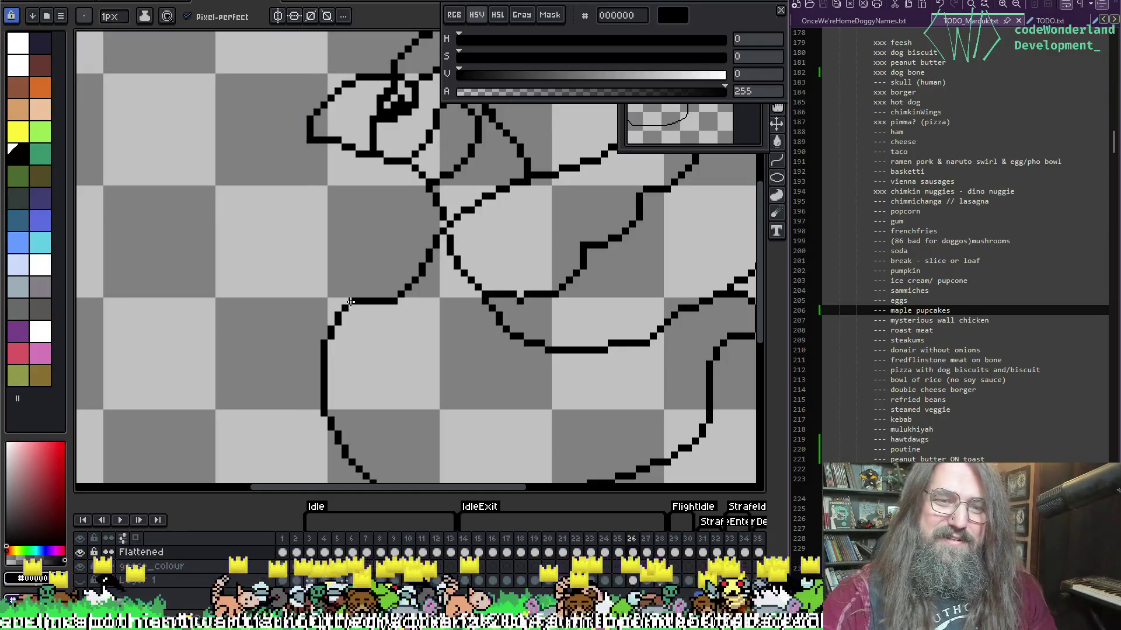
scroll(531, 187, down, 3)
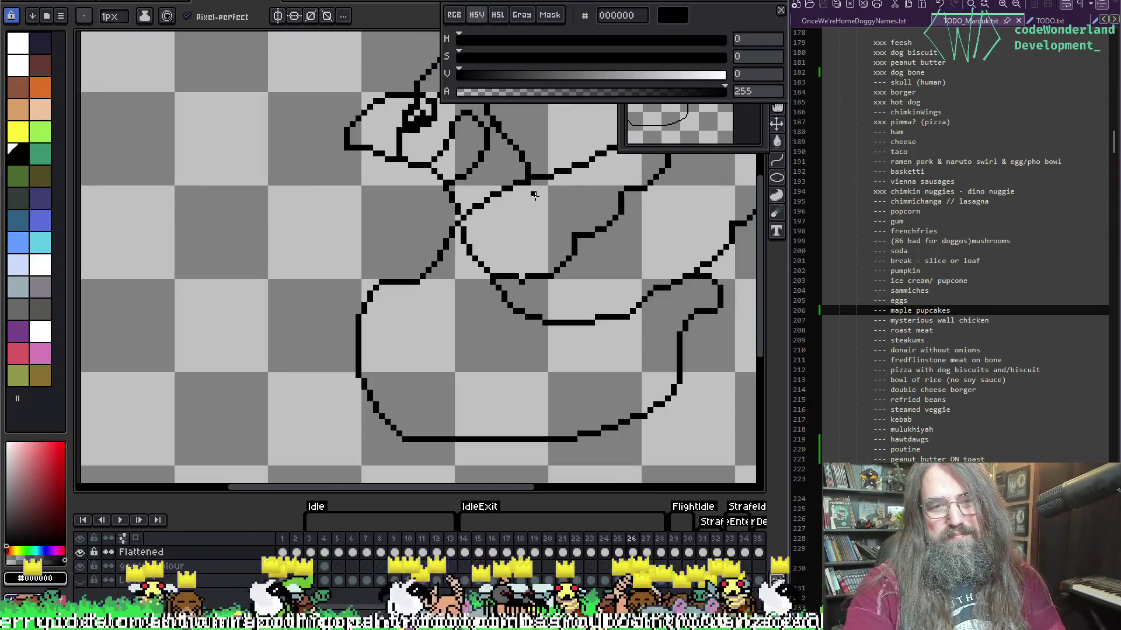
scroll(513, 195, up, 2)
scroll(525, 199, down, 1)
scroll(594, 273, up, 1)
scroll(415, 353, up, 2)
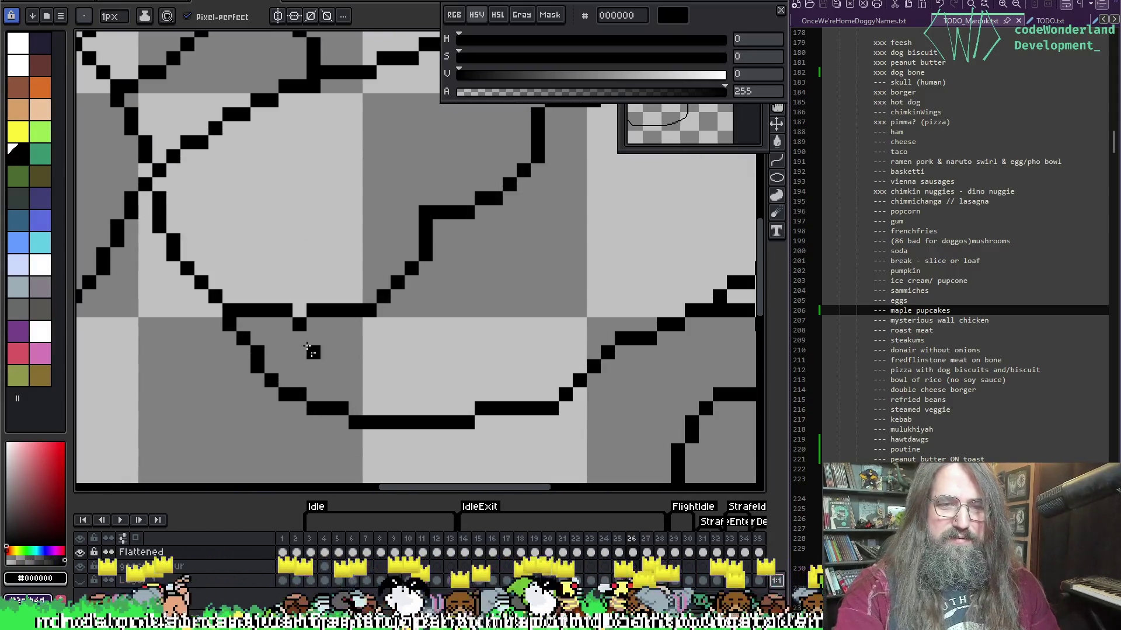
click(314, 324)
Erase two stray outline pixels beside the closed gap.
key(e)
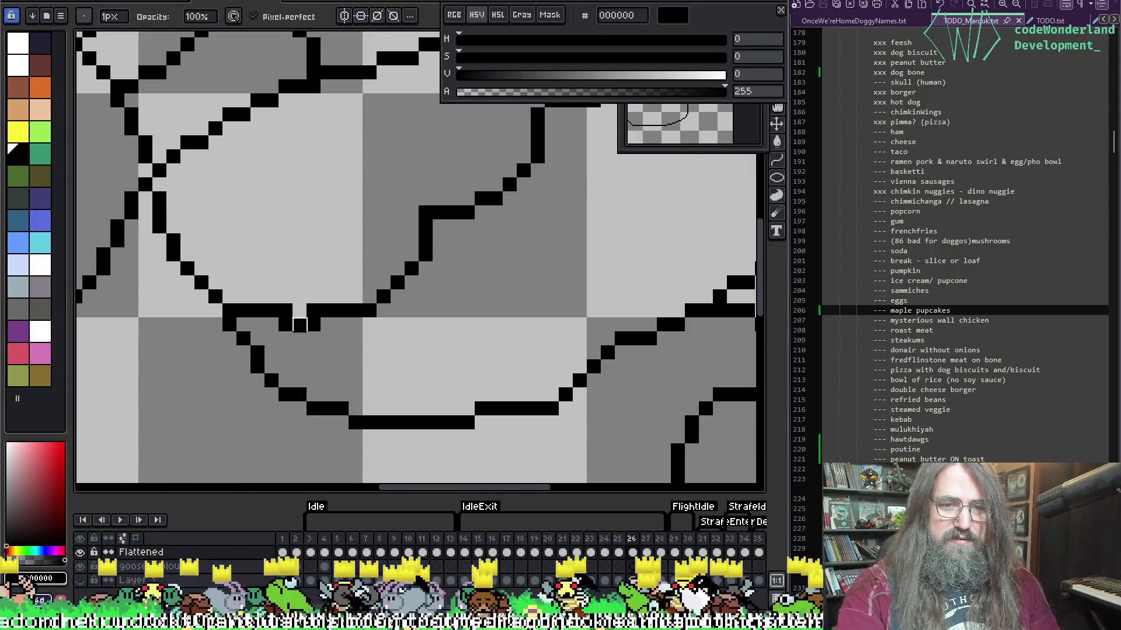
click(285, 310)
click(314, 311)
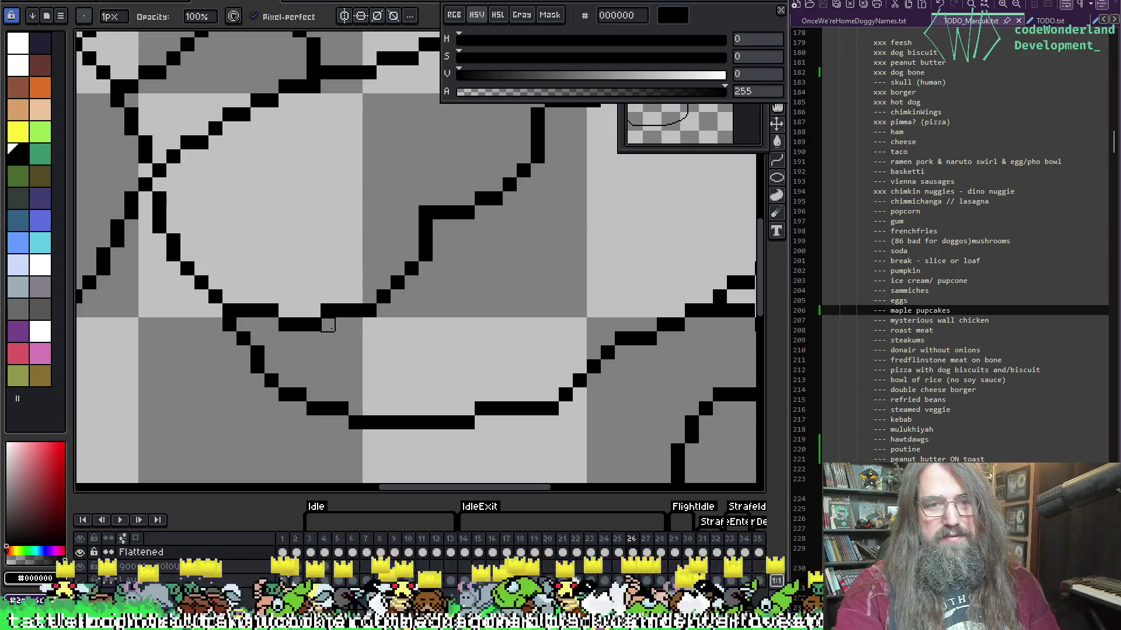
scroll(458, 249, down, 2)
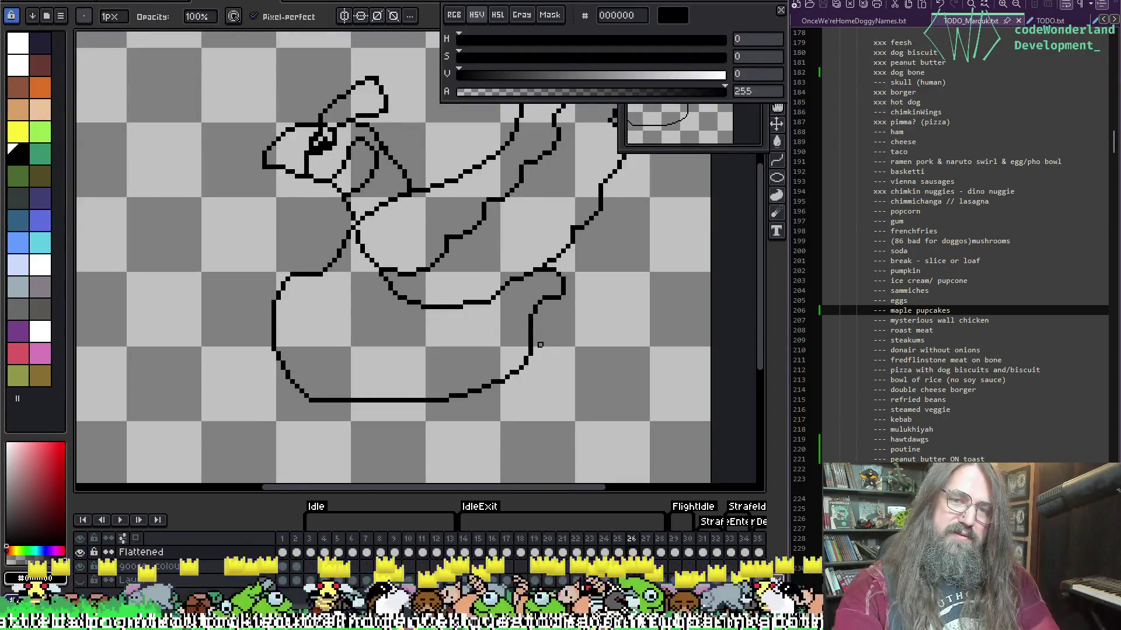
scroll(540, 345, down, 1)
scroll(333, 350, up, 3)
Zoom out and play the strafe animation to review the outline.
key(b)
key(e)
scroll(387, 315, down, 3)
key(Return)
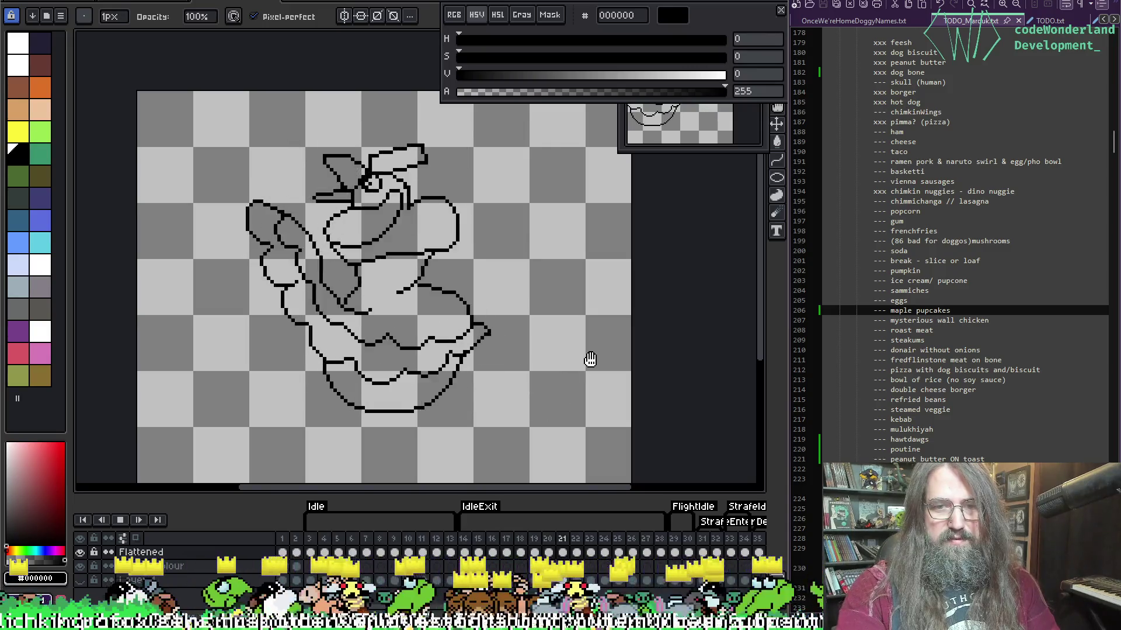
Stop playback, step to frame 19 and turn on onion skin.
key(Return)
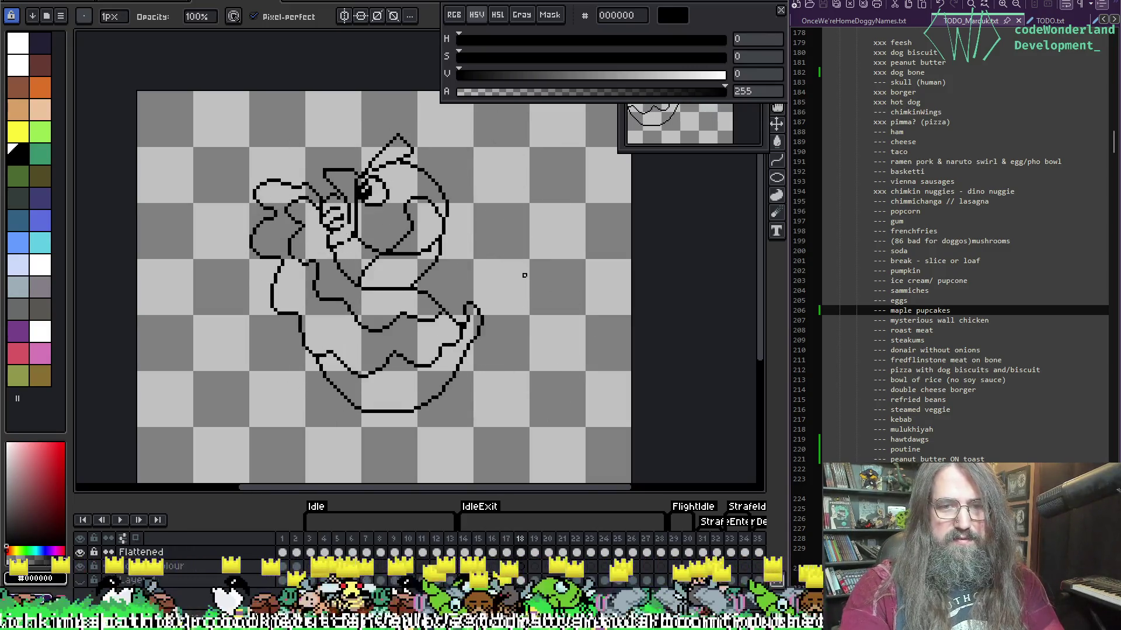
key(period)
scroll(476, 300, up, 2)
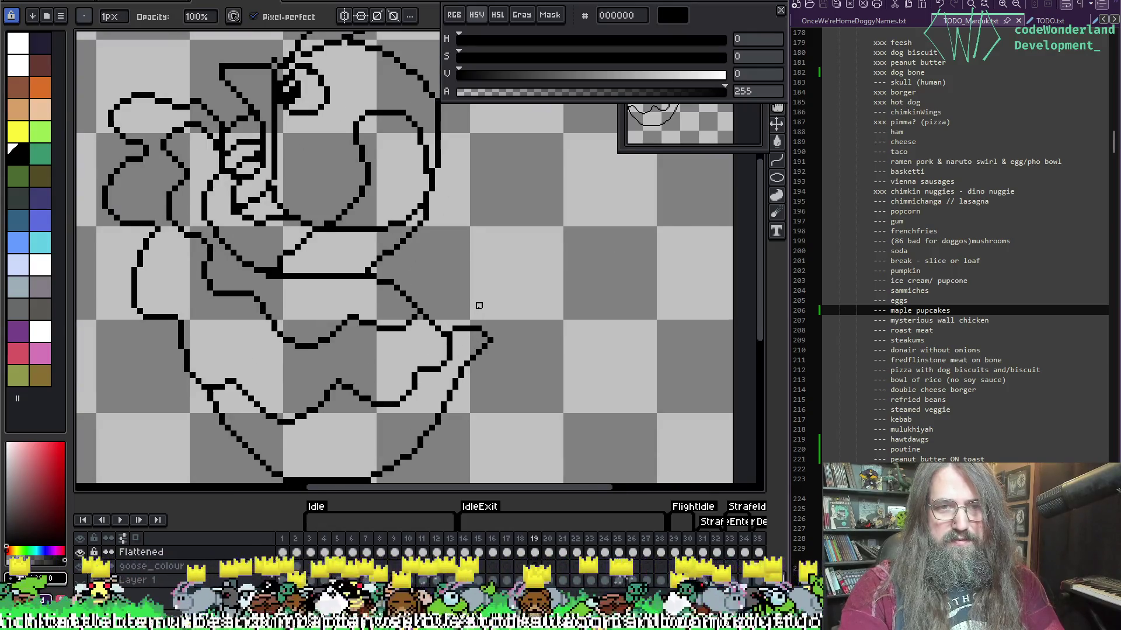
scroll(478, 306, up, 1)
key(F3)
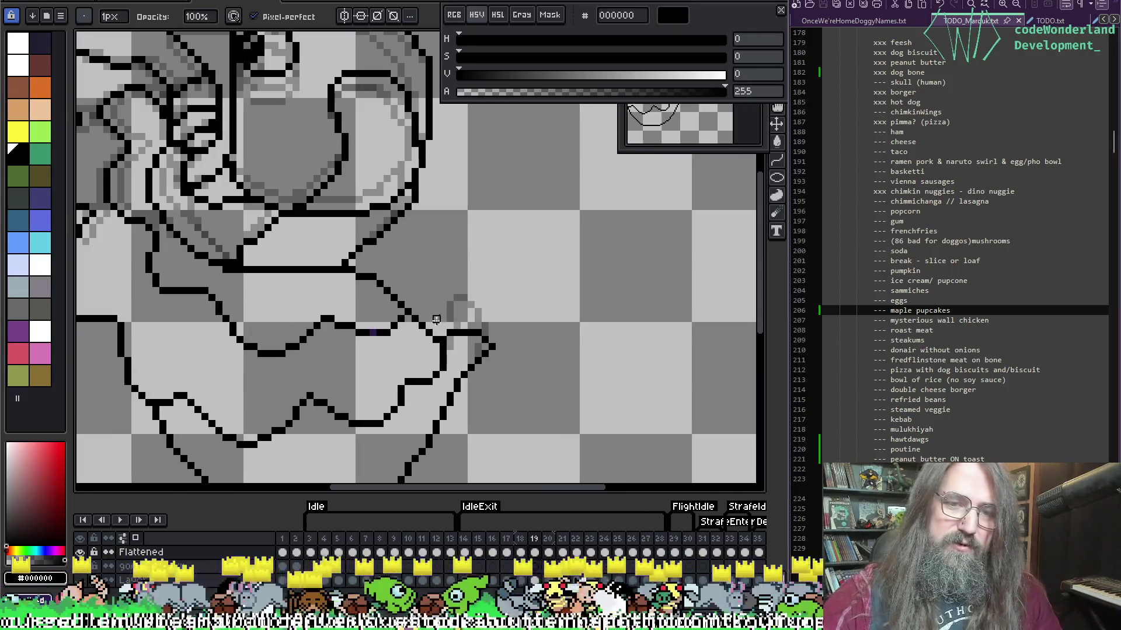
Trace the tail-tip loop on frame 19 over the neighbouring frame's ghost.
key(e)
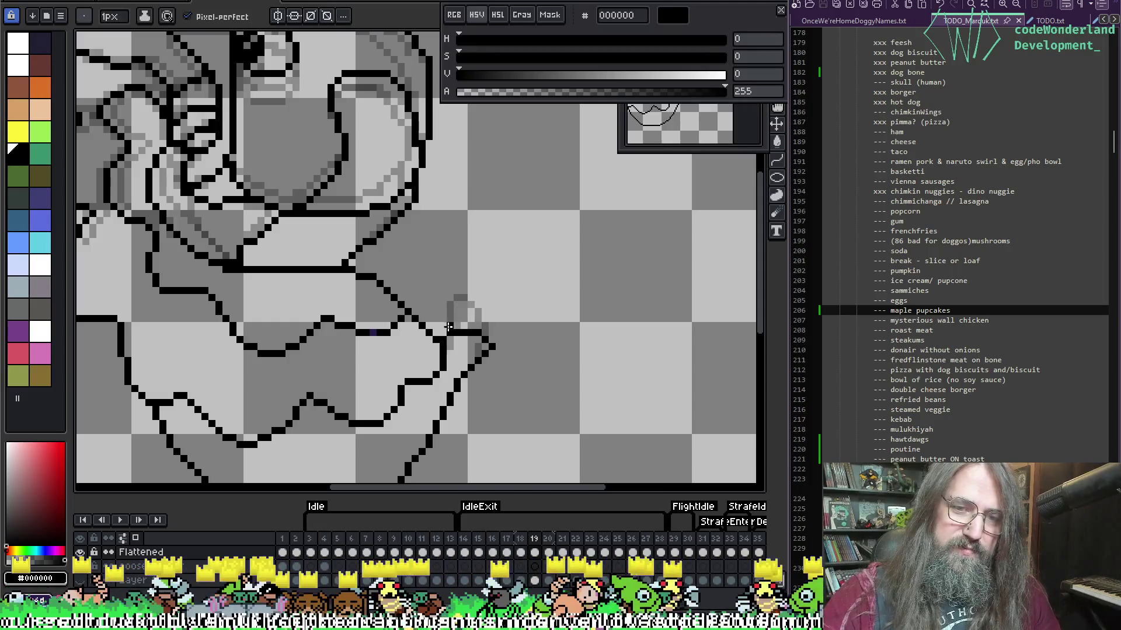
mouse_move(460, 331)
mouse_down()
mouse_move(445, 309)
mouse_move(464, 303)
mouse_move(480, 328)
mouse_move(470, 363)
mouse_up()
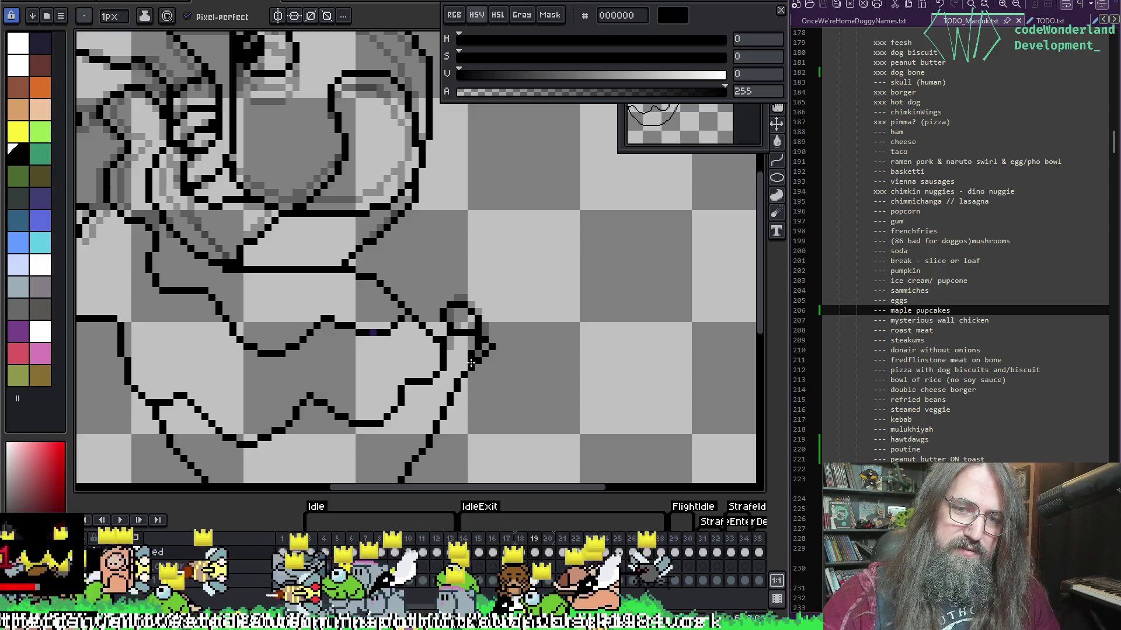
key(b)
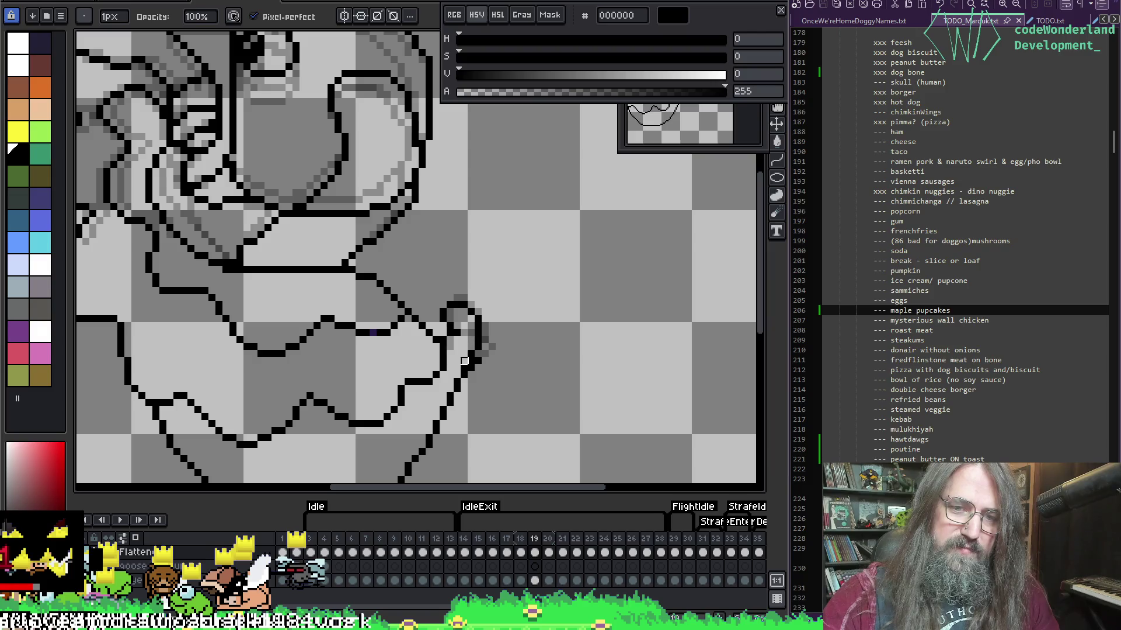
key(e)
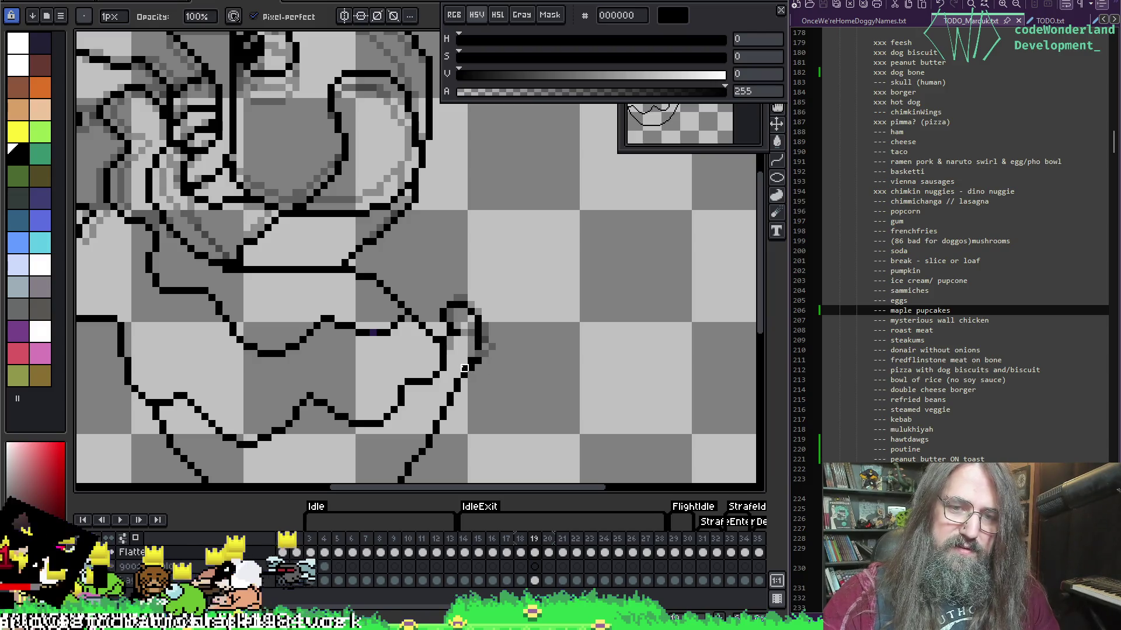
key(b)
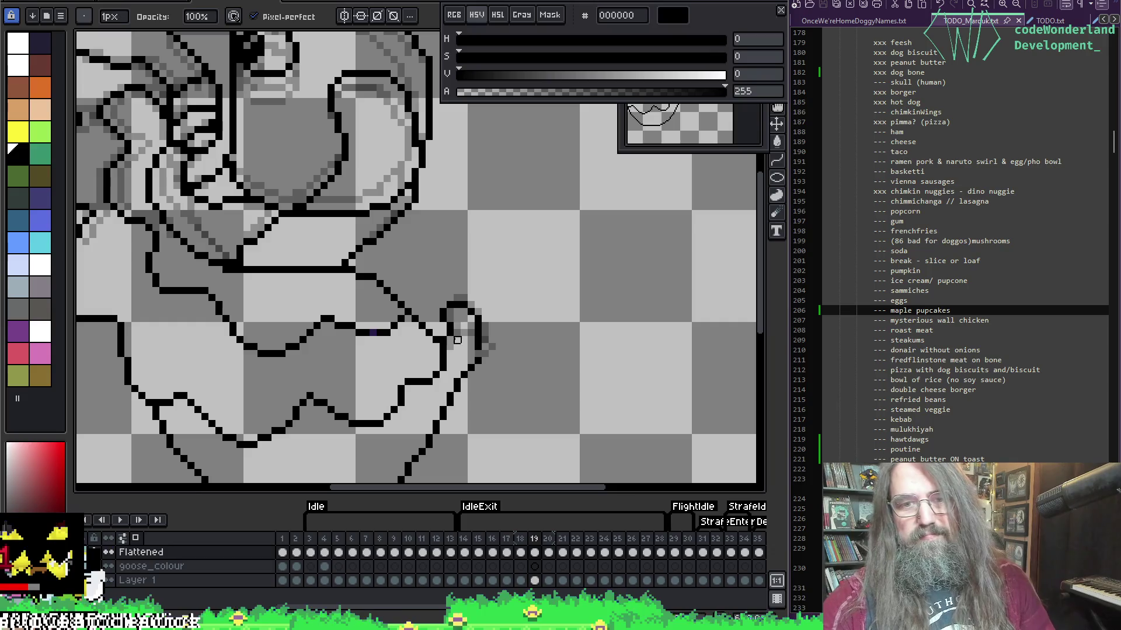
Move to frame 20 and remove the stray outline pixels near the tail tip.
key(Right)
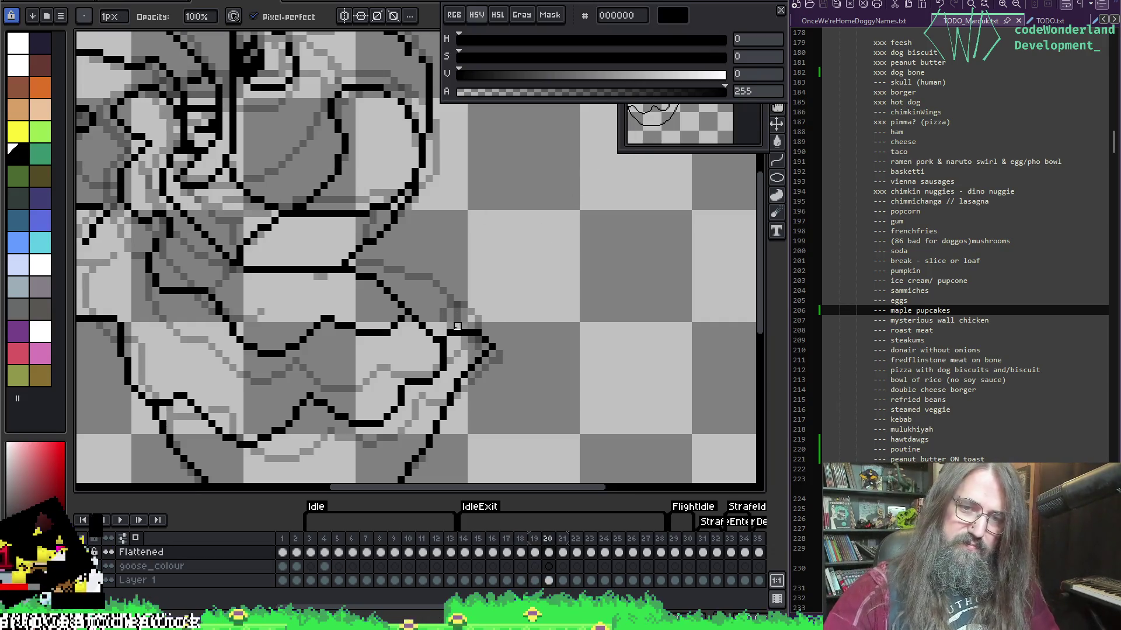
key(ctrl+z)
key(ctrl+z)
key(ctrl+z)
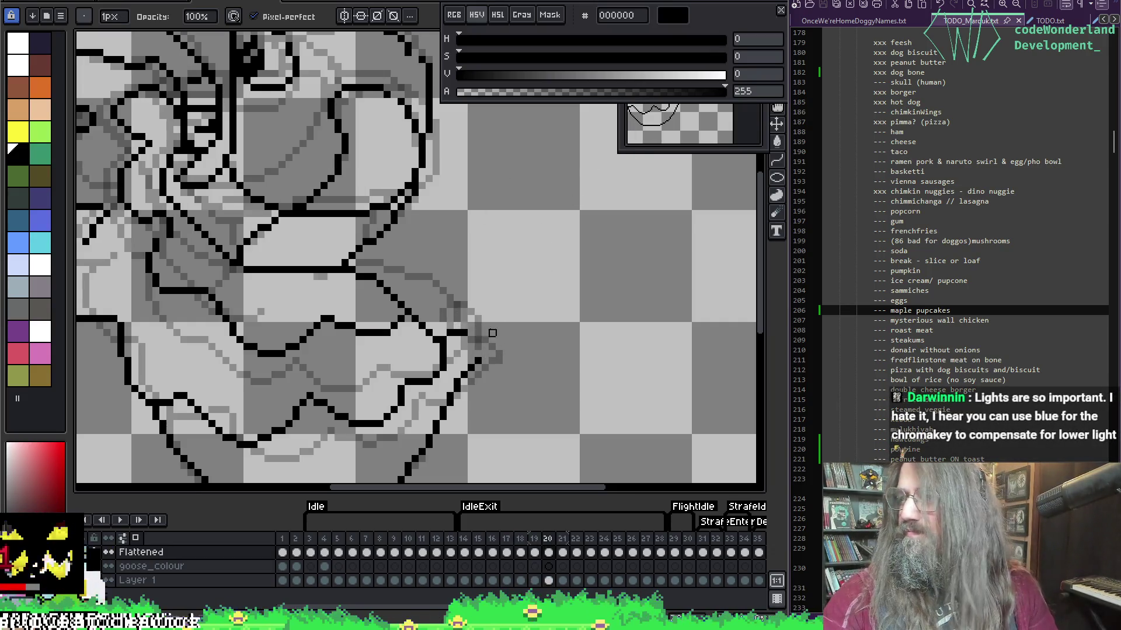
scroll(514, 315, down, 1)
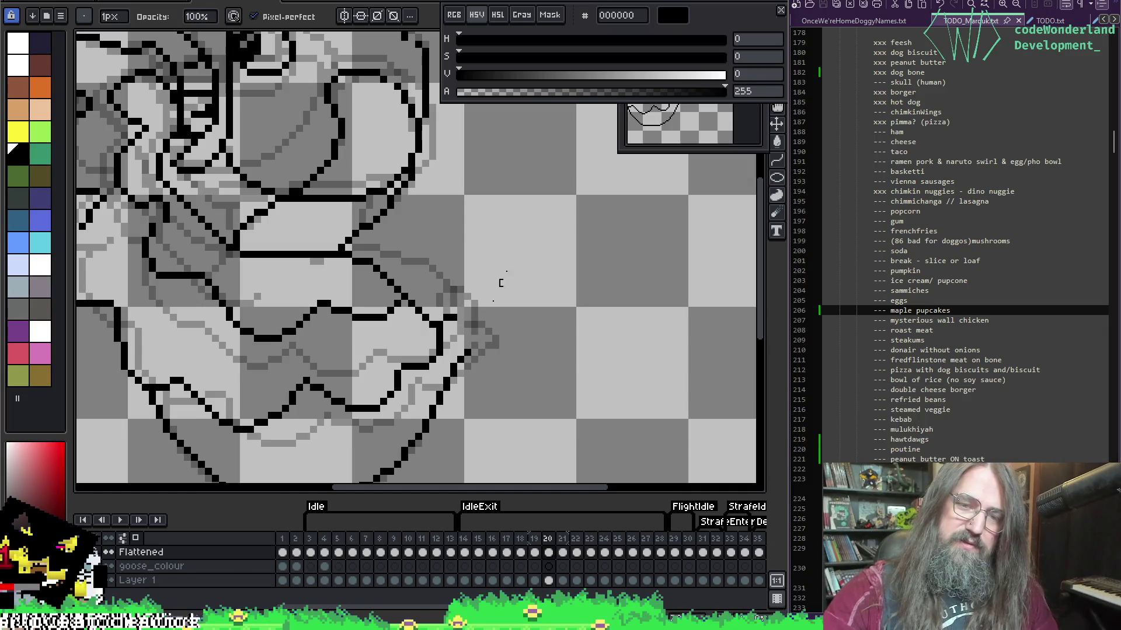
Compare frames 19 and 20, undoing an unwanted pencil stroke near the tail.
key(e)
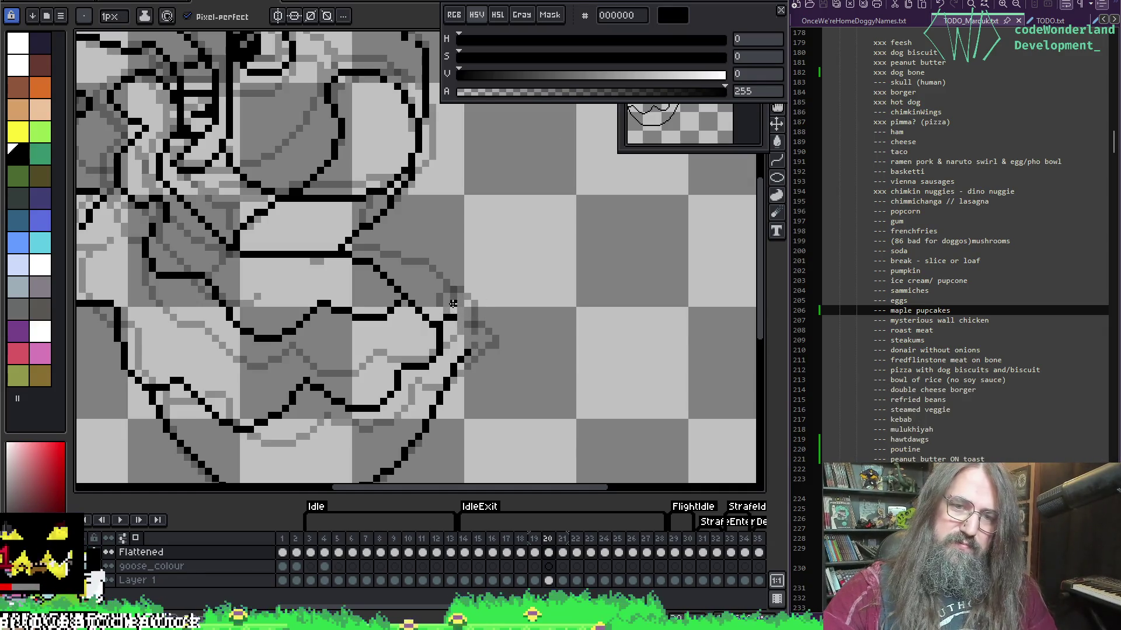
key(Left)
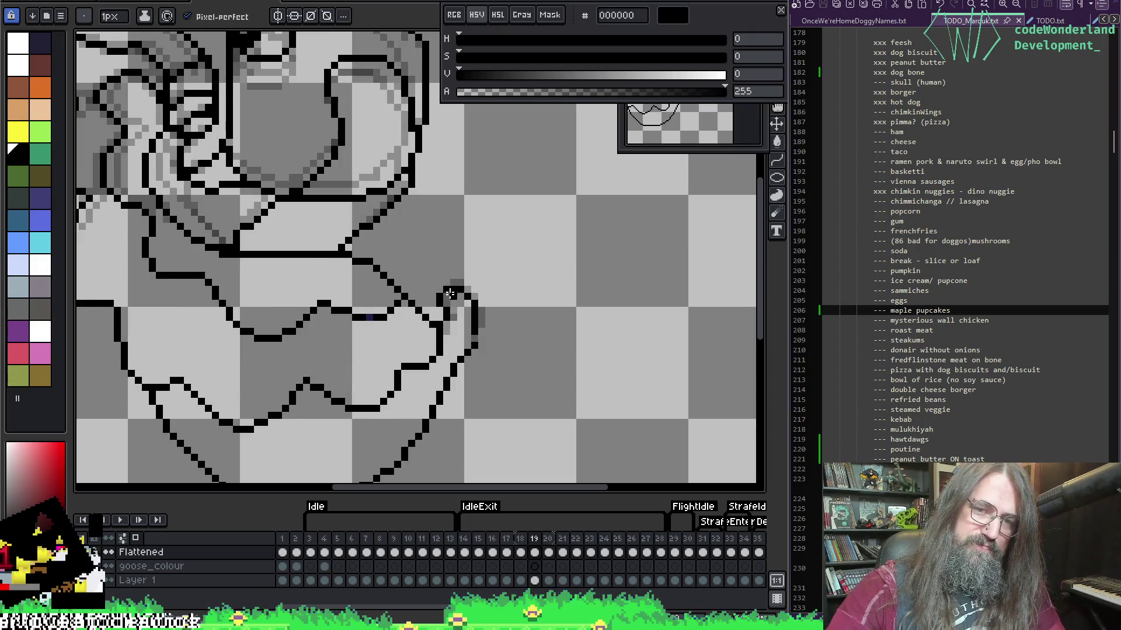
key(Right)
drag(448, 315, 480, 301)
key(ctrl+z)
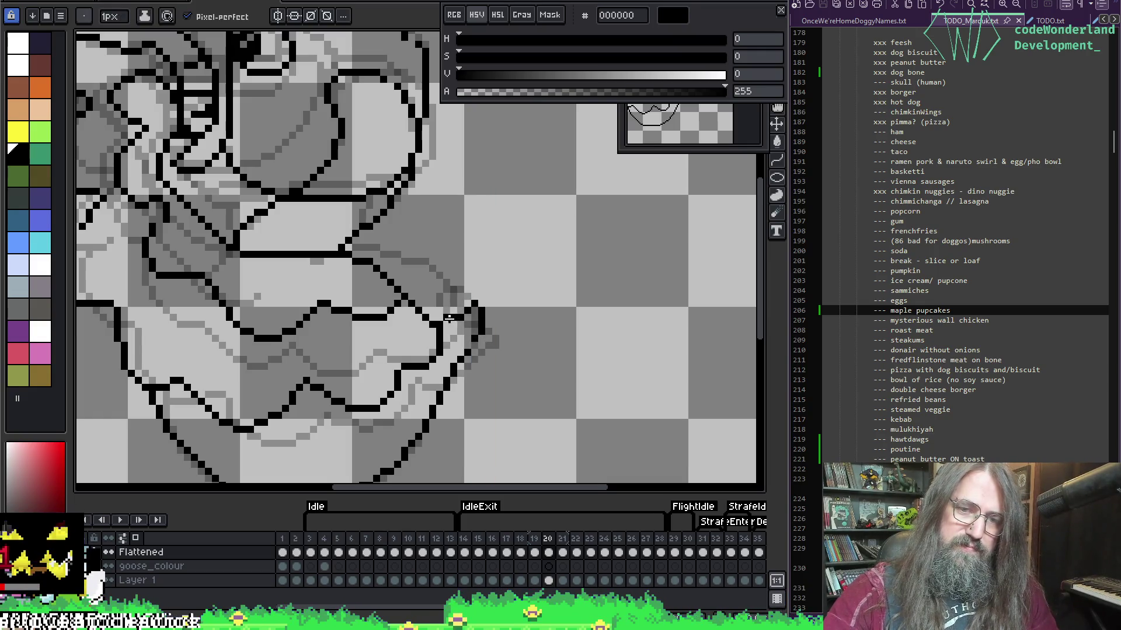
Erase the top of the vertical tail line on frame 20.
key(e)
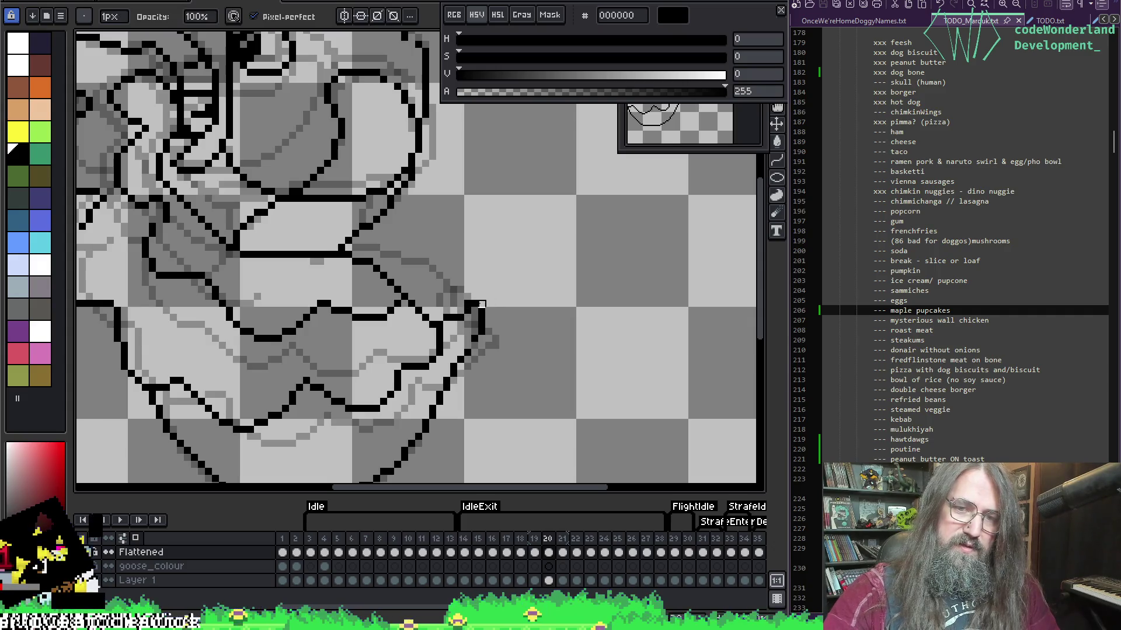
drag(468, 305, 480, 302)
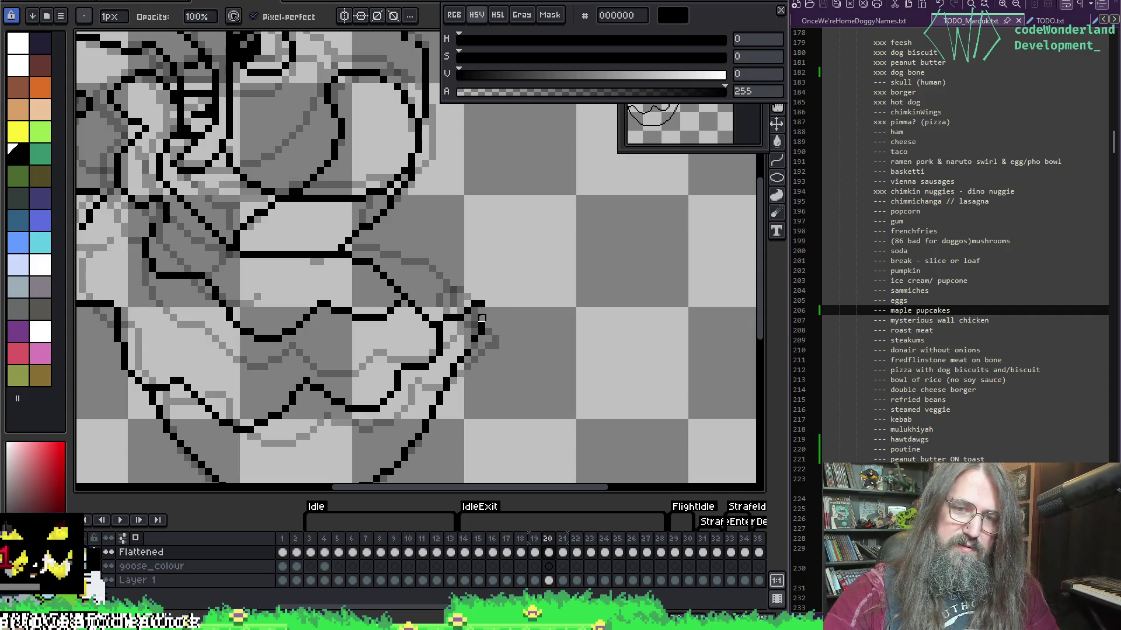
key(b)
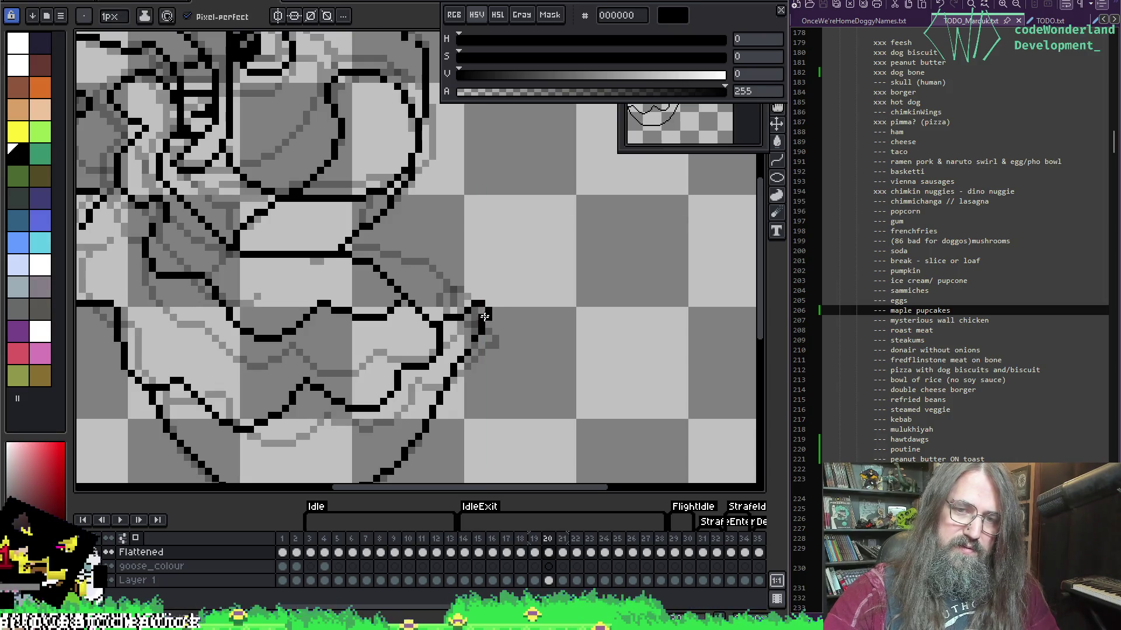
key(e)
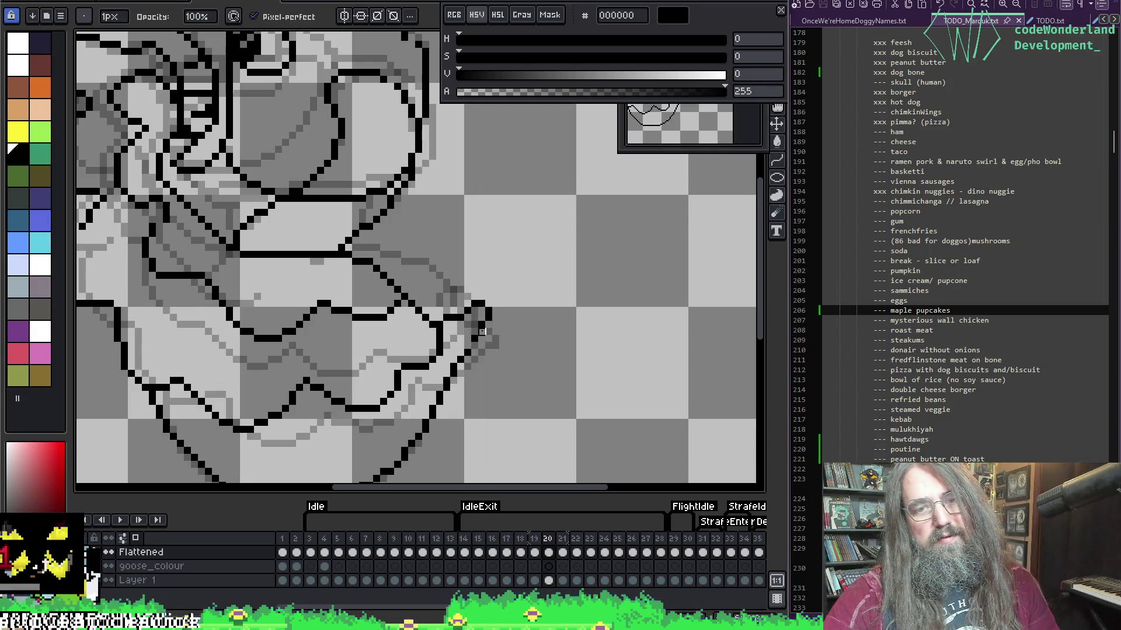
key(b)
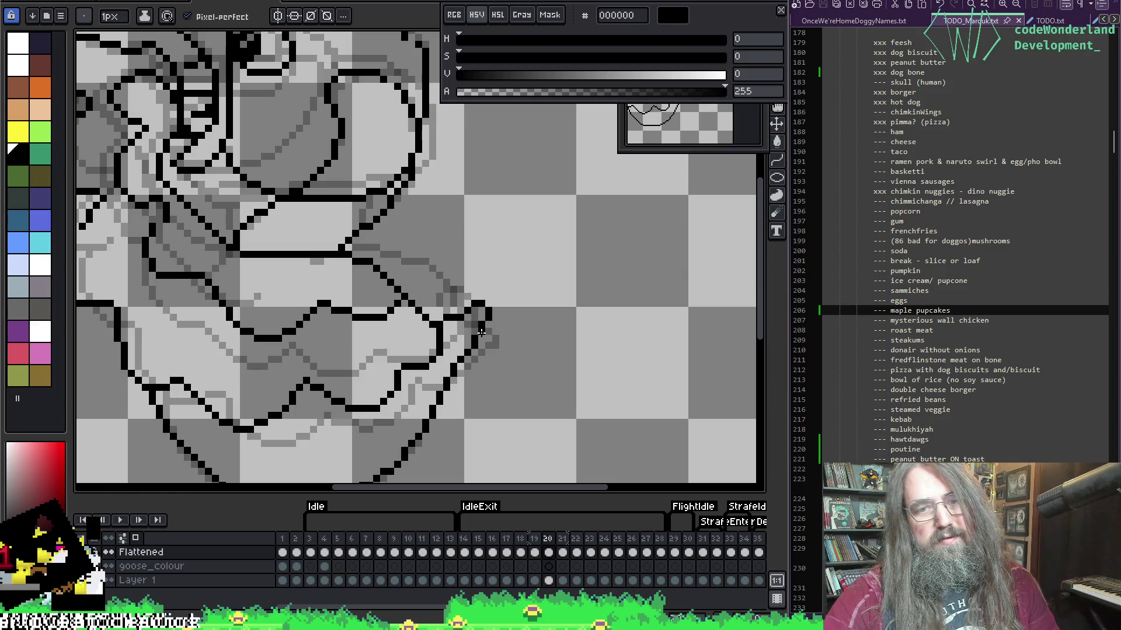
Go back to frame 14 and play the animation to review the tail outline.
key(comma)
key(comma)
key(comma)
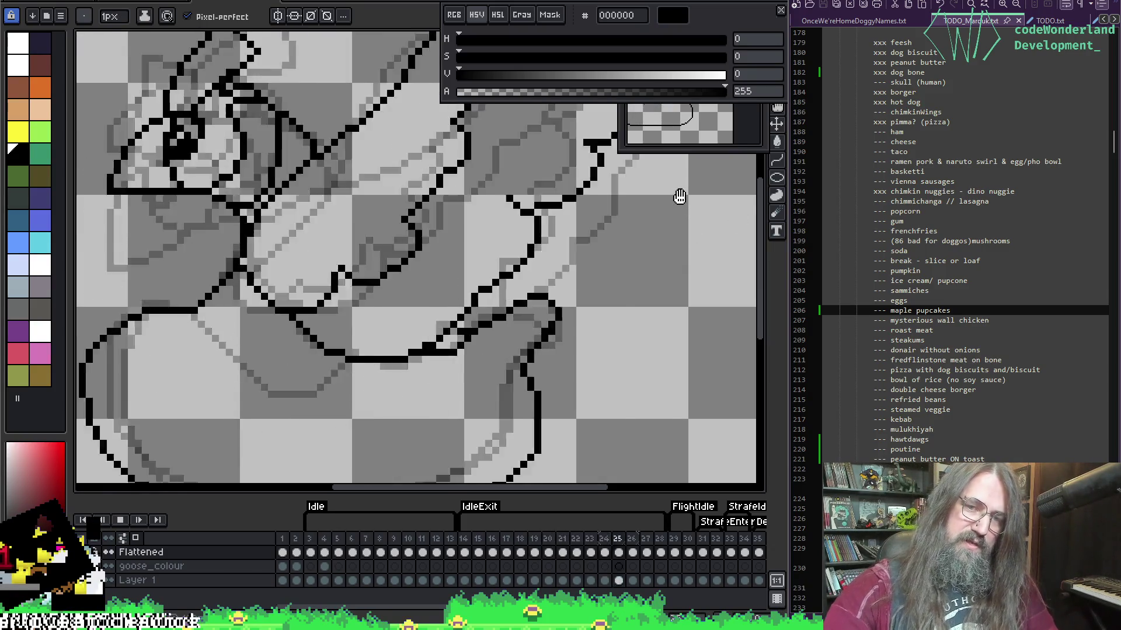
key(Return)
scroll(632, 283, down, 1)
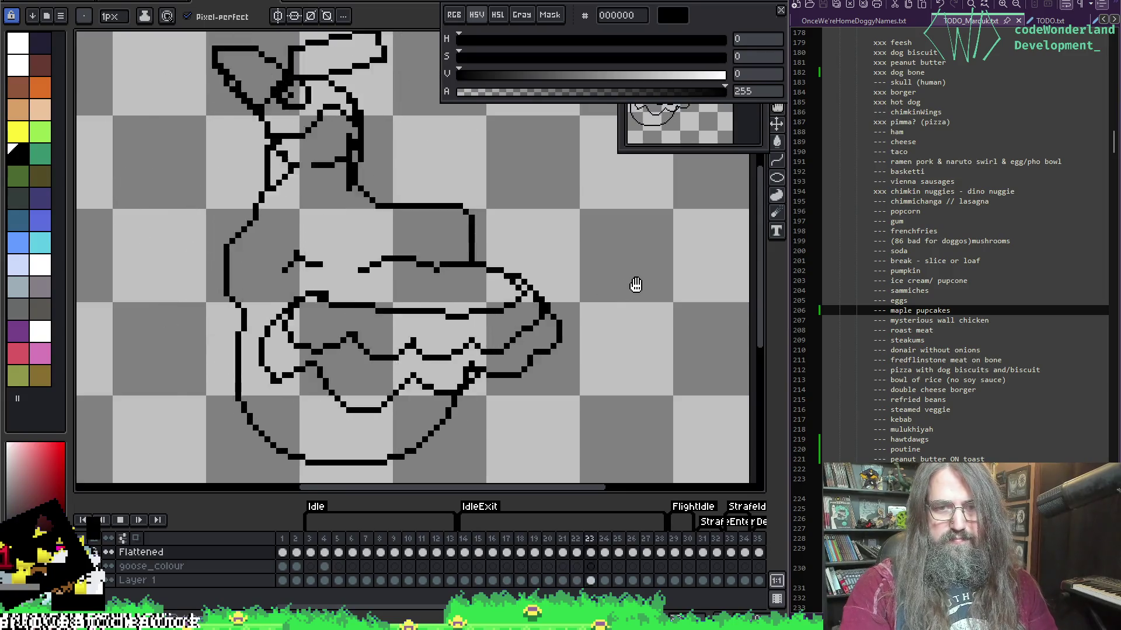
scroll(660, 367, down, 2)
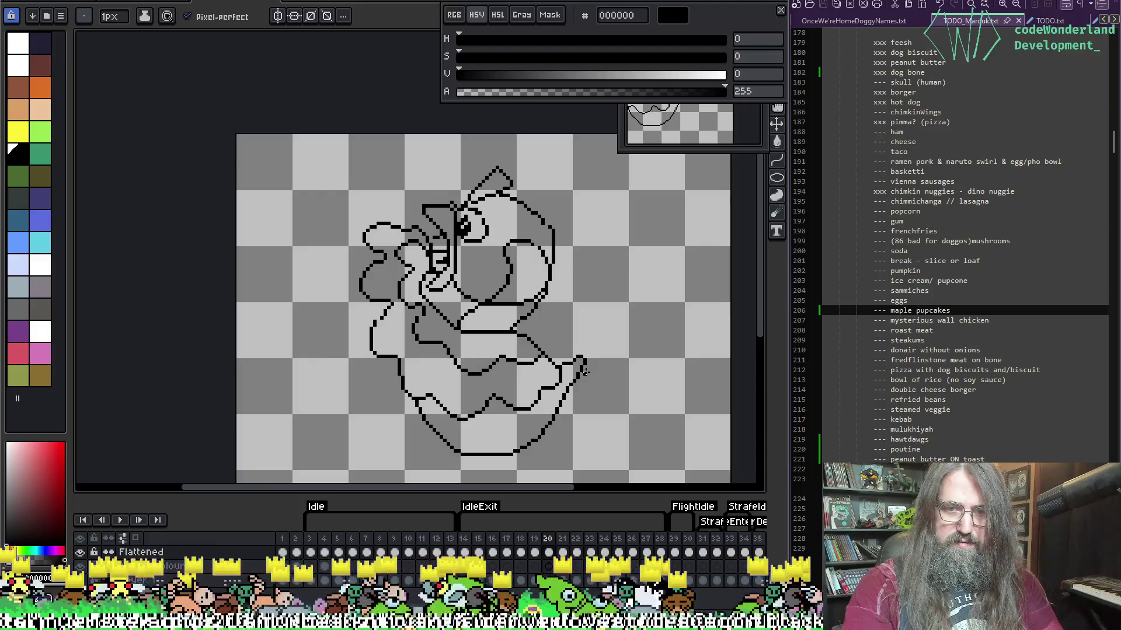
Marquee-select the goose's foot tip on the next strafe frame and shift it into place.
scroll(584, 371, up, 2)
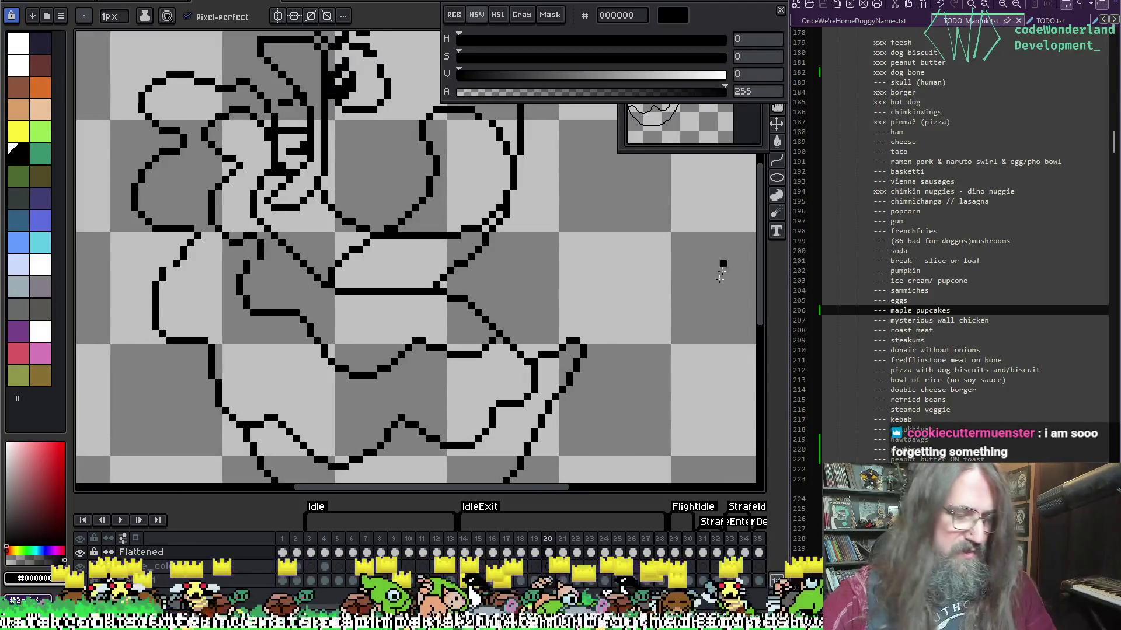
key(m)
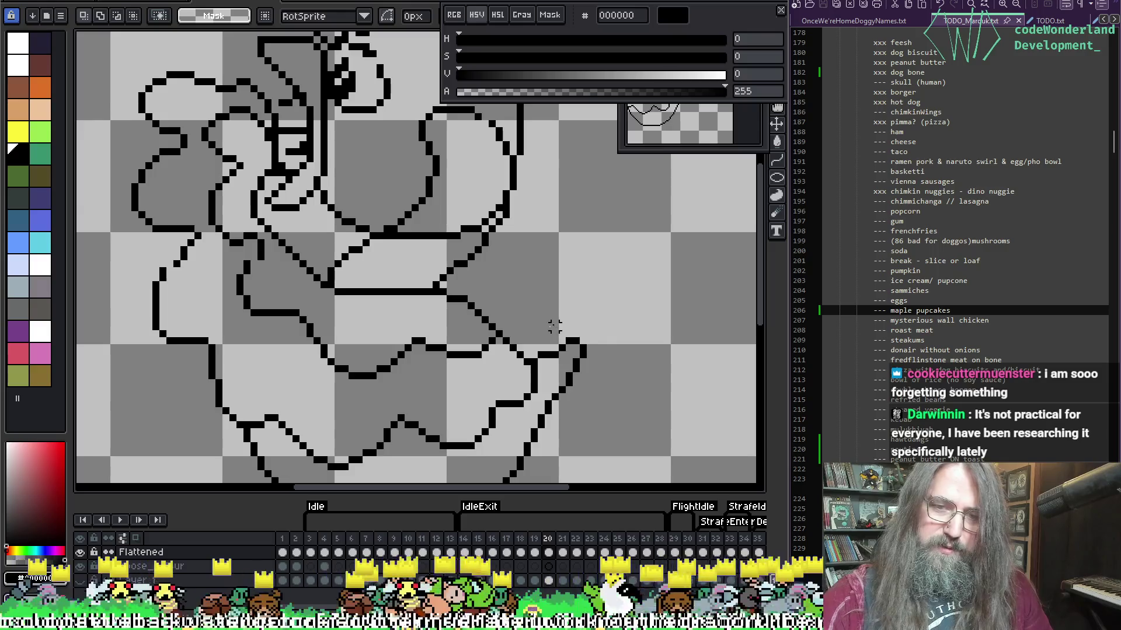
drag(555, 326, 610, 395)
key(ctrl+d)
key(period)
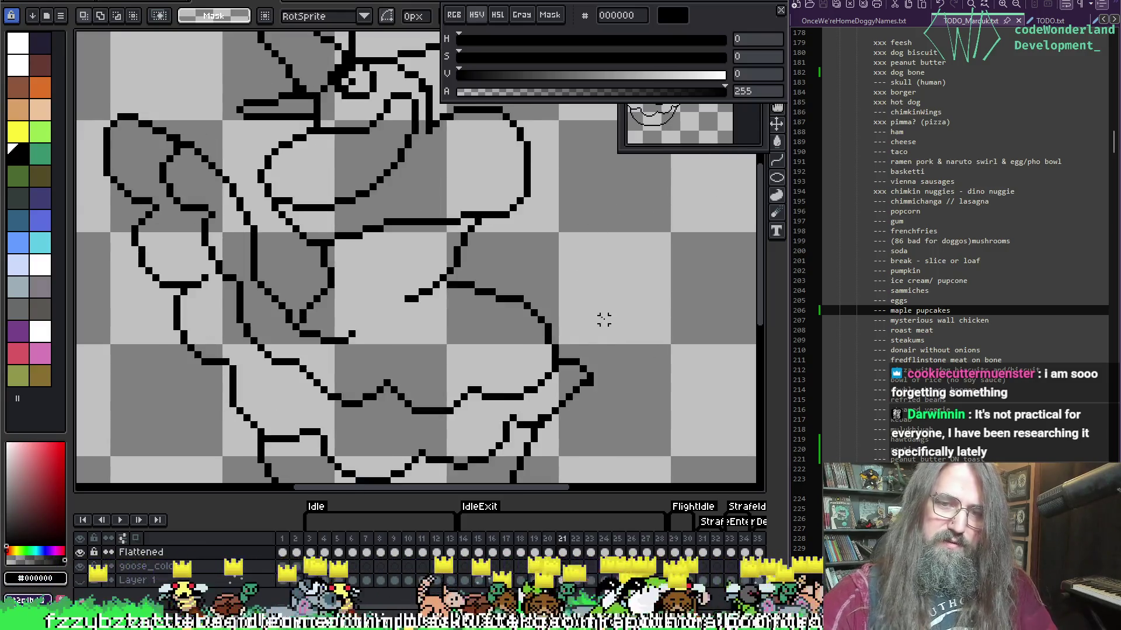
mouse_move(638, 327)
mouse_down()
mouse_move(562, 396)
mouse_move(625, 333)
mouse_move(616, 363)
mouse_up()
key(b)
key(ctrl+d)
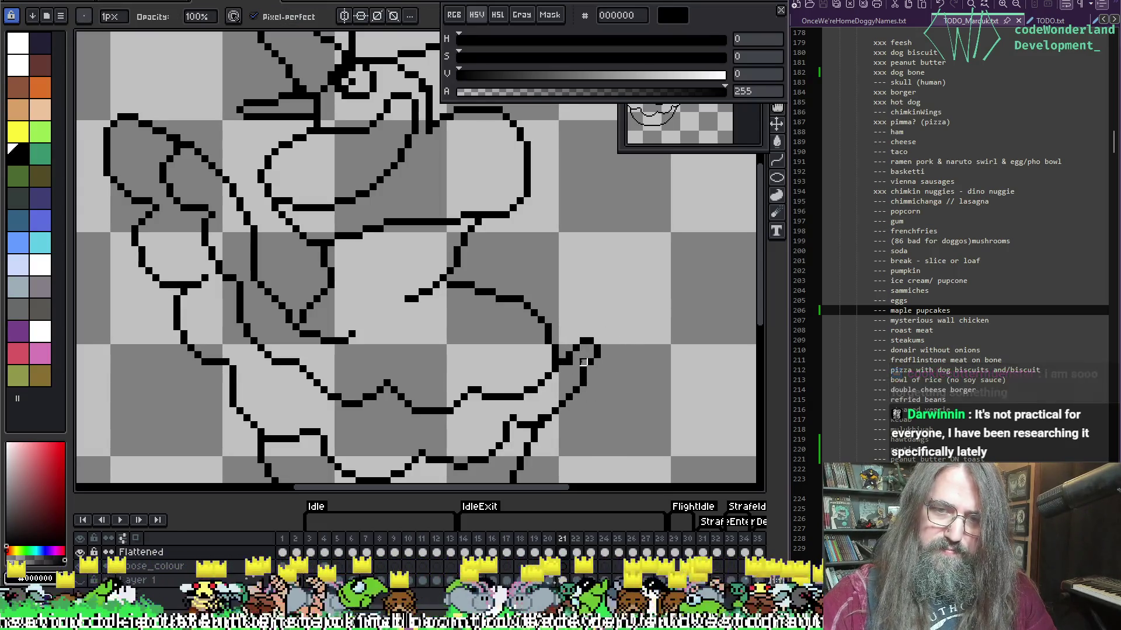
Fill dark outline pixels along the foot's right edge.
drag(583, 376, 589, 365)
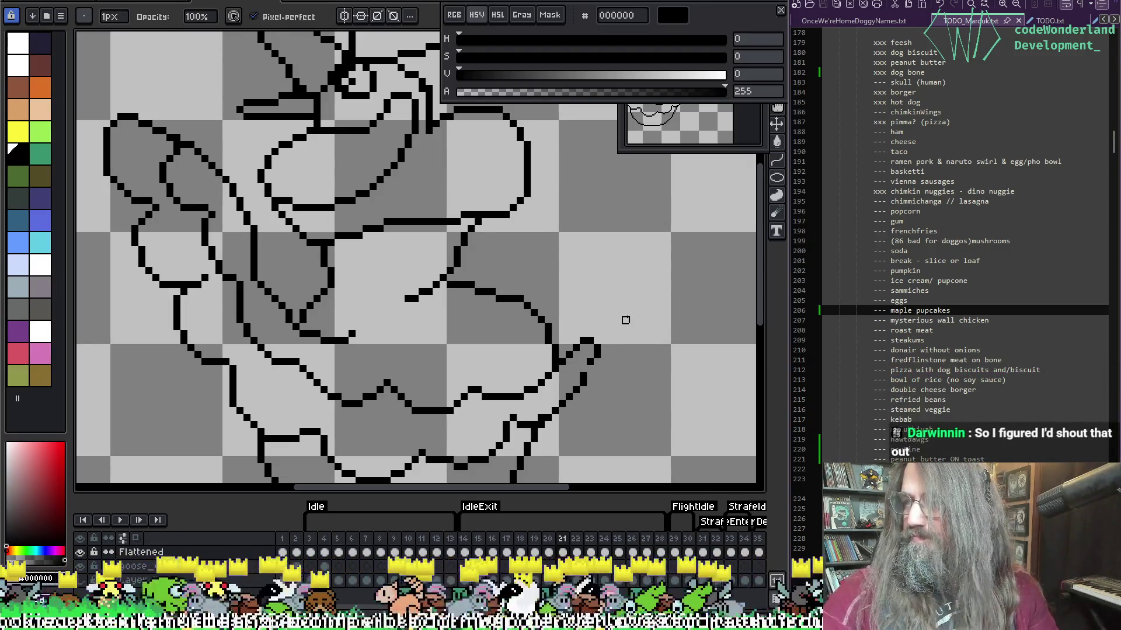
key(e)
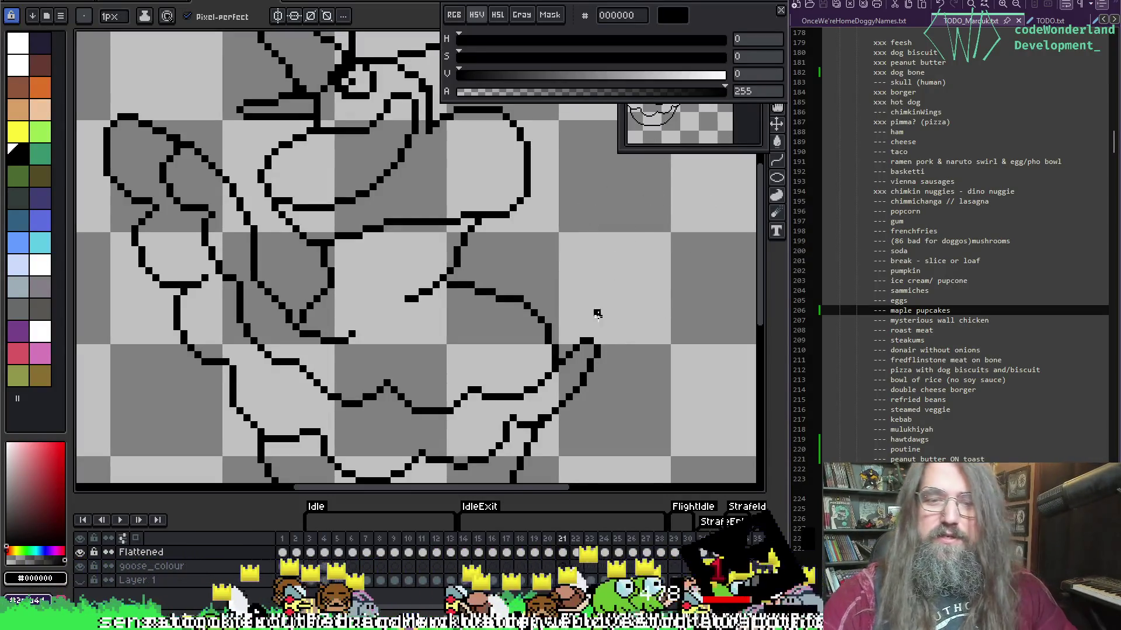
key(i)
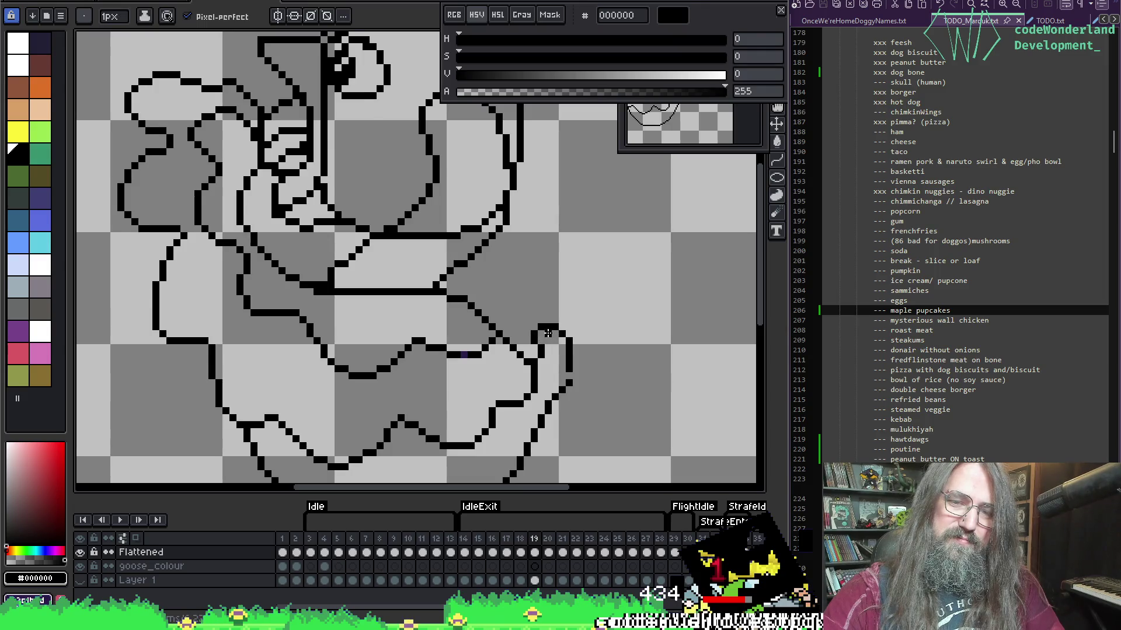
With onion skin on, touch up the foot outline on frame 20 and save the sprite.
key(F3)
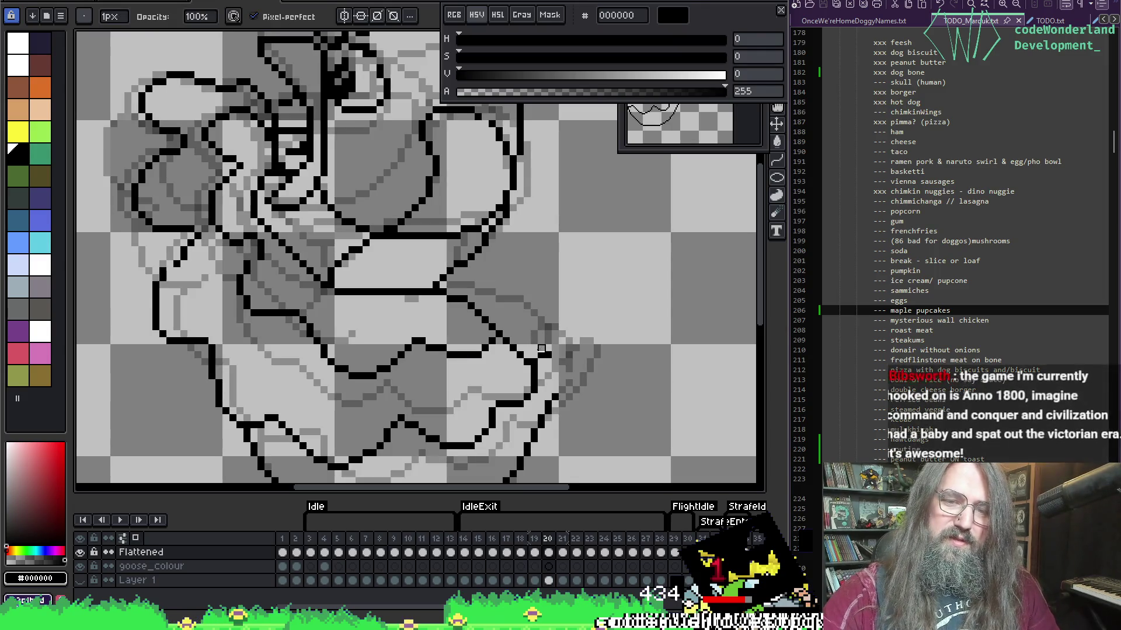
key(e)
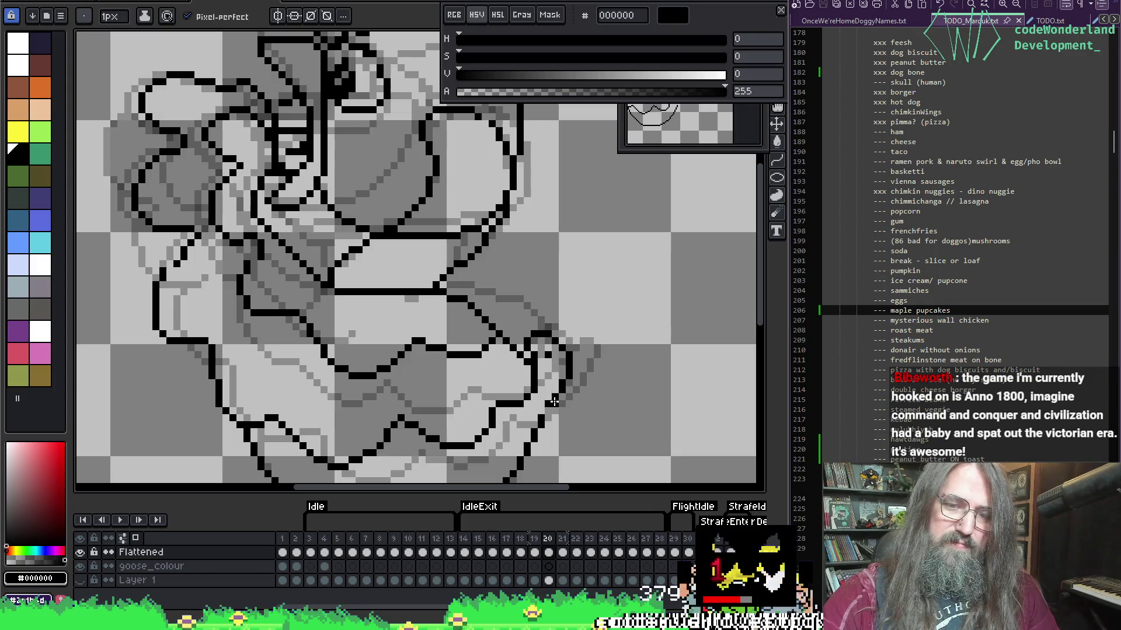
key(b)
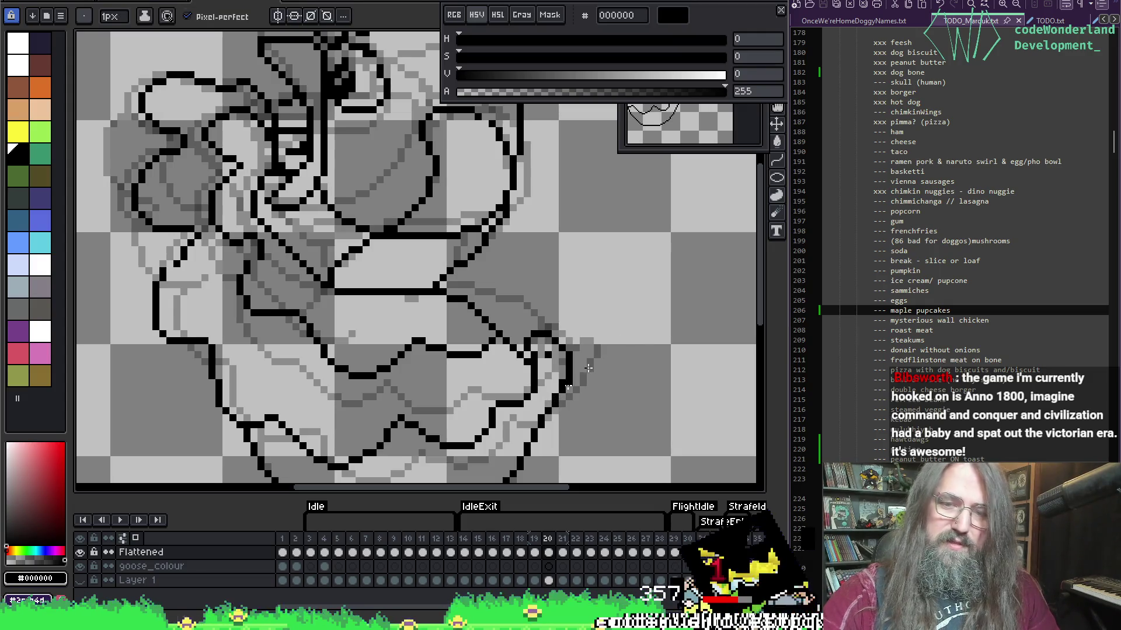
key(ctrl+s)
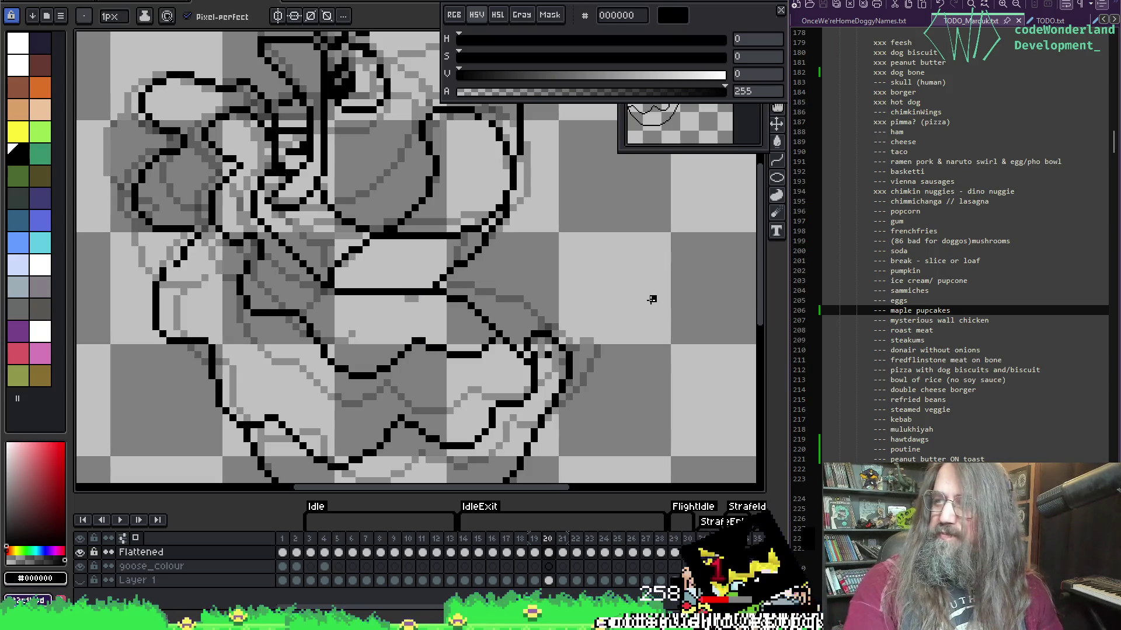
Reframe the goose in view and play the animation.
scroll(651, 299, down, 1)
mouse_move(651, 255)
mouse_down()
mouse_move(608, 257)
mouse_move(626, 260)
mouse_move(653, 215)
mouse_move(644, 237)
mouse_up()
scroll(609, 267, up, 2)
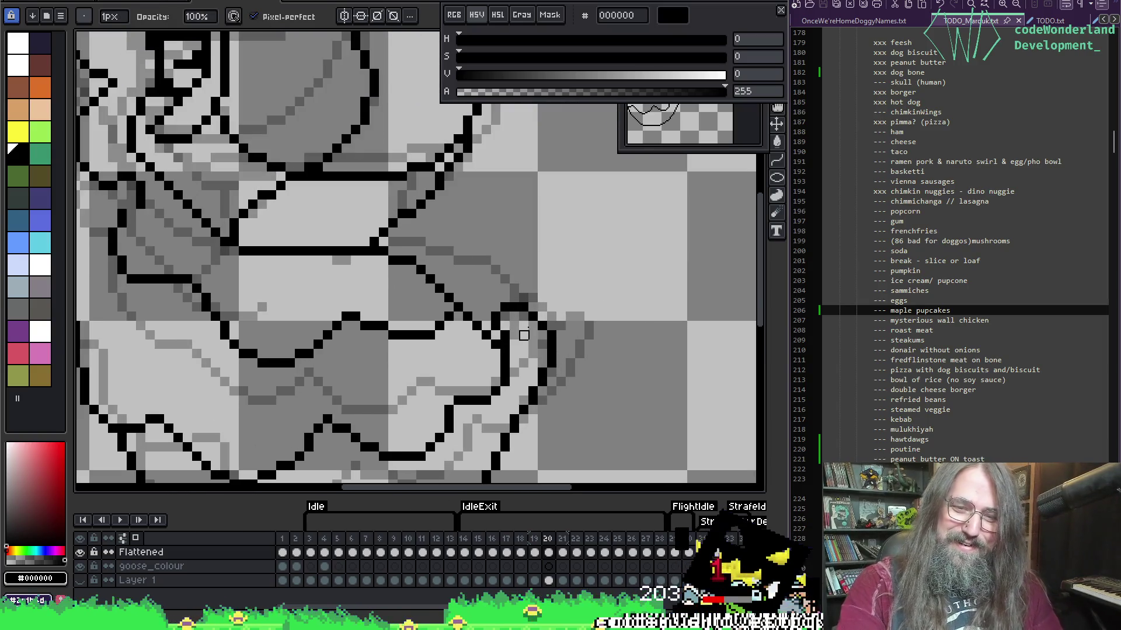
scroll(523, 335, down, 2)
key(Return)
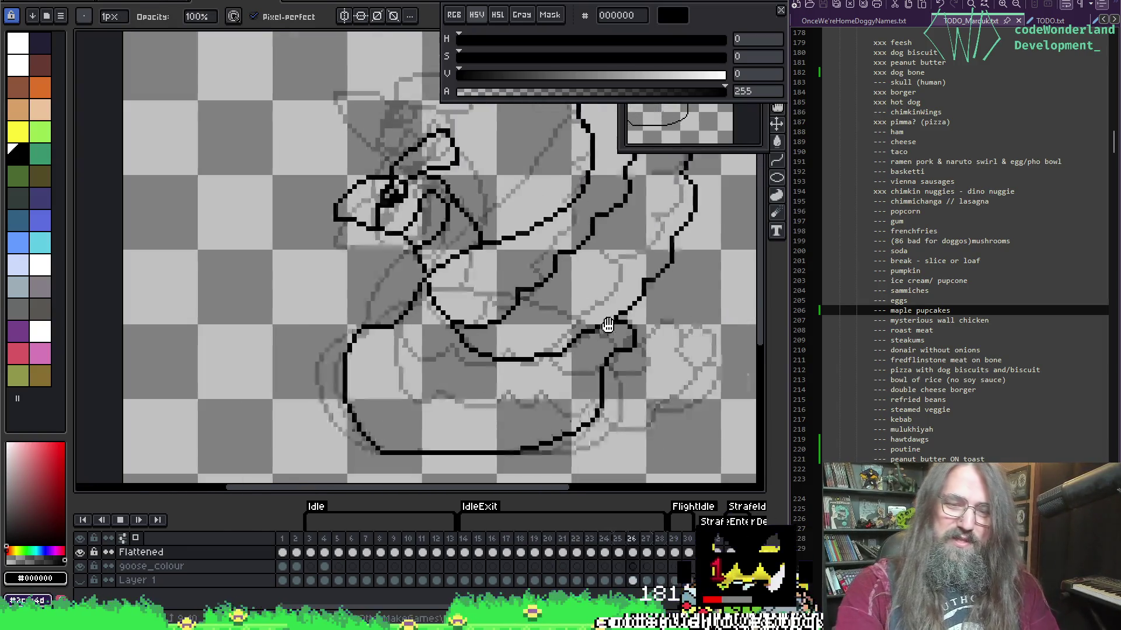
scroll(607, 325, down, 1)
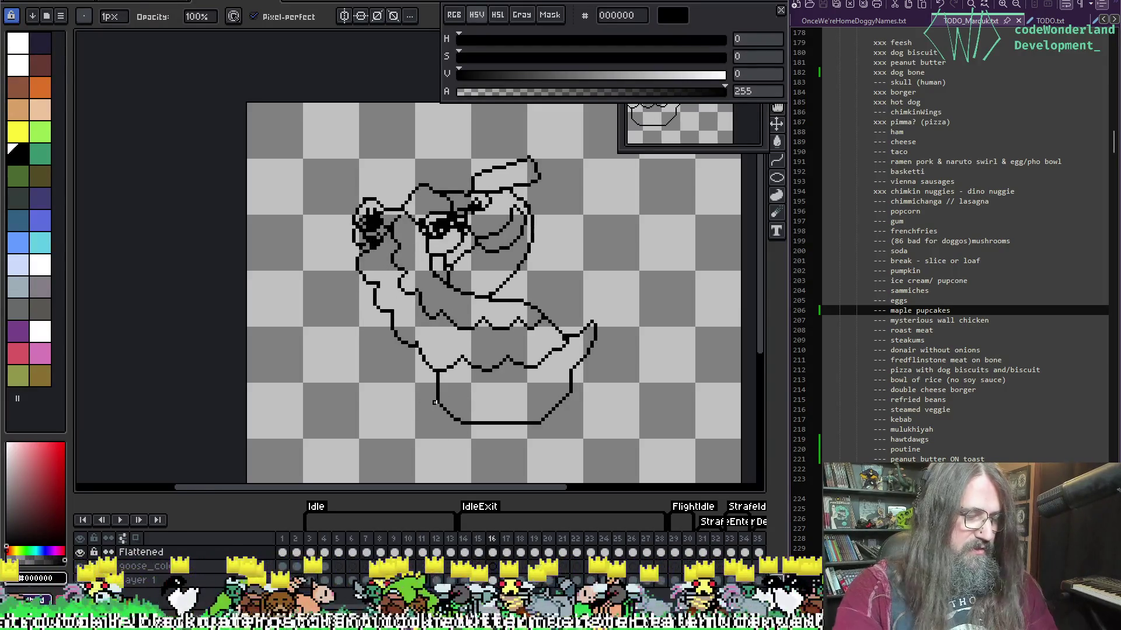
On frame 15, nudge the left lower-body part one pixel right and the right part one pixel left.
key(m)
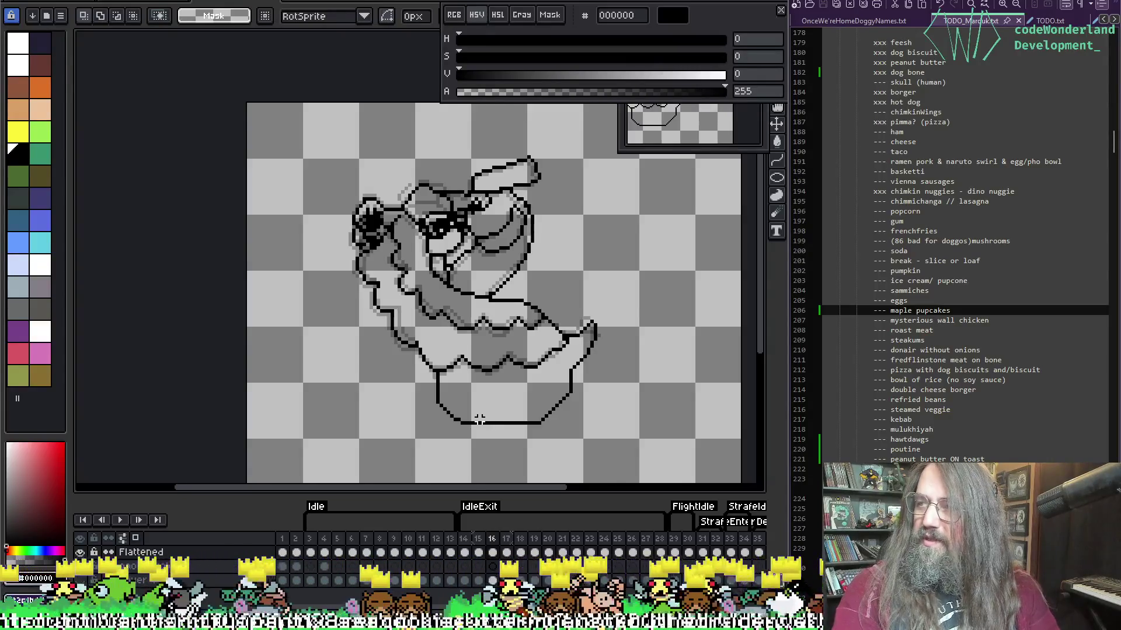
scroll(486, 419, up, 2)
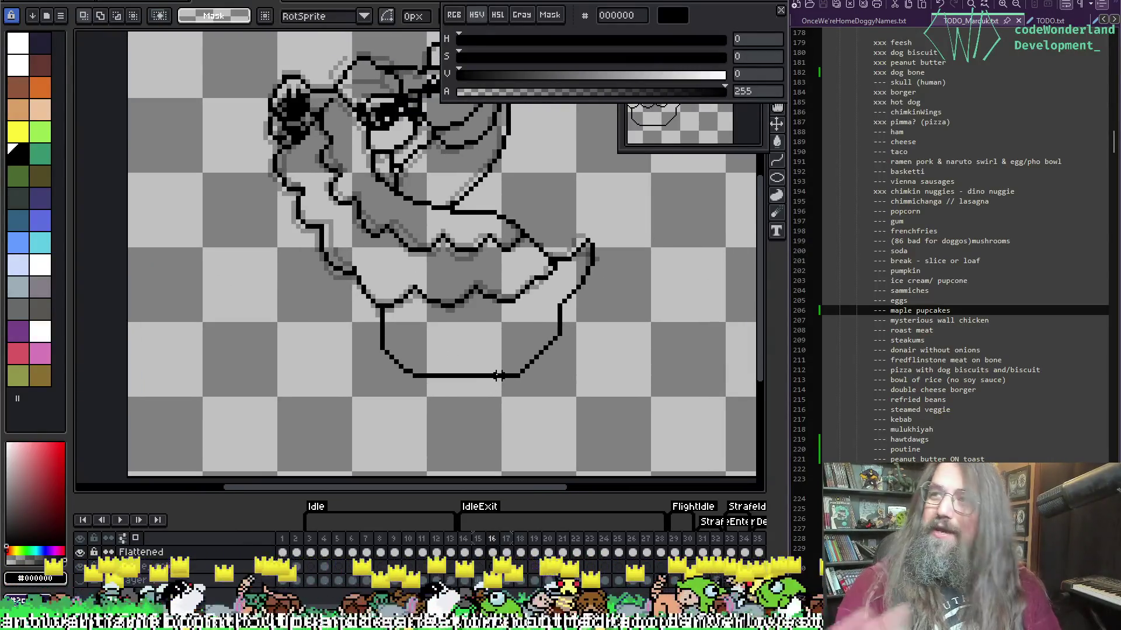
key(comma)
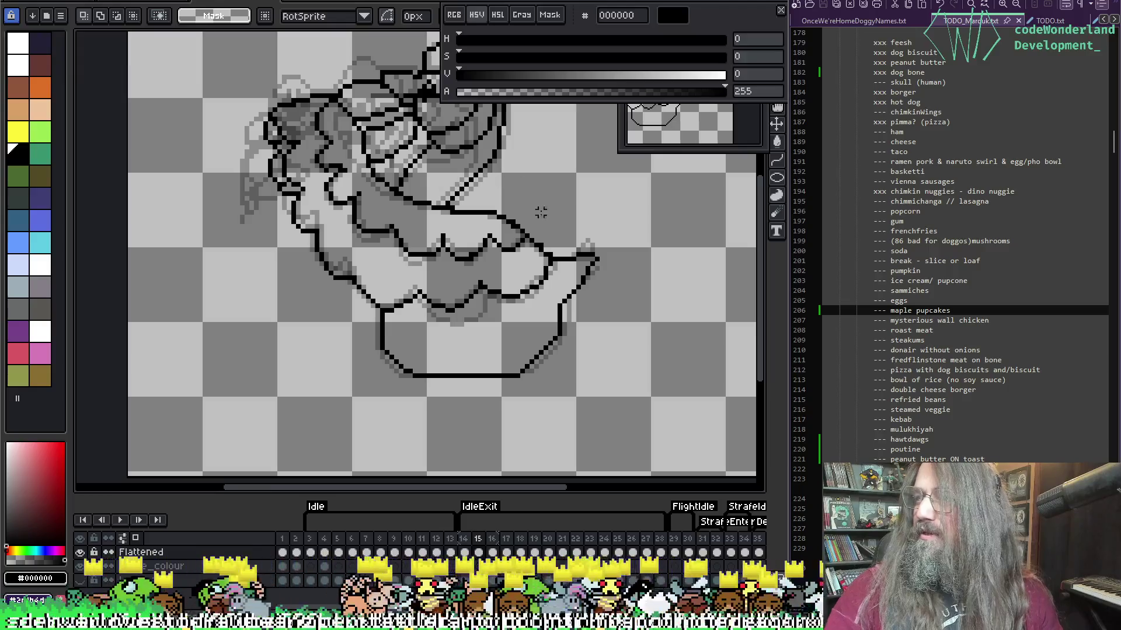
drag(434, 339, 442, 358)
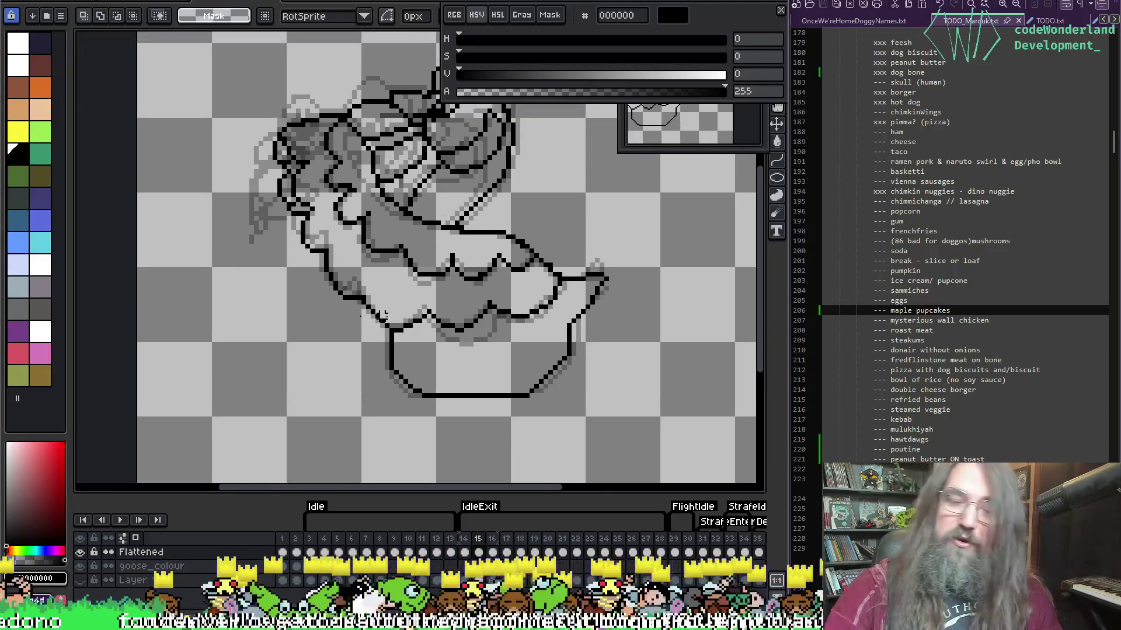
drag(443, 415, 373, 331)
key(Right)
key(ctrl+d)
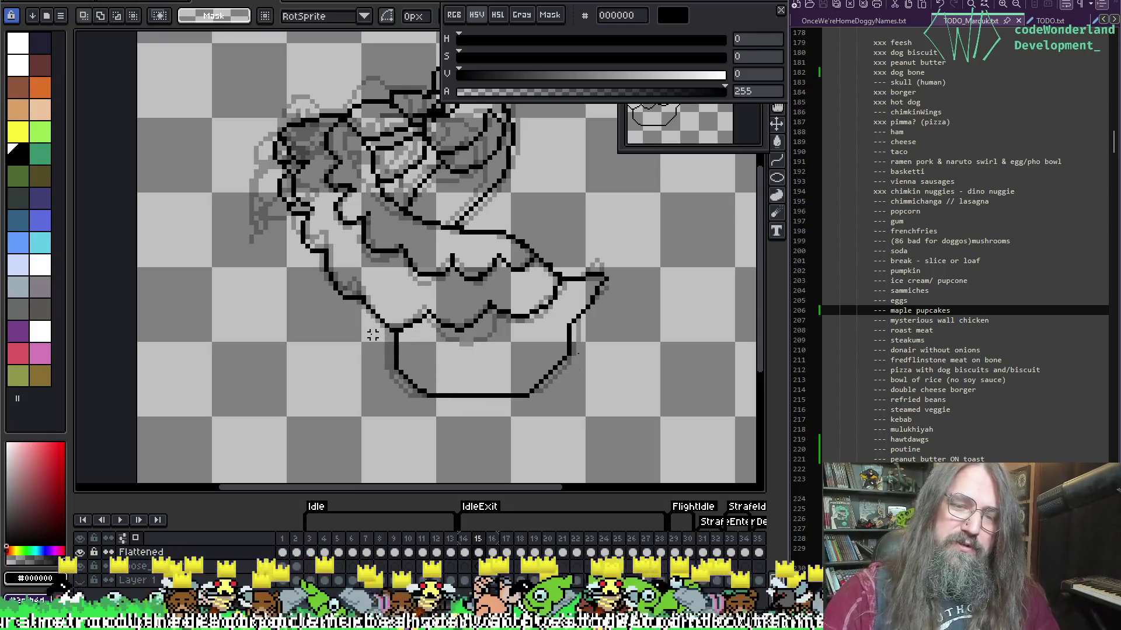
mouse_move(588, 419)
mouse_down()
mouse_move(500, 351)
mouse_move(498, 325)
mouse_up()
key(Left)
key(ctrl+d)
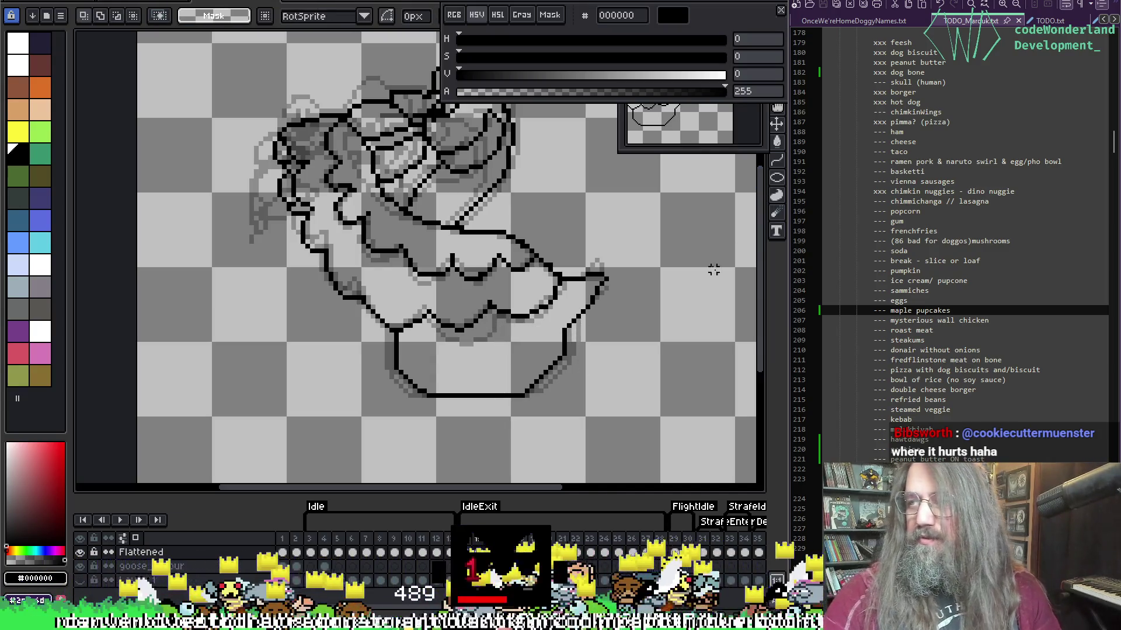
key(b)
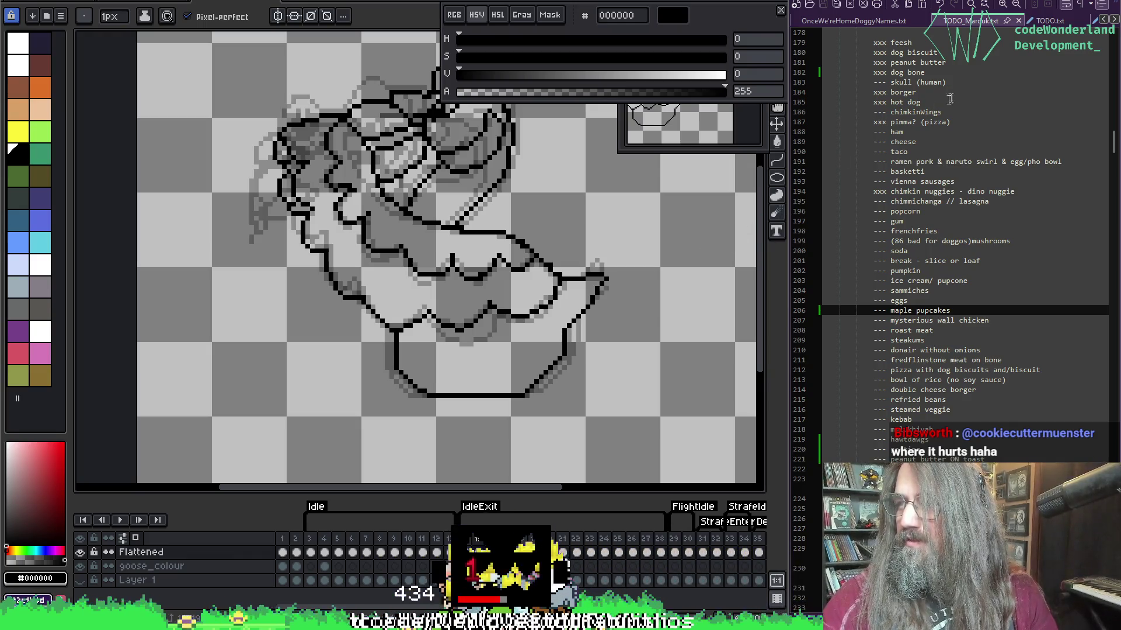
Flip between neighbouring frames to compare the lower-body outline poses.
key(i)
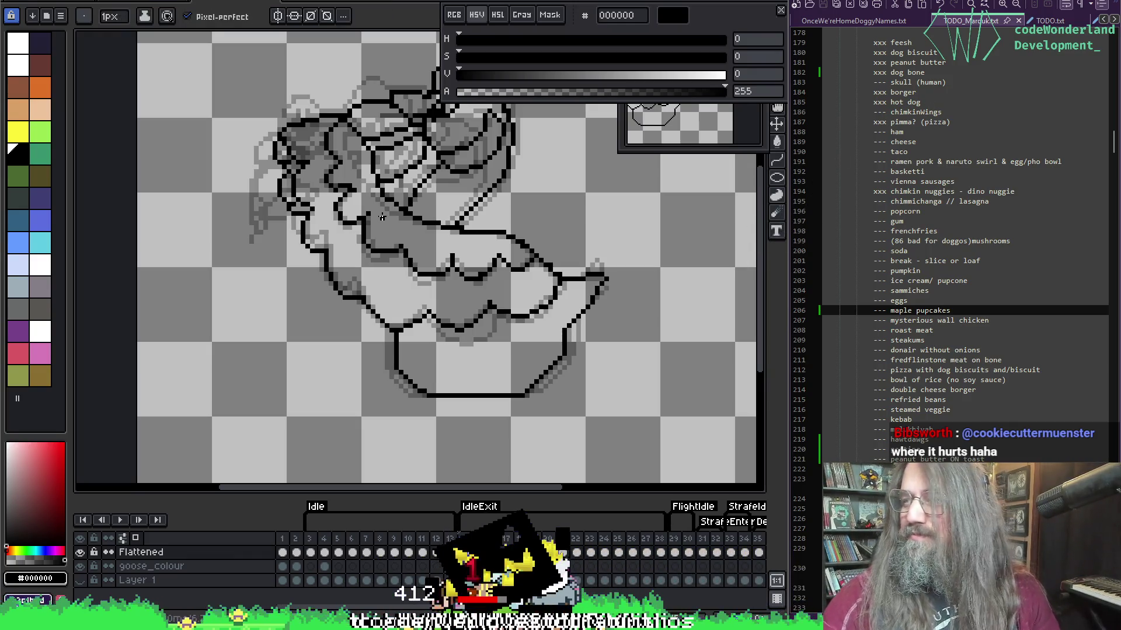
key(b)
key(Right)
key(Left)
key(Left)
key(Right)
key(Right)
key(Left)
key(Left)
key(Right)
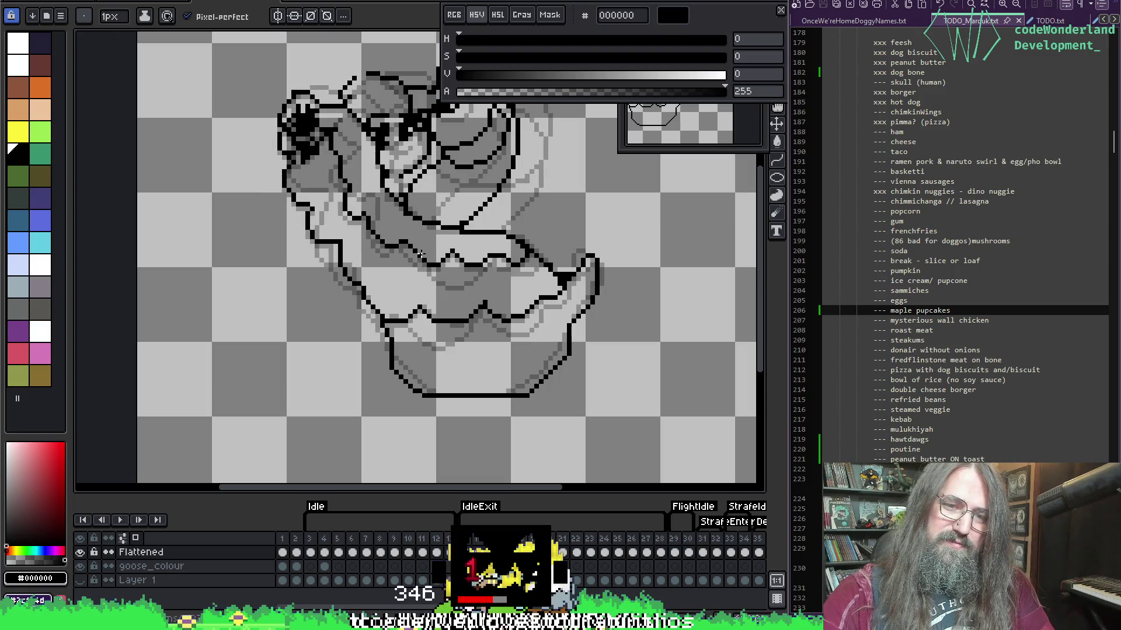
key(Right)
key(Right)
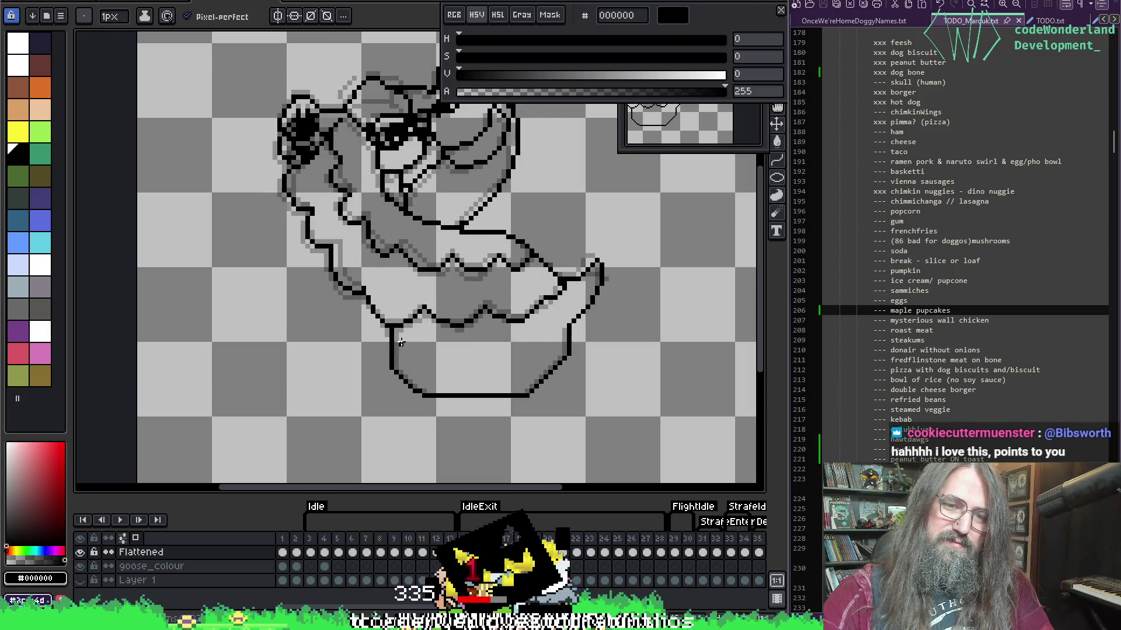
key(Left)
key(Right)
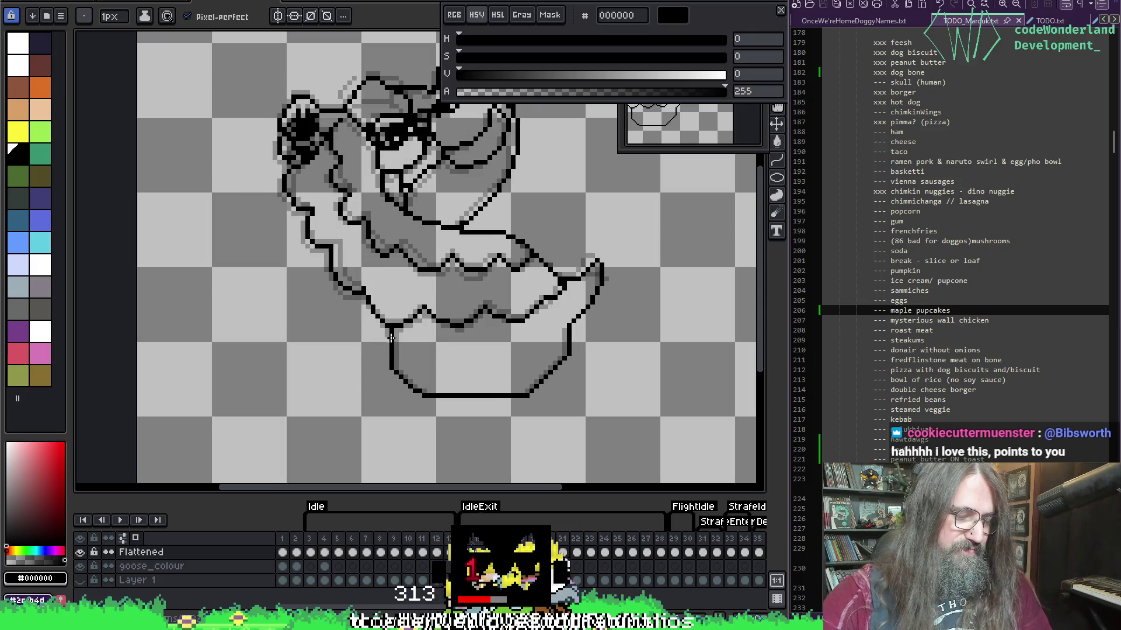
Reselect and adjust the lower-left and lower-right body parts on another frame, then play the animation.
key(m)
drag(372, 348, 439, 411)
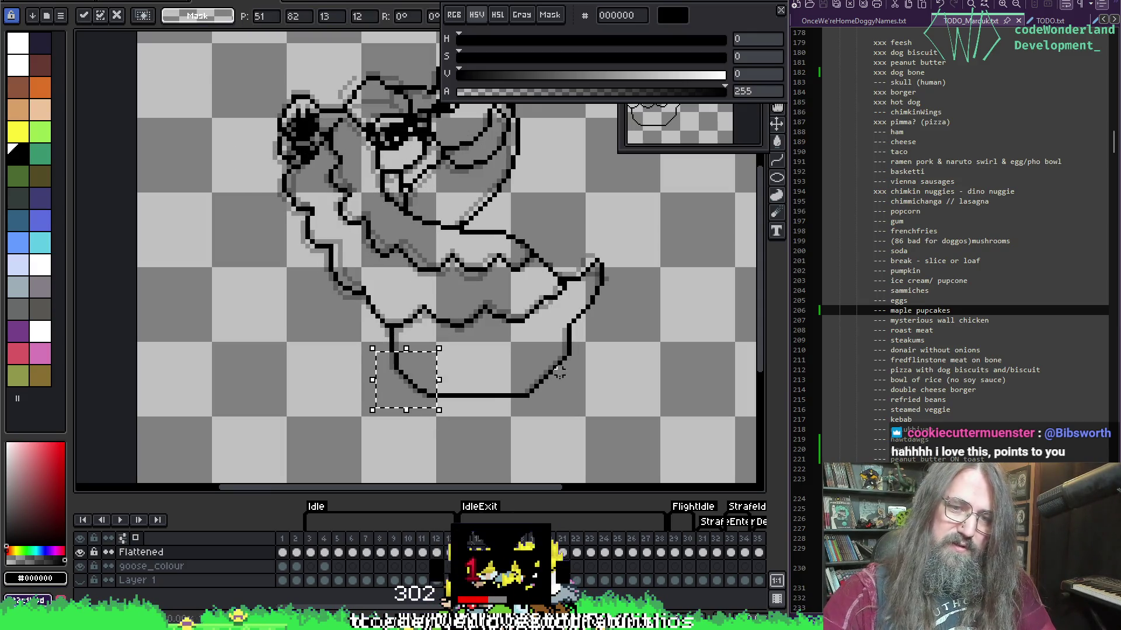
drag(577, 413, 487, 343)
click(499, 353)
key(Right)
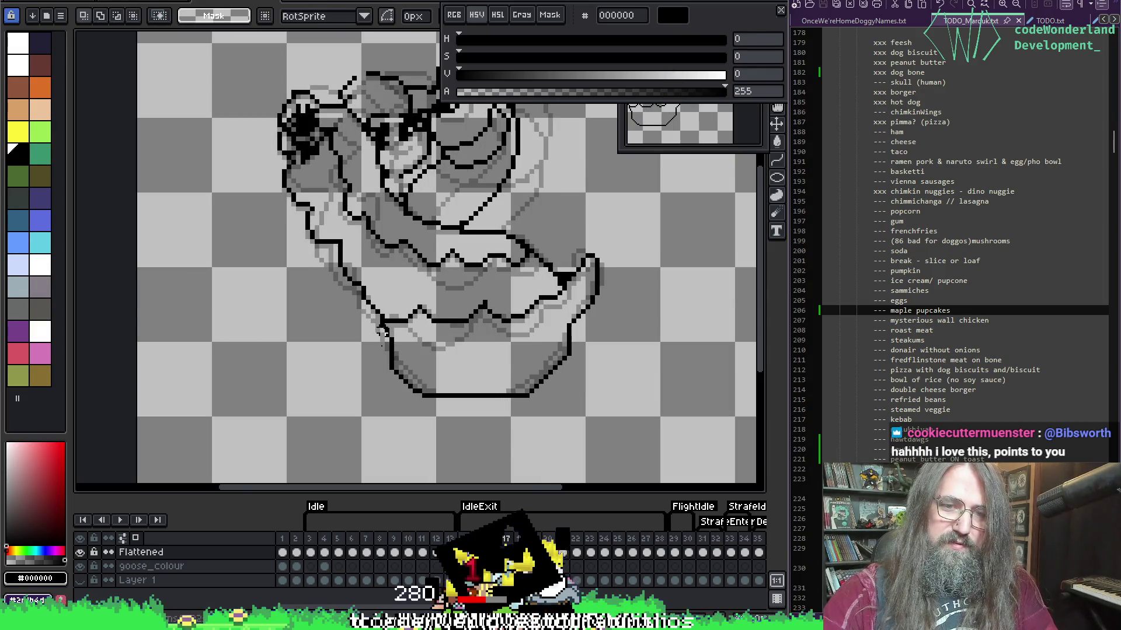
key(Left)
key(Right)
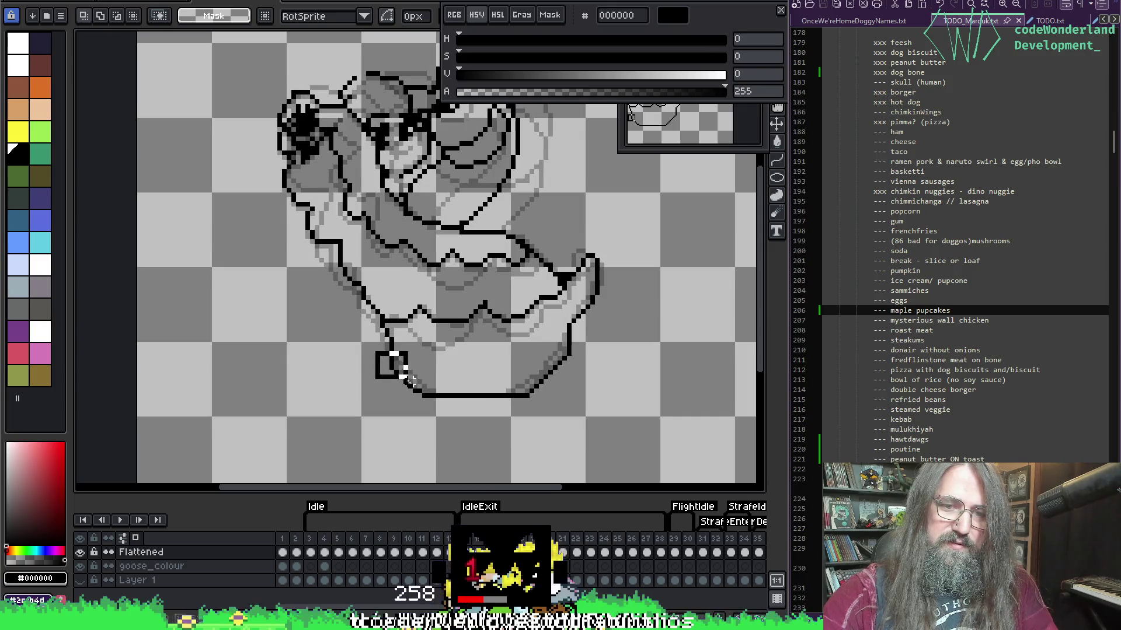
drag(407, 379, 438, 418)
drag(598, 345, 489, 414)
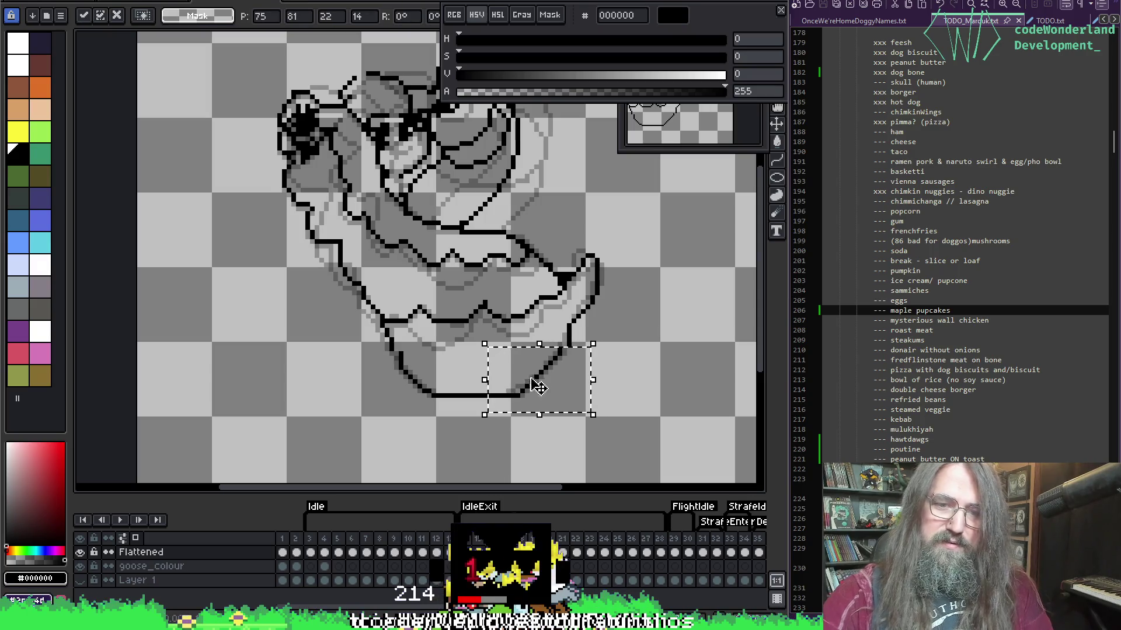
key(ctrl+d)
key(Right)
key(Right)
key(Return)
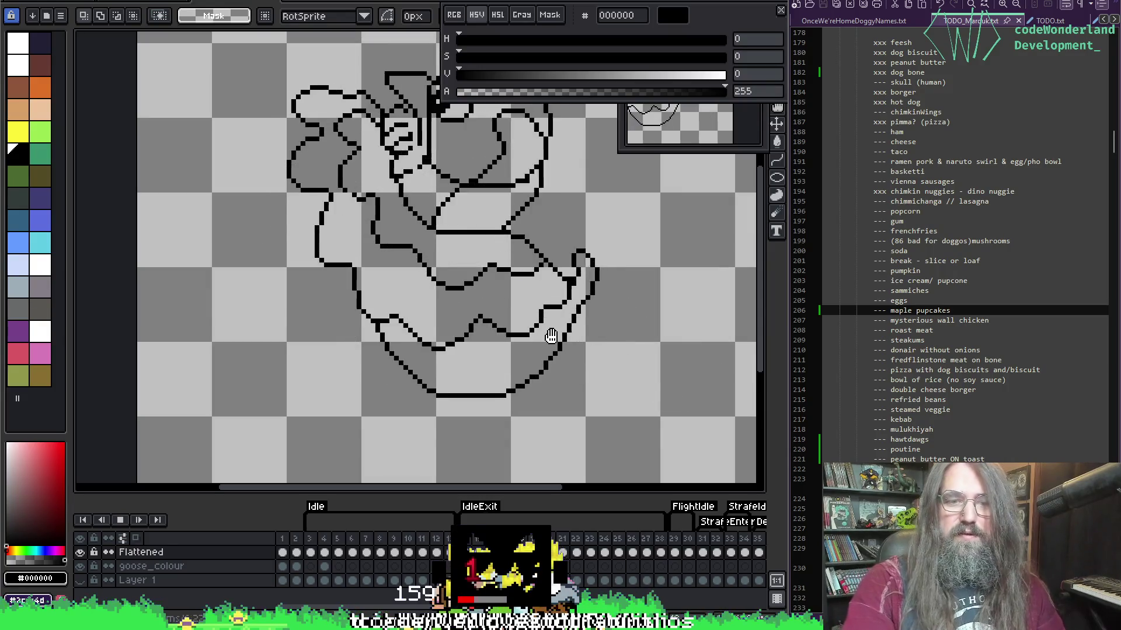
scroll(525, 344, down, 2)
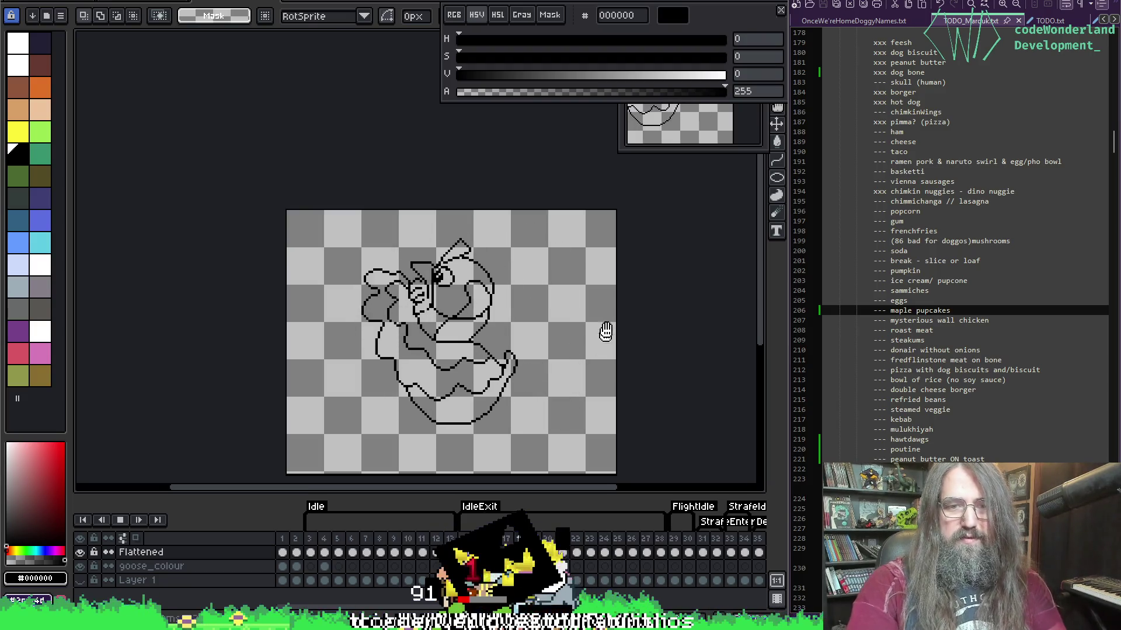
Stop the goose animation and switch to the Chrome 'clamp lights home depot' image results.
key(Return)
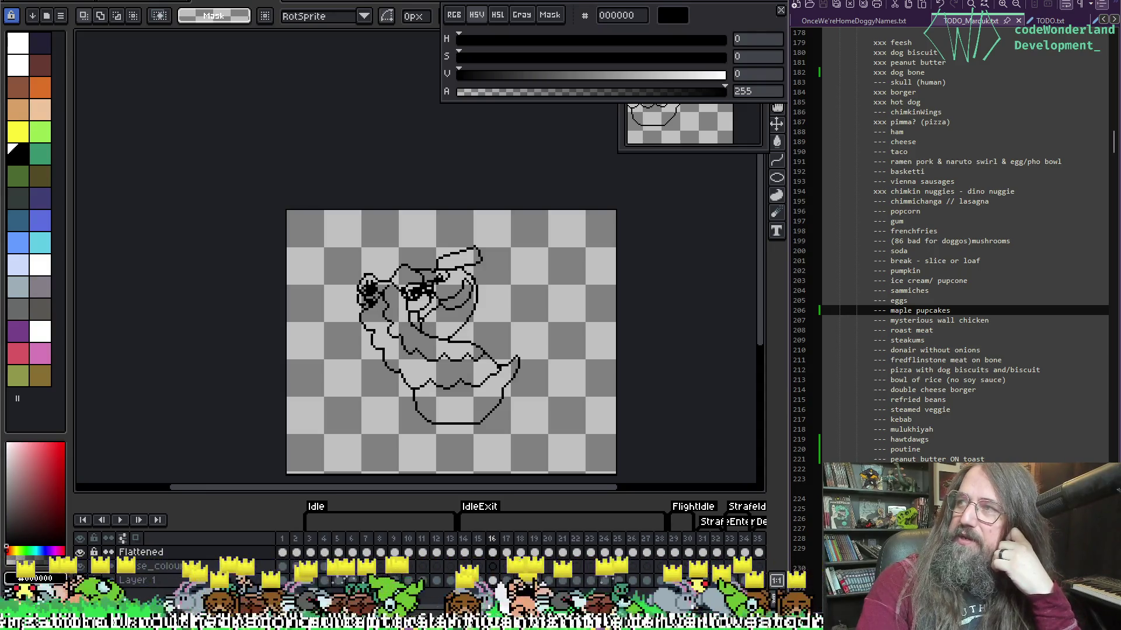
key(alt+Tab)
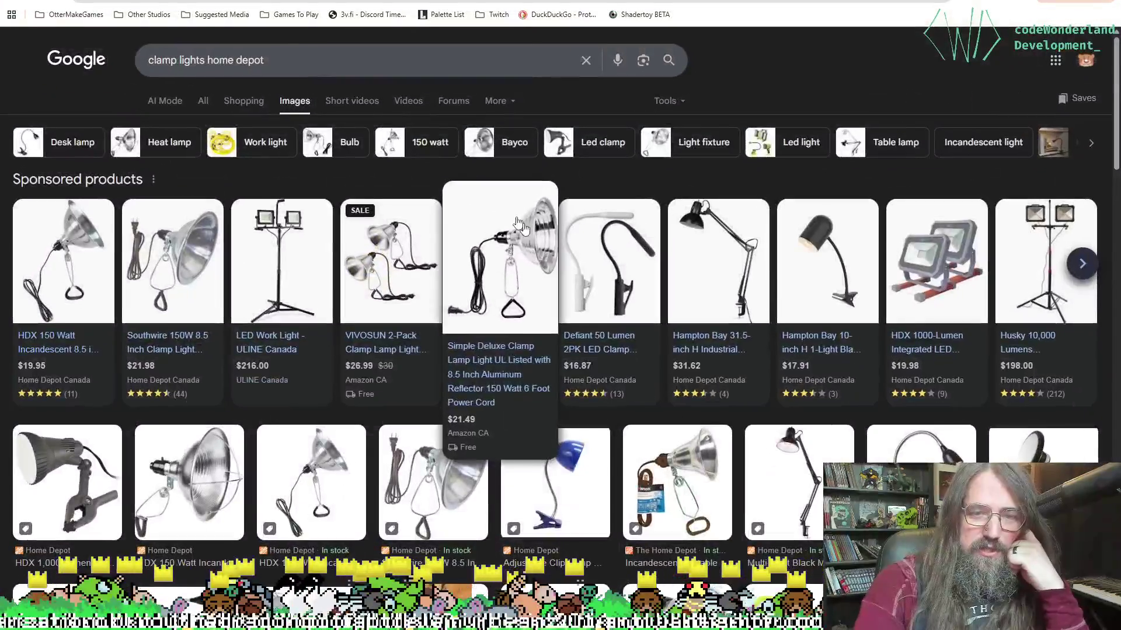
Open the Southwire 150W clamp light result's Home Depot product page.
mouse_move(66, 263)
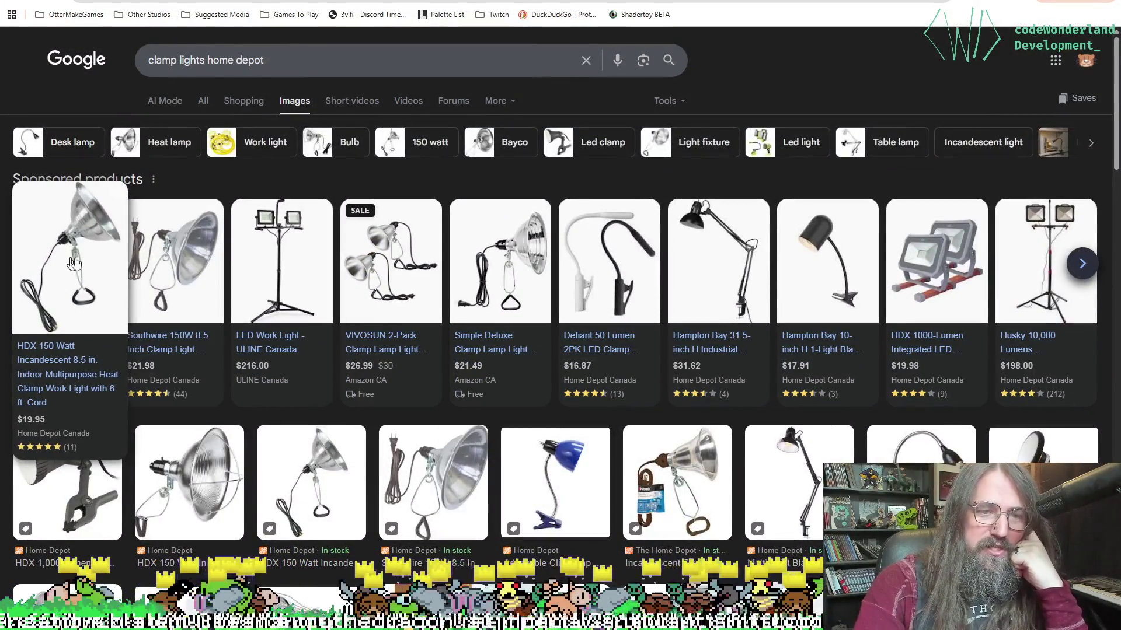
click(142, 244)
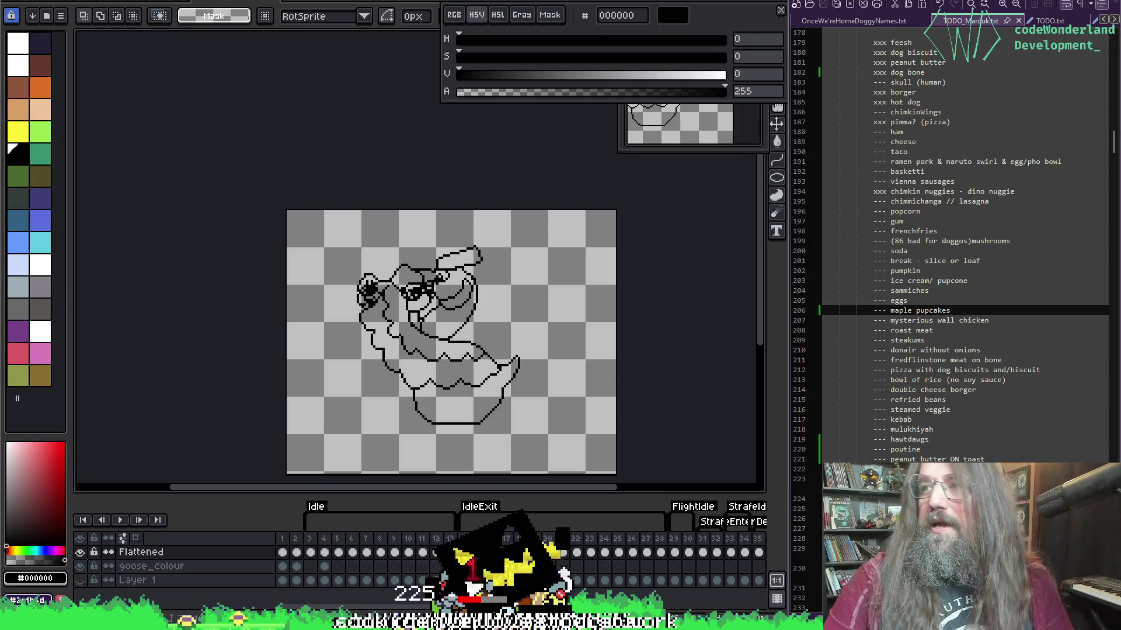
On frame 17, pick the black outline colour and extend the outline along the goose's head.
mouse_move(555, 372)
mouse_down()
mouse_move(509, 293)
mouse_move(515, 304)
mouse_up()
key(Return)
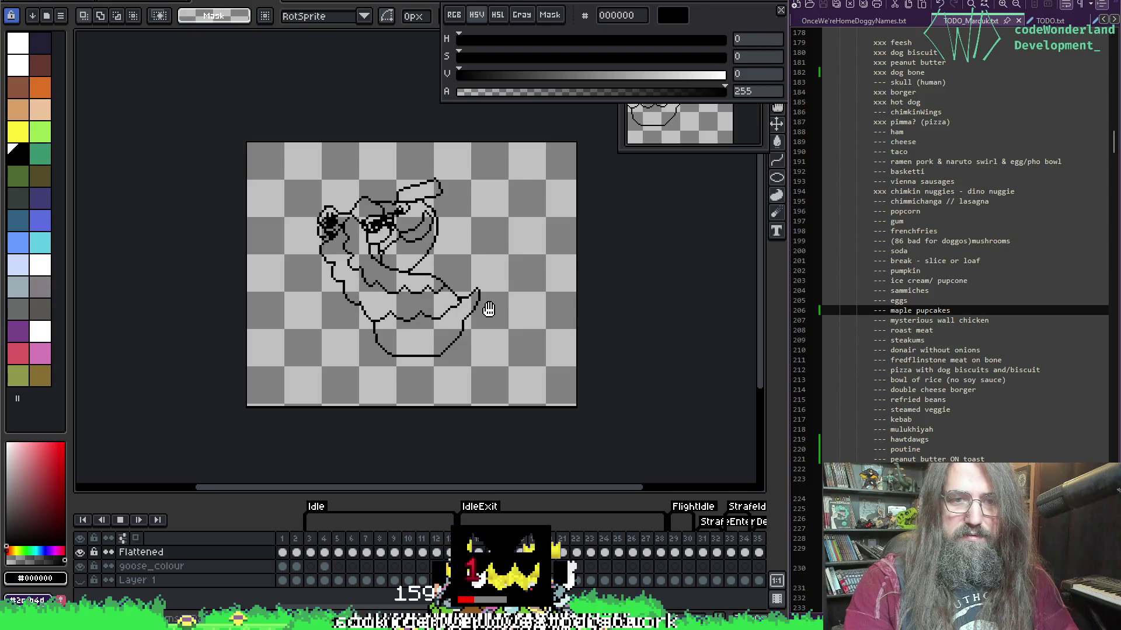
key(Return)
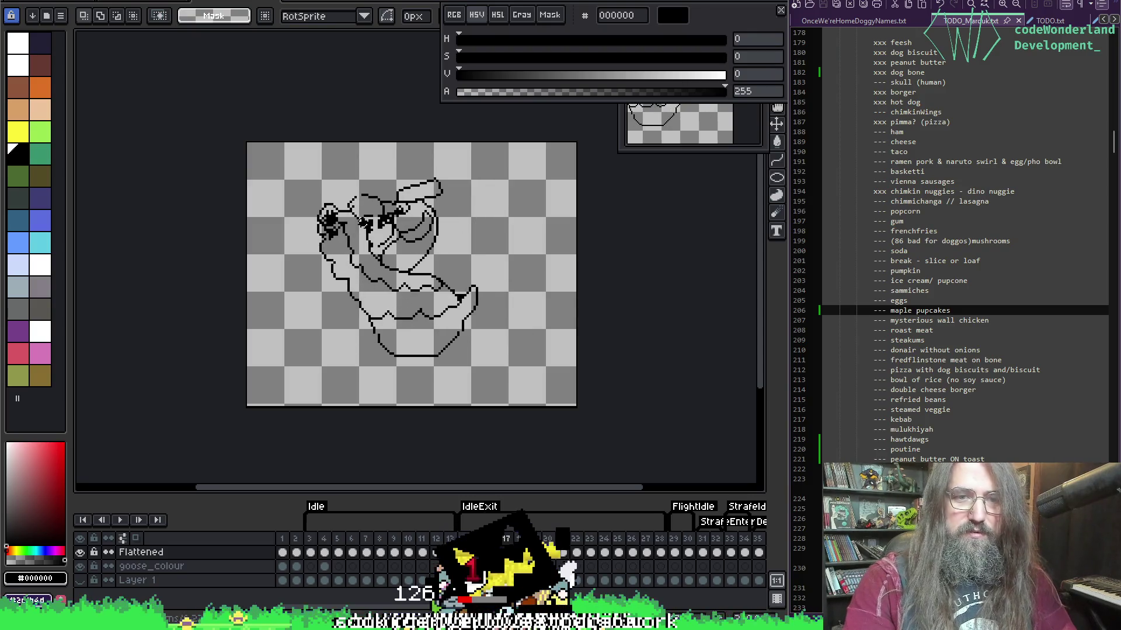
scroll(362, 198, up, 3)
key(b)
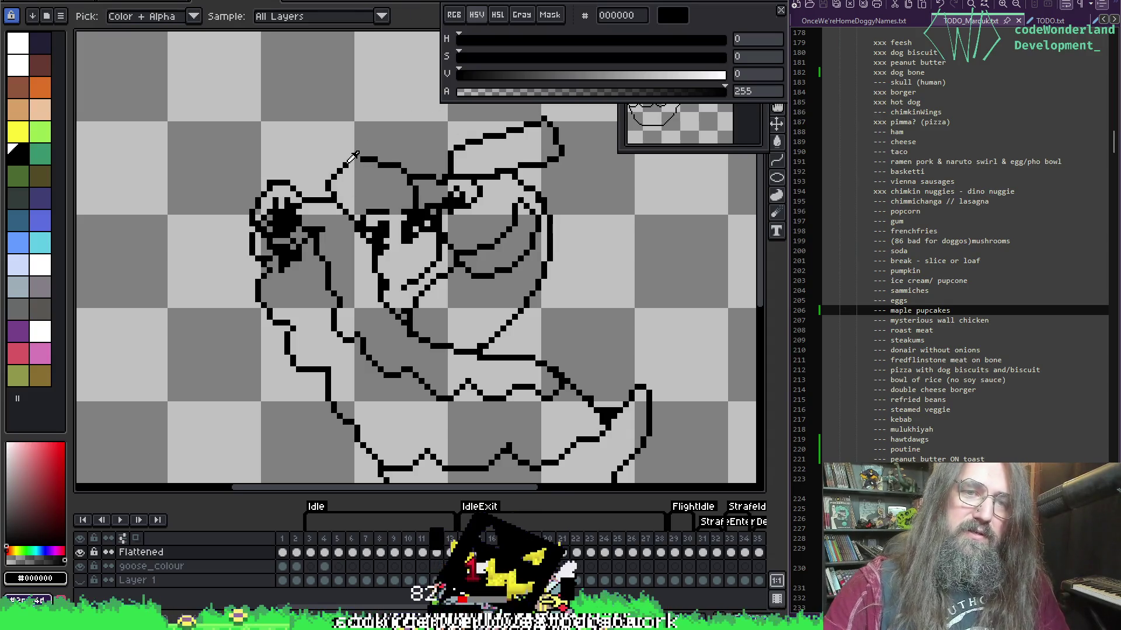
alt+click(351, 159)
alt+click(345, 166)
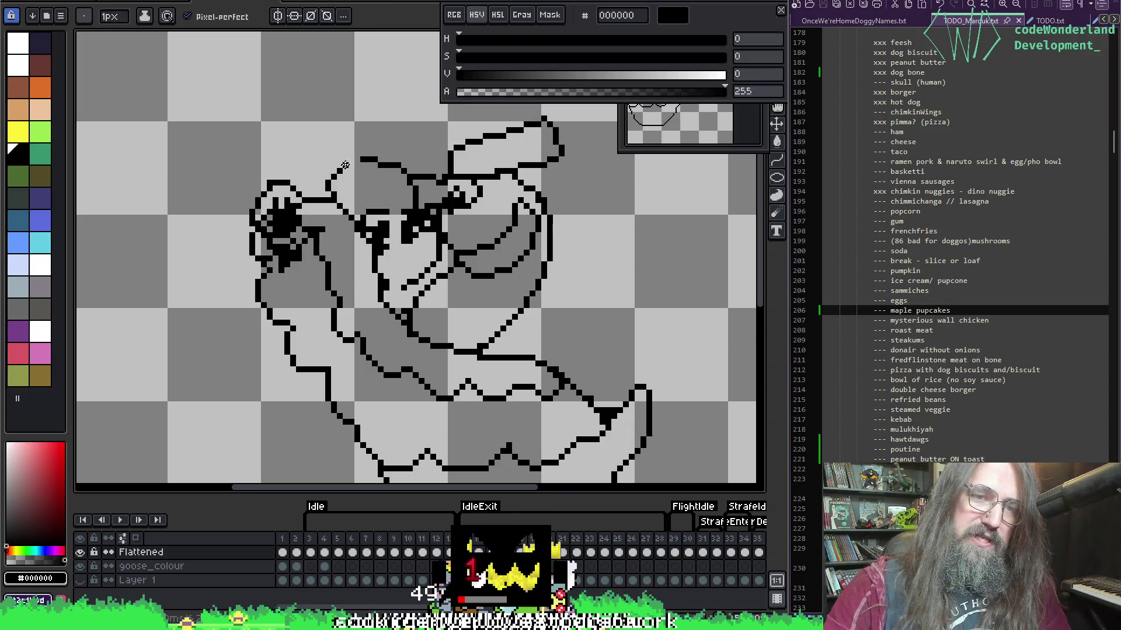
drag(413, 206, 404, 211)
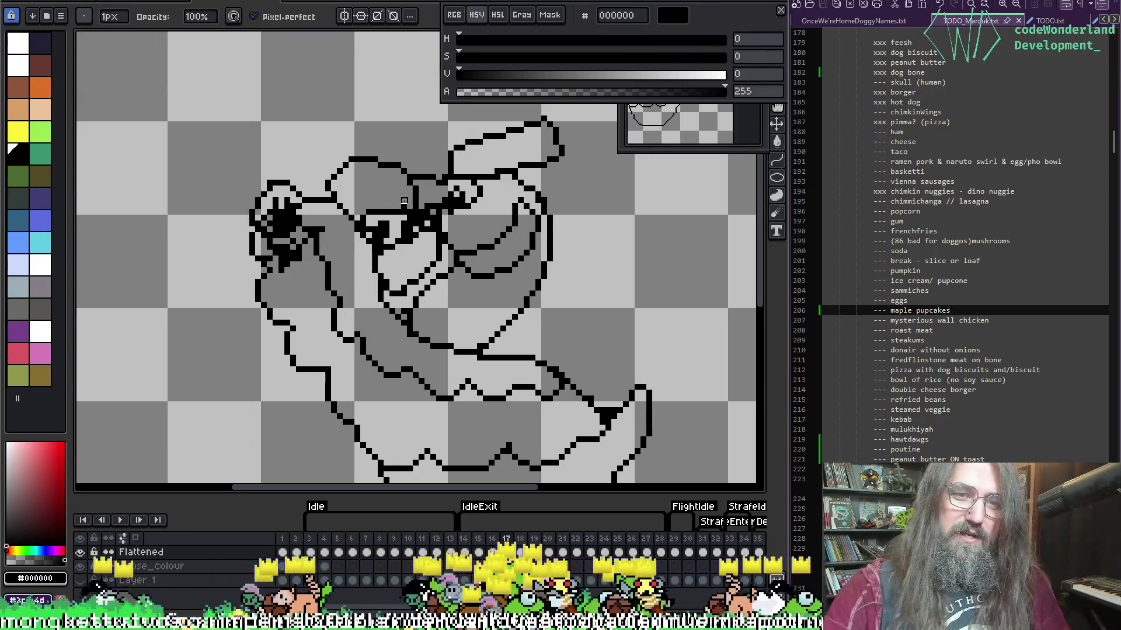
key(alt)
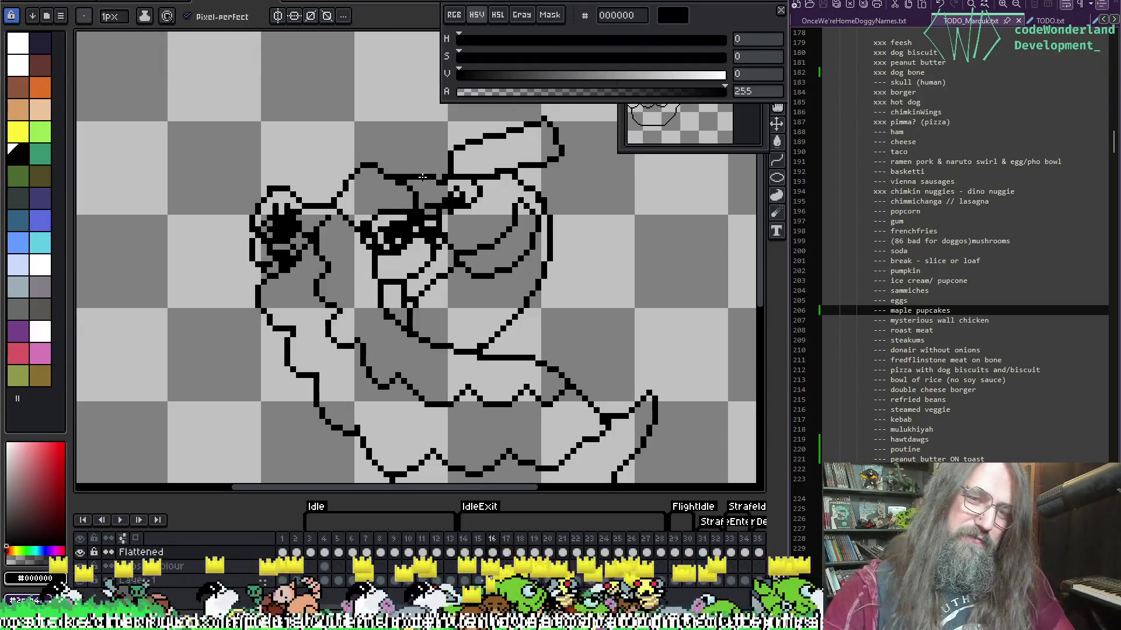
On frame 18, compare against frame 17 and touch up the outline pixels.
key(period)
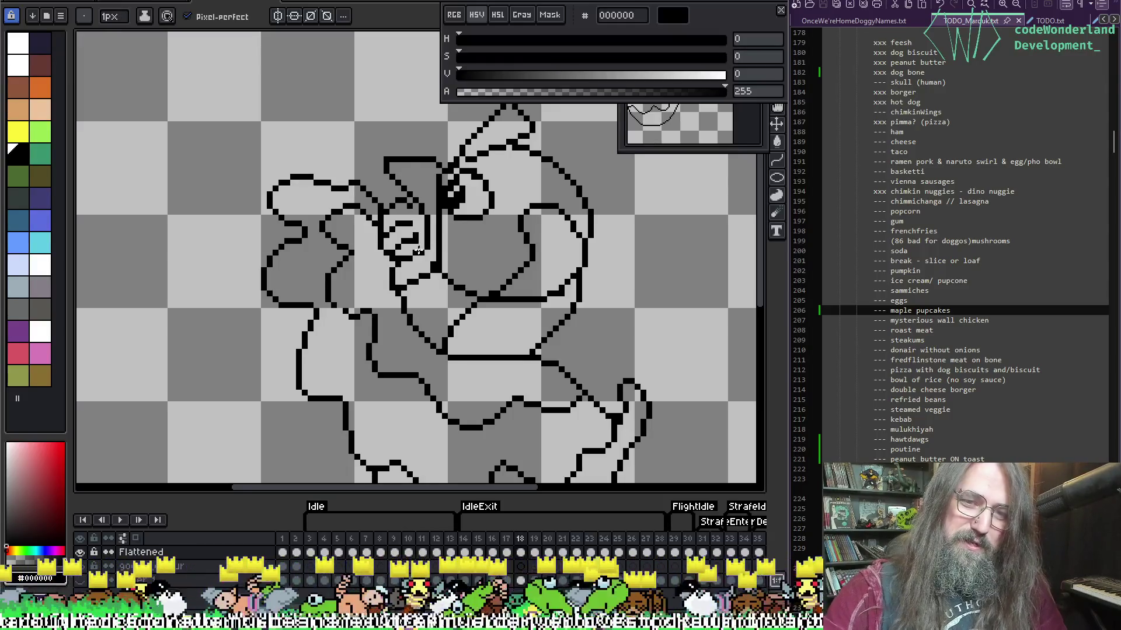
key(ctrl)
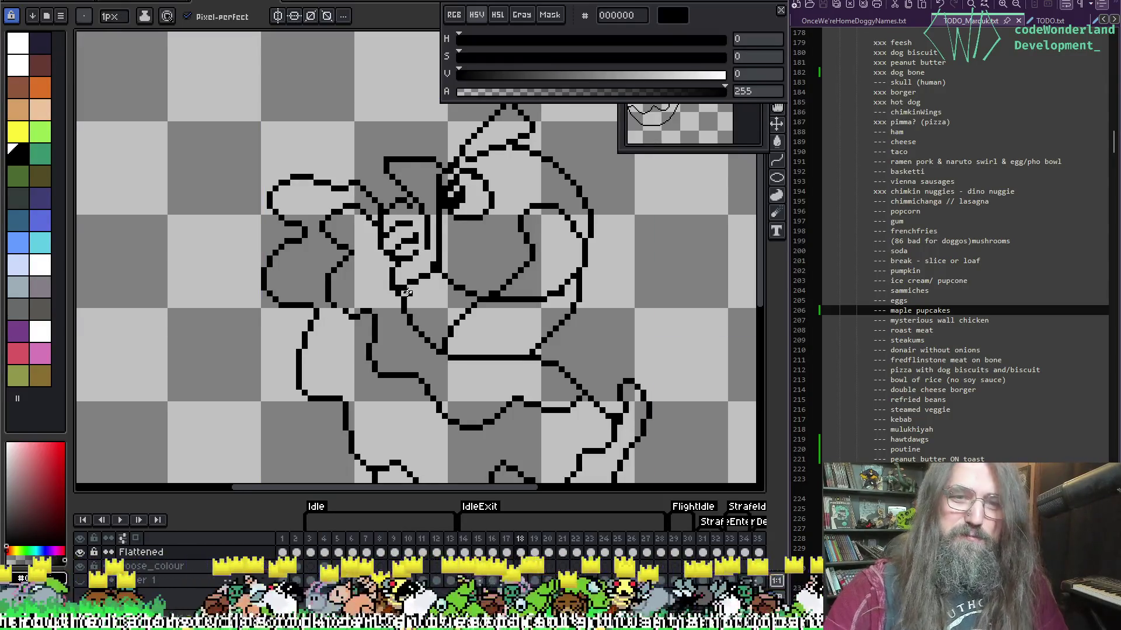
key(comma)
key(period)
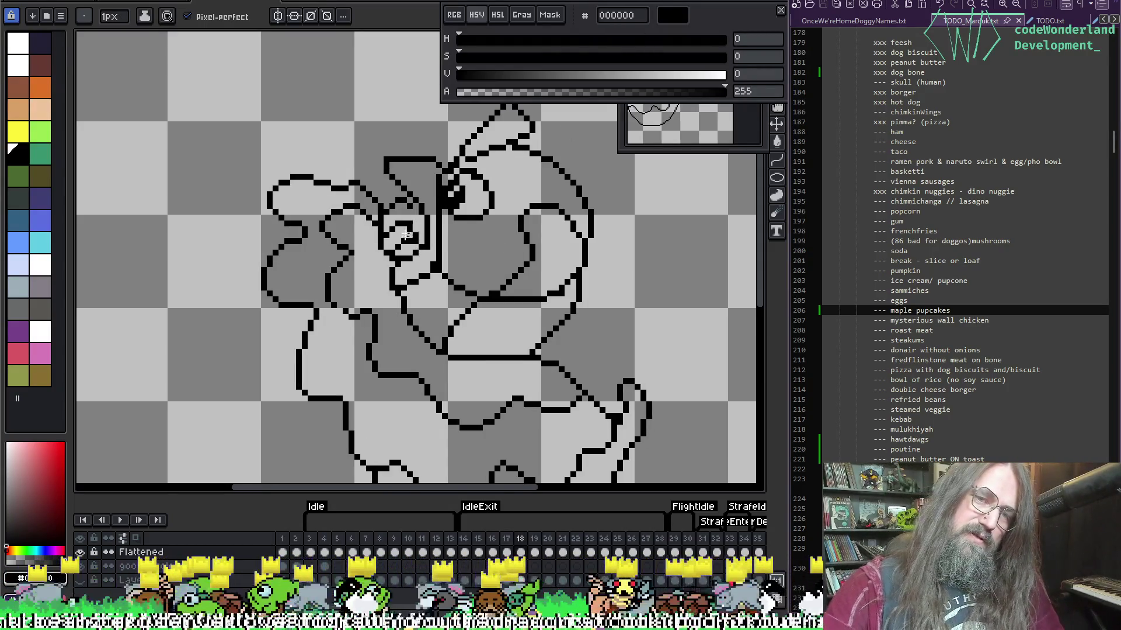
key(e)
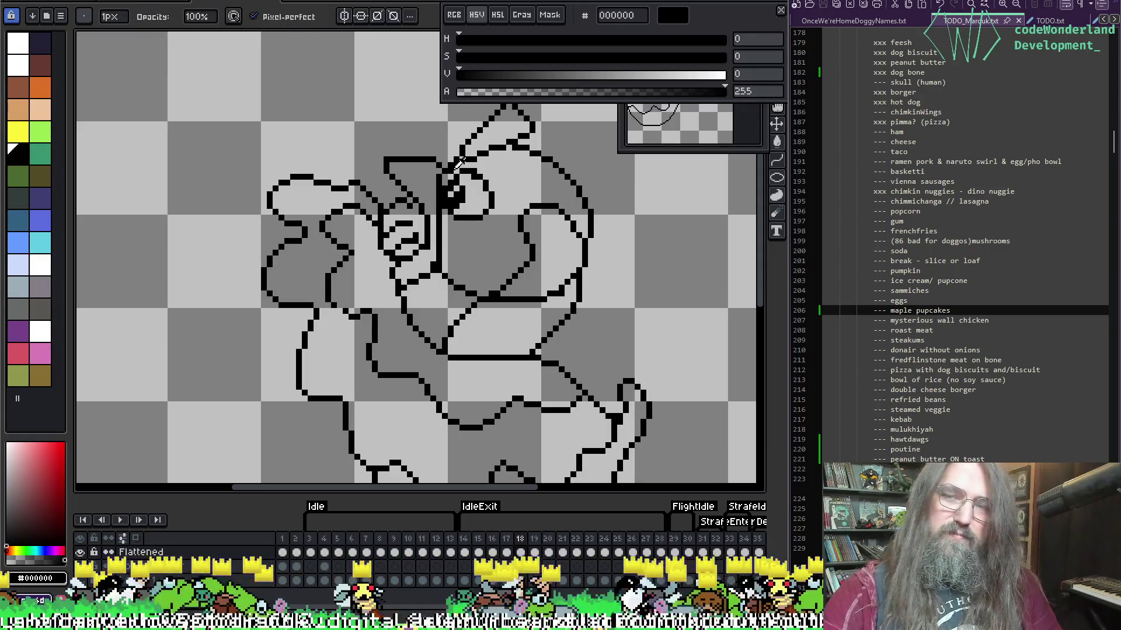
key(i)
key(b)
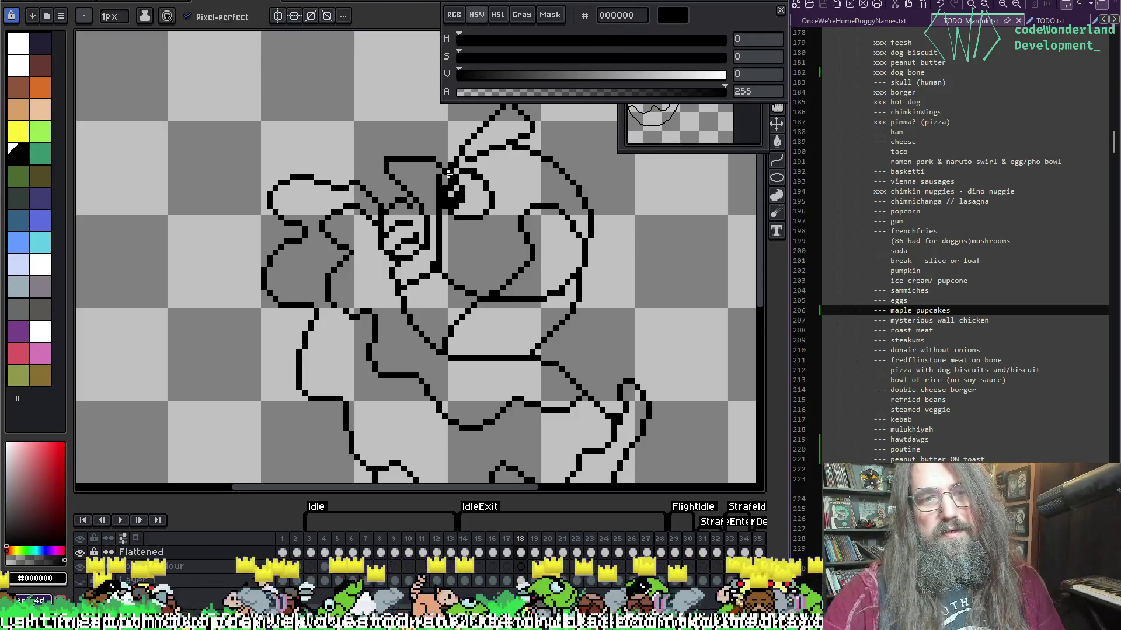
Play the animation to check the outlines, then stop on frame 14.
key(Return)
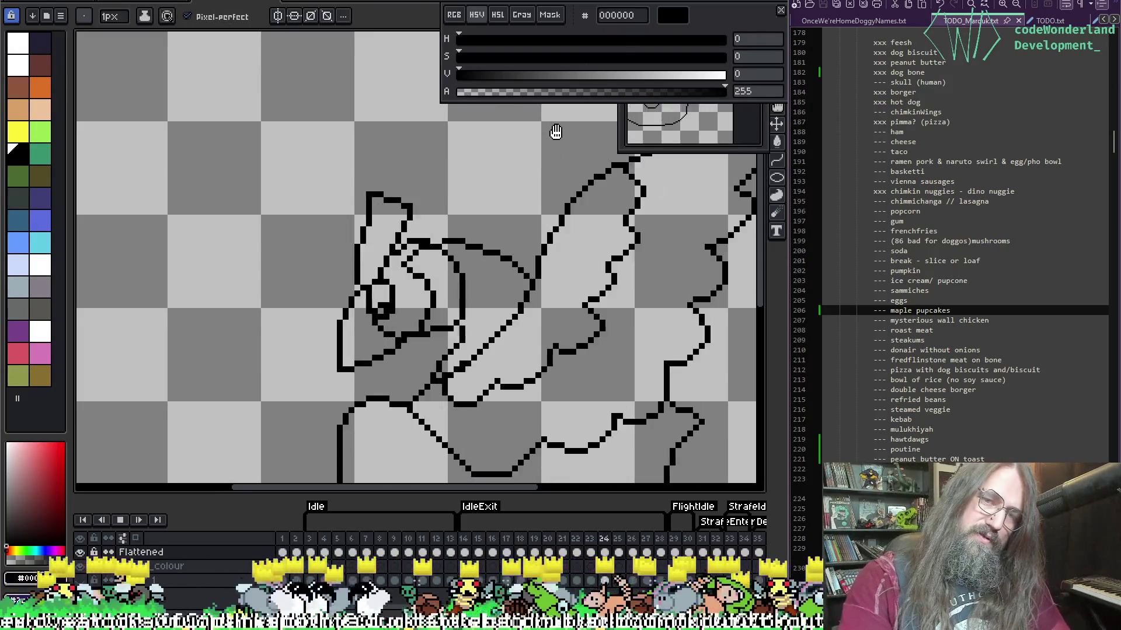
scroll(556, 131, down, 2)
mouse_move(530, 275)
mouse_down()
mouse_move(383, 323)
mouse_move(418, 269)
mouse_up()
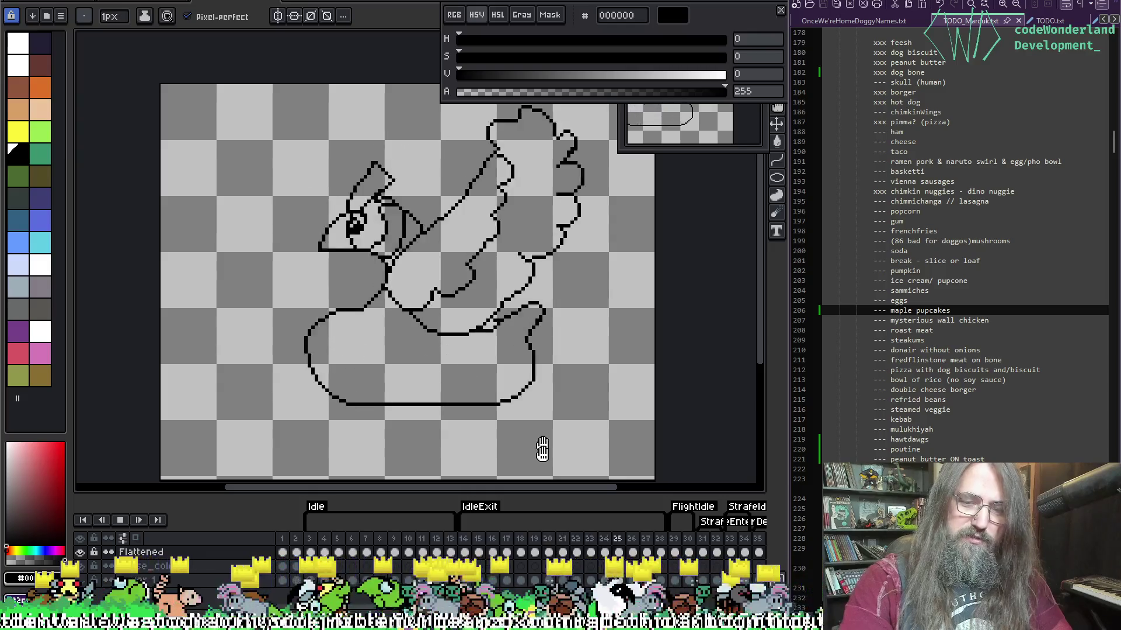
click(469, 548)
Select frames 14–28 and set their new duration in Frame Properties.
drag(473, 549, 672, 543)
click(671, 527)
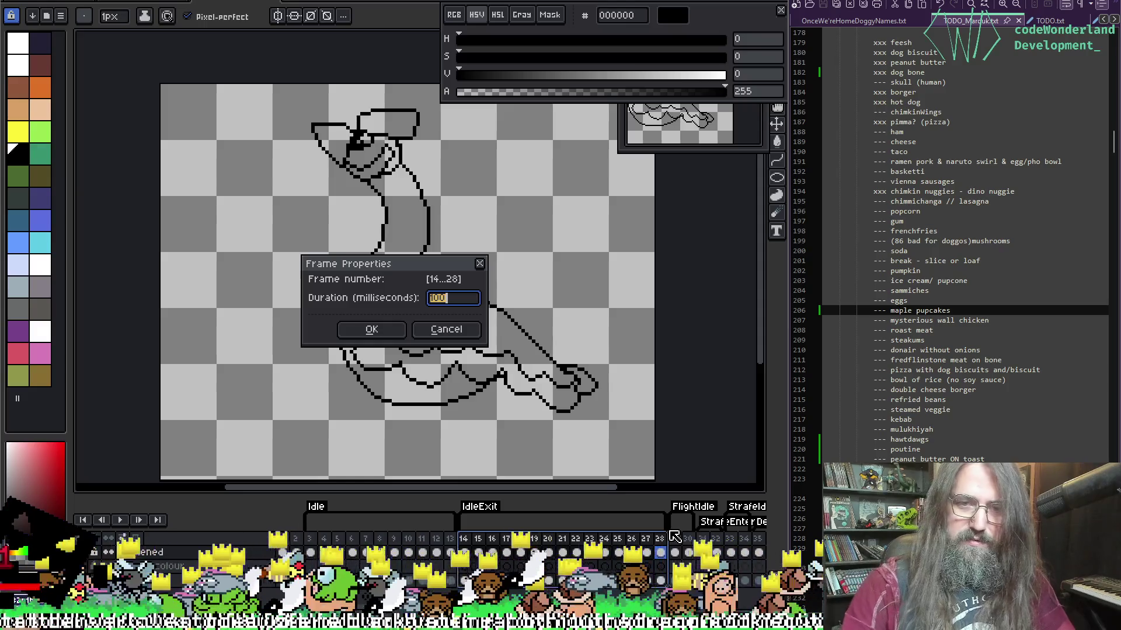
key(Return)
key(Return)
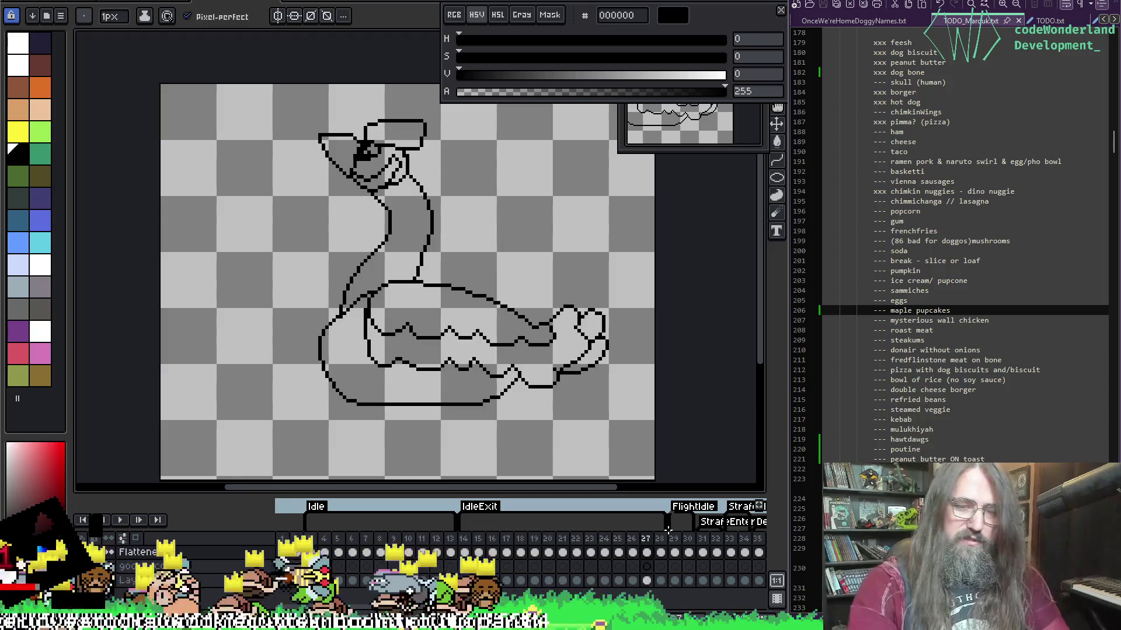
key(Return)
drag(464, 552, 646, 552)
right_click(645, 553)
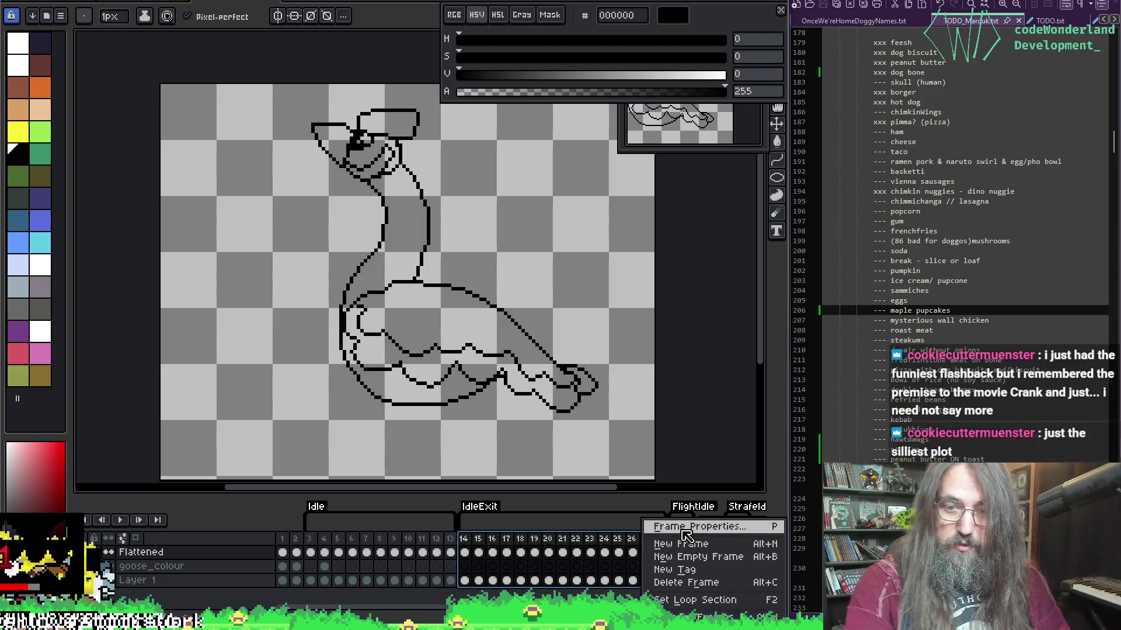
click(699, 527)
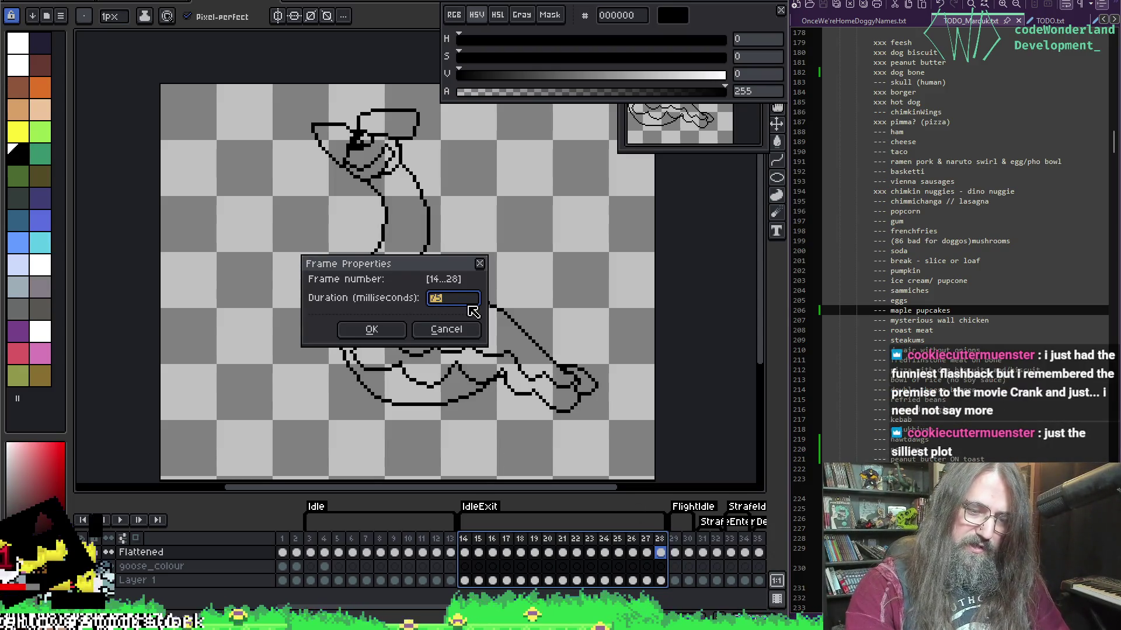
key(Return)
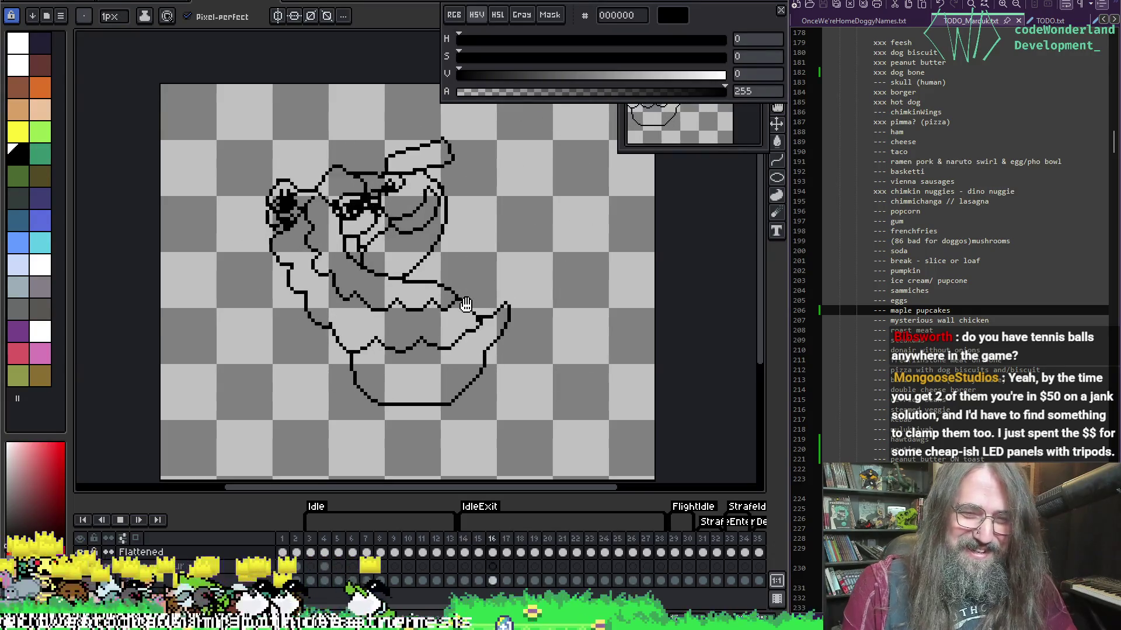
Stop and restart the animation to check the new frame timing.
key(Return)
ctrl+right_click(467, 305)
key(Escape)
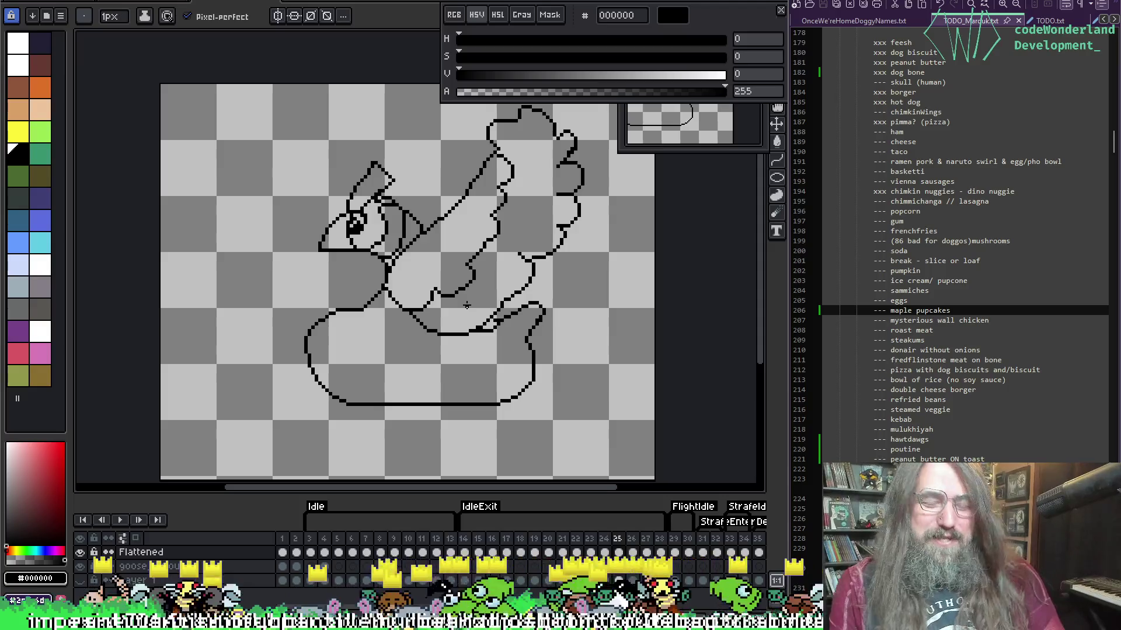
key(Return)
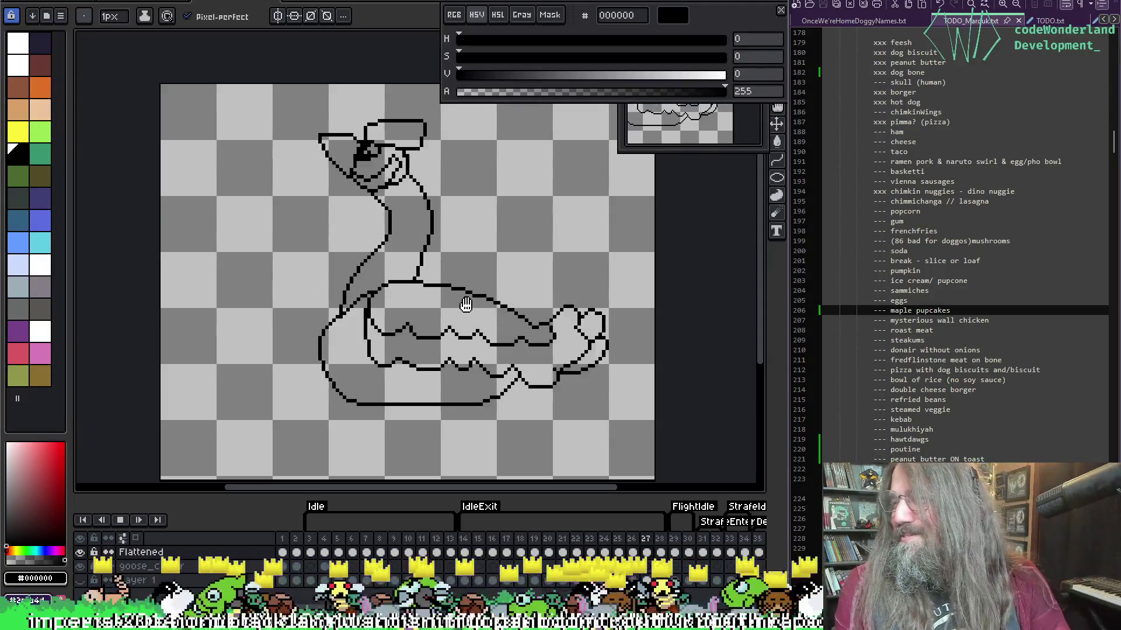
Replay the strafe animation, stop on frame 19, and zoom into its lower-right outline.
key(Return)
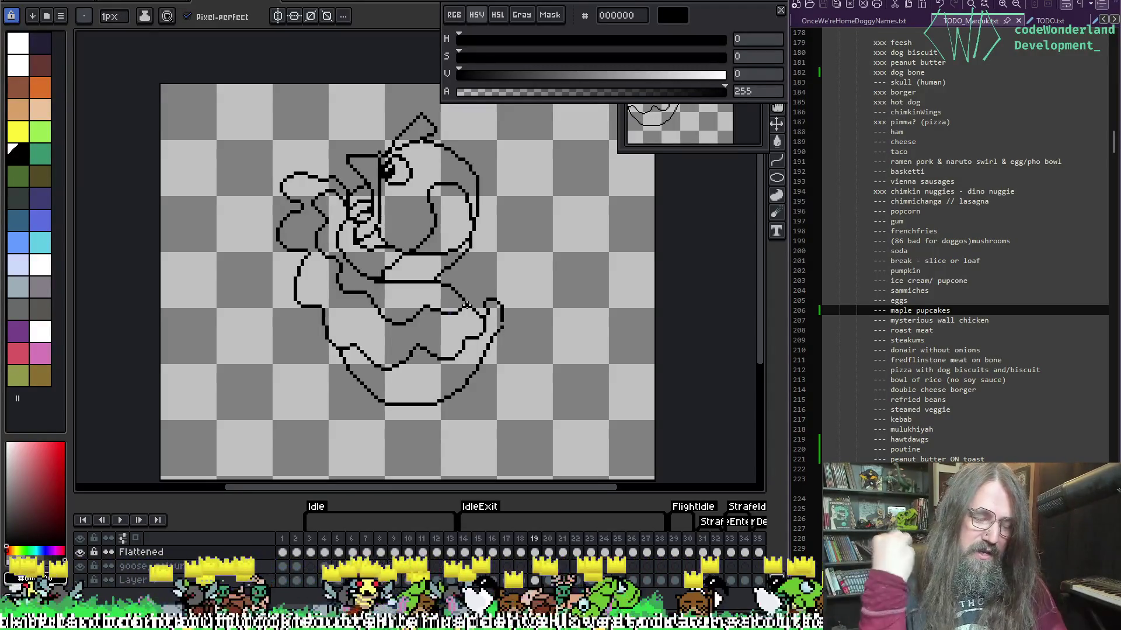
key(Return)
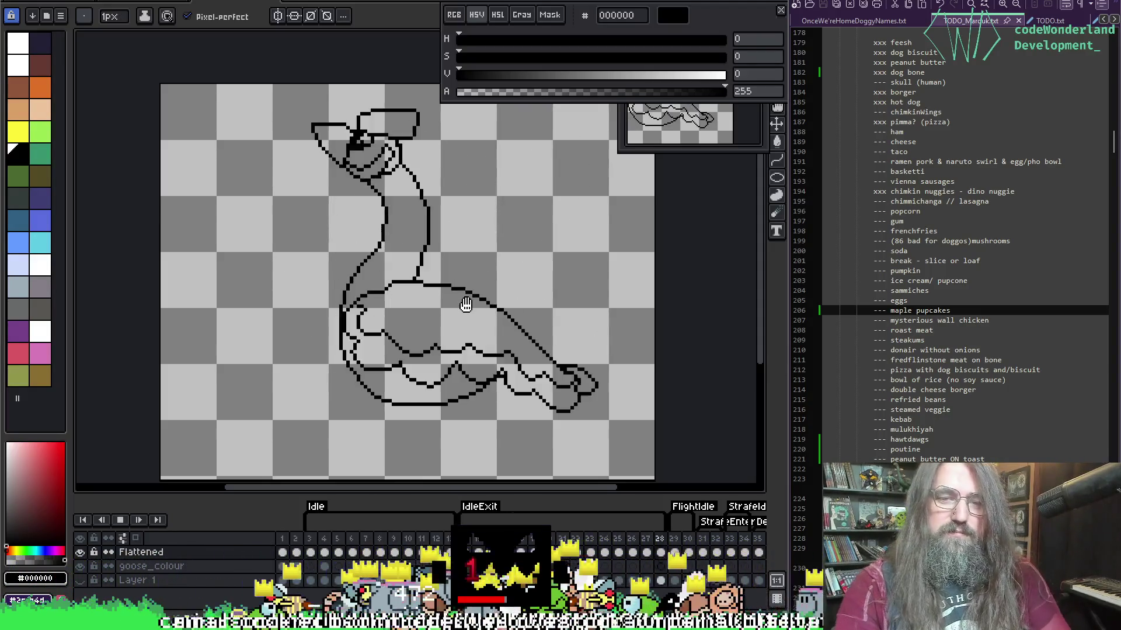
key(Return)
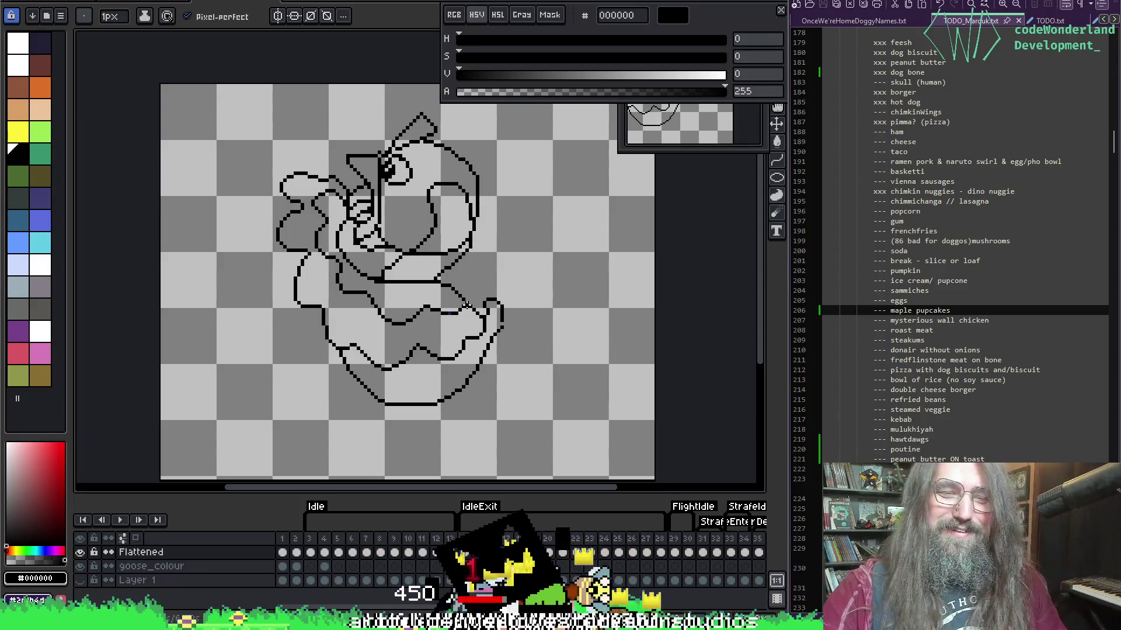
key(i)
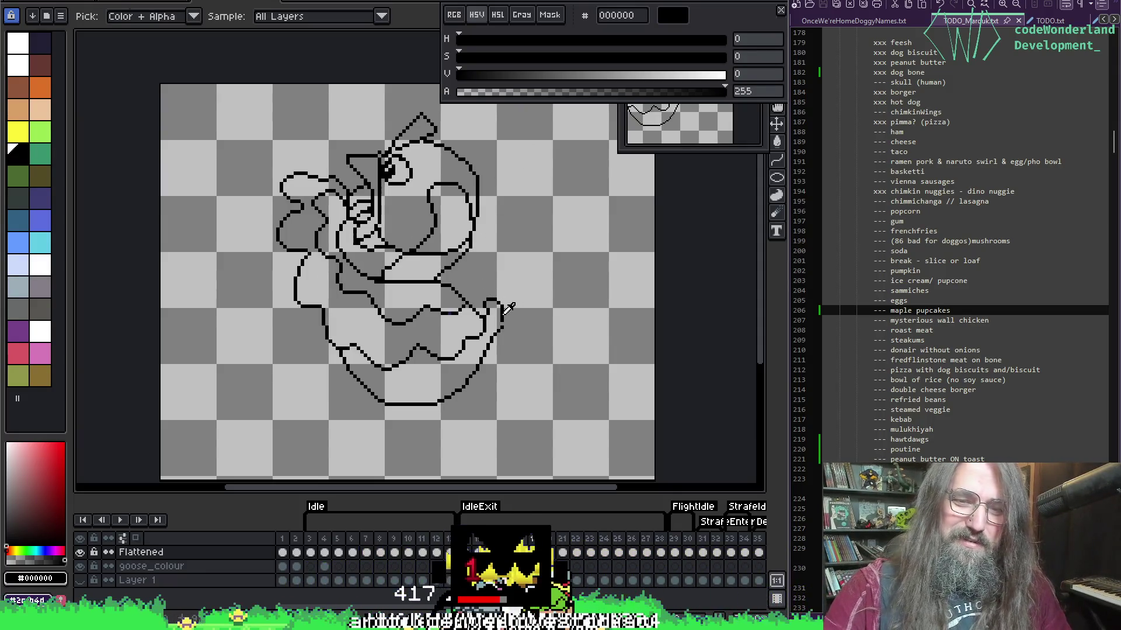
key(b)
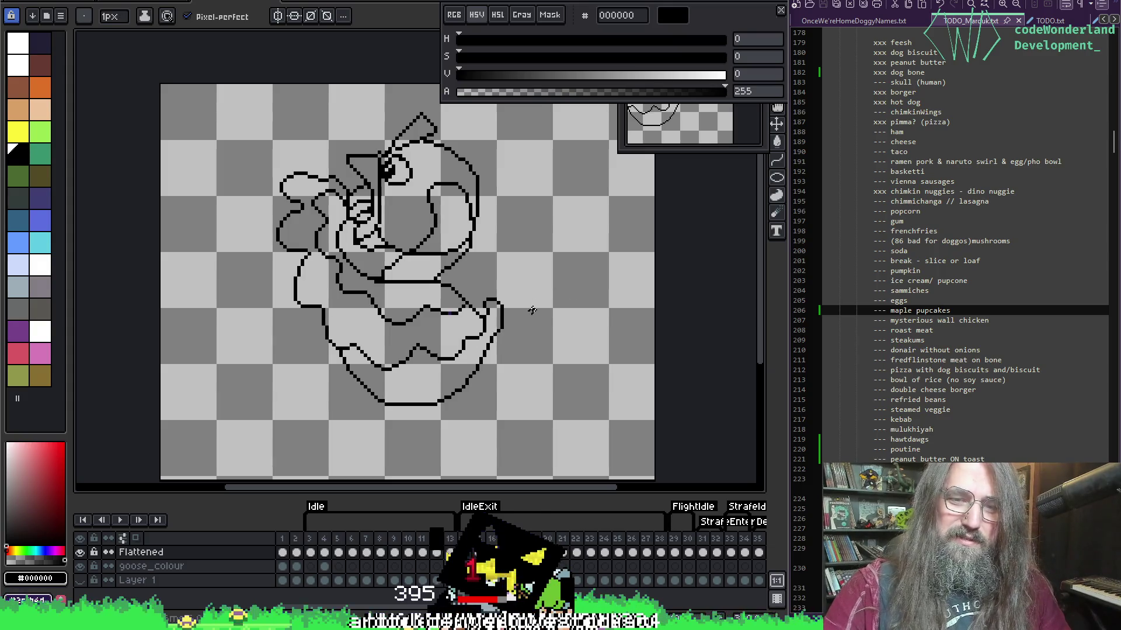
scroll(506, 280, up, 3)
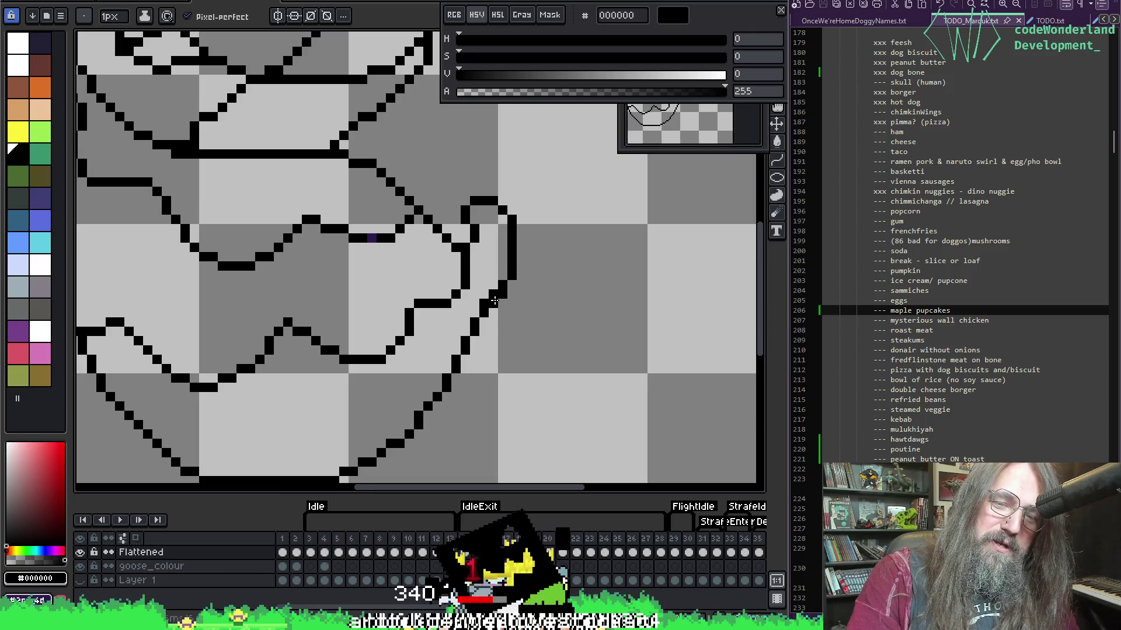
Zoom out, recentre the goose in view, and play then stop the animation.
key(e)
key(i)
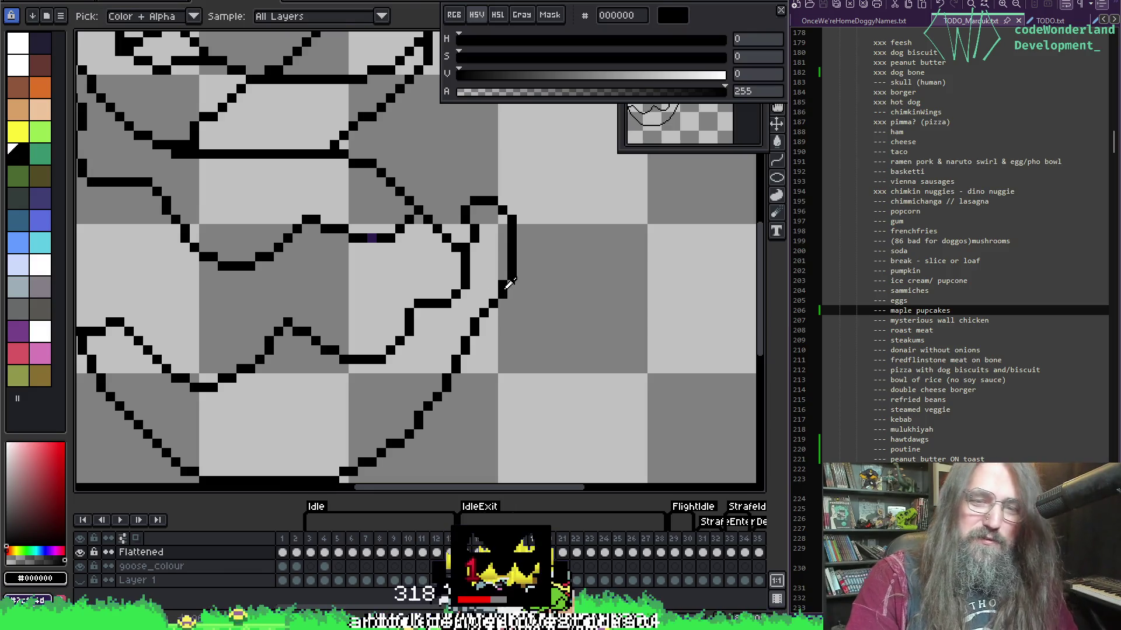
key(b)
scroll(517, 269, down, 3)
scroll(461, 340, up, 4)
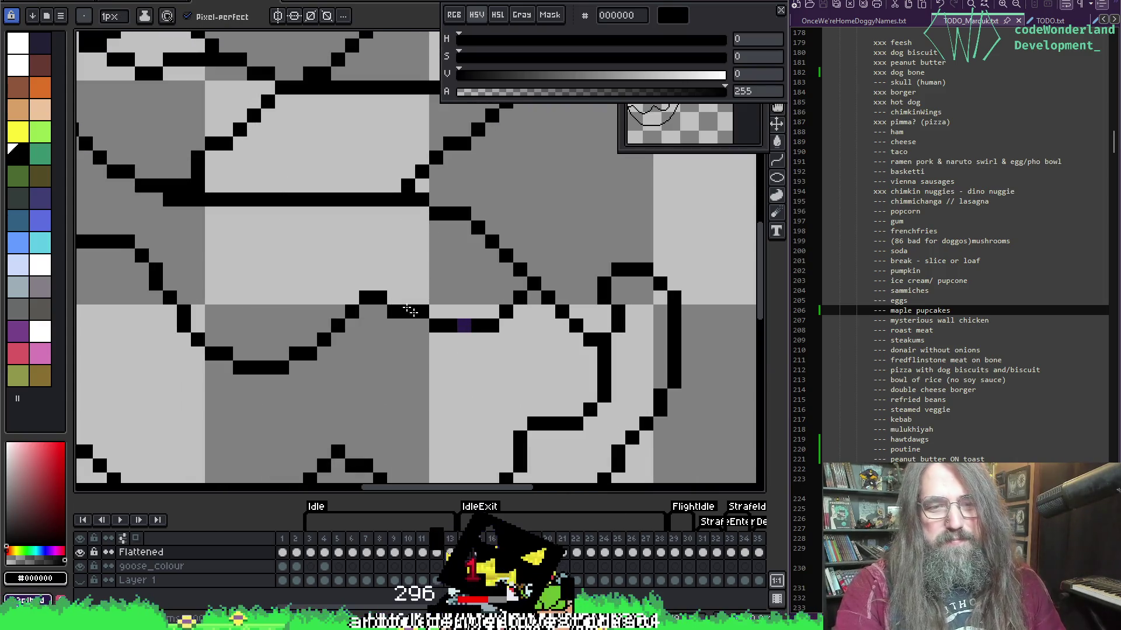
scroll(441, 265, down, 3)
drag(441, 266, 442, 317)
key(Return)
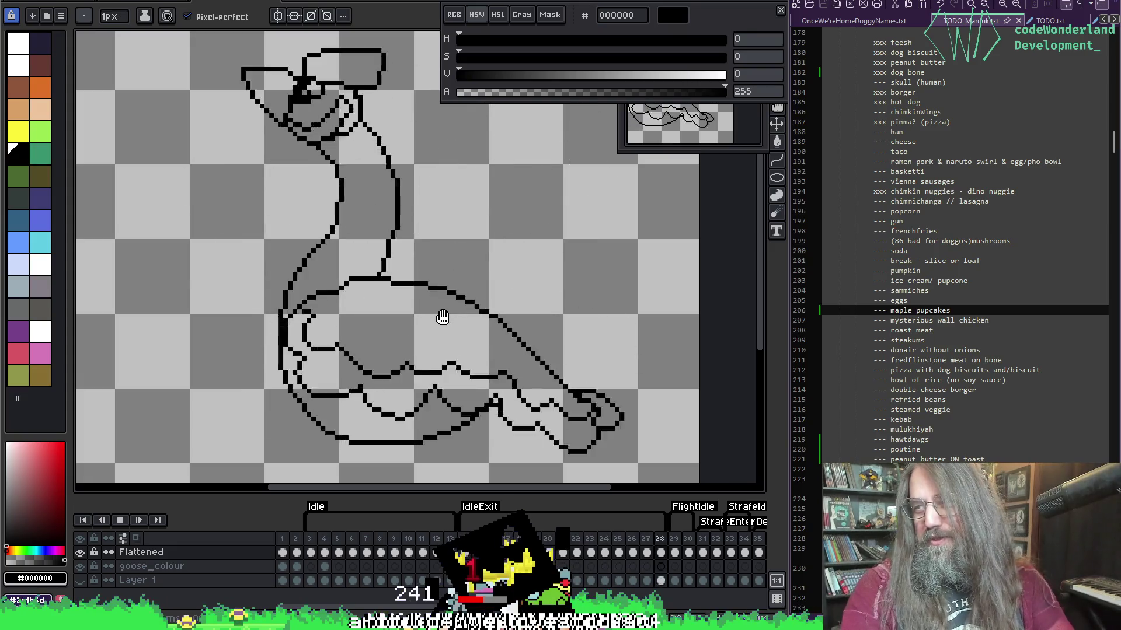
scroll(467, 298, down, 1)
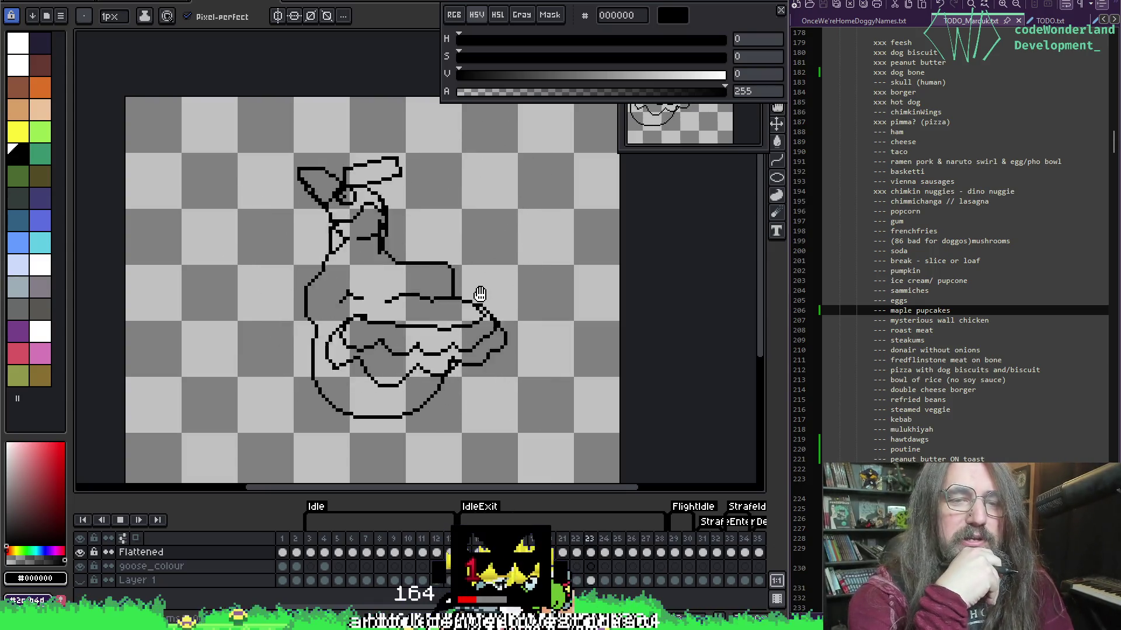
key(Return)
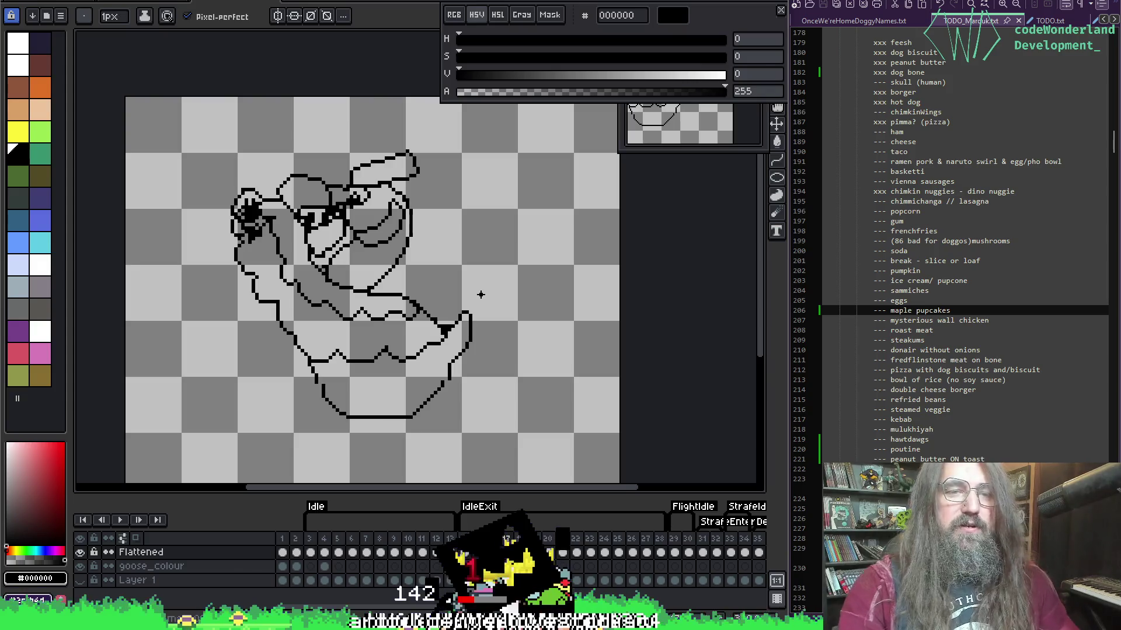
scroll(408, 219, up, 2)
Pick black from the goose's eye, move to the next frame, and bucket-fill with black.
key(i)
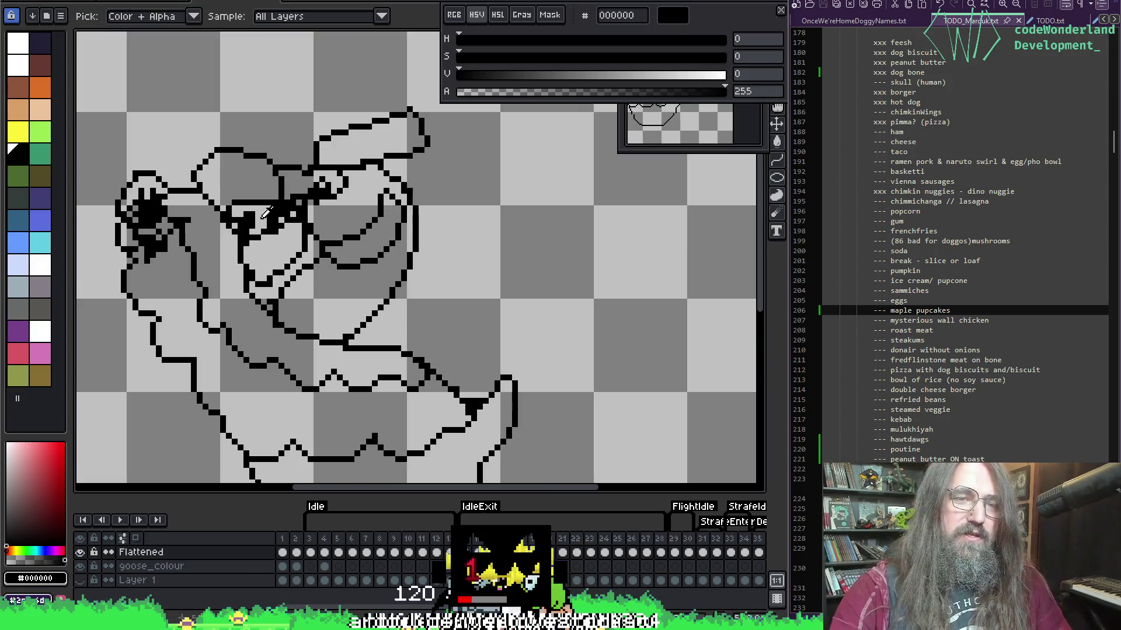
alt+click(263, 219)
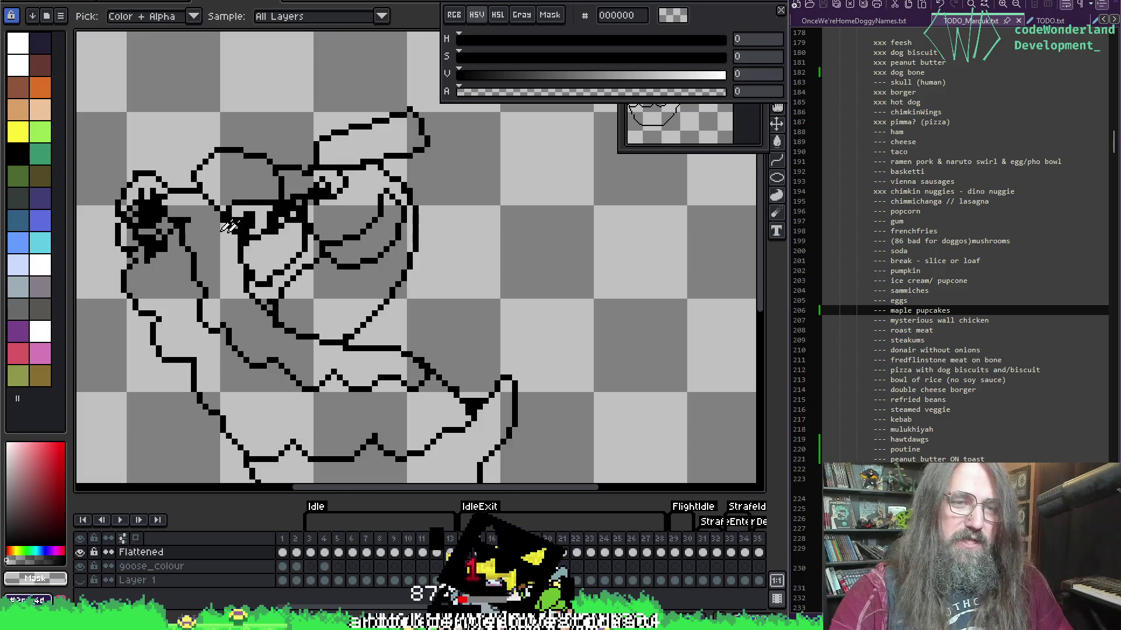
alt+click(253, 221)
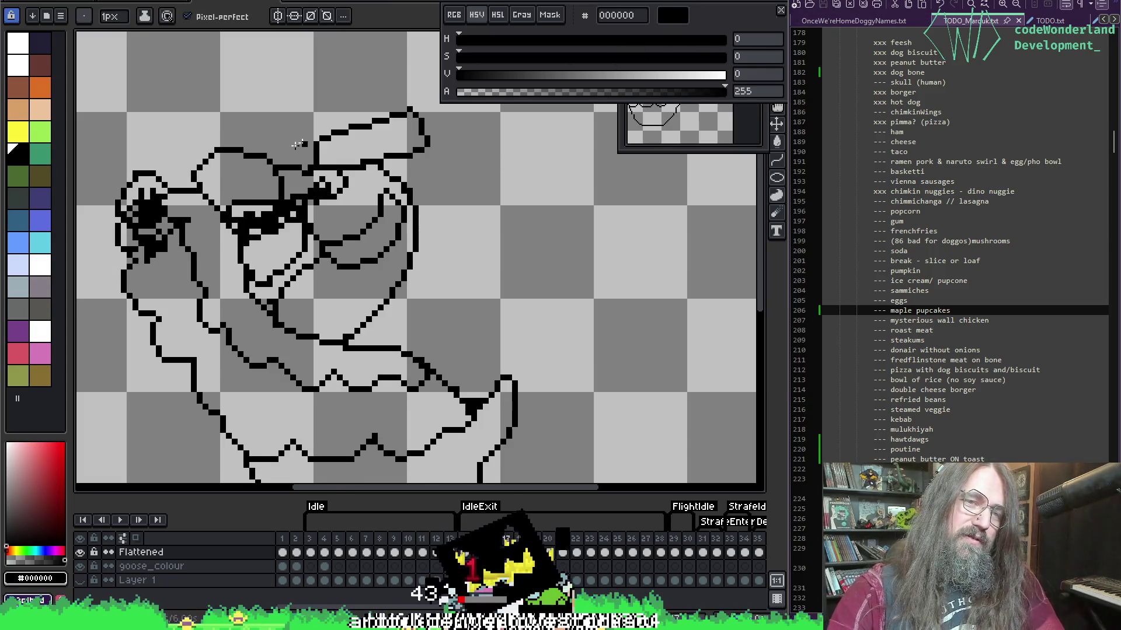
key(Right)
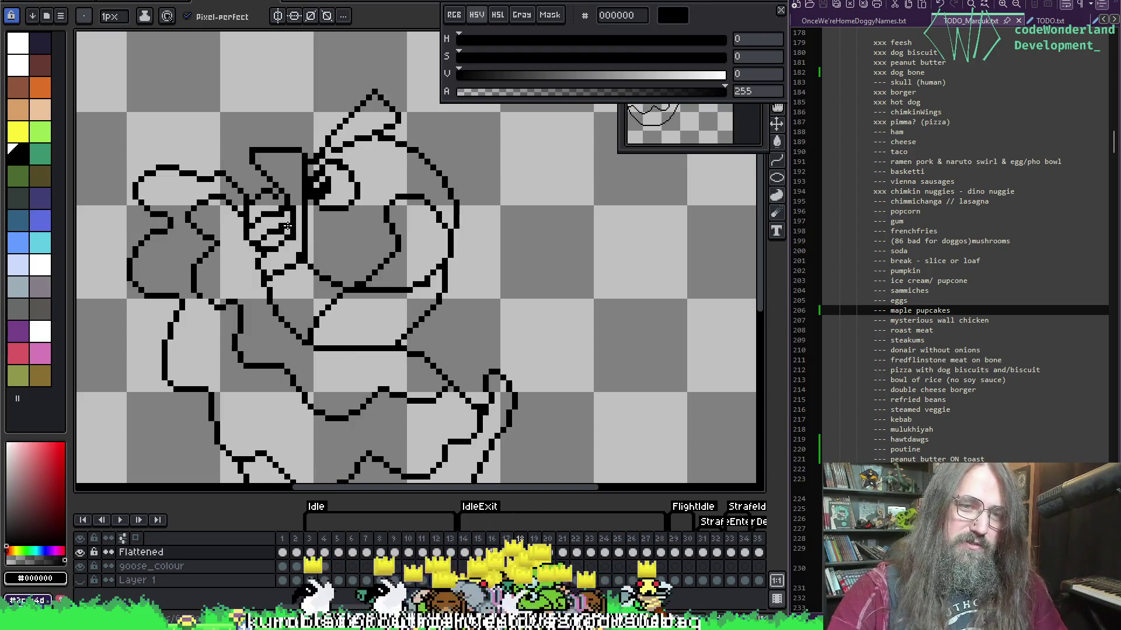
key(b)
key(g)
click(266, 228)
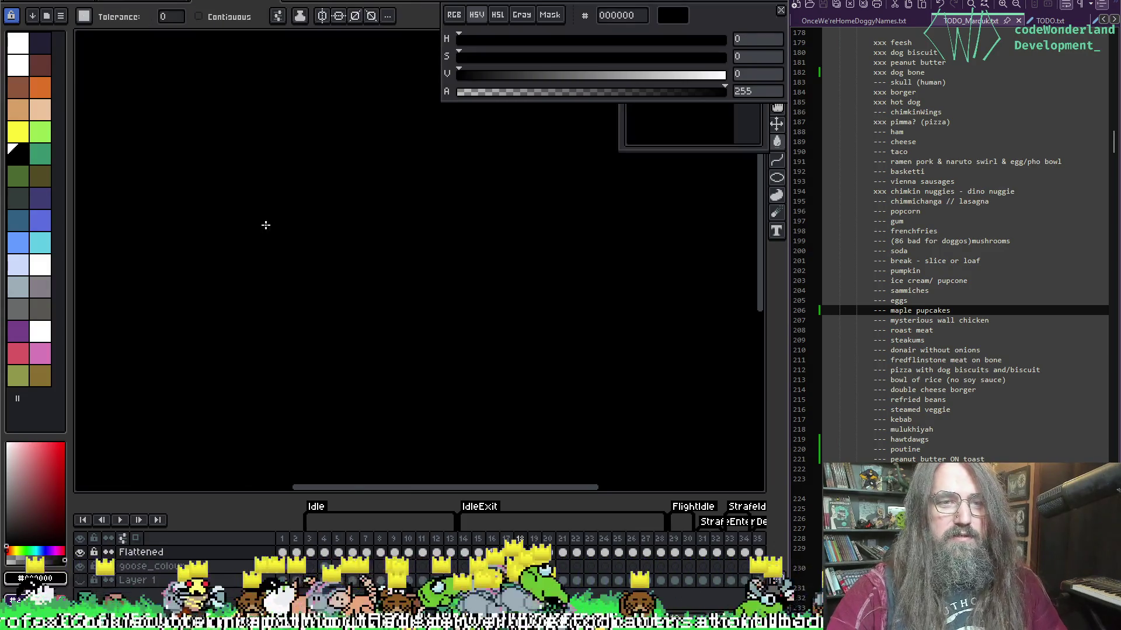
Undo the accidental black fill and draw black pixels inside the goose's eye.
key(ctrl+z)
key(e)
drag(259, 227, 288, 214)
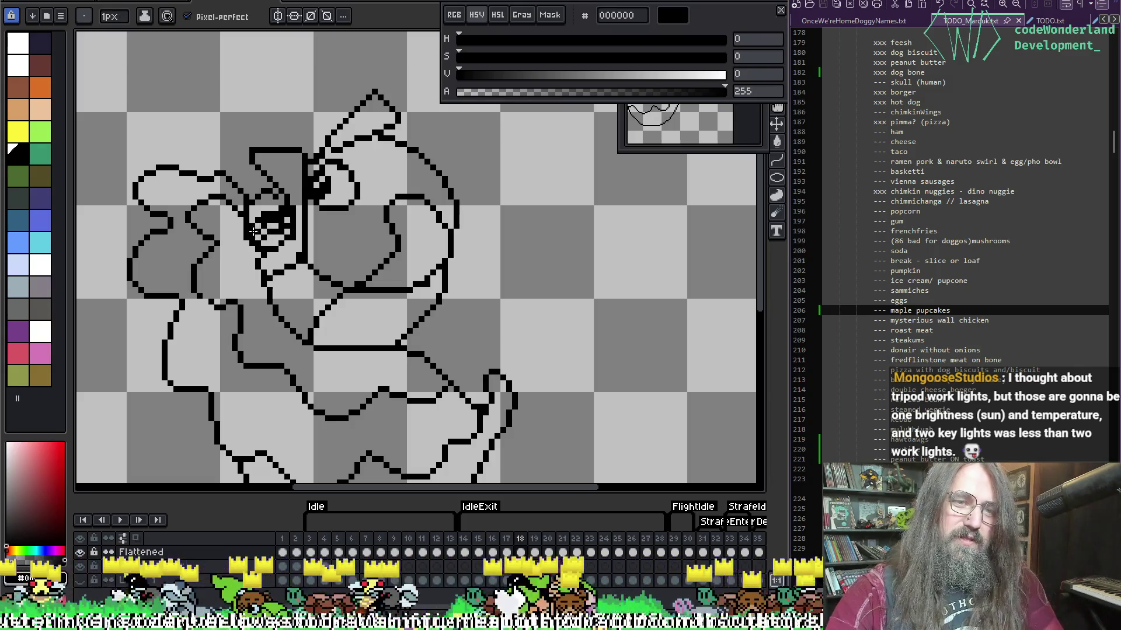
Play and stop the animation, then zoom out to see the whole frame.
key(Return)
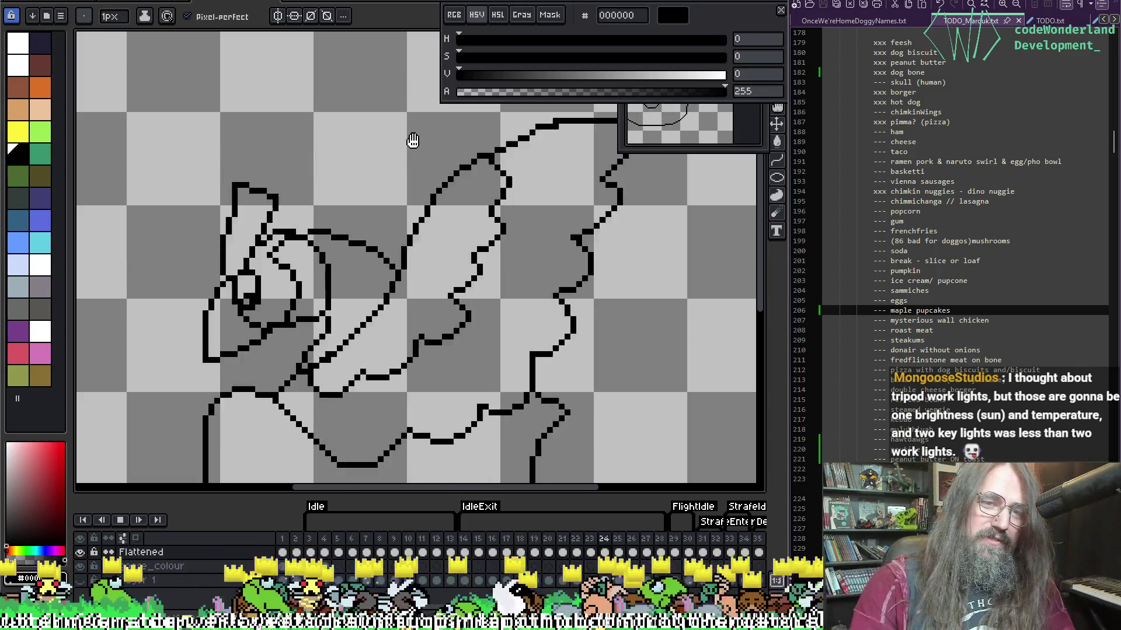
key(Return)
scroll(438, 309, down, 4)
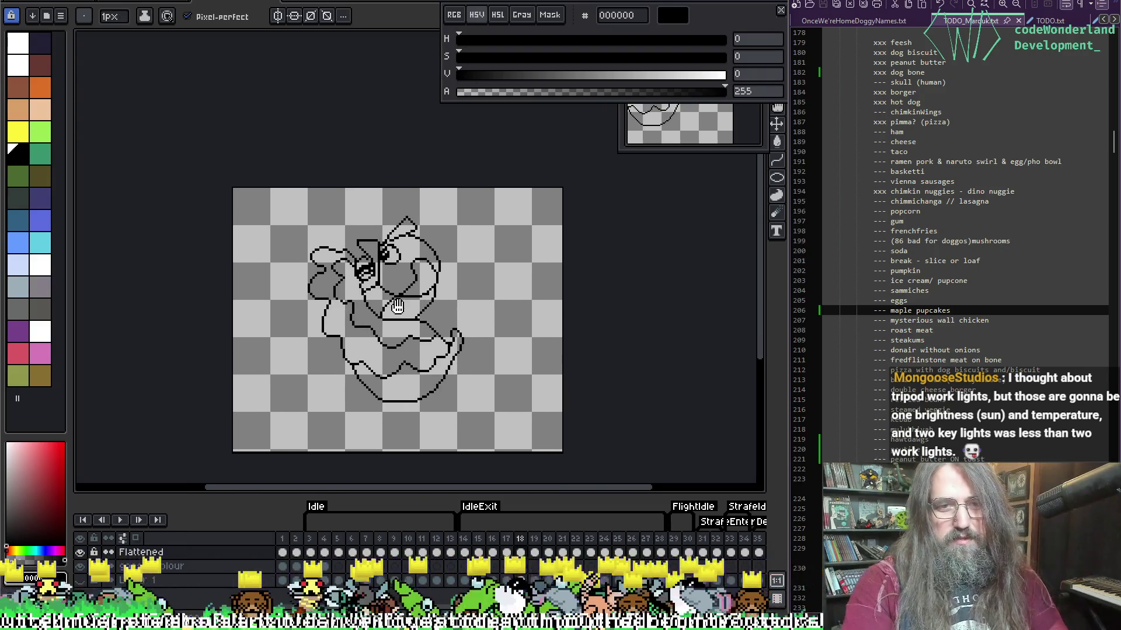
scroll(389, 314, up, 2)
scroll(403, 291, down, 1)
scroll(422, 265, up, 1)
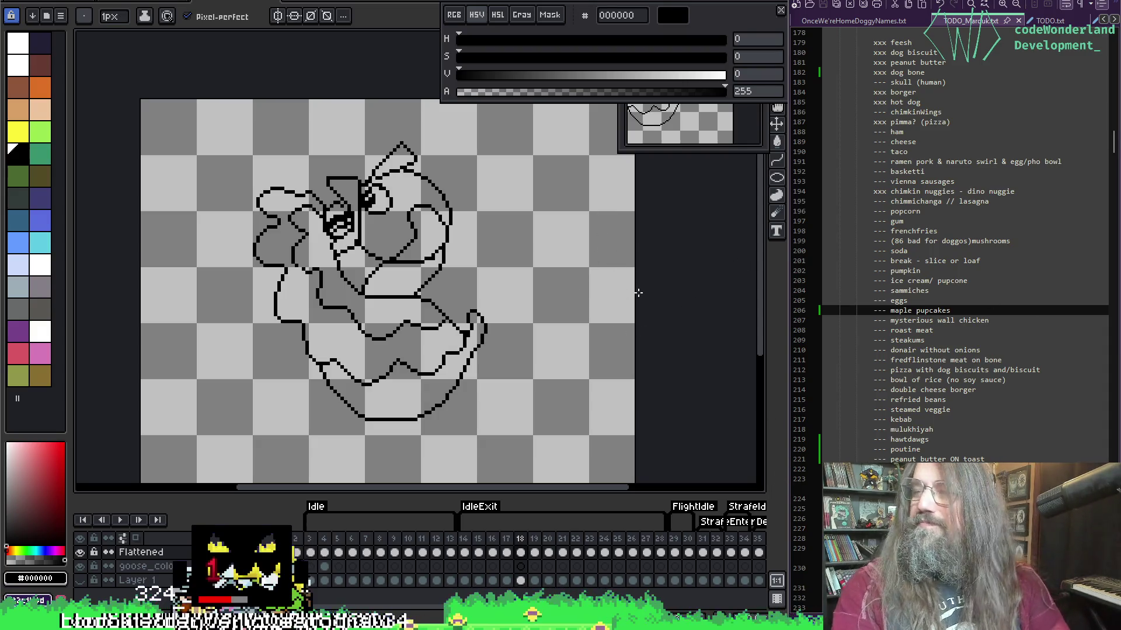
Play and stop the animation, then flip between neighbouring frames to compare outlines.
key(Return)
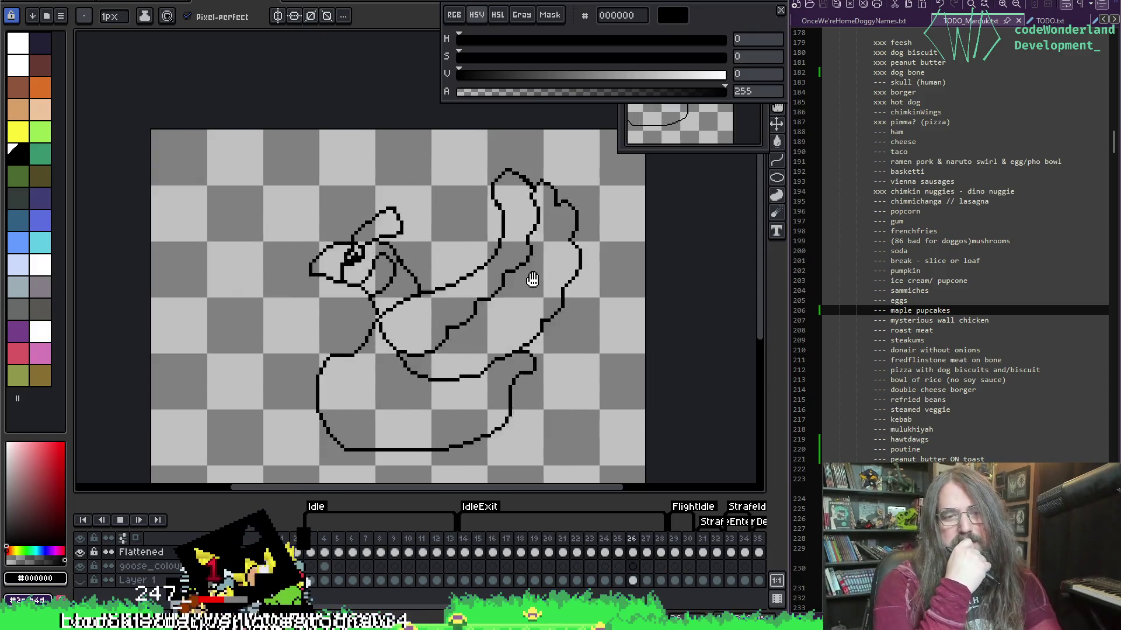
key(Return)
key(Right)
key(Right)
key(Right)
key(Right)
key(Left)
key(Left)
key(Right)
key(Right)
key(Left)
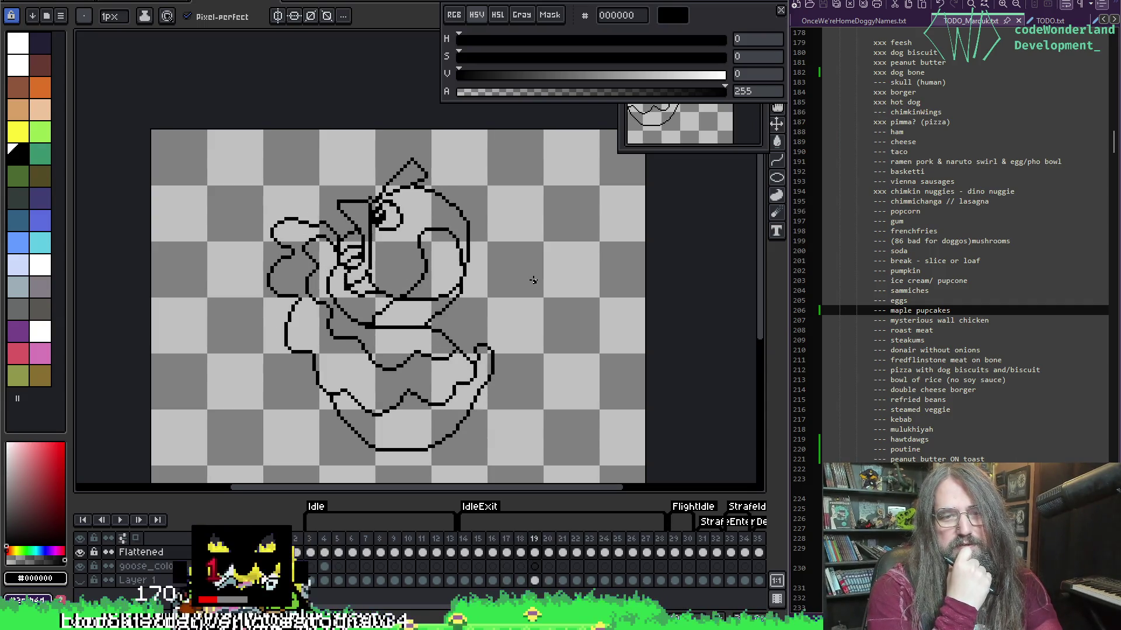
key(Right)
key(Right)
key(Left)
key(Left)
key(Right)
key(Right)
key(Right)
key(Left)
key(Left)
key(Left)
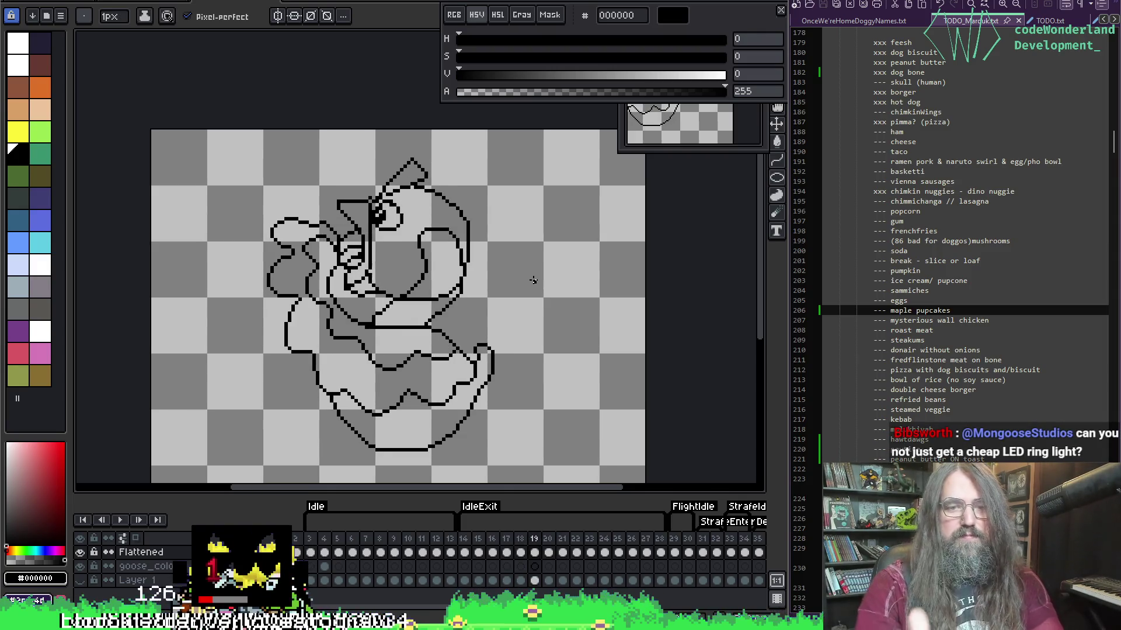
Show onion-skin ghosts on frame 19 and zoom in on the outline.
key(Right)
key(Left)
key(Right)
key(Right)
key(Left)
key(Left)
key(F3)
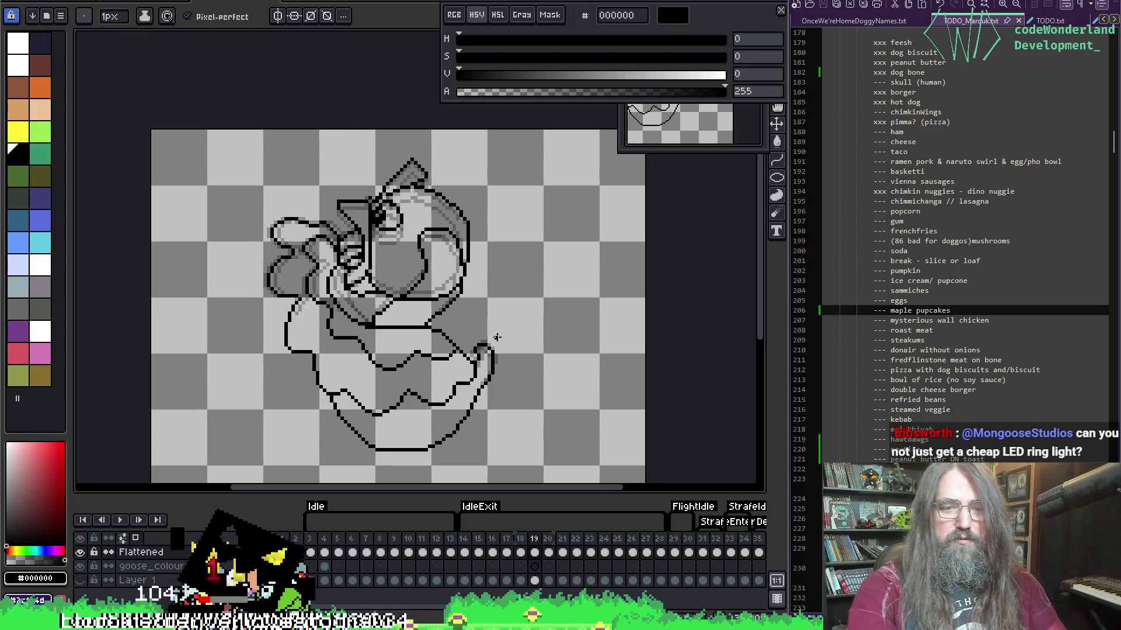
scroll(496, 337, up, 4)
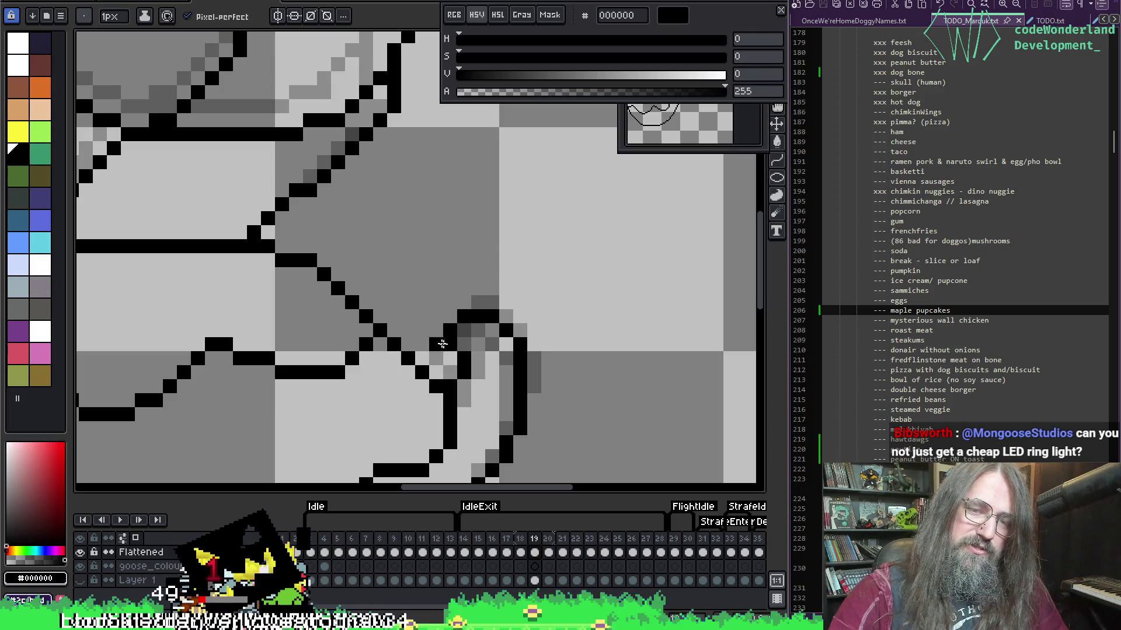
Undo a stray outline stroke and pick black from the outline for the pencil.
mouse_move(452, 361)
mouse_down()
mouse_move(441, 326)
mouse_move(506, 316)
mouse_move(484, 317)
mouse_move(520, 359)
mouse_up()
key(ctrl+z)
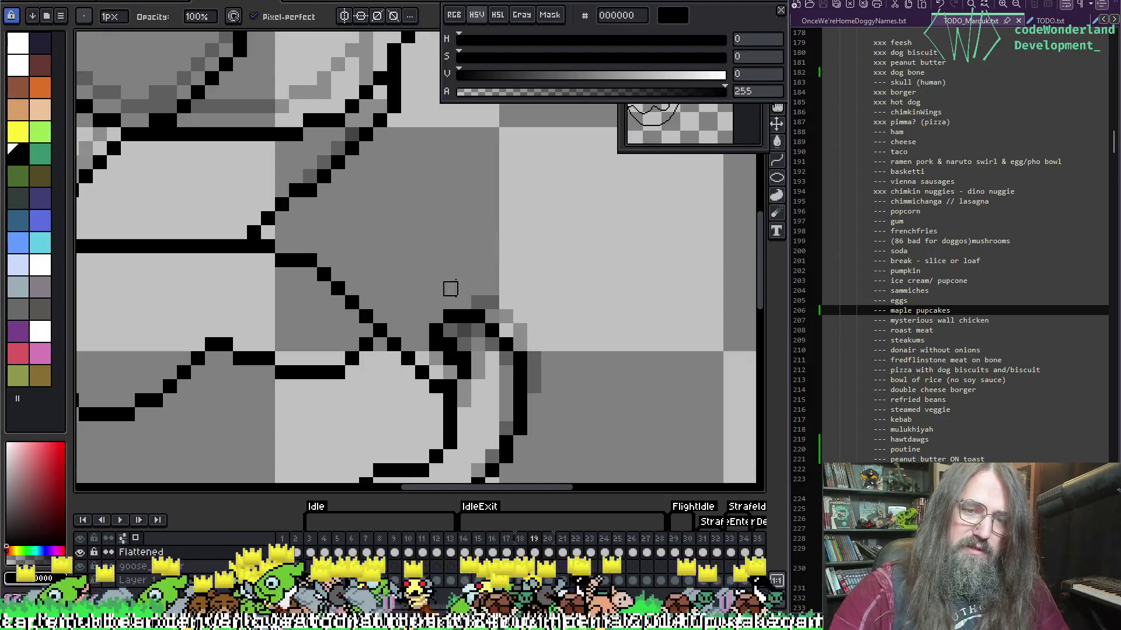
key(i)
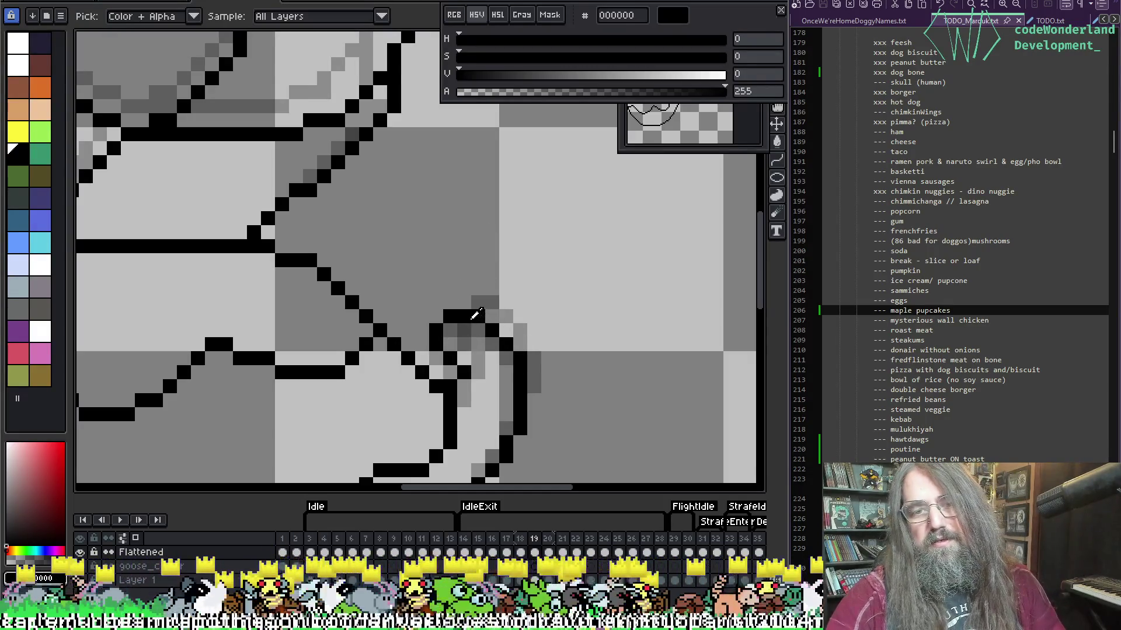
click(493, 295)
key(b)
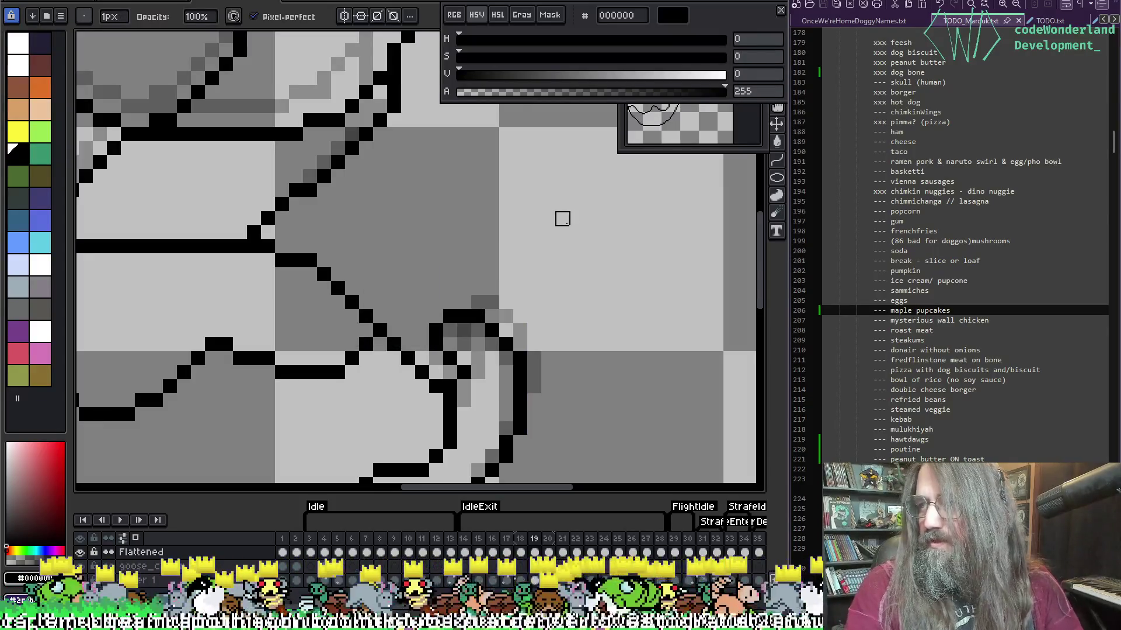
Pan and zoom around the goose to bring the whole drawing into view.
scroll(575, 257, down, 2)
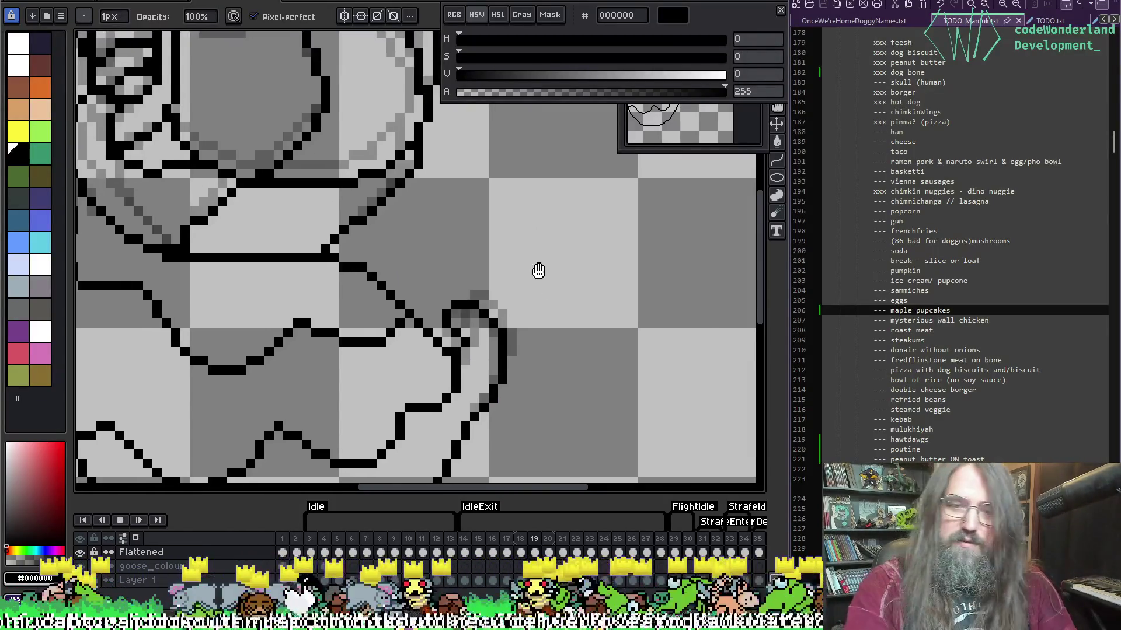
drag(537, 270, 657, 274)
scroll(657, 274, down, 3)
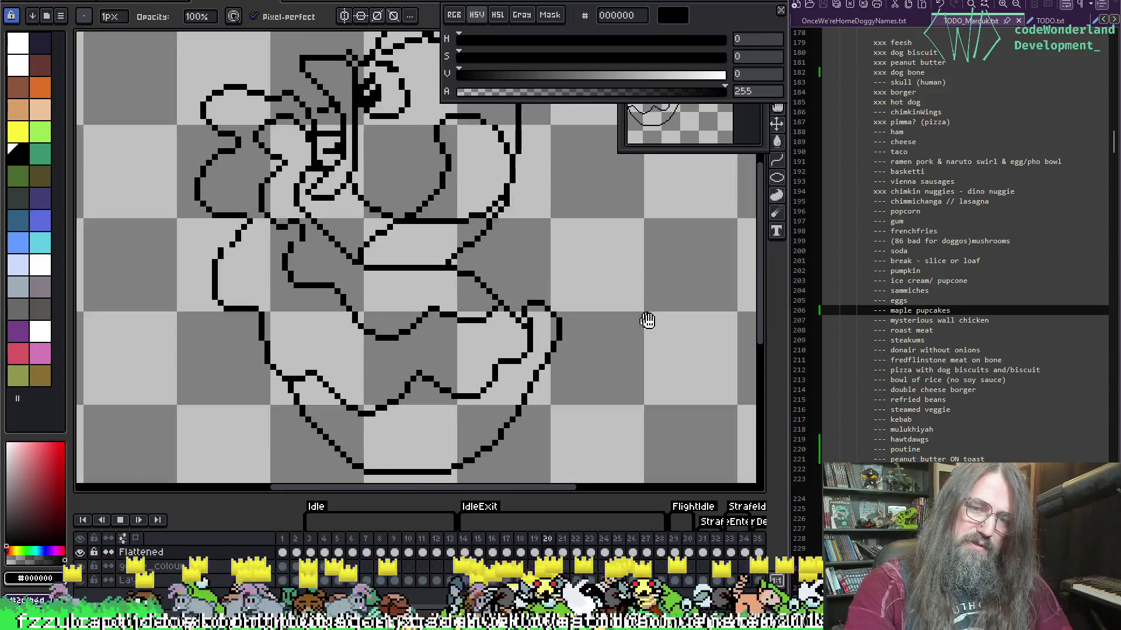
scroll(591, 358, down, 1)
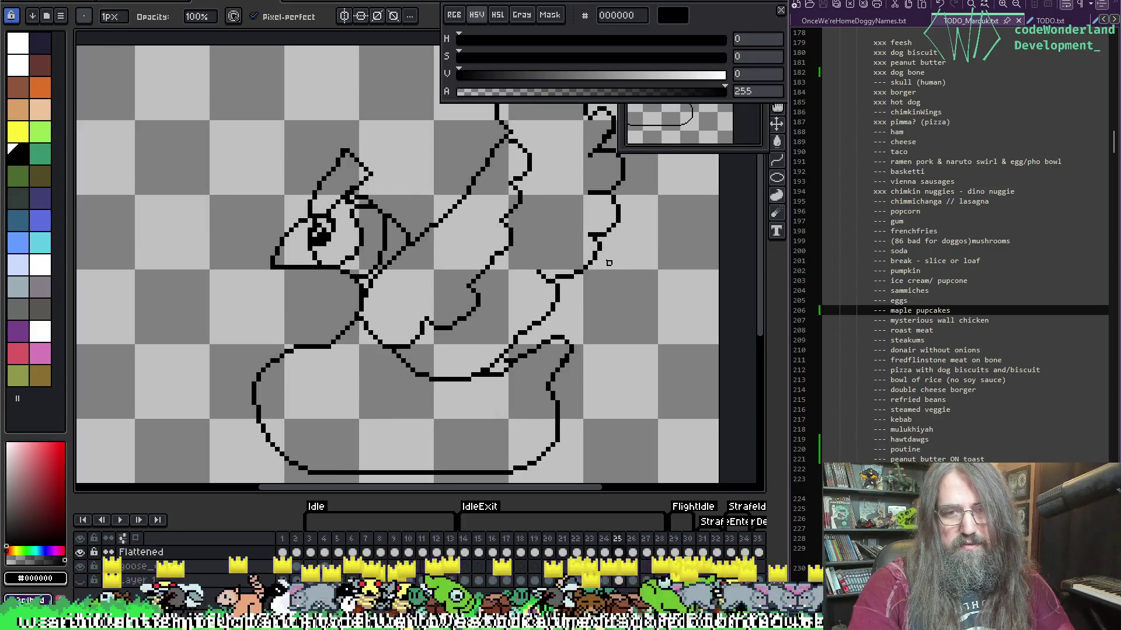
scroll(512, 362, up, 3)
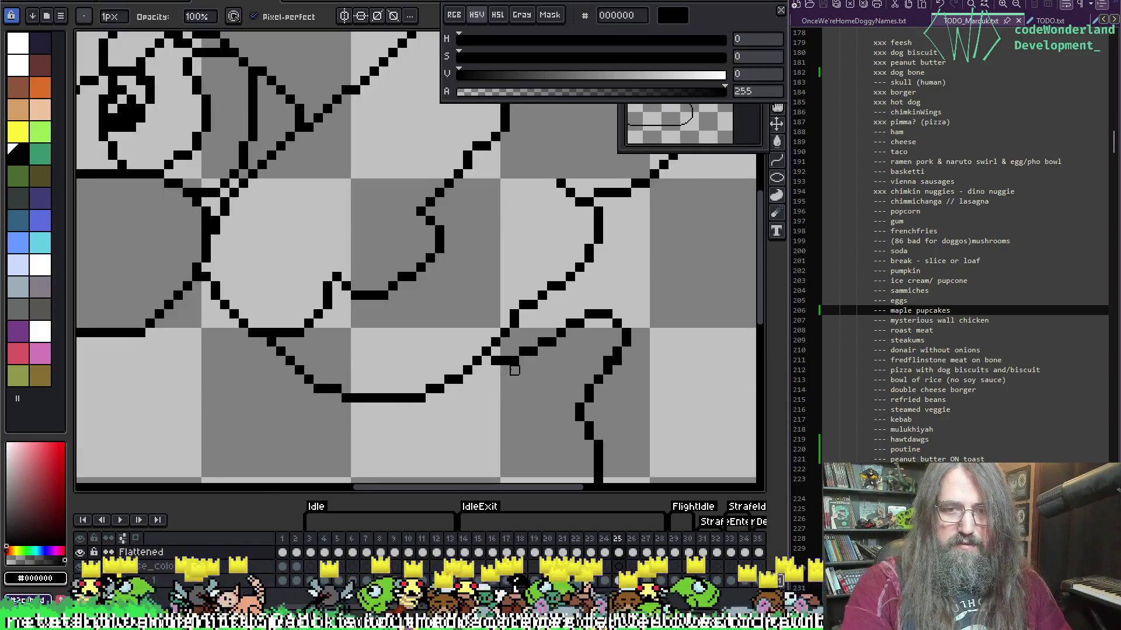
key(e)
scroll(605, 320, down, 1)
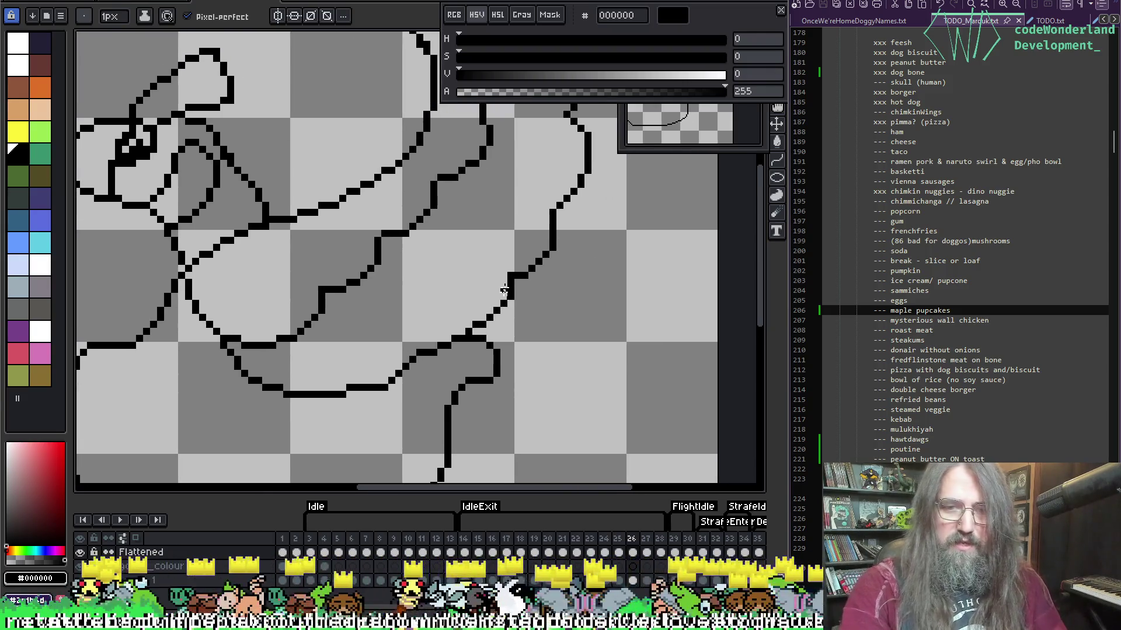
scroll(525, 280, down, 1)
scroll(525, 279, up, 1)
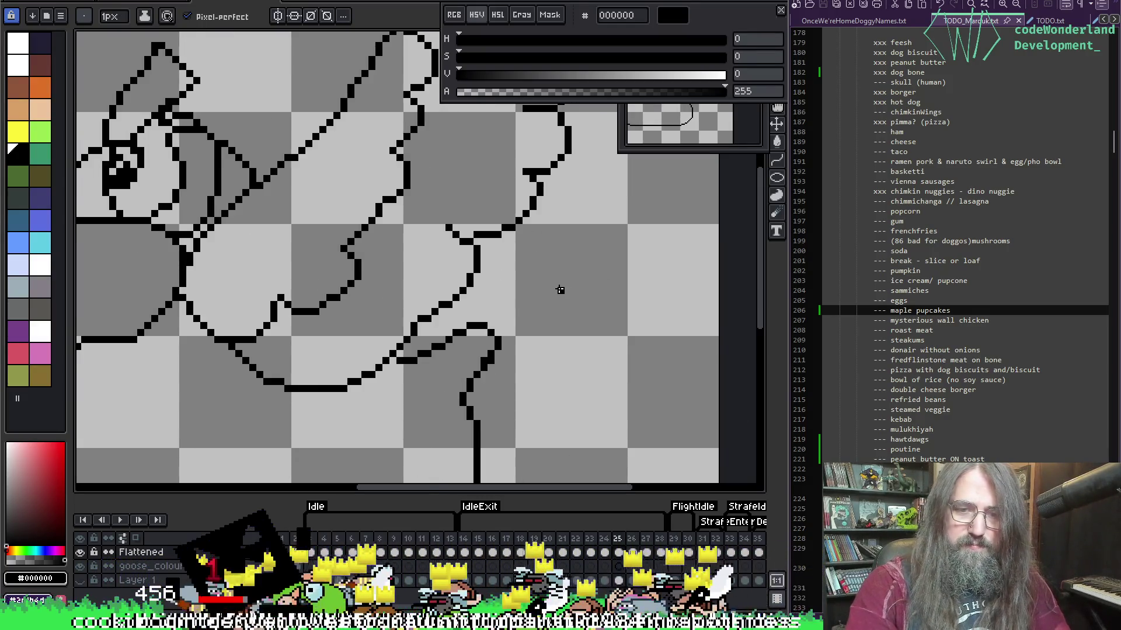
scroll(556, 288, down, 1)
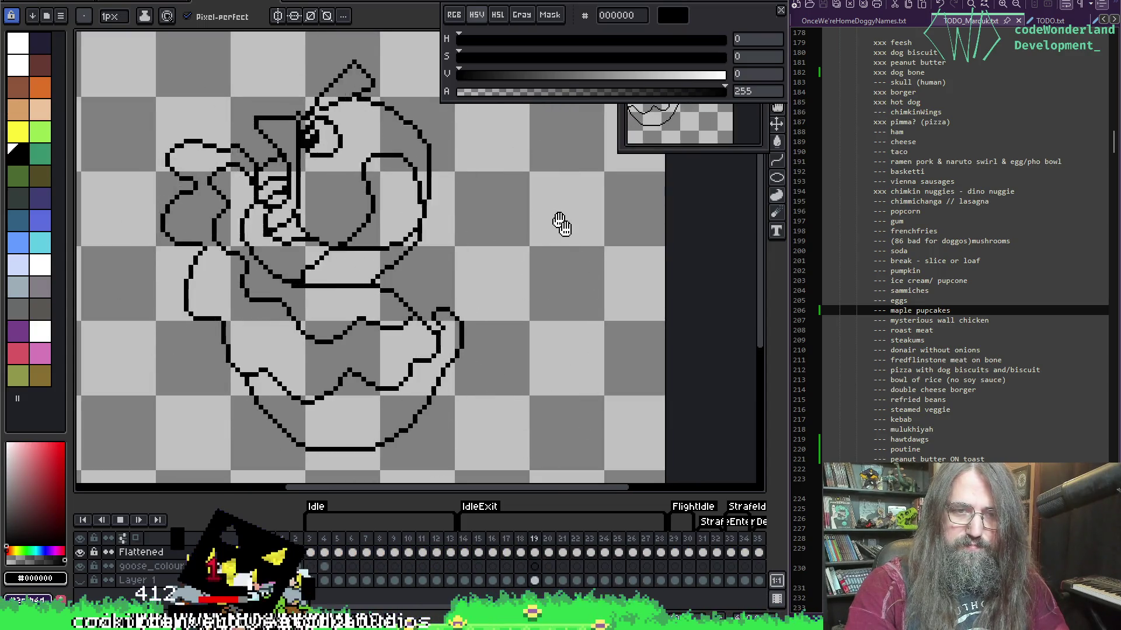
drag(586, 269, 666, 293)
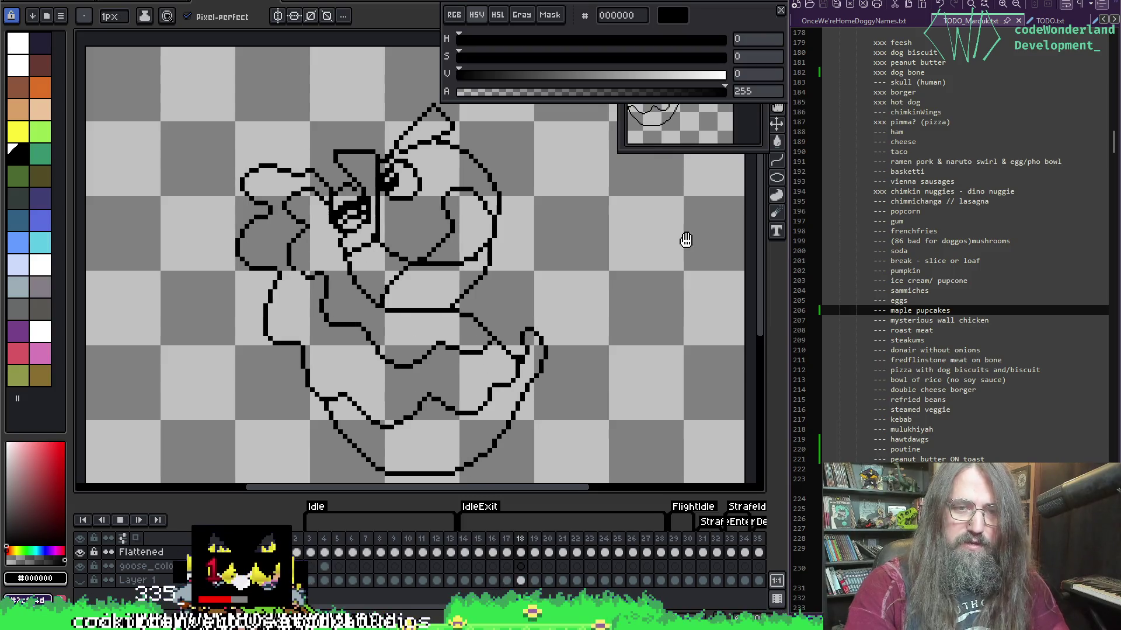
Stop playback on frame 28 and scroll the timeline right to the Strafe tags.
drag(545, 340, 458, 345)
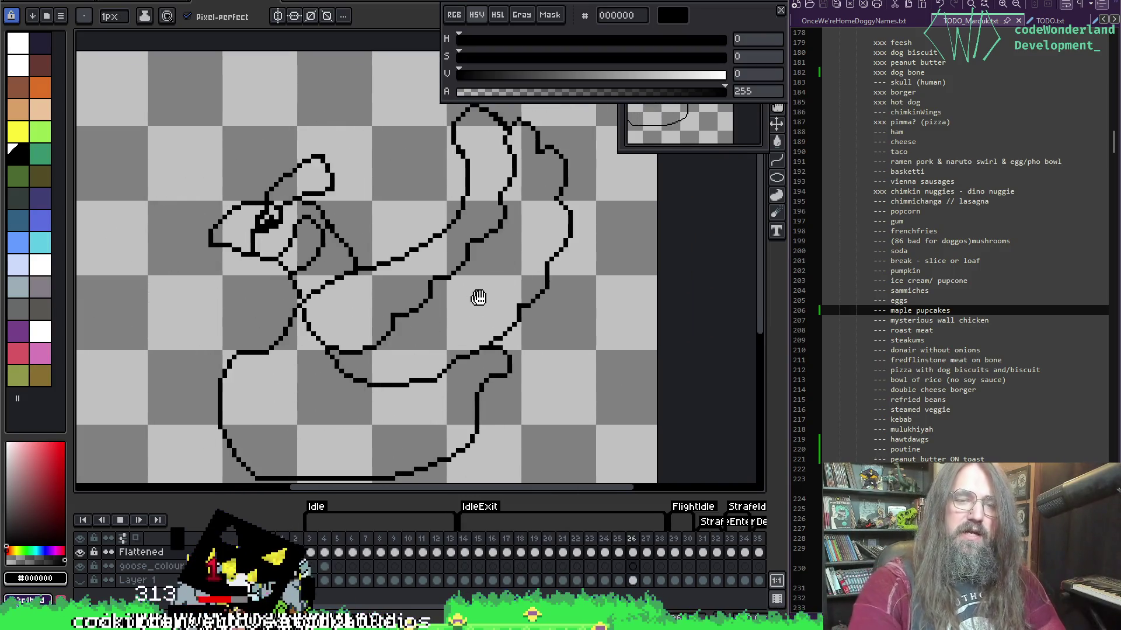
scroll(476, 299, down, 1)
key(Return)
scroll(486, 553, right, 5)
scroll(486, 553, right, 1)
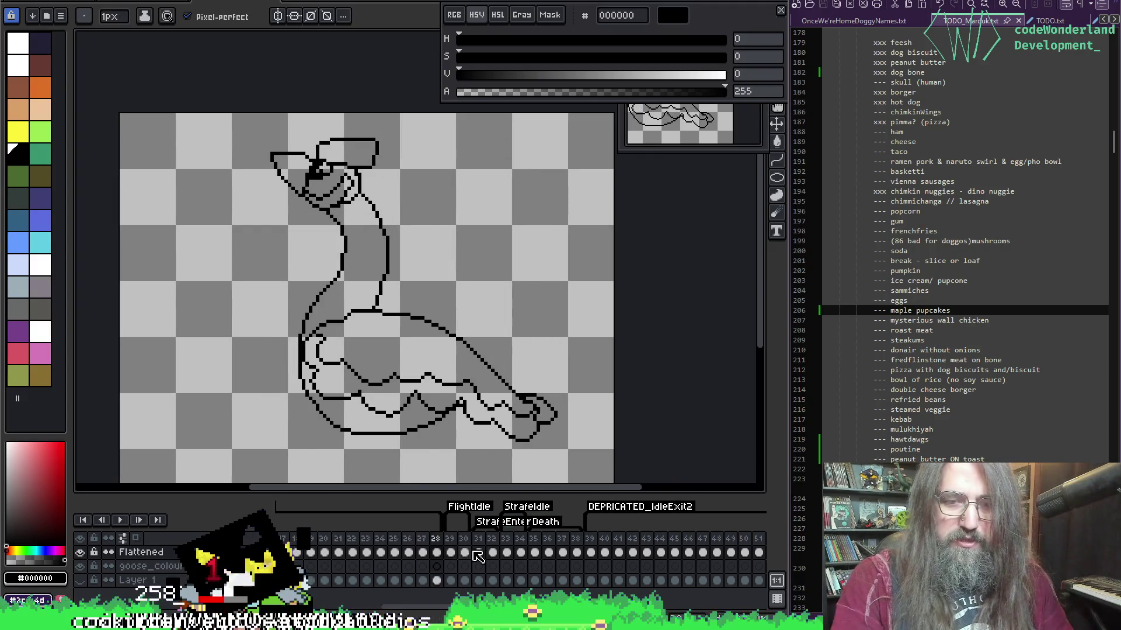
Loop-play the Strafe frames from the timeline, then stop and step back to frame 29.
key(Return)
mouse_move(432, 308)
mouse_down()
mouse_move(432, 227)
mouse_move(429, 250)
mouse_up()
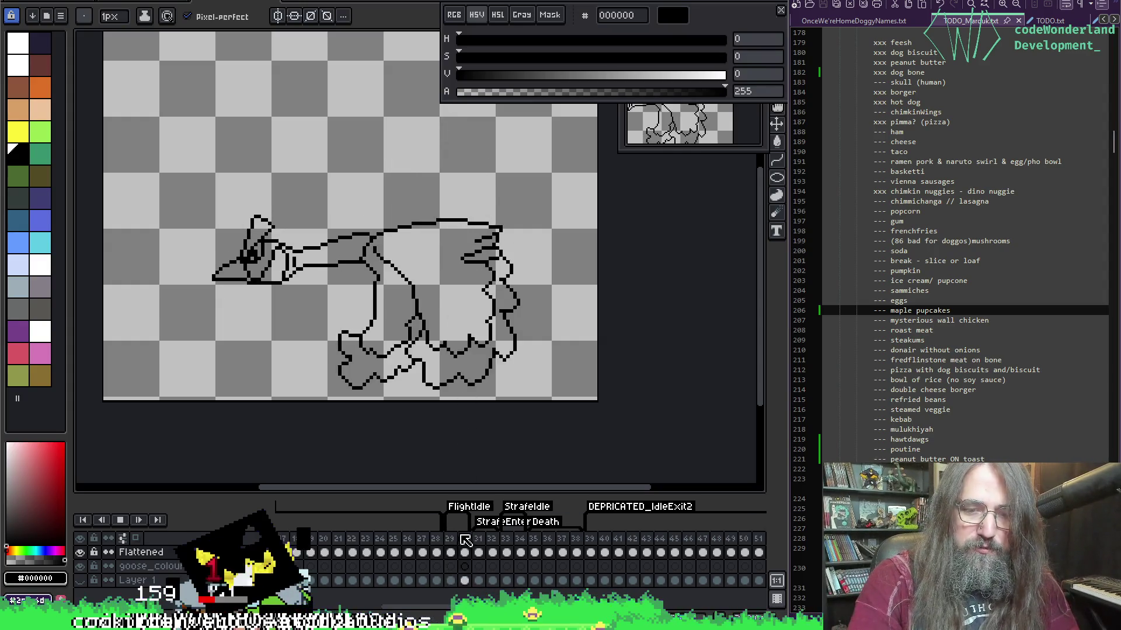
click(514, 553)
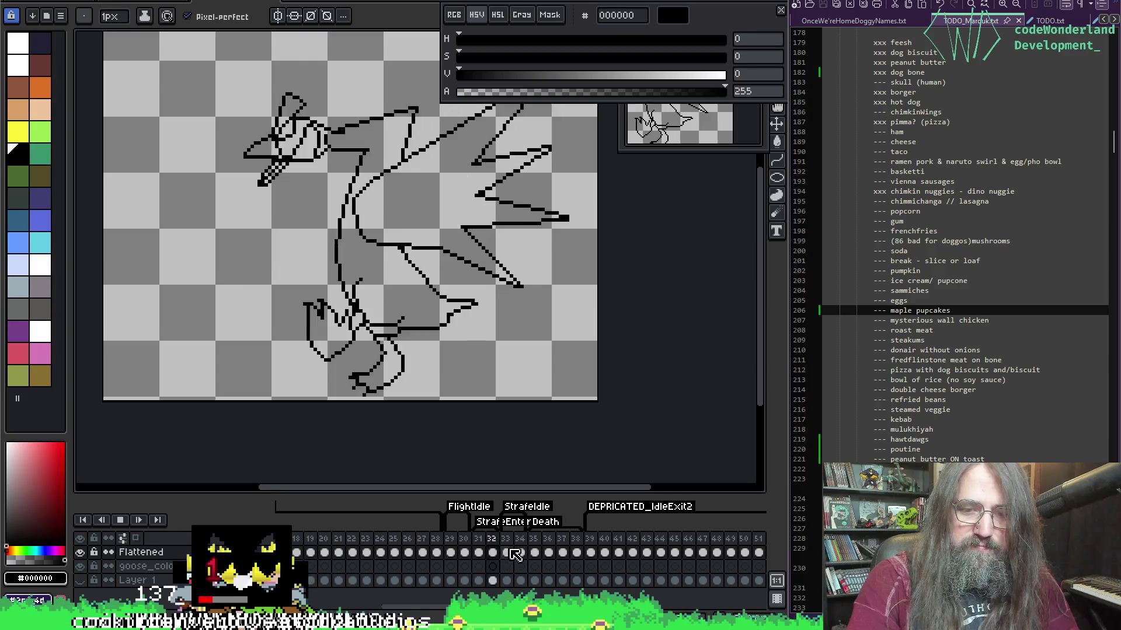
click(450, 553)
drag(467, 237, 470, 254)
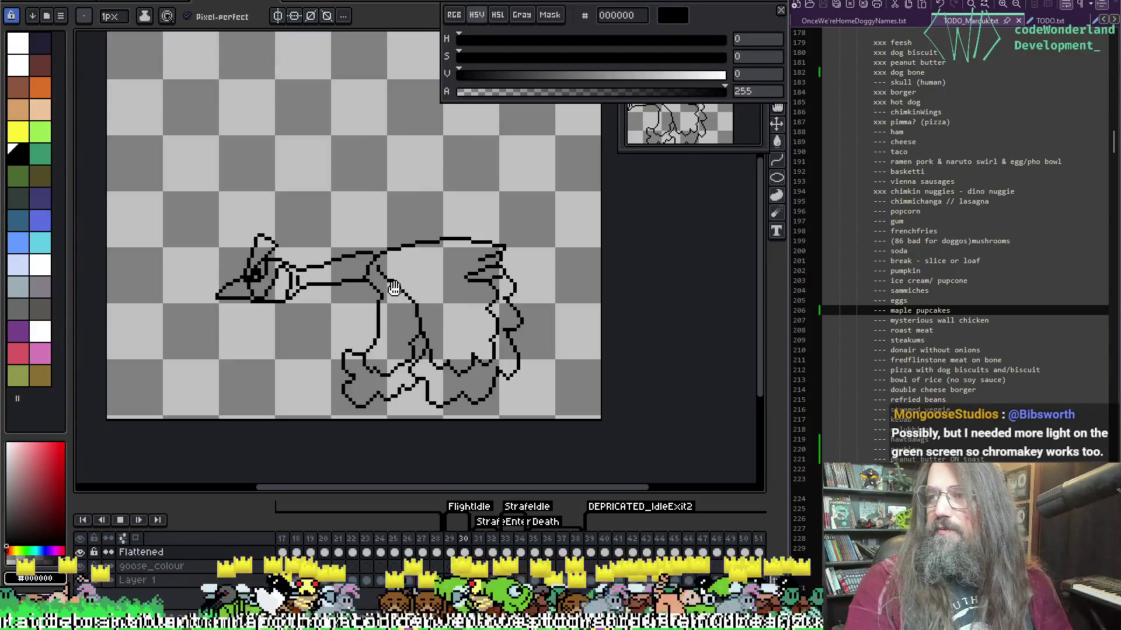
mouse_move(375, 343)
mouse_down()
mouse_move(420, 367)
mouse_move(400, 293)
mouse_up()
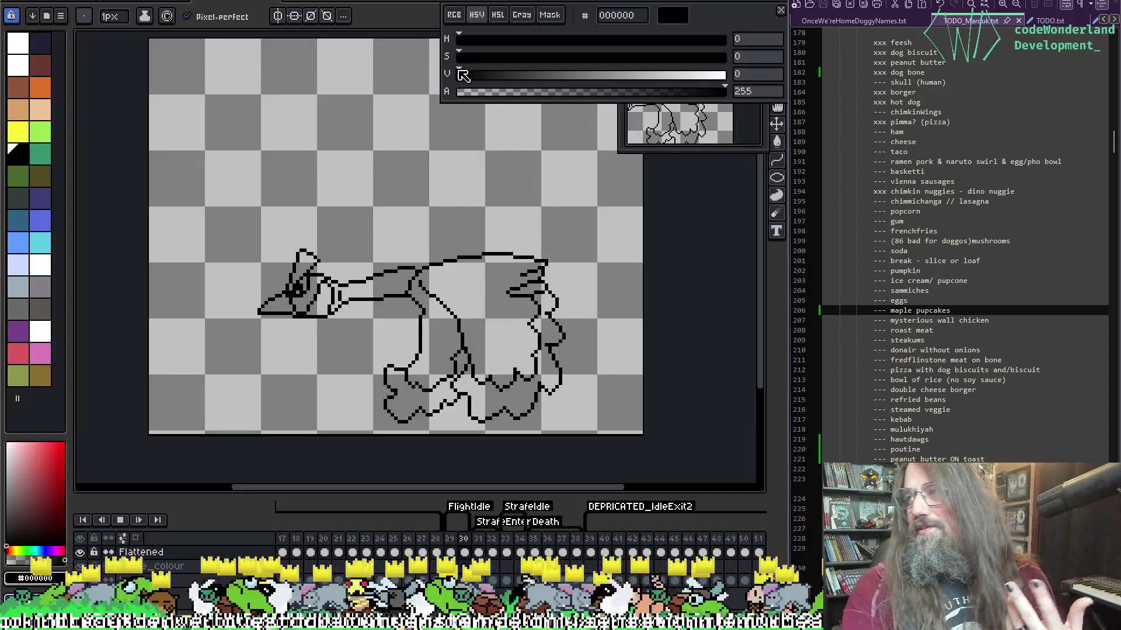
drag(469, 137, 481, 134)
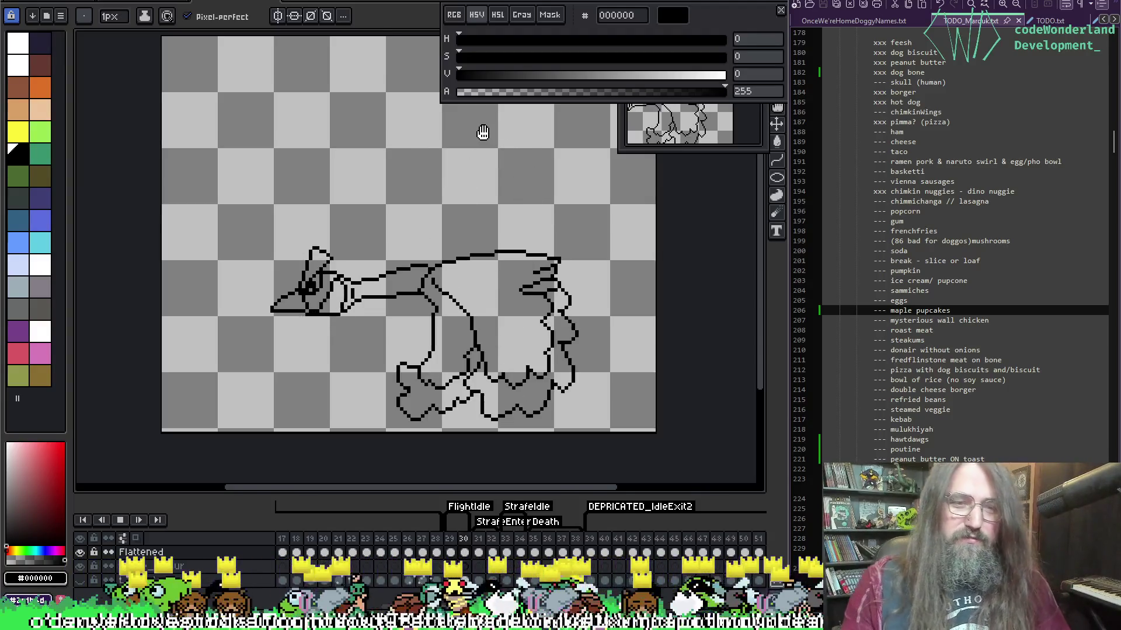
mouse_move(350, 335)
mouse_down()
mouse_move(338, 358)
mouse_move(345, 292)
mouse_move(373, 295)
mouse_up()
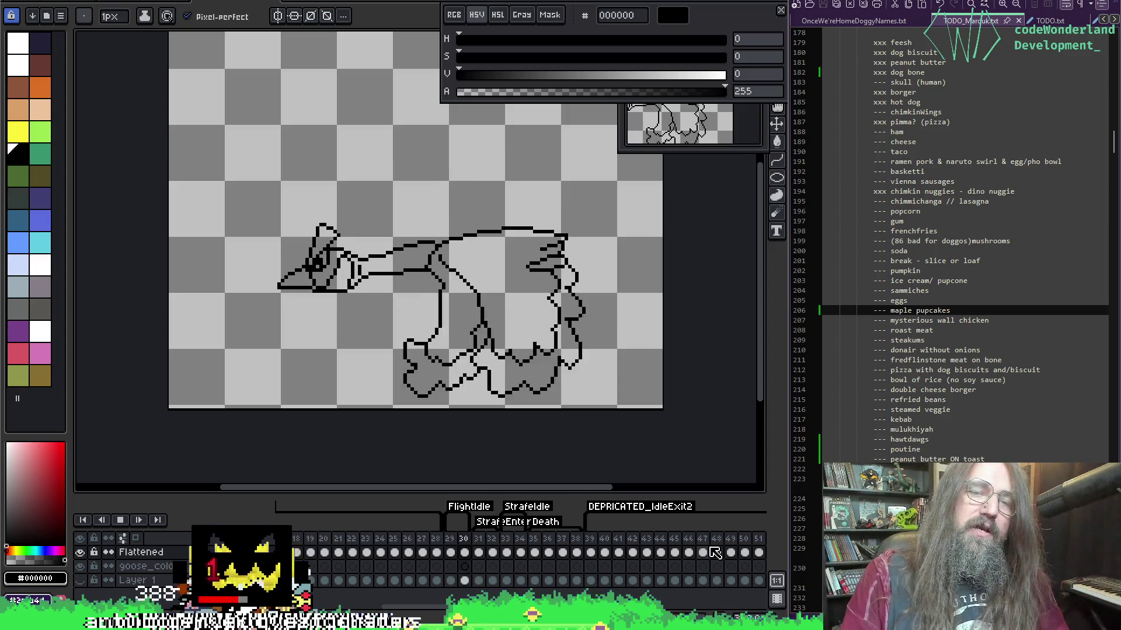
key(Return)
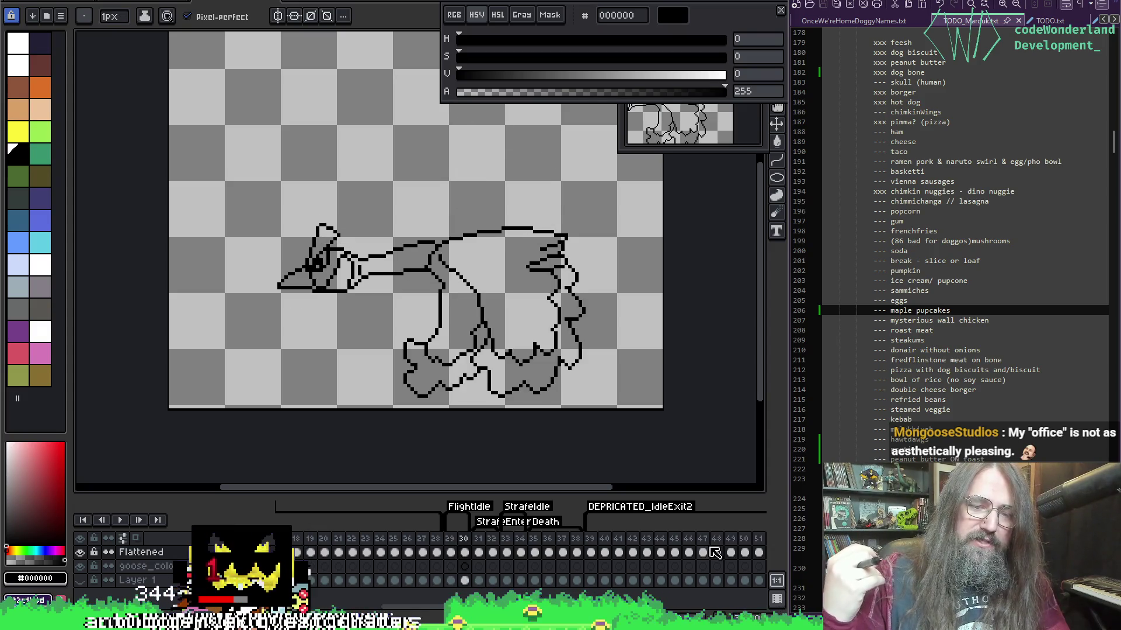
key(Left)
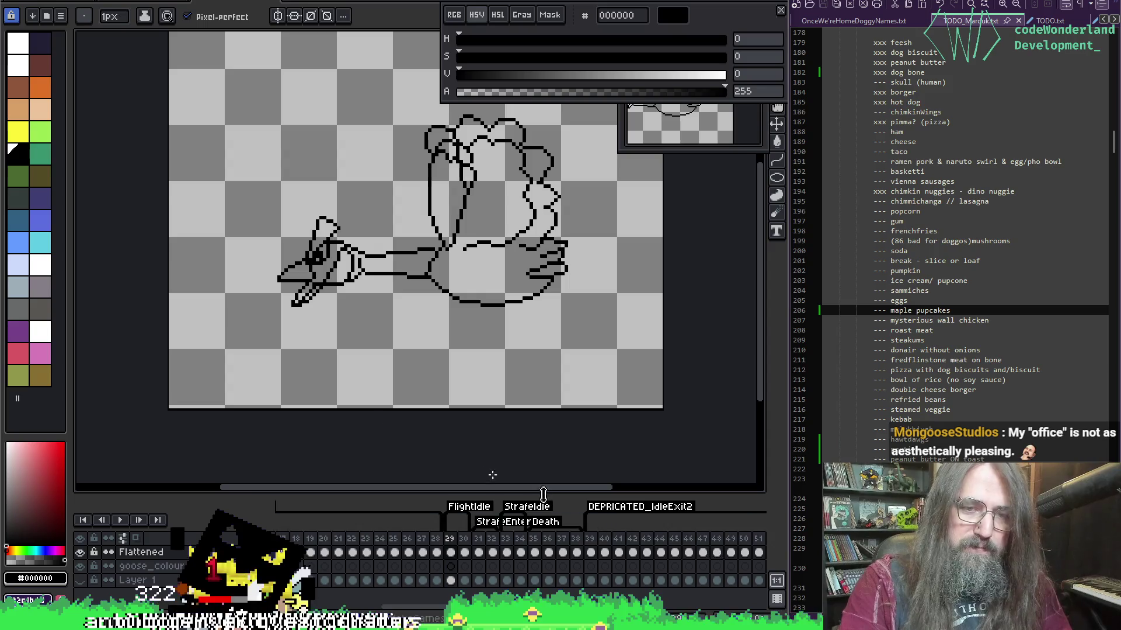
drag(433, 202, 430, 279)
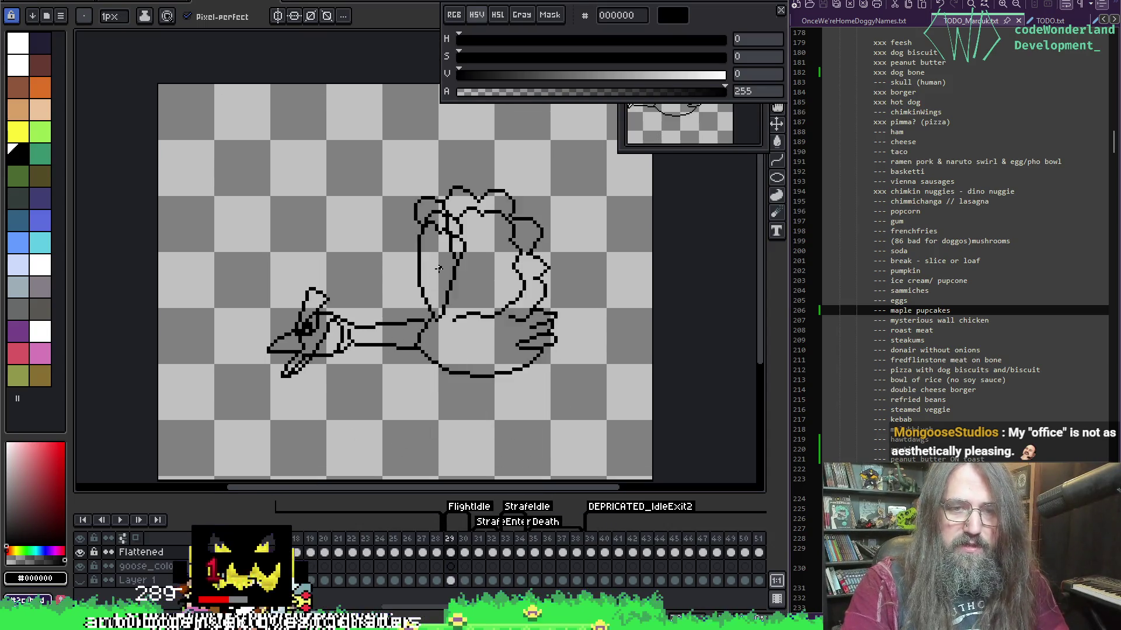
Undo two eraser strokes to restore the raised-wing outline and pick black from it.
scroll(438, 268, up, 2)
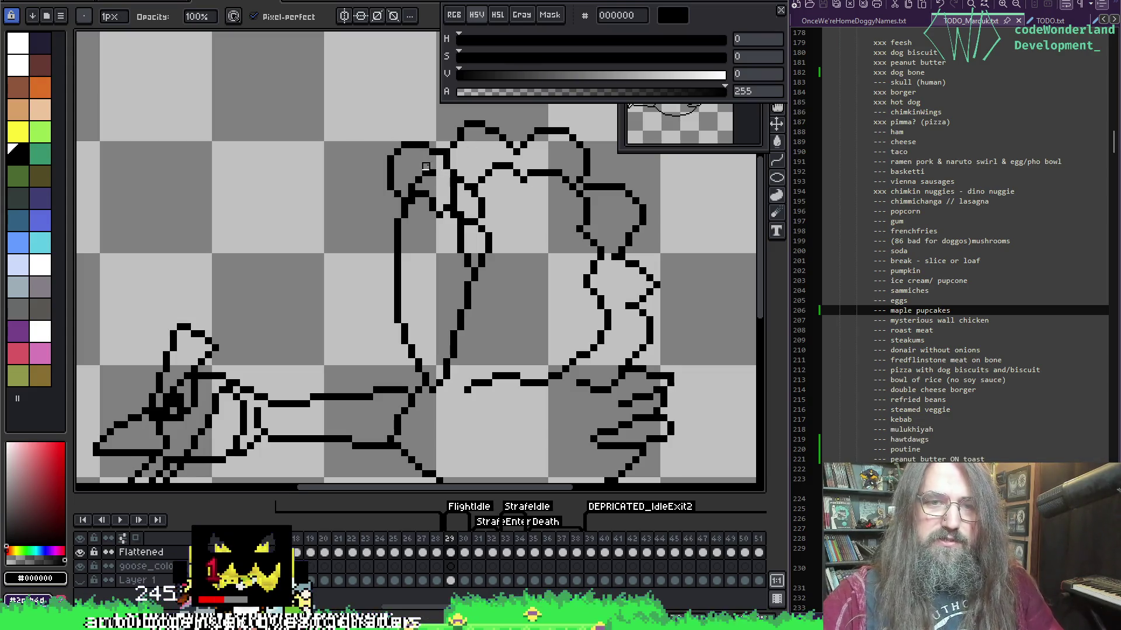
key(ctrl+z)
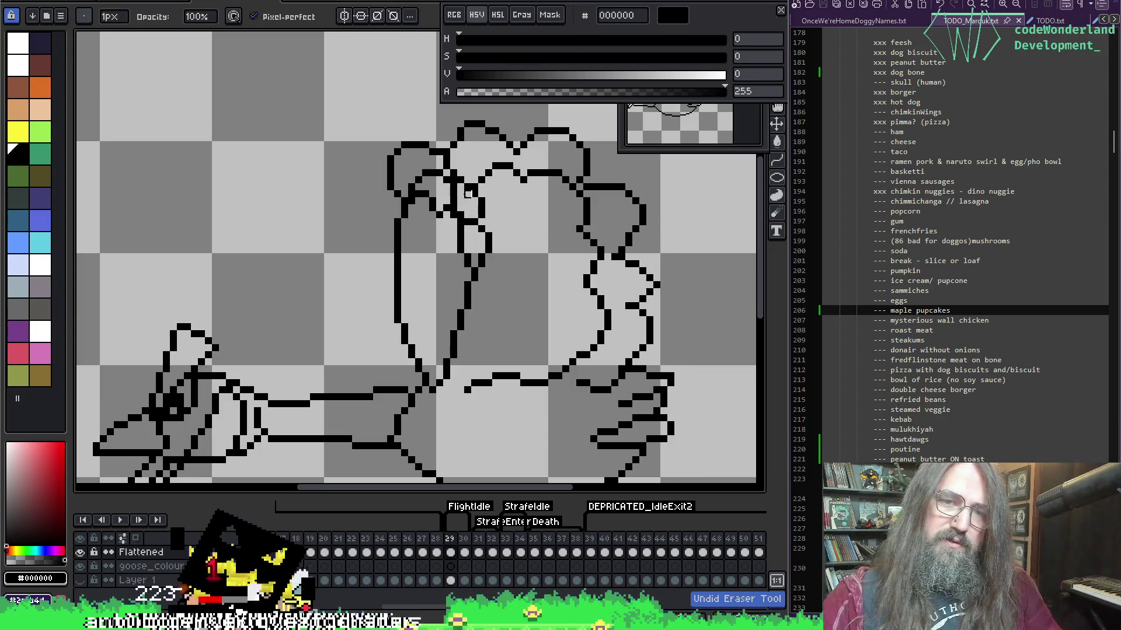
key(ctrl+z)
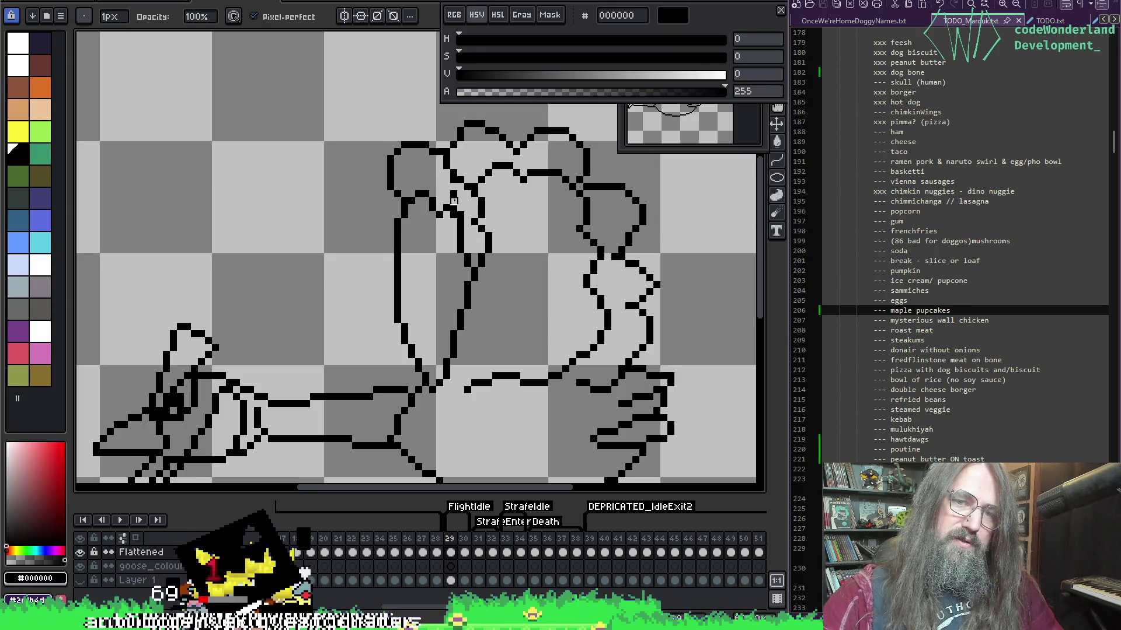
key(e)
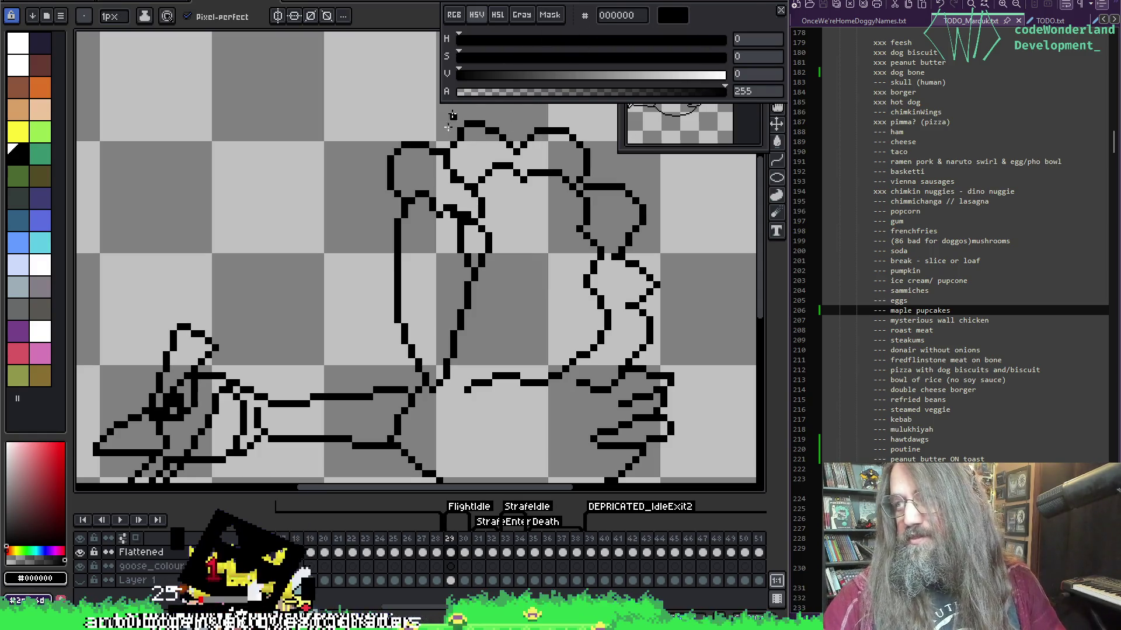
key(b)
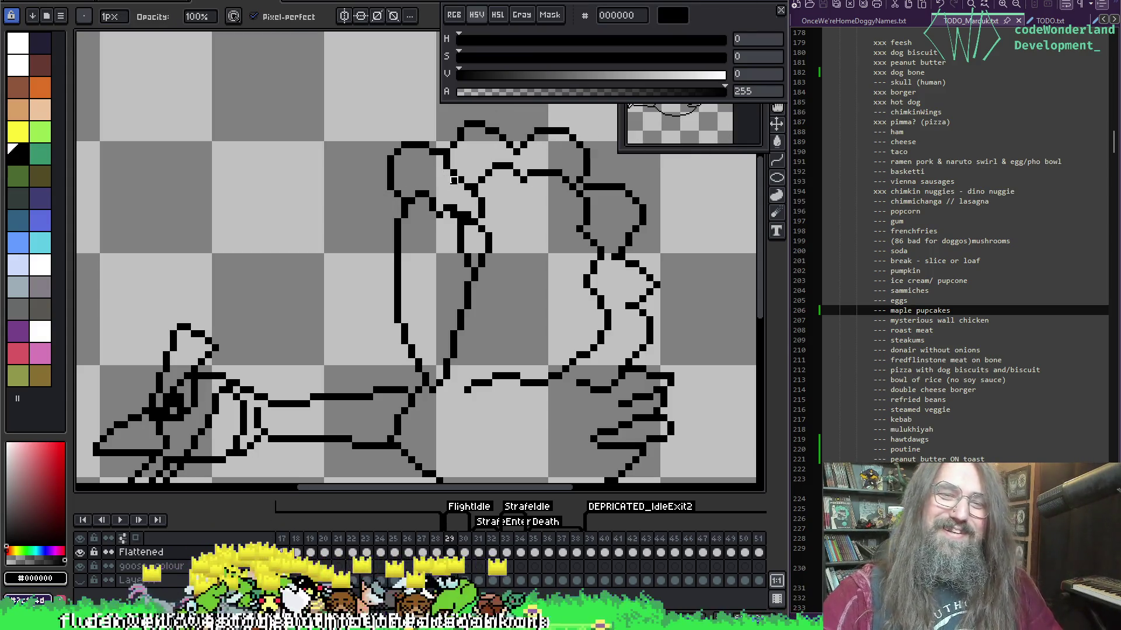
key(i)
key(e)
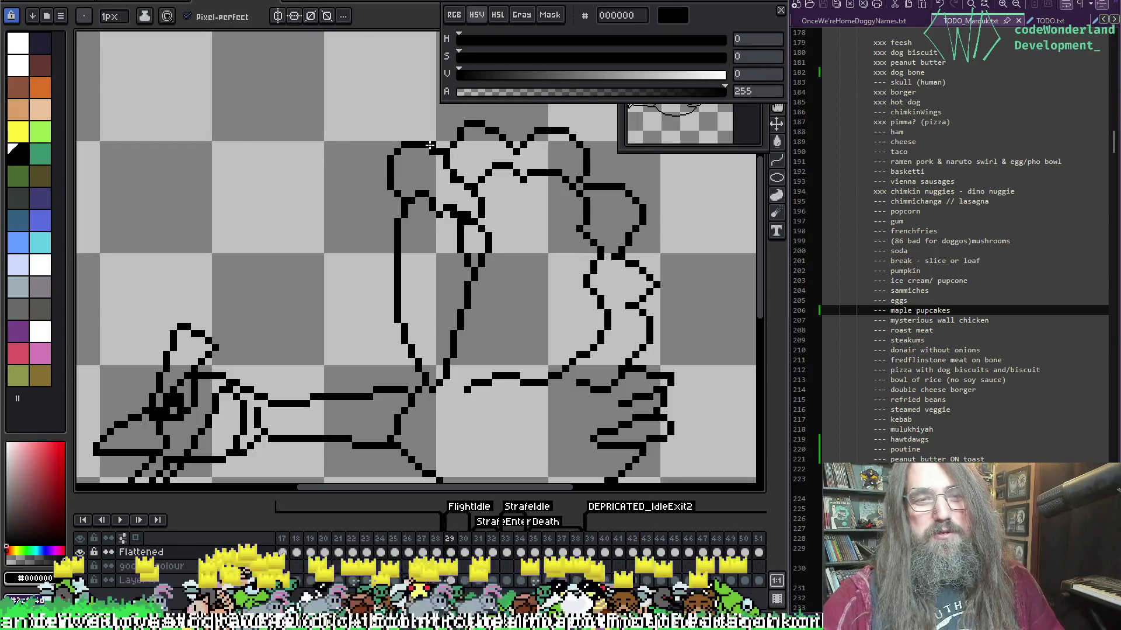
key(i)
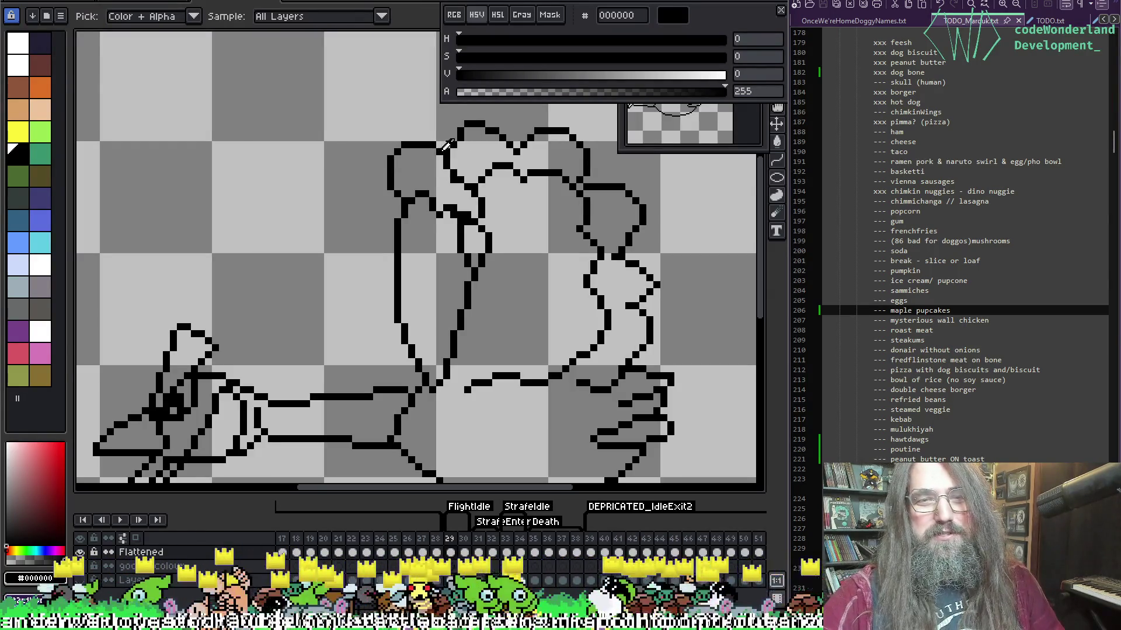
mouse_move(446, 144)
mouse_down()
mouse_move(465, 153)
mouse_move(316, 136)
mouse_move(363, 176)
mouse_up()
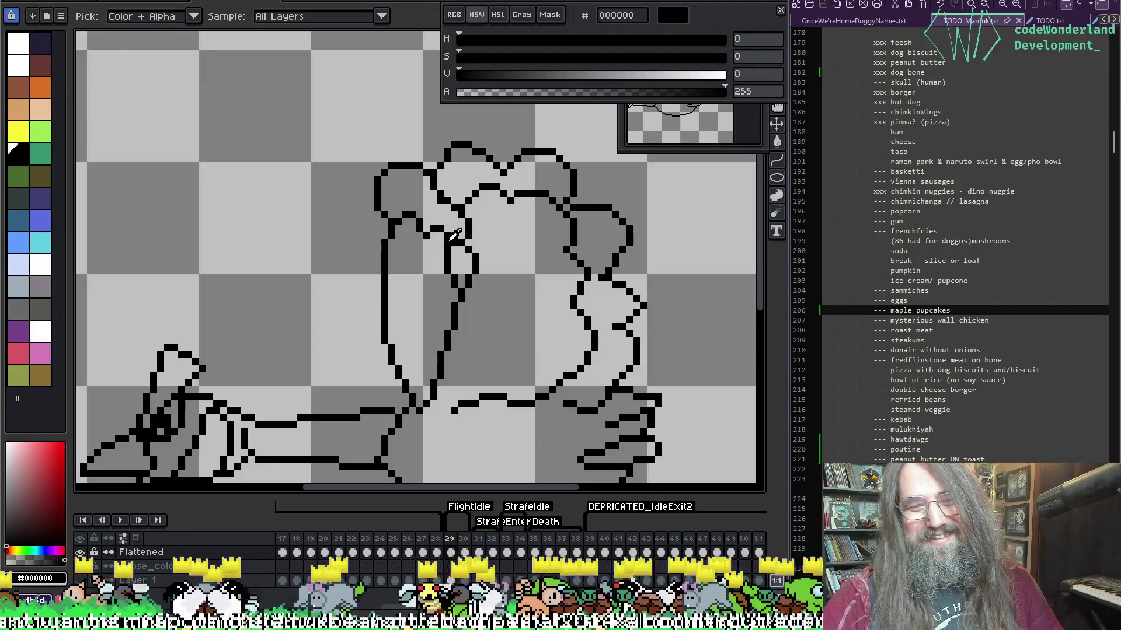
alt+click(455, 242)
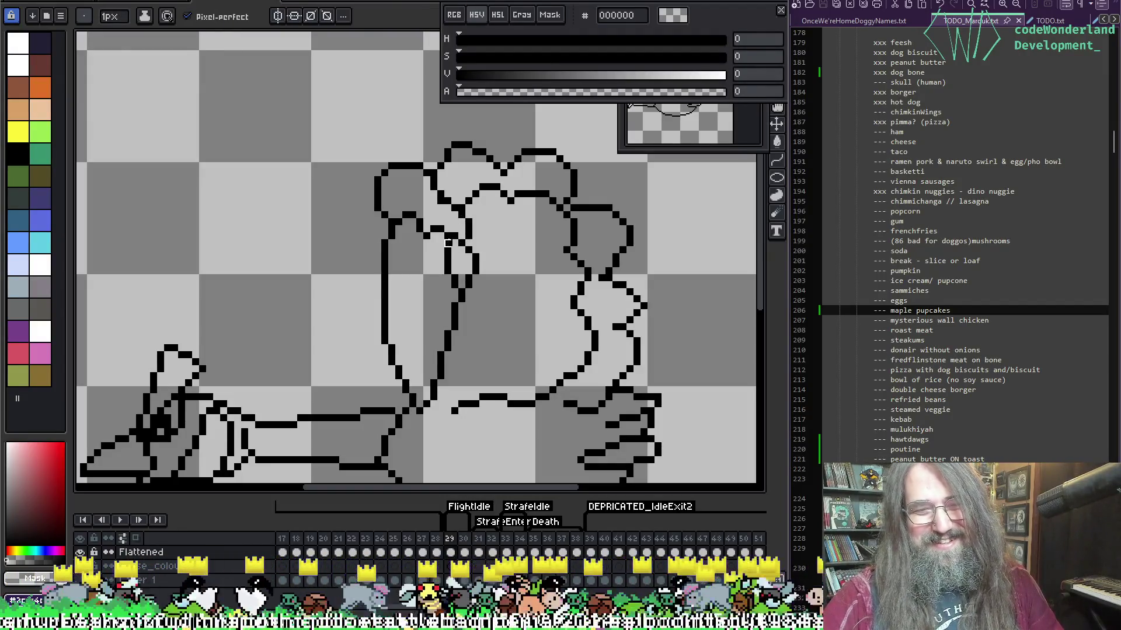
alt+click(446, 243)
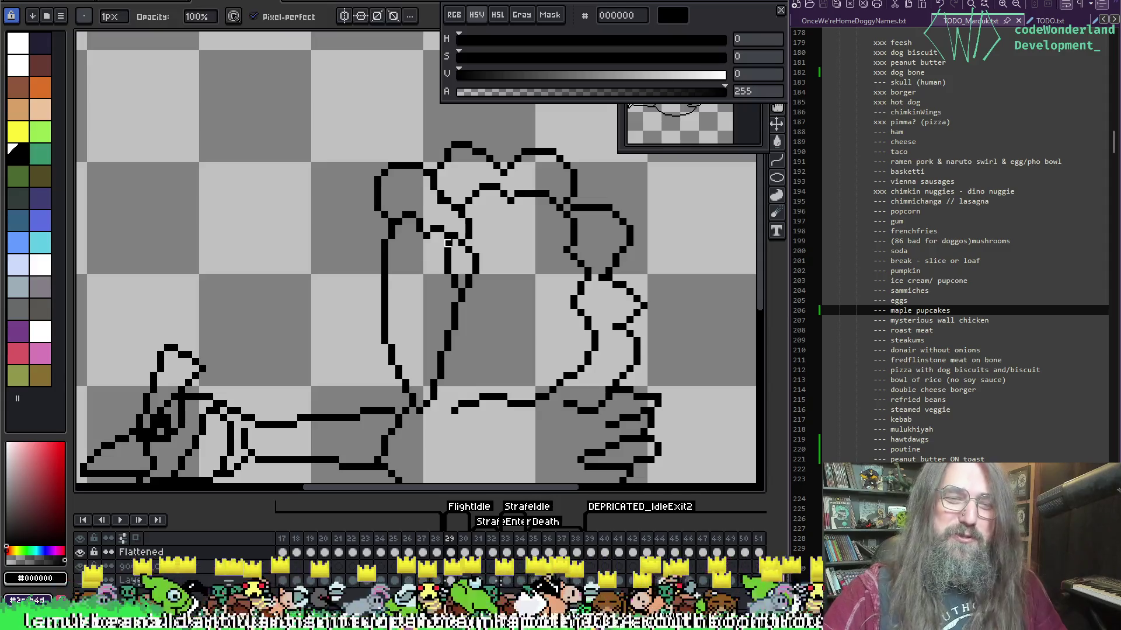
alt+click(448, 230)
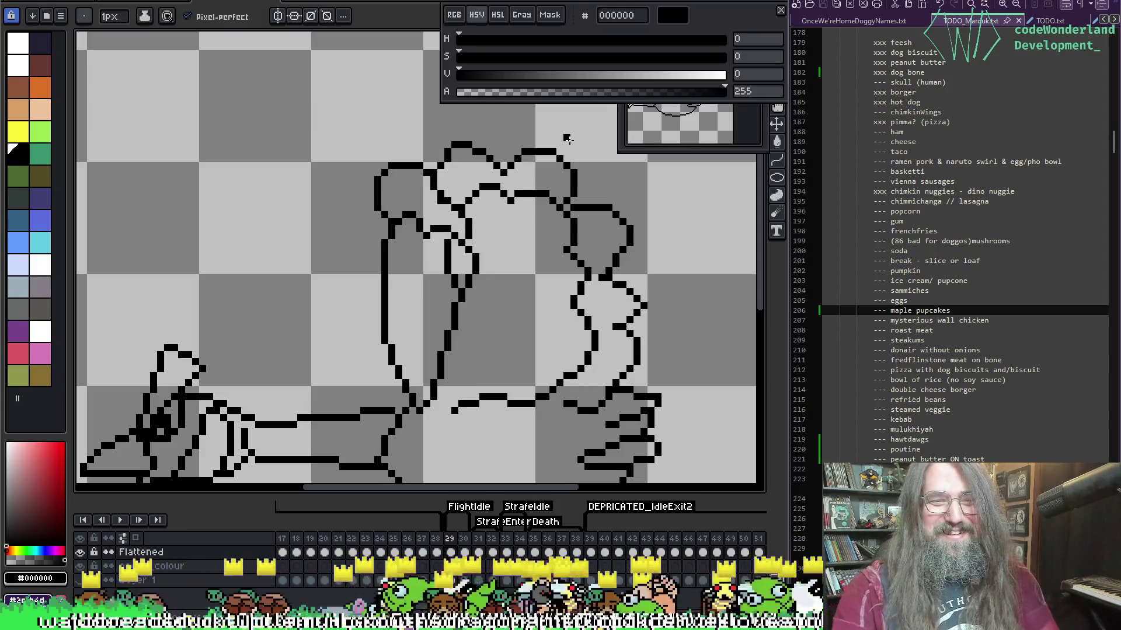
Erase the stray vertical black line on frame 29.
scroll(495, 235, down, 5)
scroll(496, 249, up, 5)
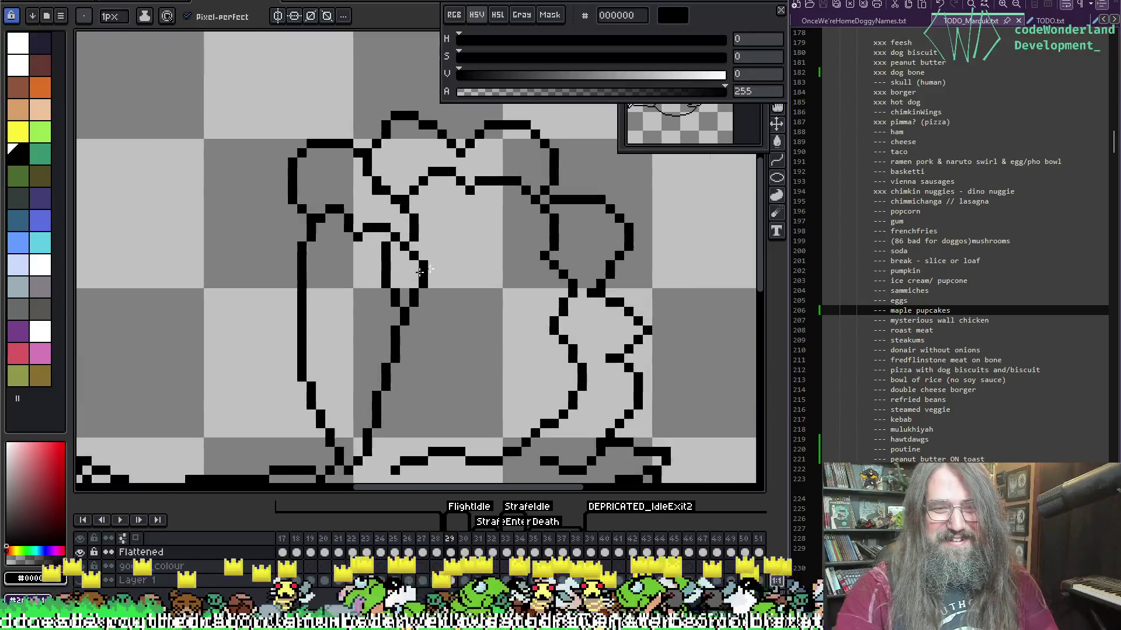
key(e)
mouse_move(387, 242)
mouse_down()
mouse_move(386, 284)
mouse_move(405, 293)
mouse_up()
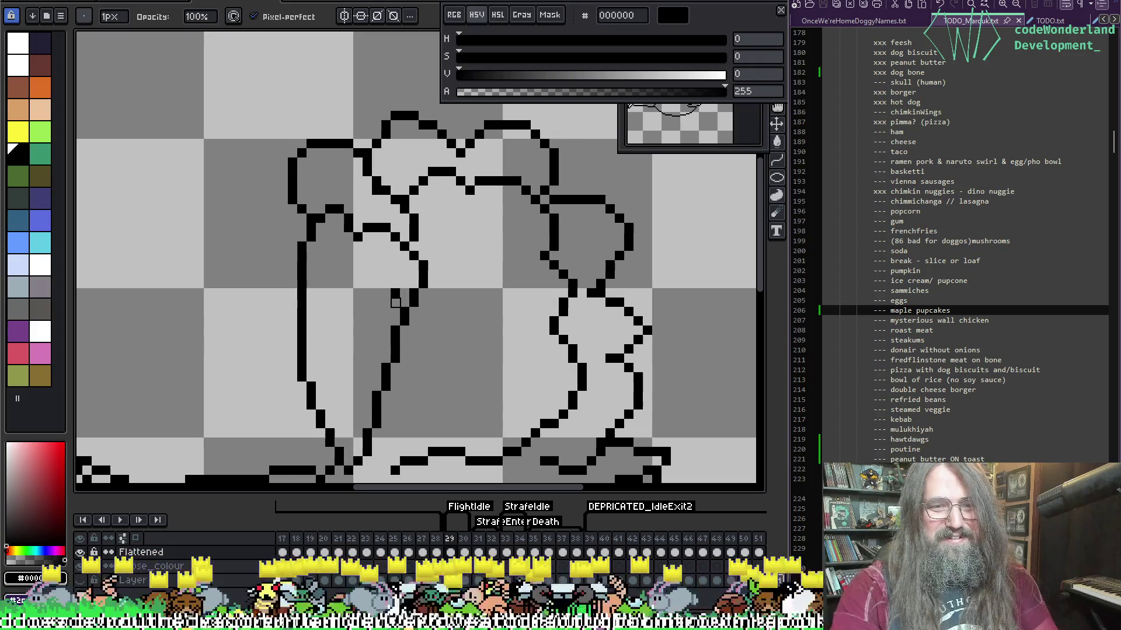
Play the animation to check the fix, then move to frame 30, zoom in, and enlarge the brush.
scroll(507, 275, down, 3)
key(Return)
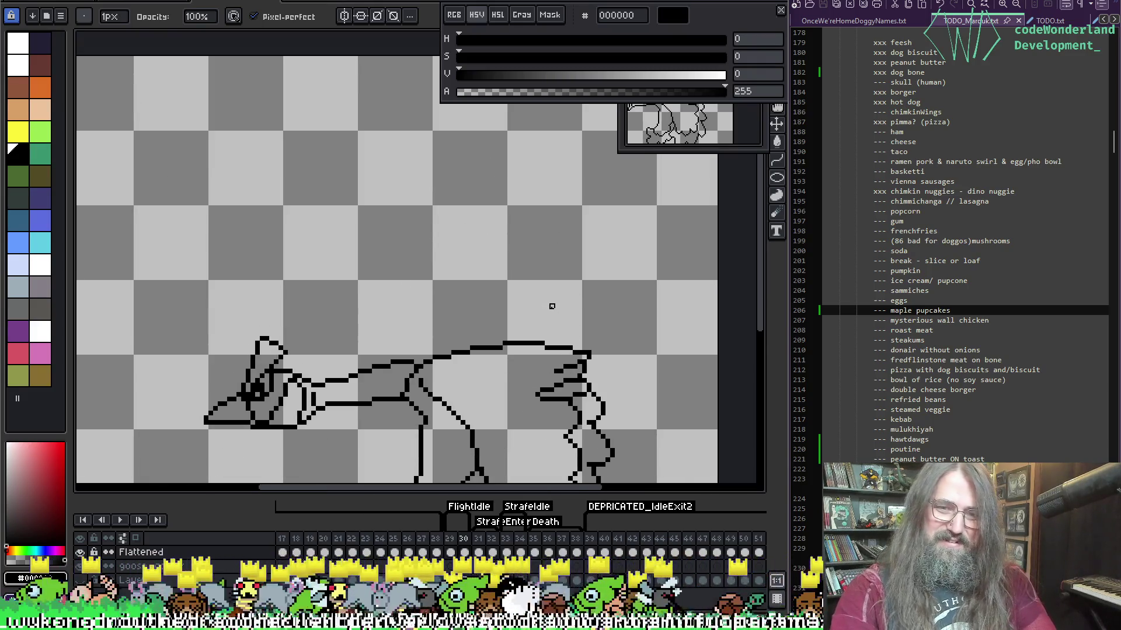
scroll(535, 220, down, 1)
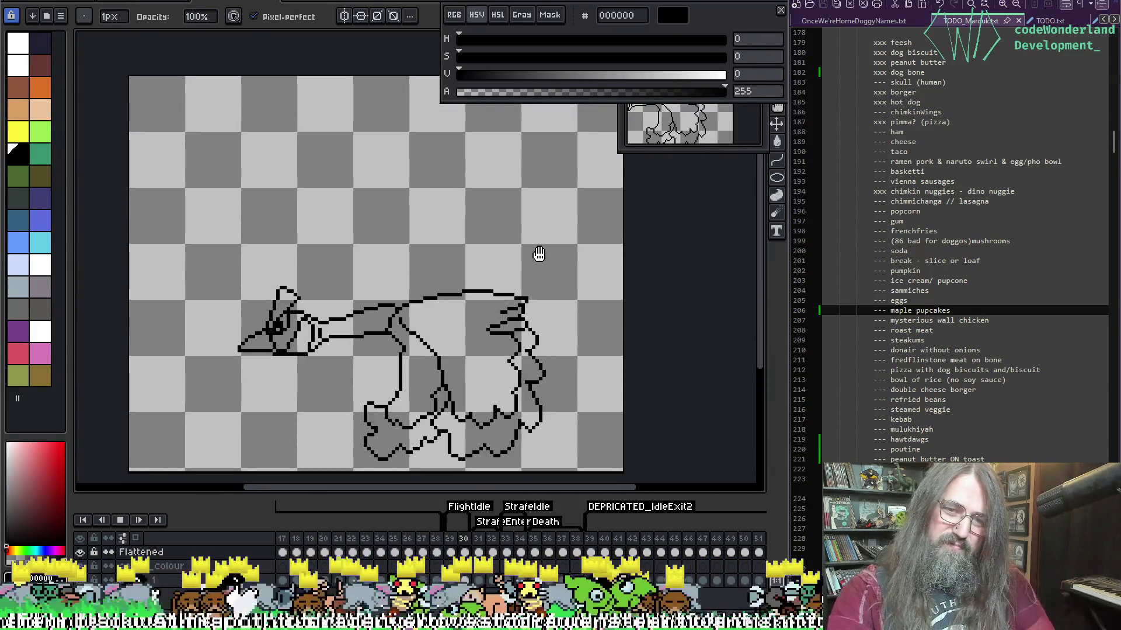
key(Return)
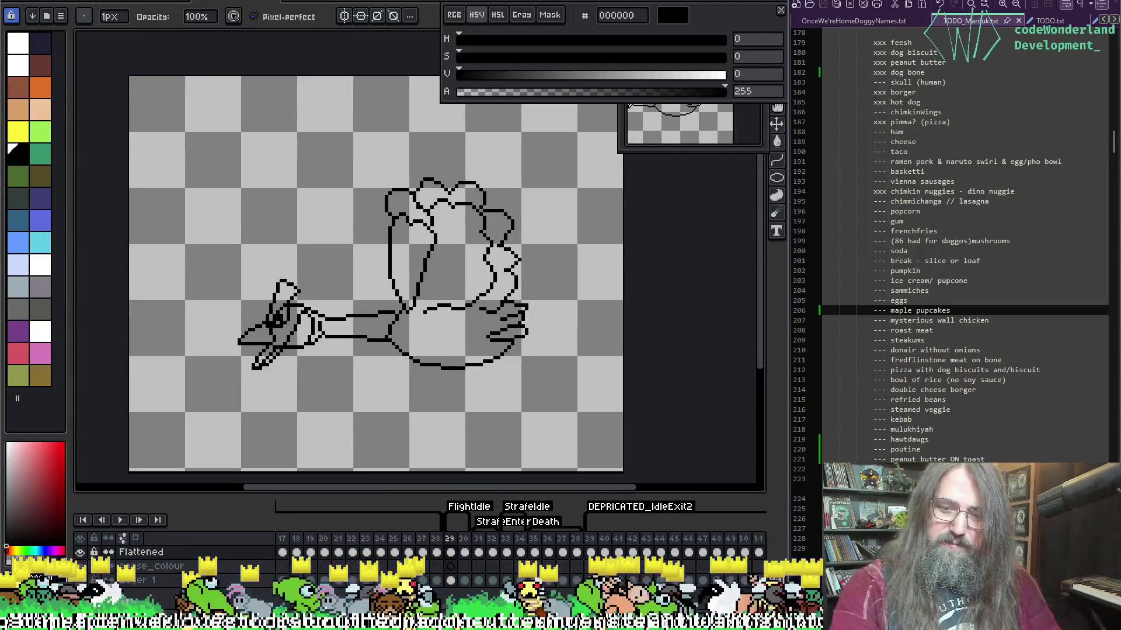
key(Right)
scroll(422, 299, up, 1)
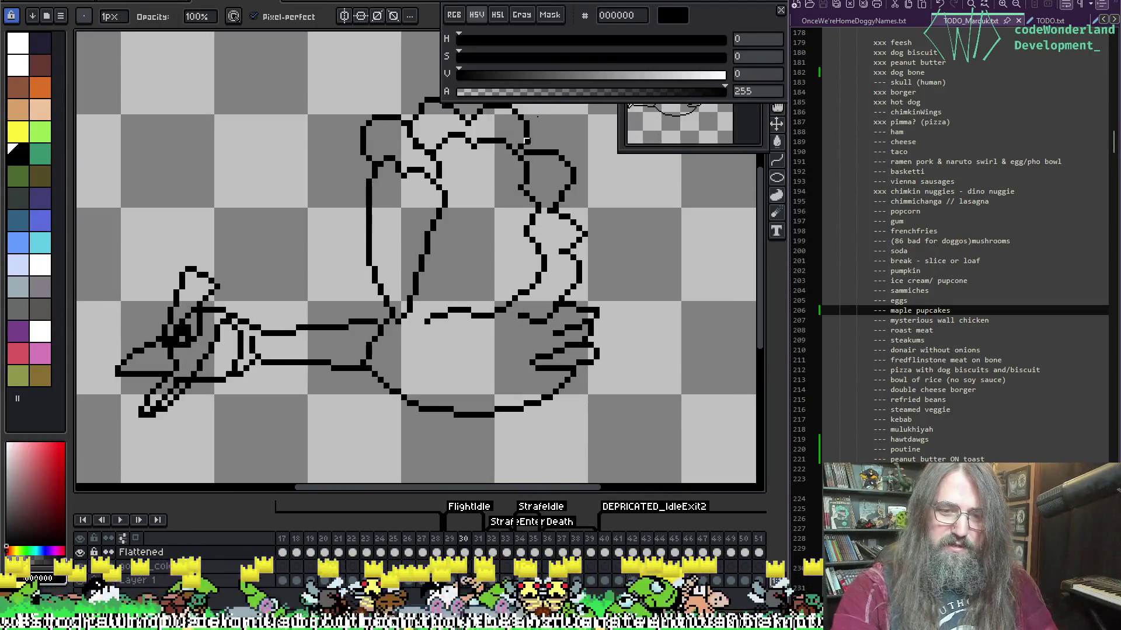
scroll(498, 135, up, 2)
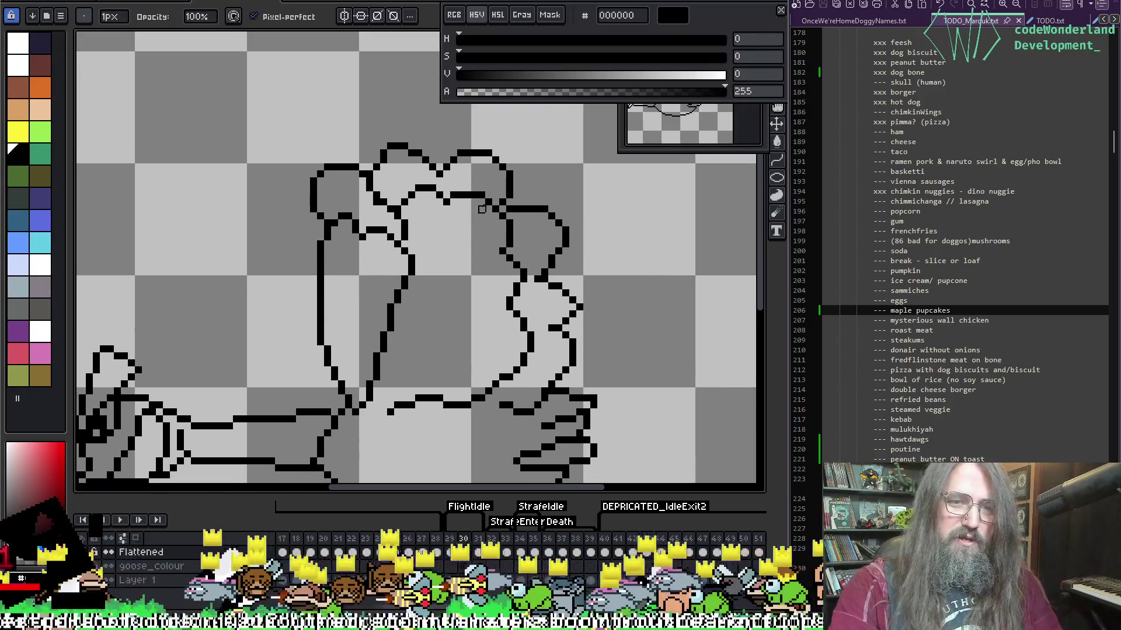
scroll(499, 203, up, 1)
key(plus)
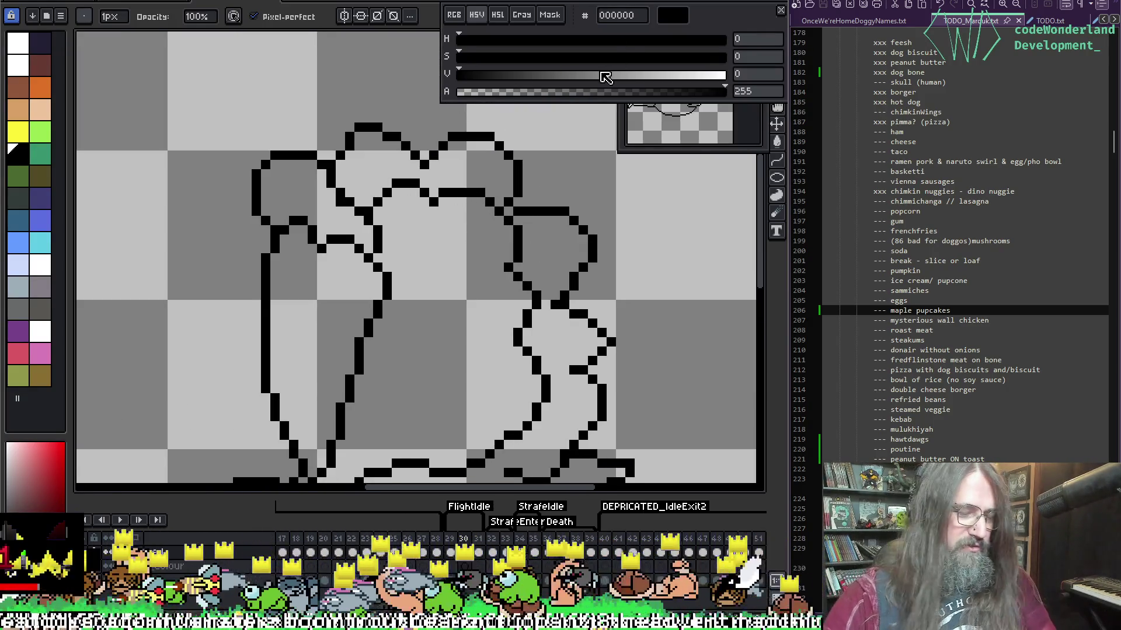
Wipe the rough upper-body outline with an enlarged eraser and turn on onion skin.
key(plus)
key(plus)
key(plus)
key(plus)
key(plus)
key(plus)
mouse_move(397, 175)
mouse_down()
mouse_move(500, 162)
mouse_move(438, 313)
mouse_move(275, 320)
mouse_move(373, 309)
mouse_up()
key(F3)
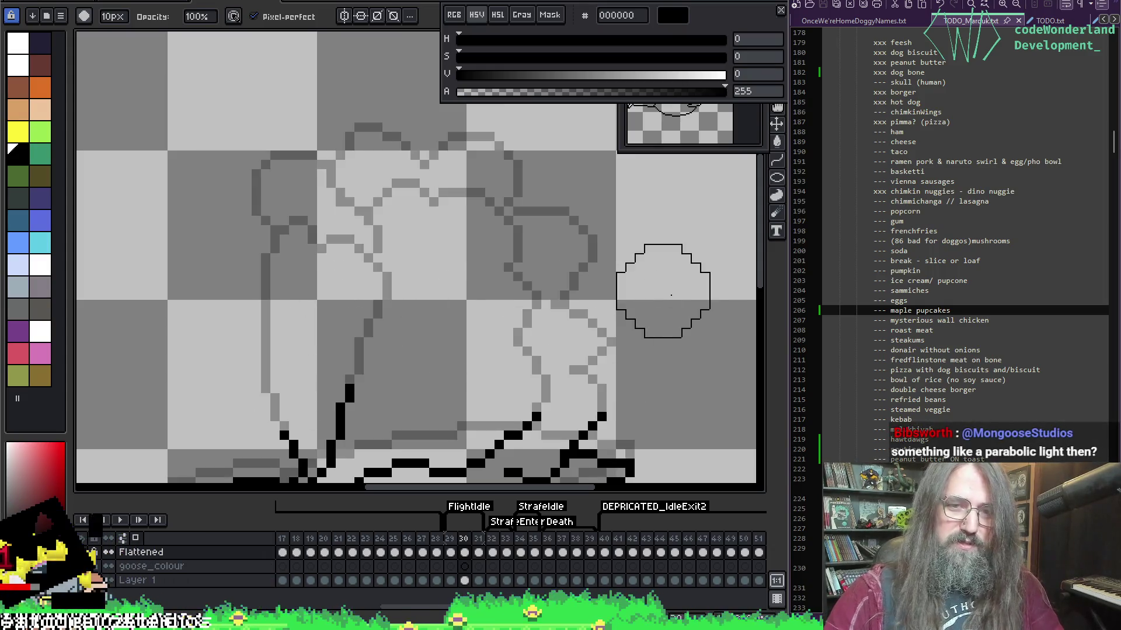
key(i)
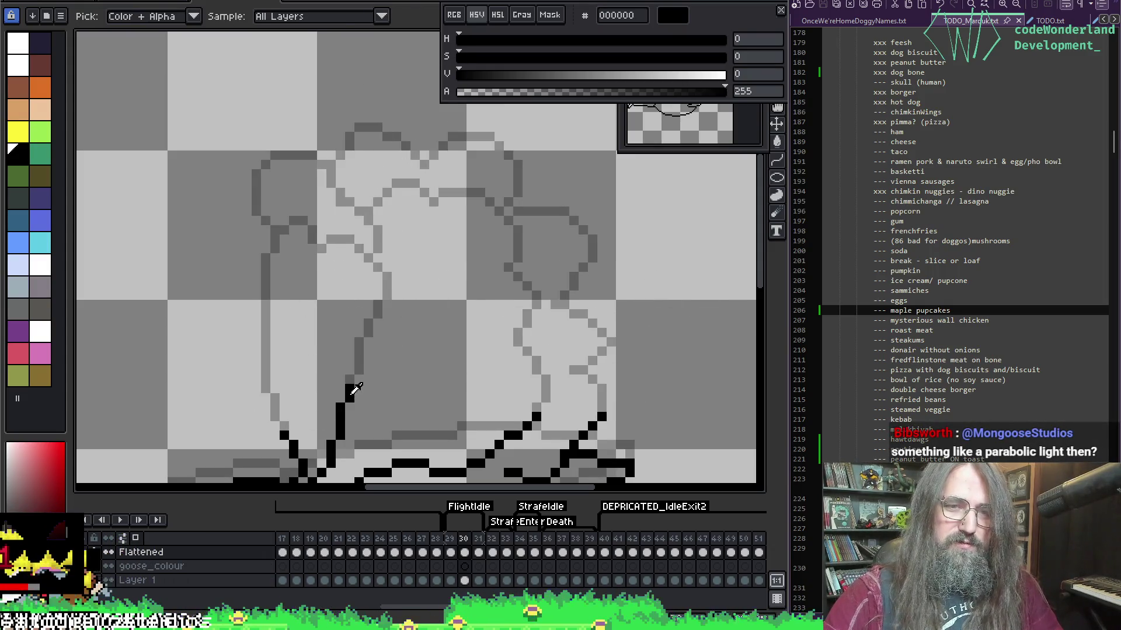
key(b)
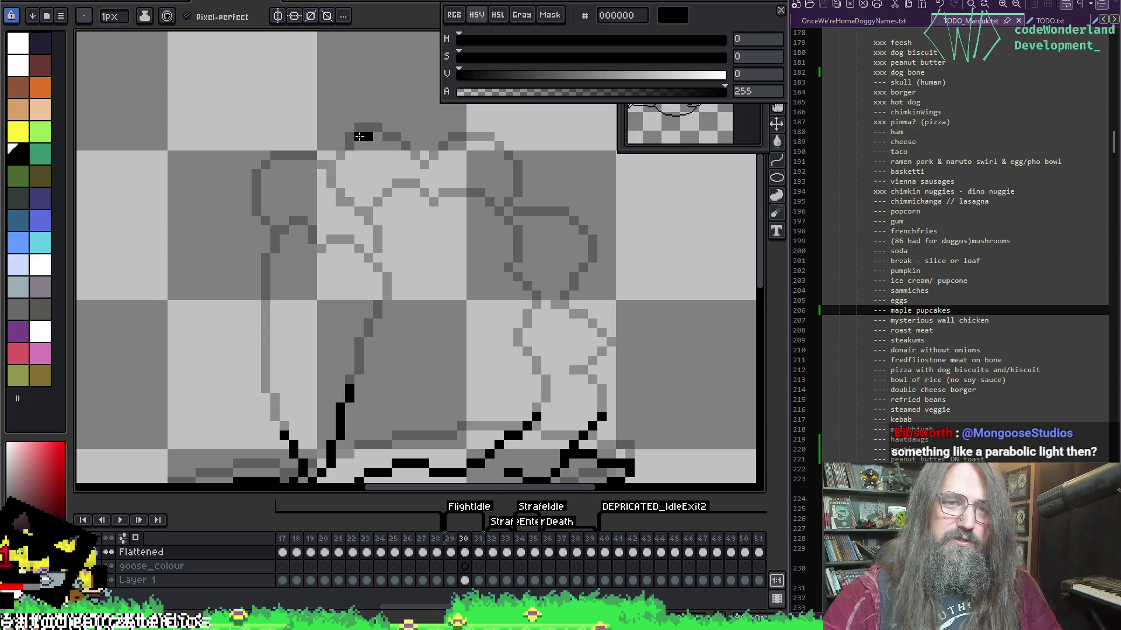
Redraw the outline along the top of the head, removing misplaced pixels.
mouse_move(330, 138)
mouse_down()
mouse_move(310, 165)
mouse_move(378, 229)
mouse_move(386, 273)
mouse_move(334, 448)
mouse_up()
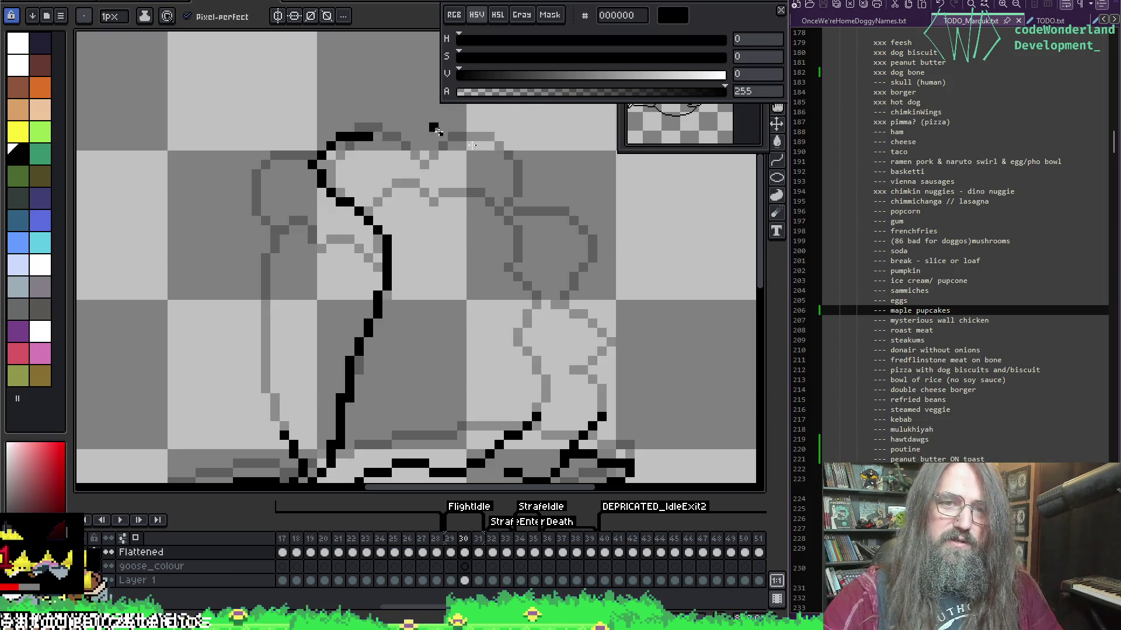
mouse_move(489, 156)
mouse_down()
mouse_move(470, 138)
mouse_move(421, 136)
mouse_move(474, 136)
mouse_move(490, 156)
mouse_up()
key(ctrl+z)
key(e)
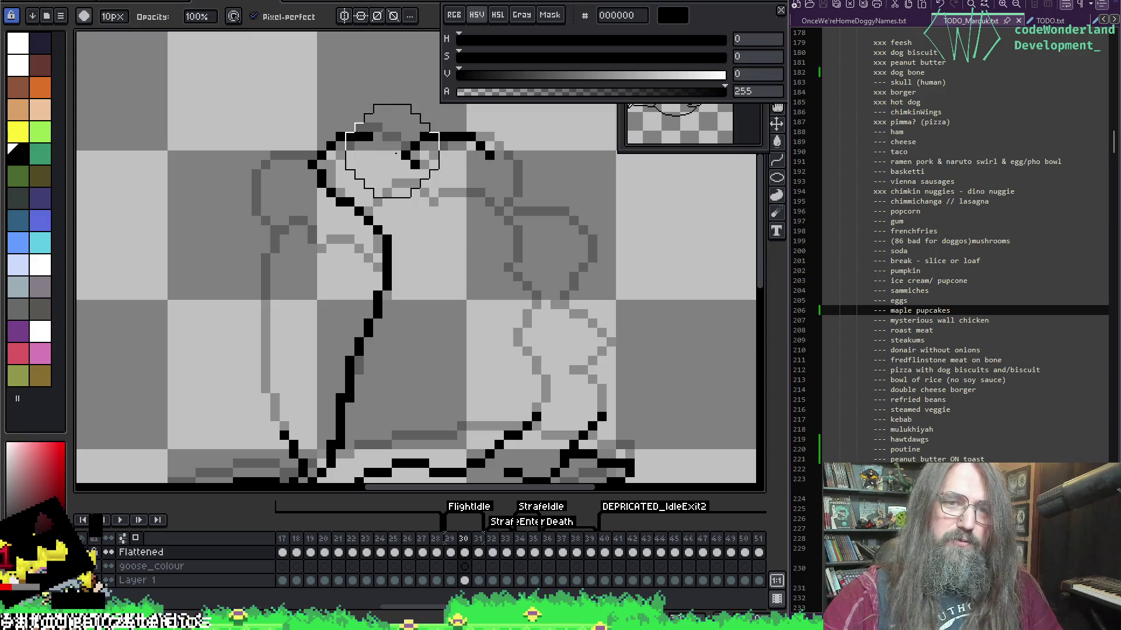
mouse_move(407, 150)
mouse_down()
mouse_move(412, 164)
mouse_move(405, 155)
mouse_up()
key(b)
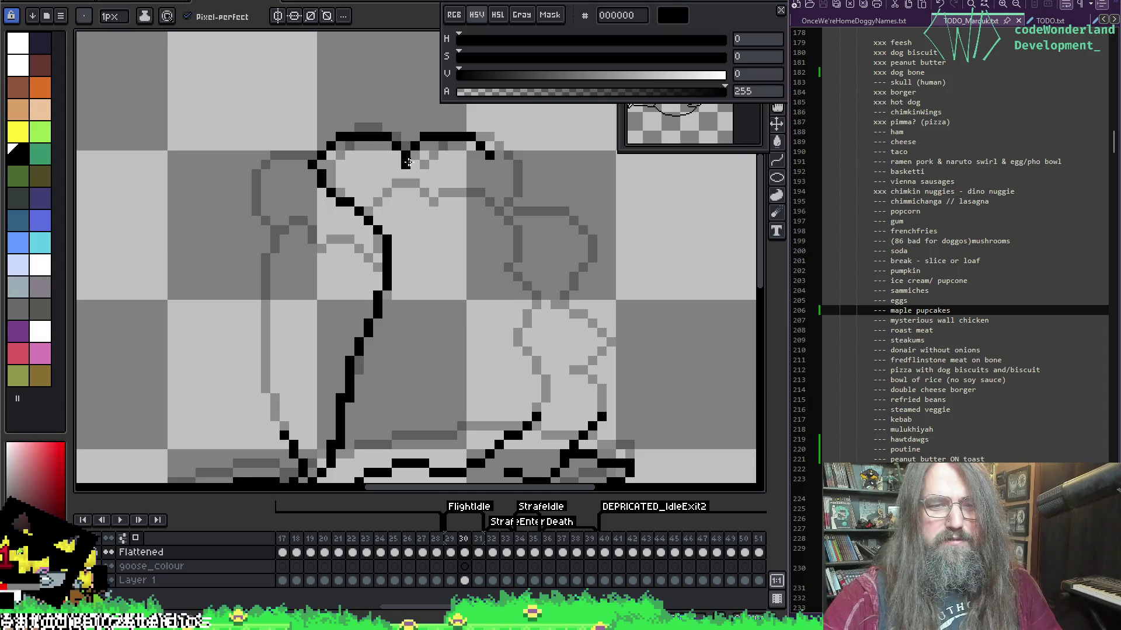
Redraw the outline down the head's right edge and pan along the neck.
drag(536, 165, 425, 167)
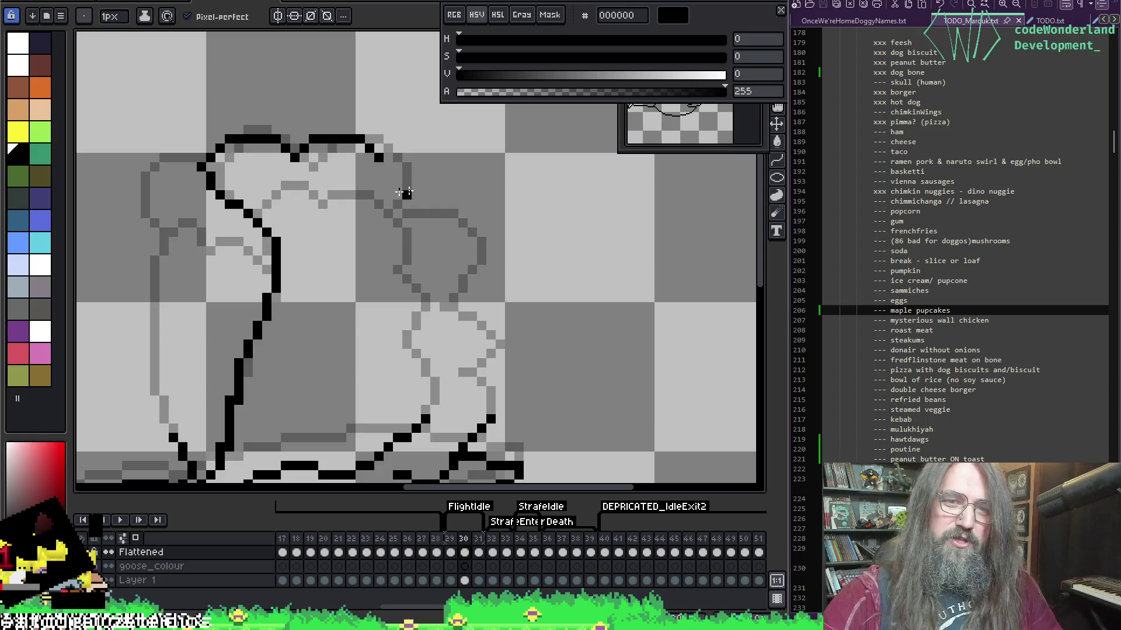
drag(379, 166, 378, 179)
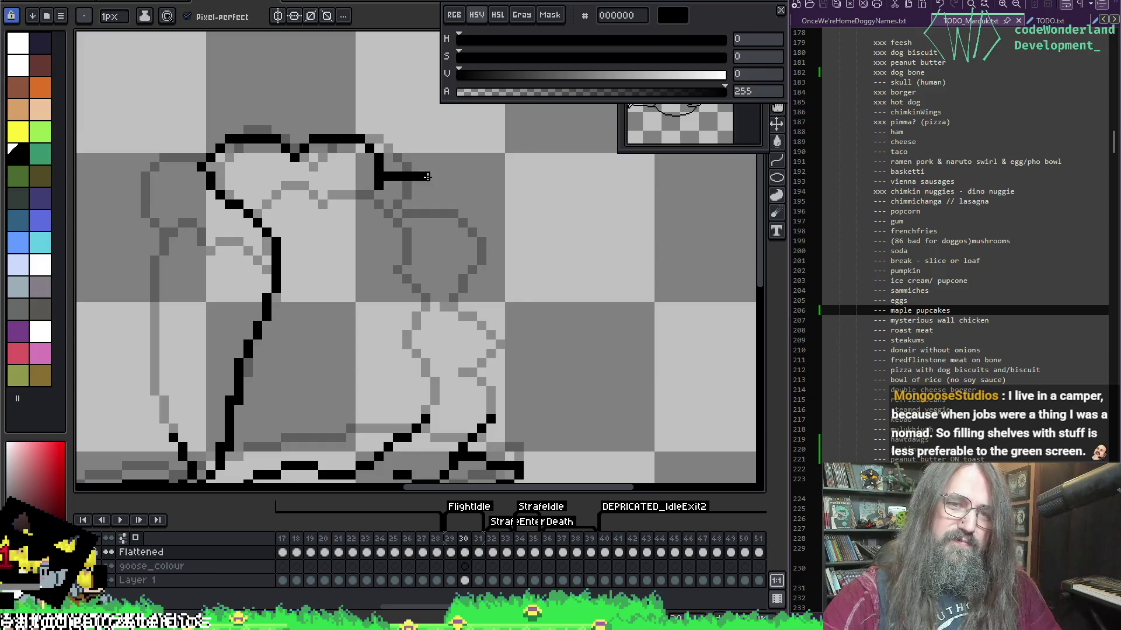
key(ctrl+z)
key(e)
key(b)
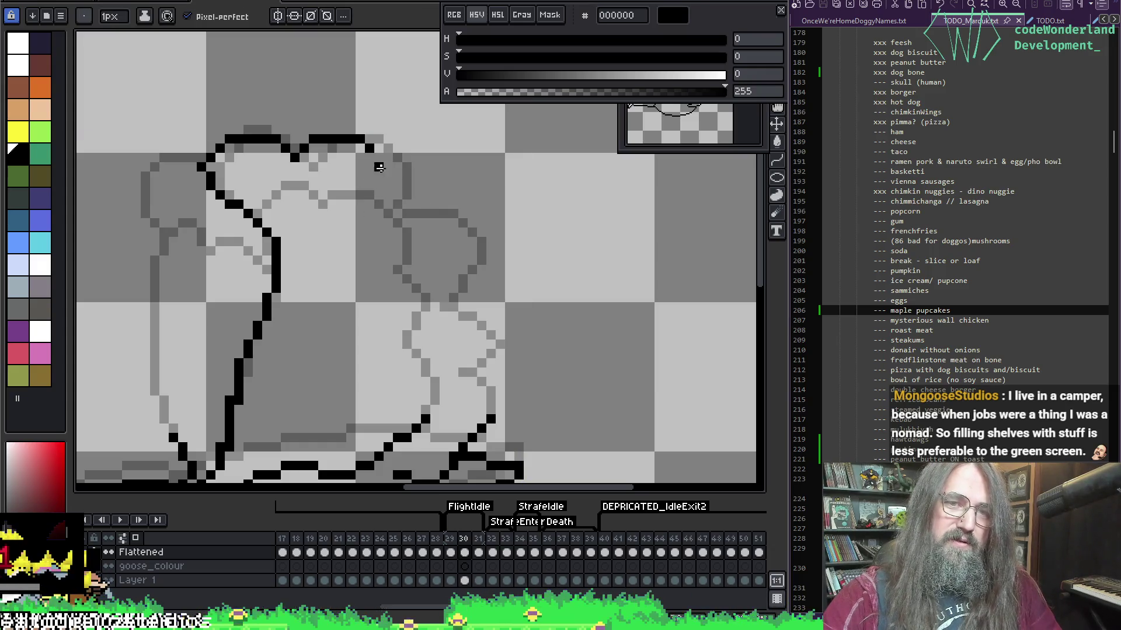
mouse_move(380, 166)
mouse_down()
mouse_move(388, 197)
mouse_move(417, 187)
mouse_move(456, 199)
mouse_move(474, 228)
mouse_move(460, 265)
mouse_move(425, 286)
mouse_move(487, 303)
mouse_move(476, 339)
mouse_move(444, 365)
mouse_up()
key(space)
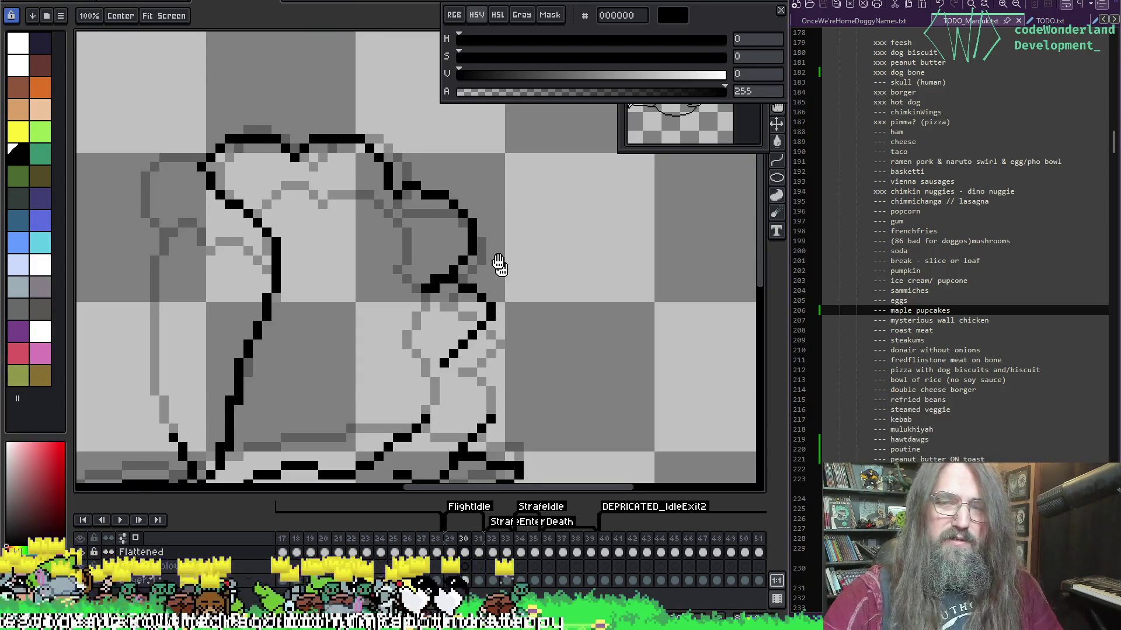
drag(497, 264, 472, 223)
key(space)
mouse_move(467, 303)
mouse_down()
mouse_move(532, 313)
mouse_move(511, 285)
mouse_move(557, 266)
mouse_move(555, 220)
mouse_move(528, 191)
mouse_move(600, 257)
mouse_move(533, 233)
mouse_move(508, 237)
mouse_move(539, 276)
mouse_up()
Erase the old diagonal chest line and draw a new black outline down the neck and chest.
key(space)
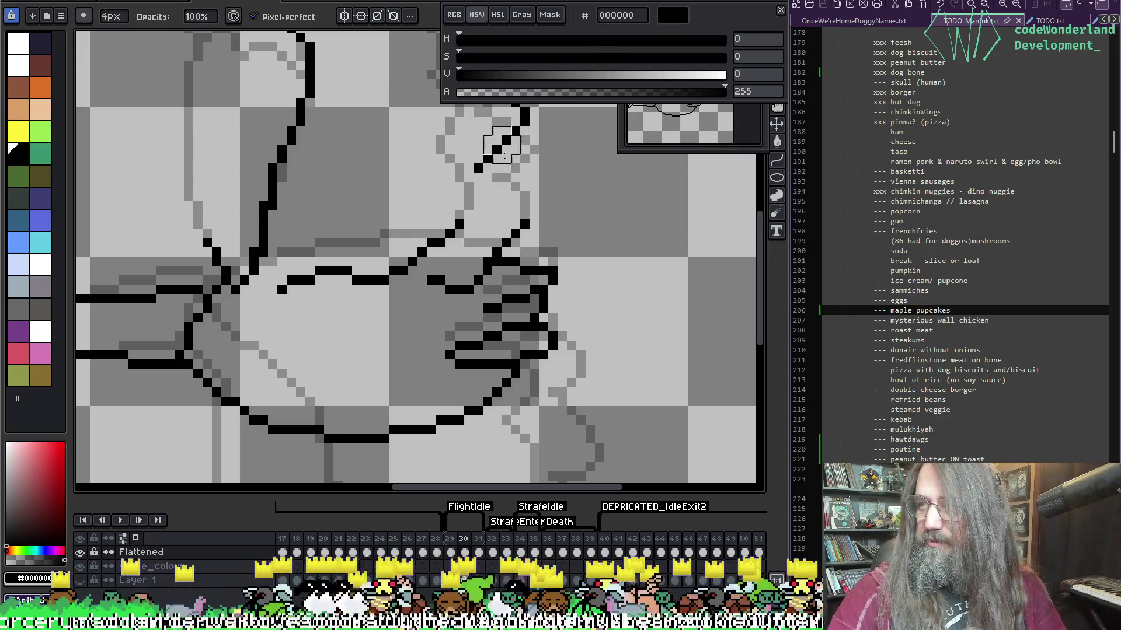
drag(496, 235, 448, 334)
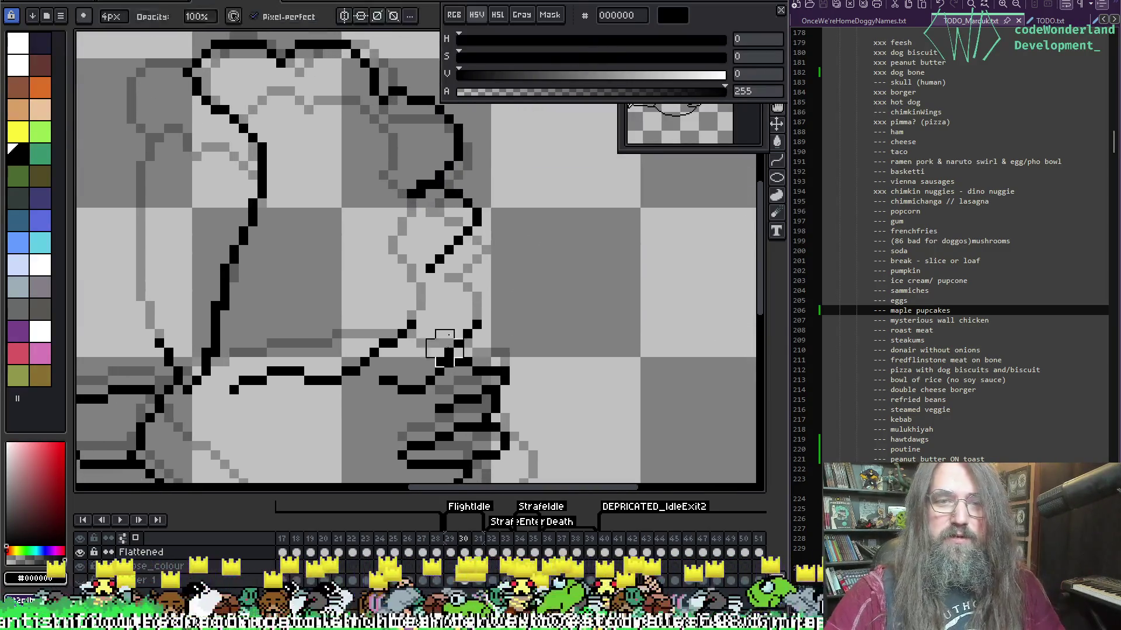
mouse_move(435, 267)
mouse_down()
mouse_move(494, 210)
mouse_move(445, 205)
mouse_move(455, 198)
mouse_up()
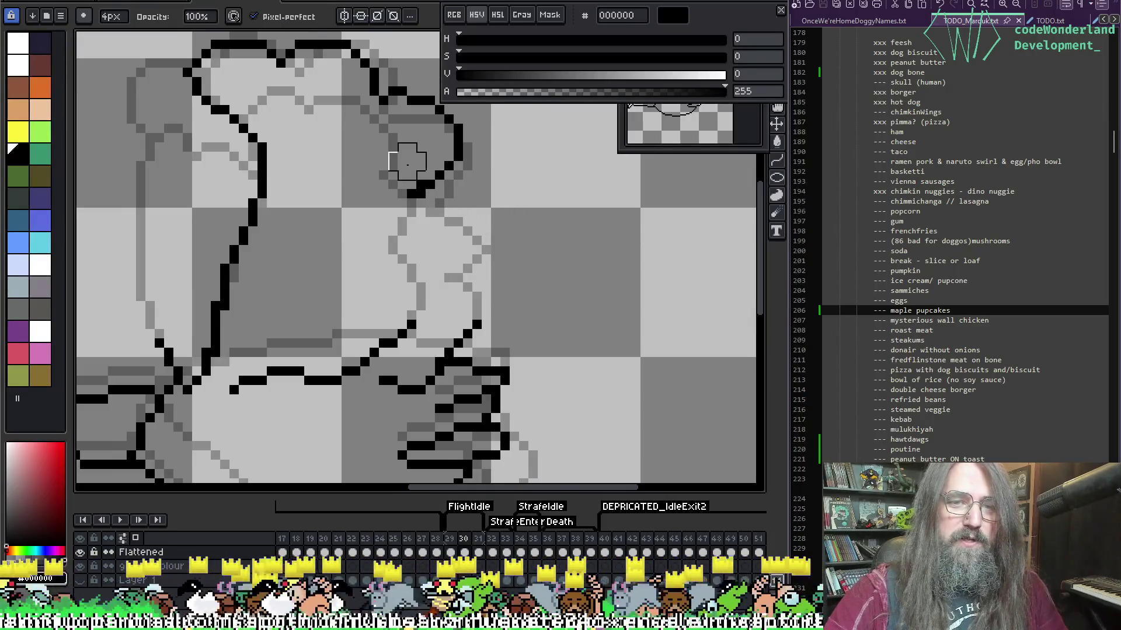
key(i)
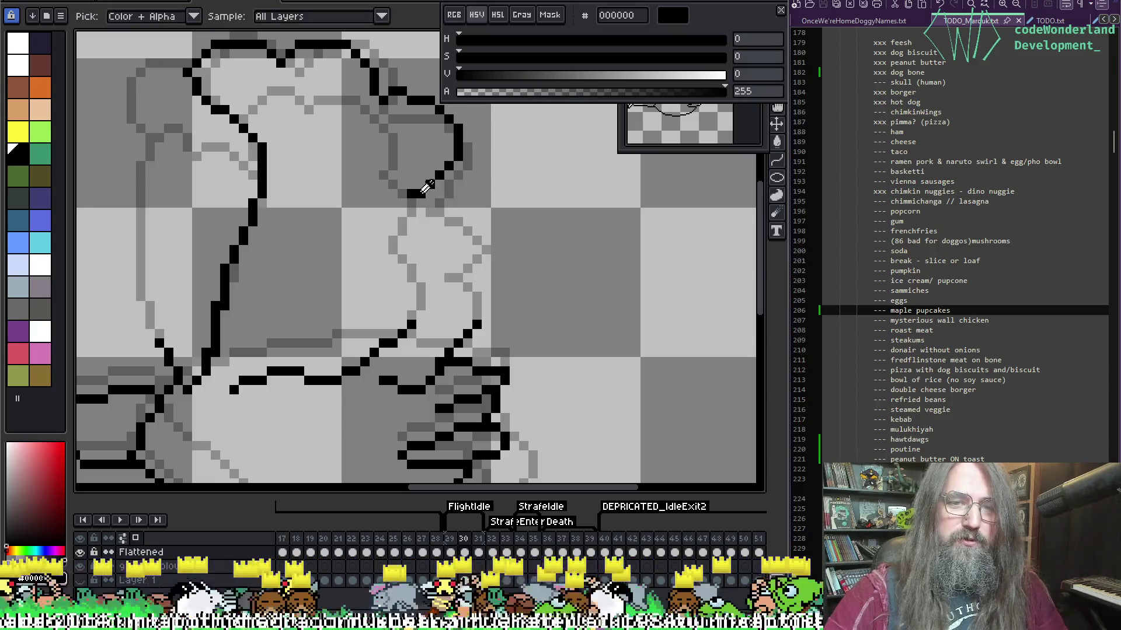
key(b)
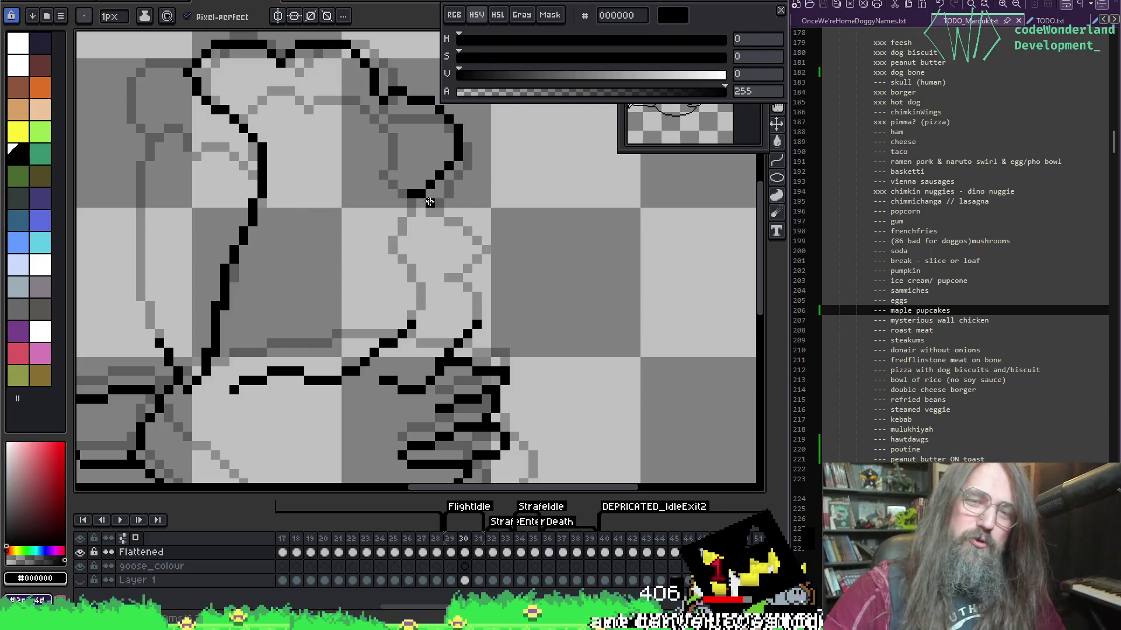
key(ctrl)
mouse_move(429, 195)
mouse_down()
mouse_move(474, 221)
mouse_move(478, 245)
mouse_move(449, 282)
mouse_move(477, 308)
mouse_up()
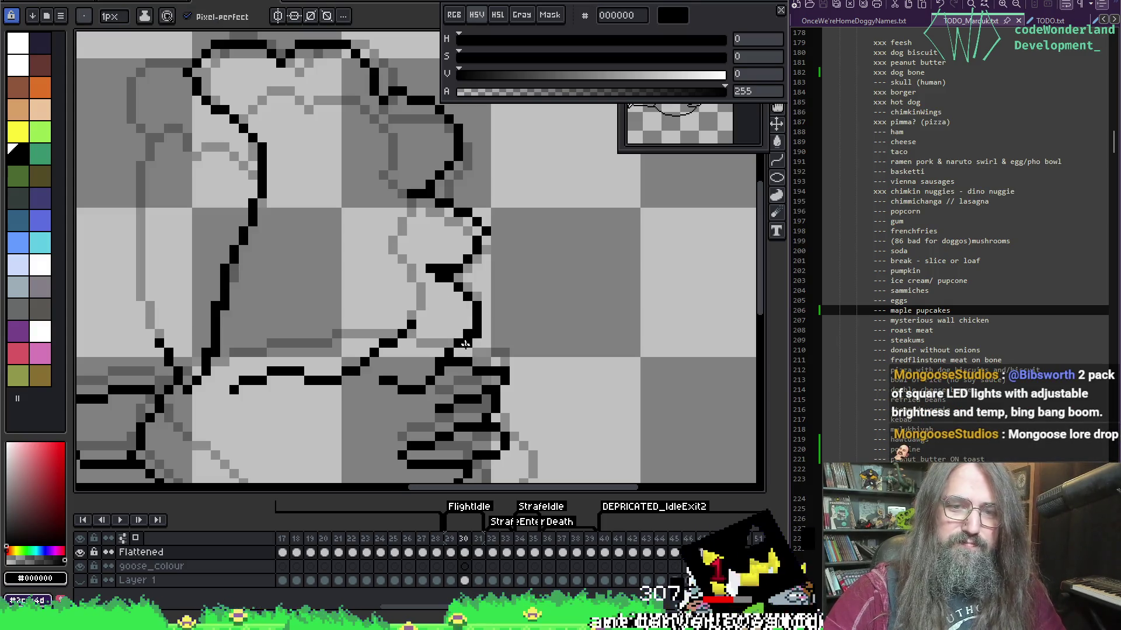
key(b)
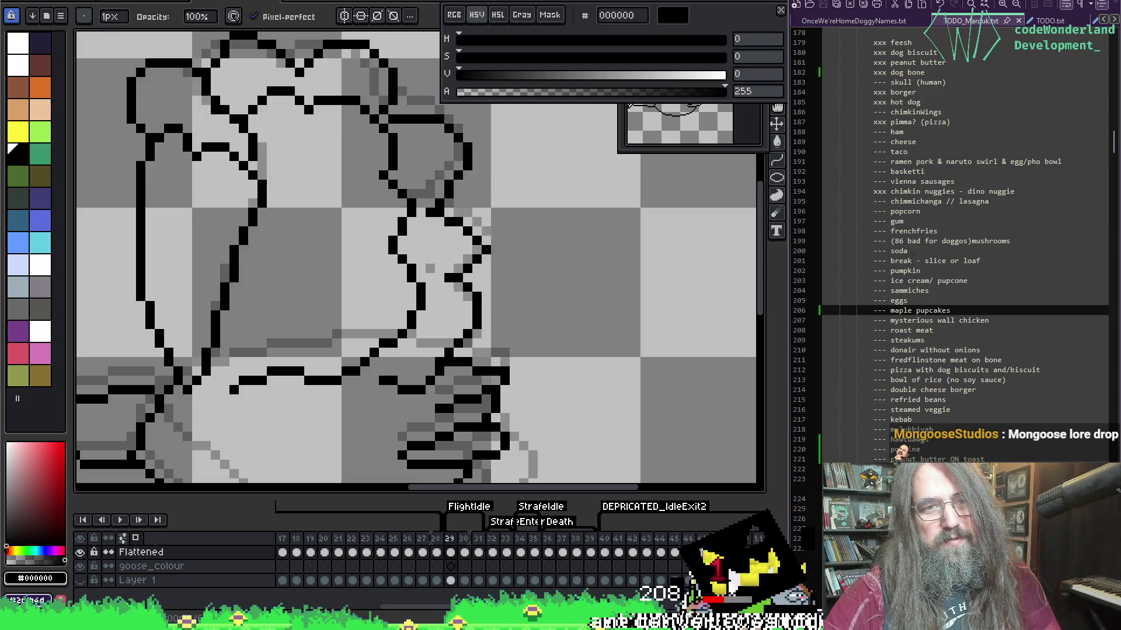
key(h)
drag(395, 174, 408, 207)
Compare frame 30 with the previous frame by boxing the goose's body and head regions.
key(i)
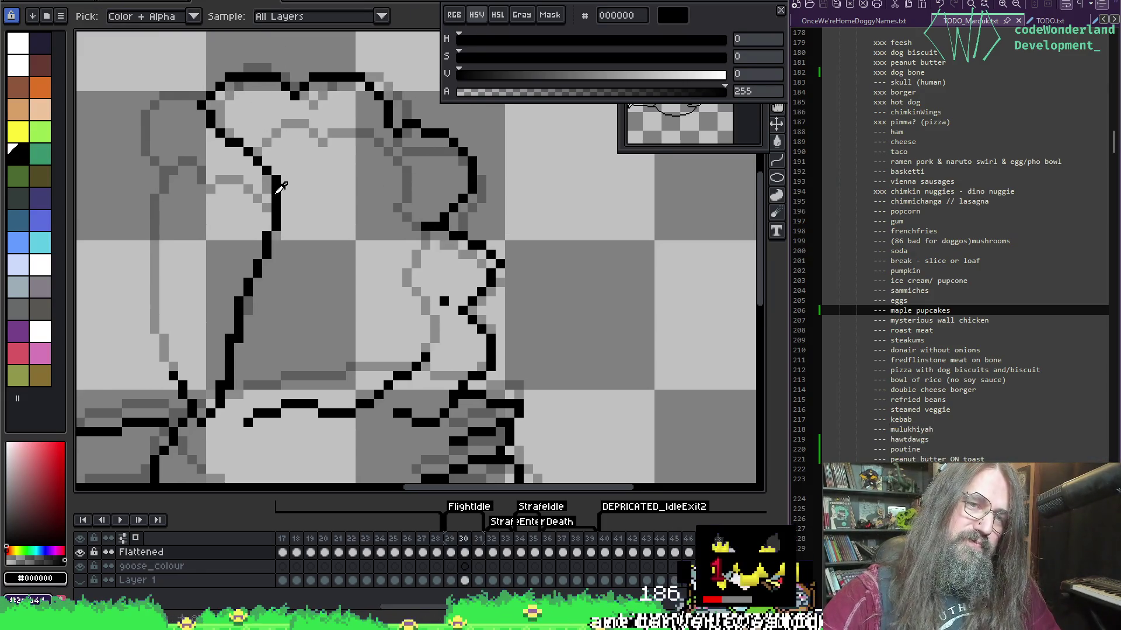
key(b)
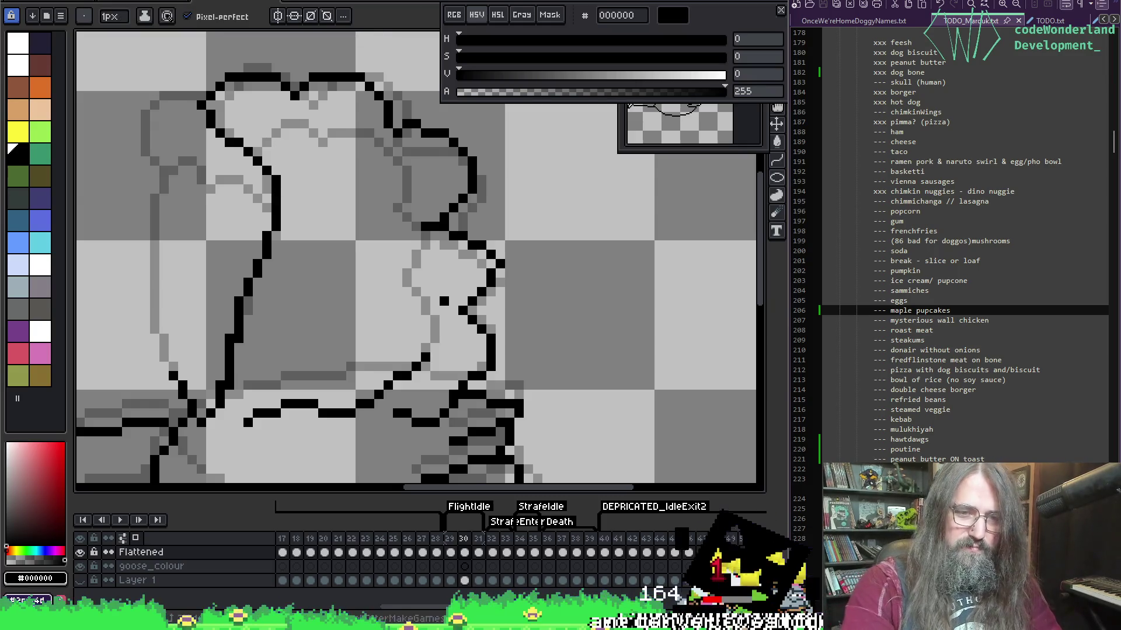
scroll(457, 268, down, 3)
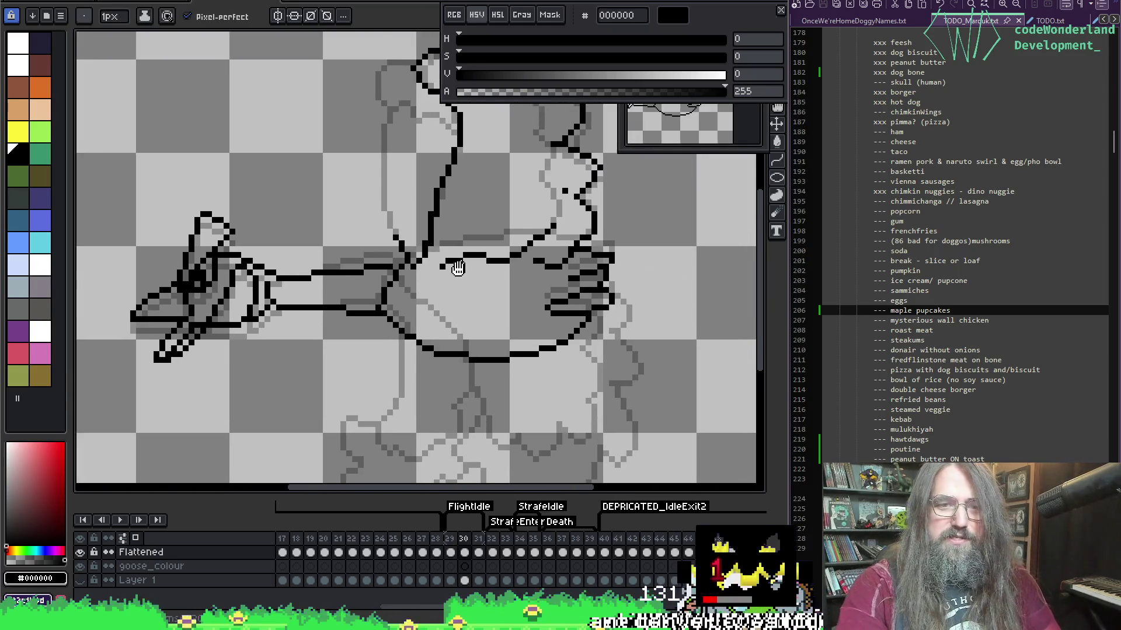
drag(456, 268, 466, 269)
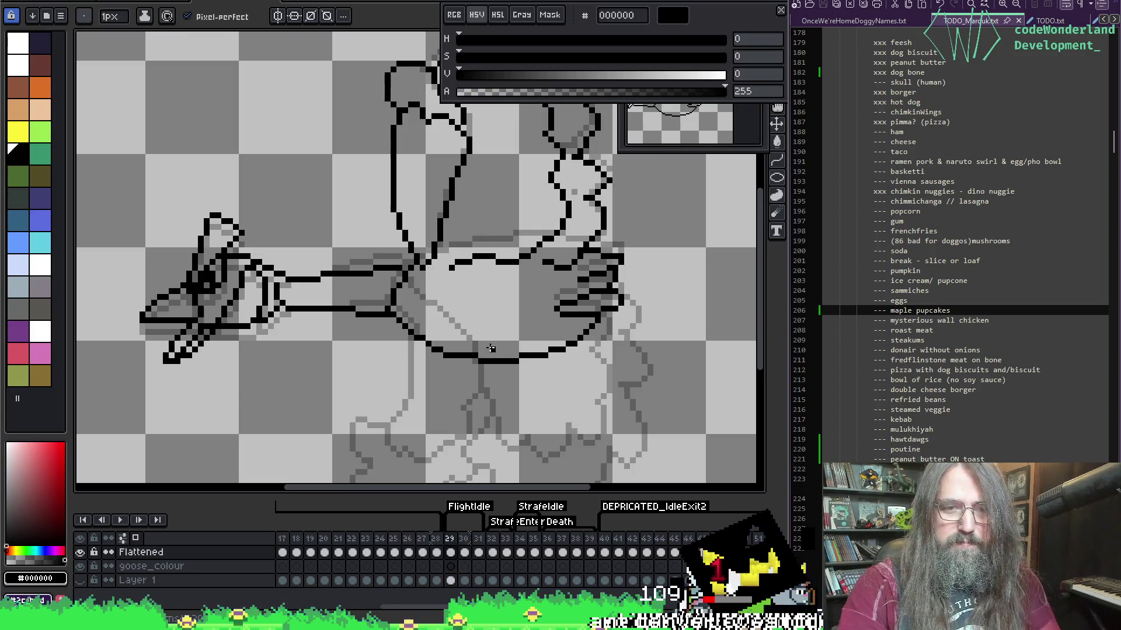
key(m)
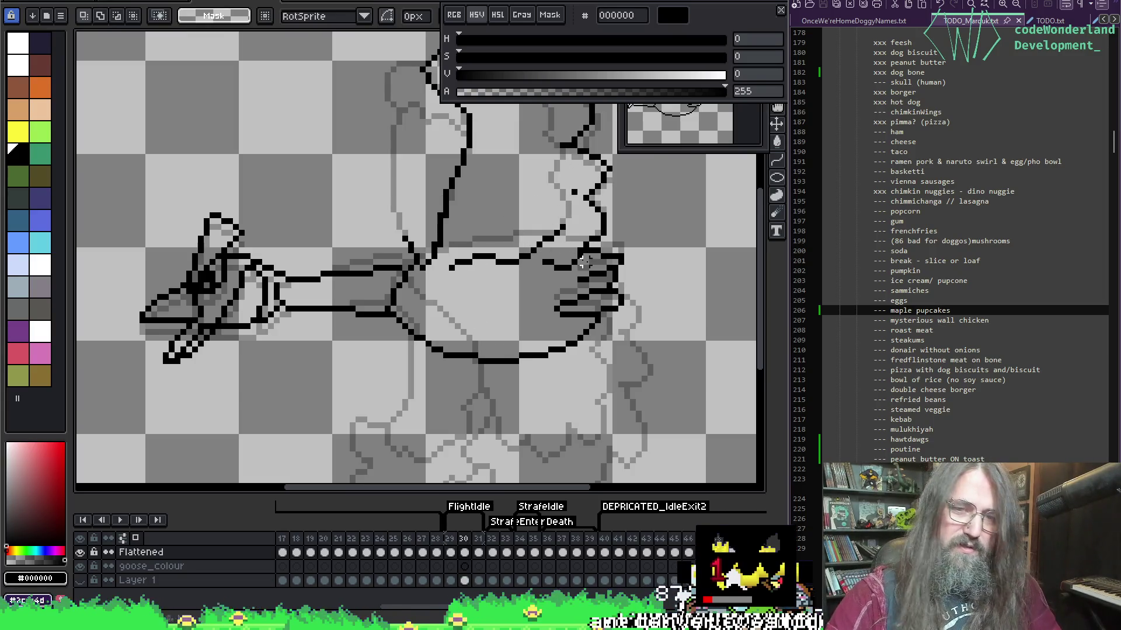
mouse_move(633, 390)
mouse_down()
mouse_move(611, 294)
mouse_move(327, 238)
mouse_move(340, 227)
mouse_up()
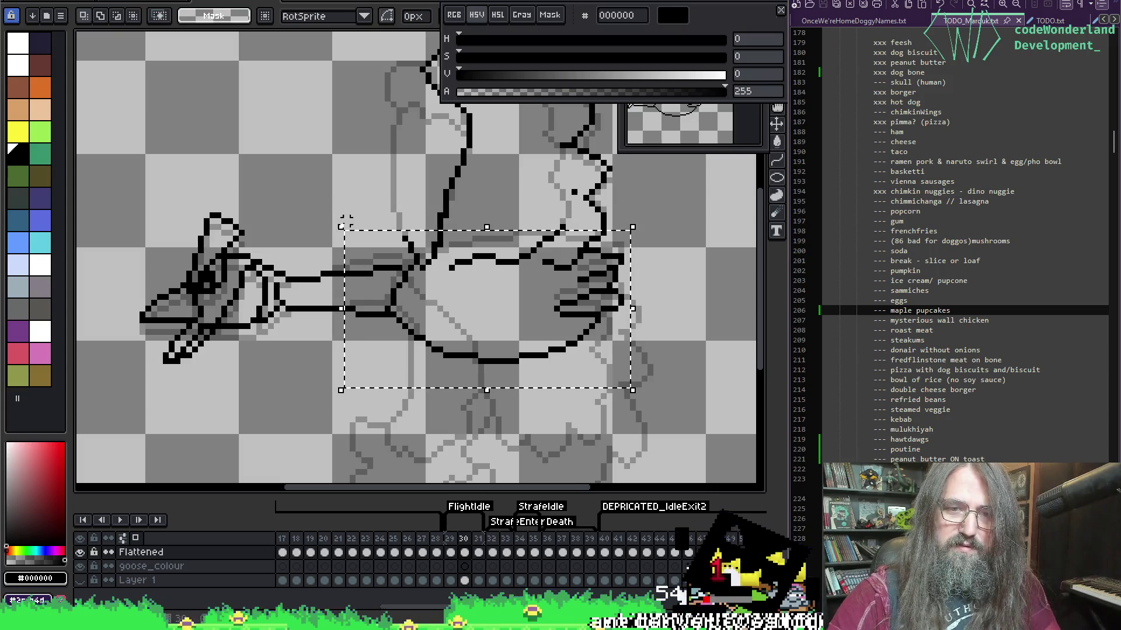
key(ctrl+d)
key(Left)
key(Right)
scroll(305, 220, left, 3)
mouse_move(147, 169)
mouse_down()
mouse_move(260, 350)
mouse_move(344, 387)
mouse_up()
key(ctrl+d)
Erase stray outline pixels on the neck and fill a missing pixel in the leg line.
key(b)
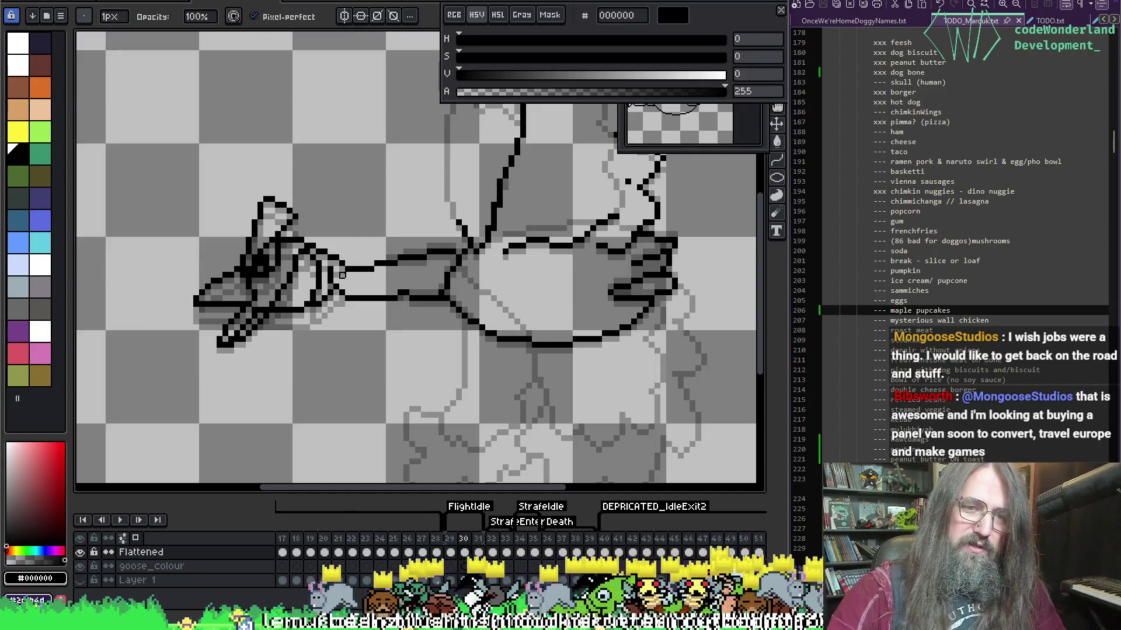
key(e)
mouse_move(354, 264)
mouse_down()
mouse_move(344, 262)
mouse_move(372, 268)
mouse_up()
key(b)
alt+click(370, 266)
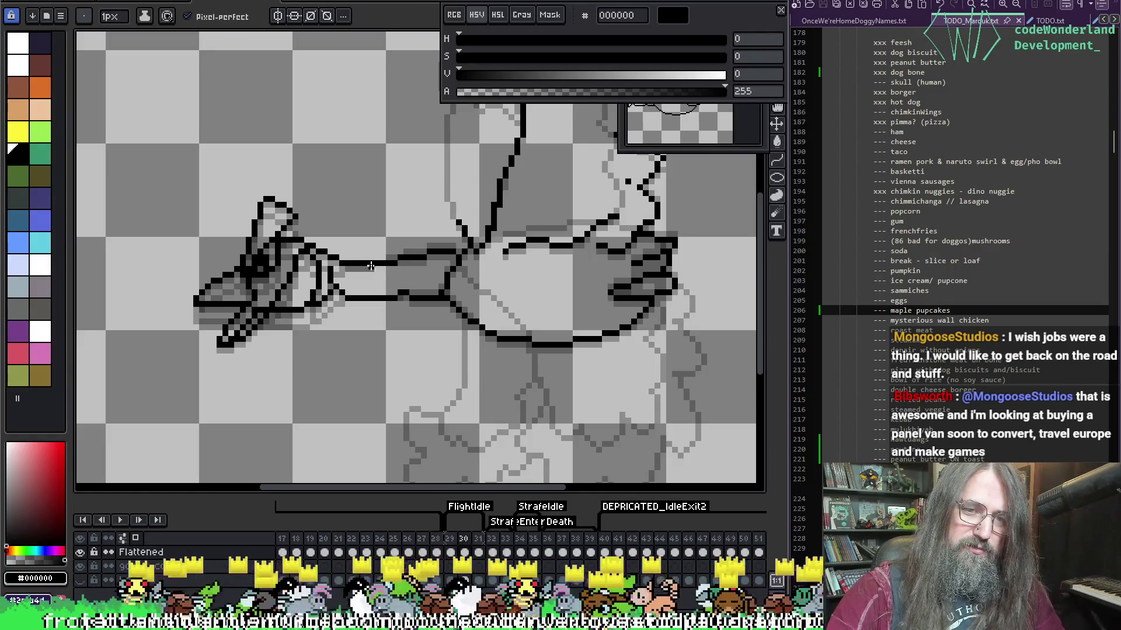
key(e)
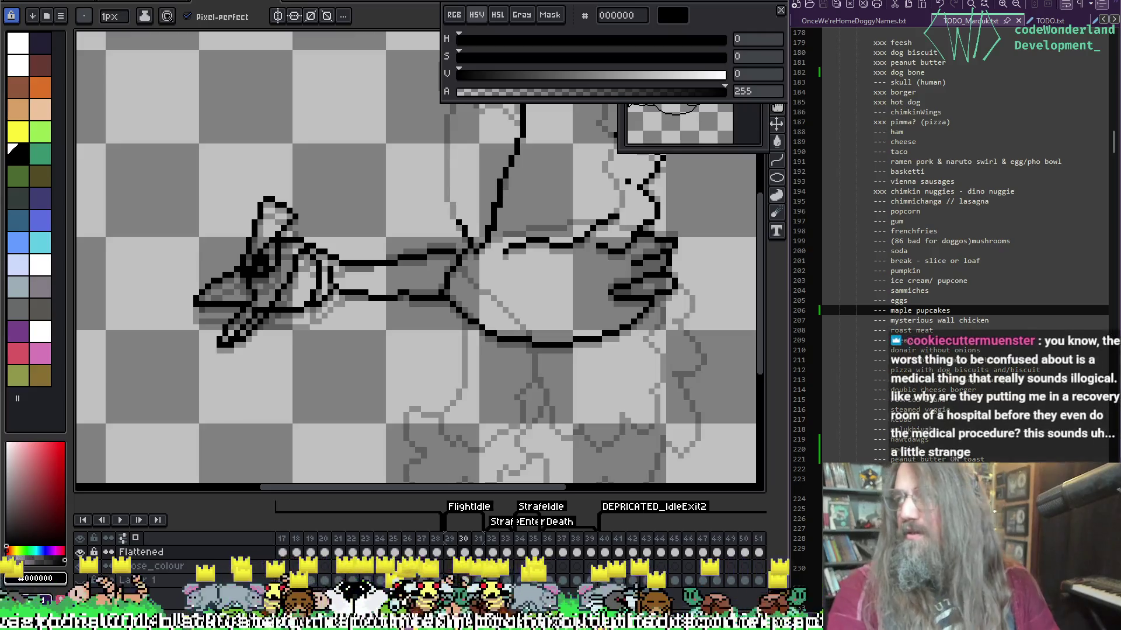
scroll(424, 301, up, 4)
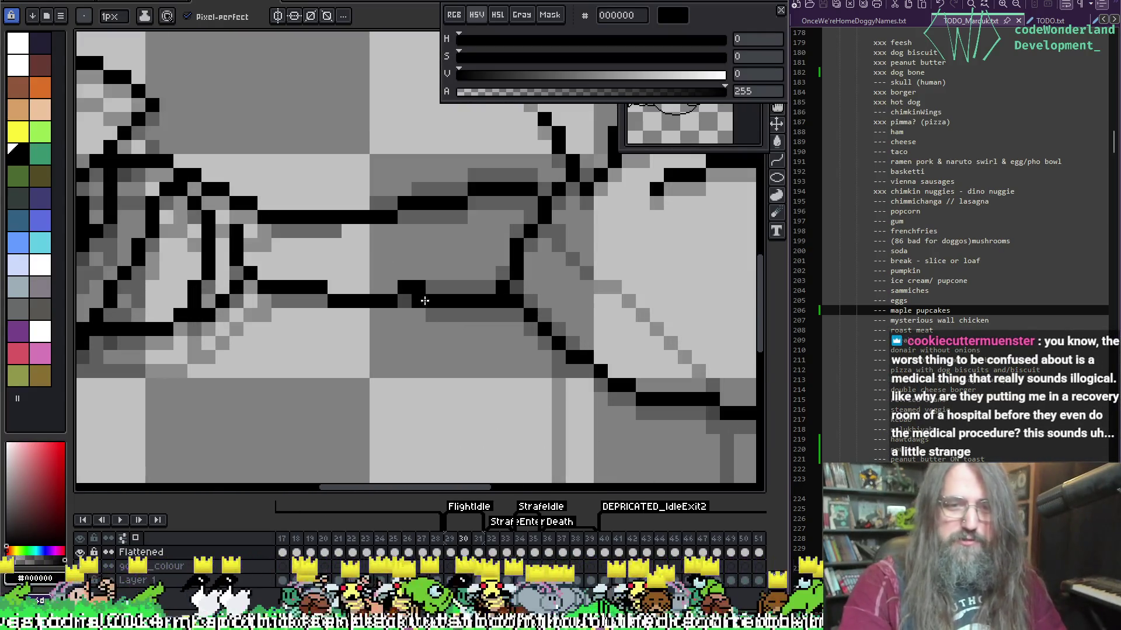
click(433, 287)
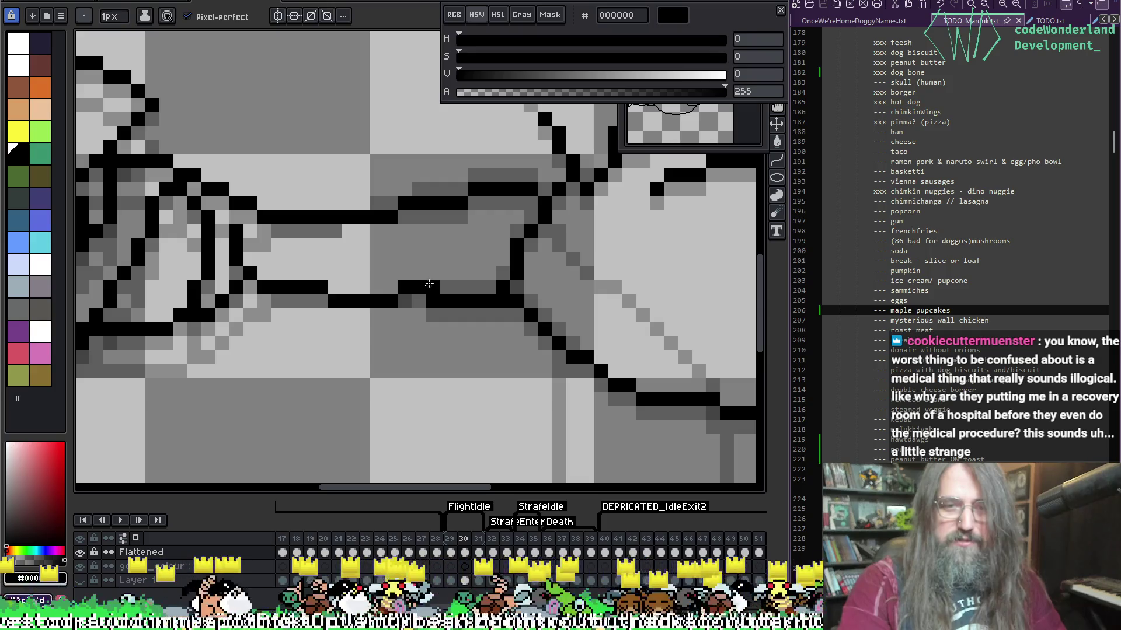
key(e)
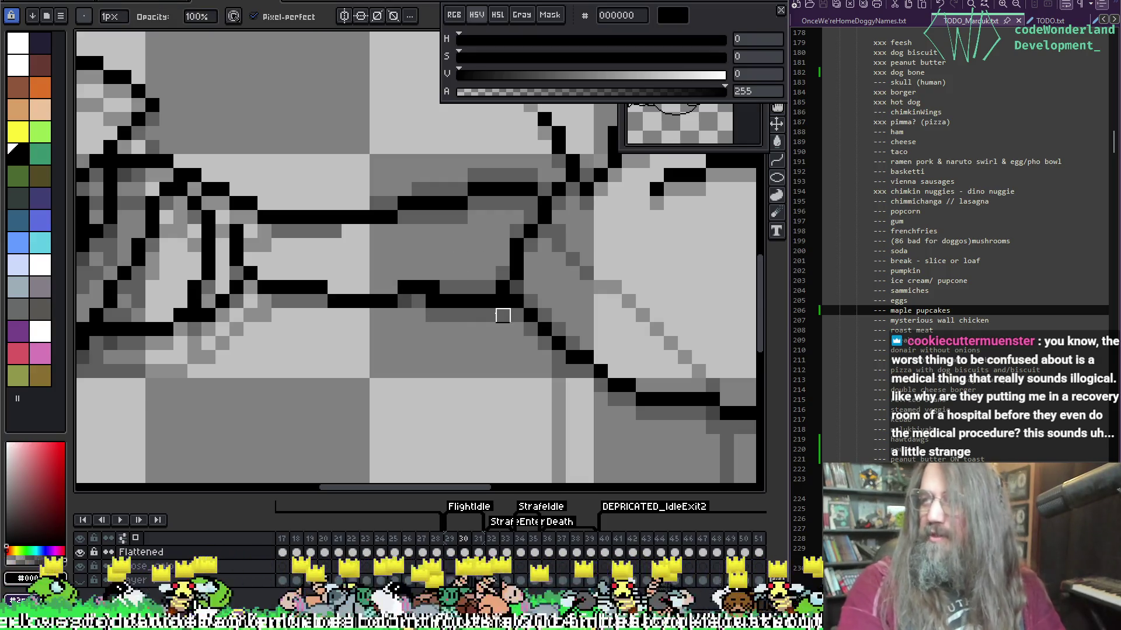
mouse_move(461, 231)
mouse_down()
mouse_move(428, 245)
mouse_move(460, 265)
mouse_up()
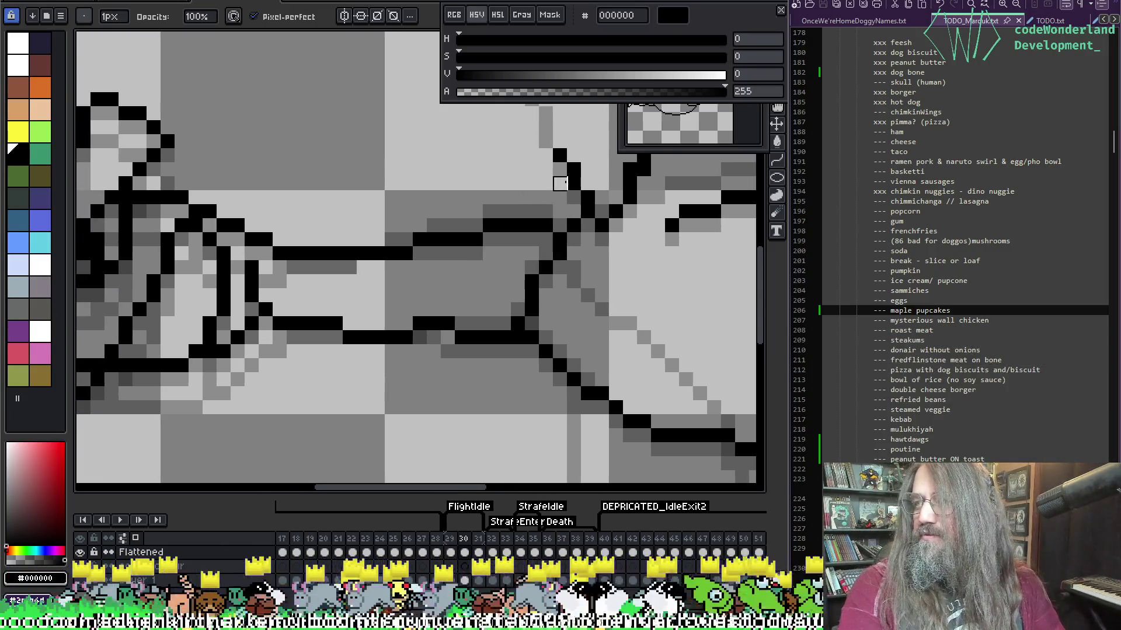
scroll(560, 204, down, 3)
scroll(427, 256, up, 1)
mouse_move(427, 255)
mouse_down()
mouse_move(366, 221)
mouse_move(461, 242)
mouse_move(499, 228)
mouse_up()
scroll(462, 242, down, 1)
scroll(499, 228, up, 1)
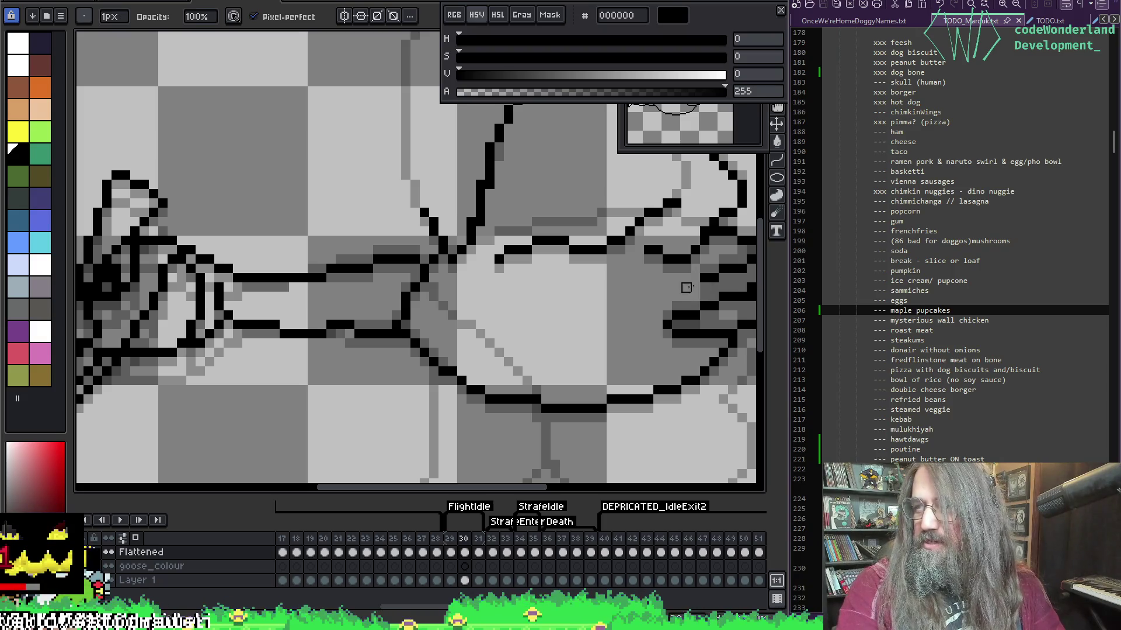
Erase the stepped black pixels at the neck-wing joint and redraw the outline cleanly.
key(i)
key(b)
drag(455, 182, 415, 260)
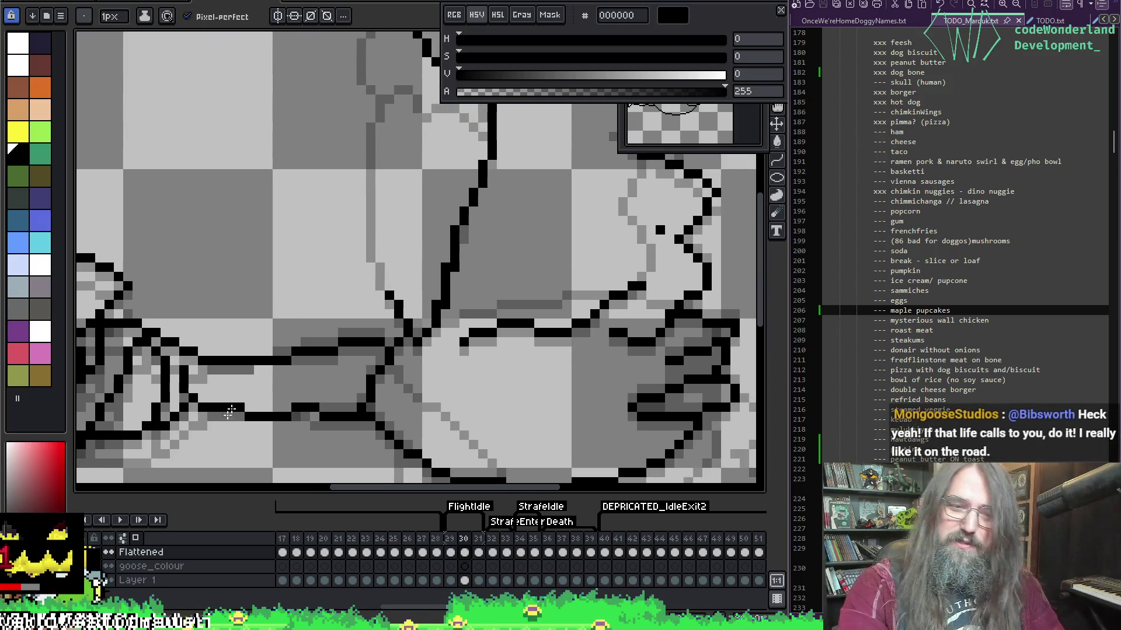
key(e)
drag(295, 408, 332, 403)
key(b)
click(315, 412)
key(e)
key(b)
key(e)
key(b)
key(e)
key(b)
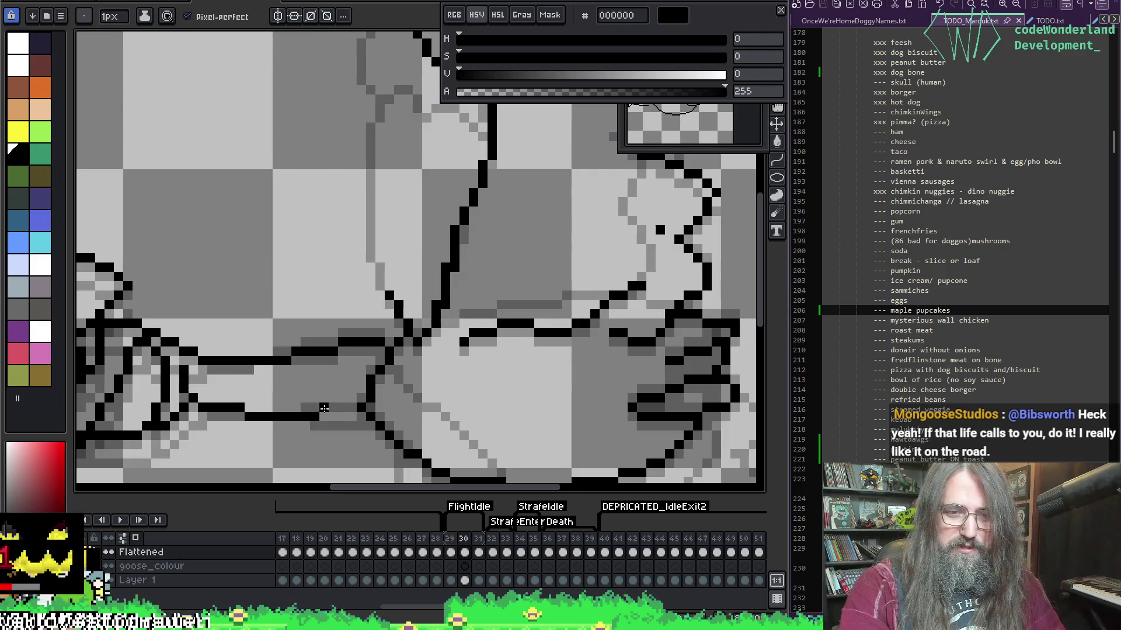
Play the strafe animation to check the smoothed outline.
scroll(397, 315, down, 2)
scroll(427, 232, up, 1)
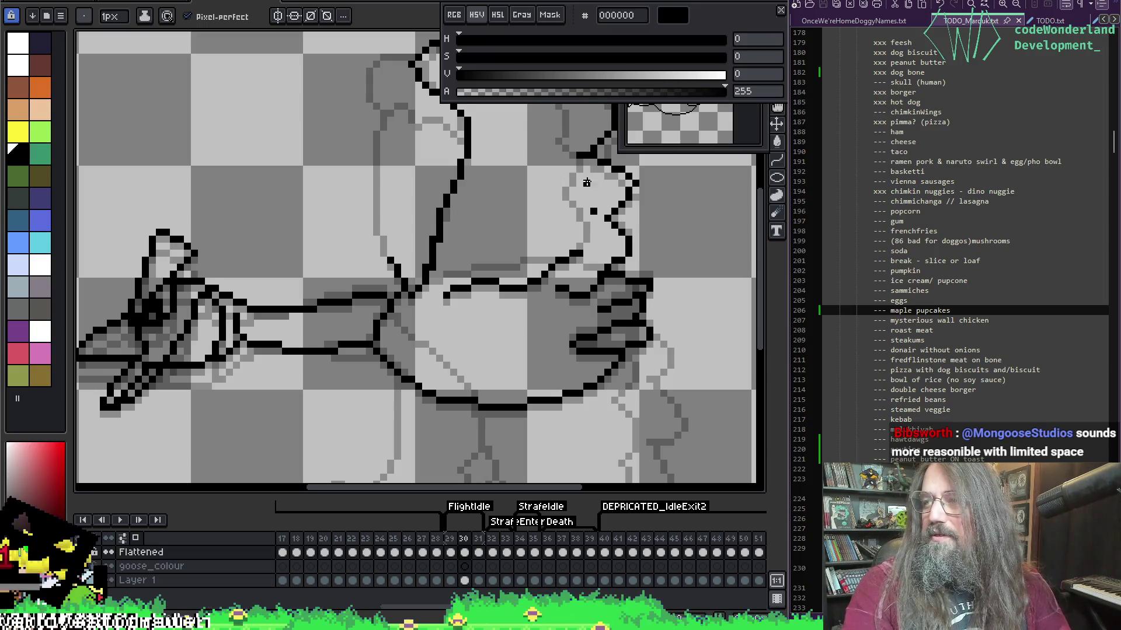
key(Return)
scroll(604, 228, down, 2)
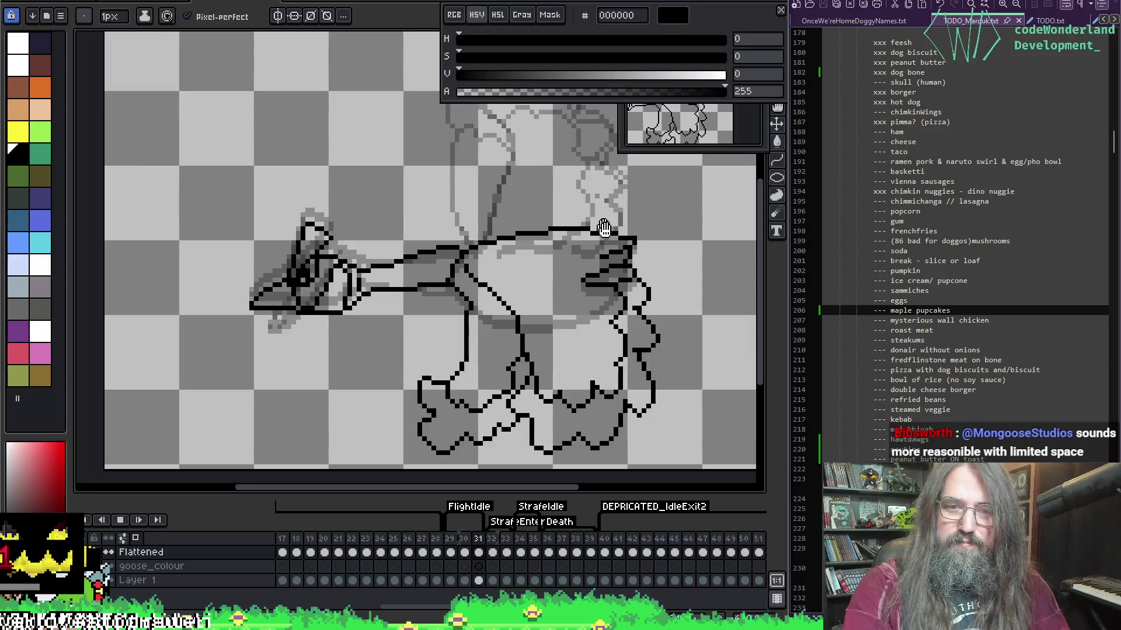
Replay the animation, compare frames 29 and 30, and turn on onion skin.
drag(604, 228, 584, 260)
key(Return)
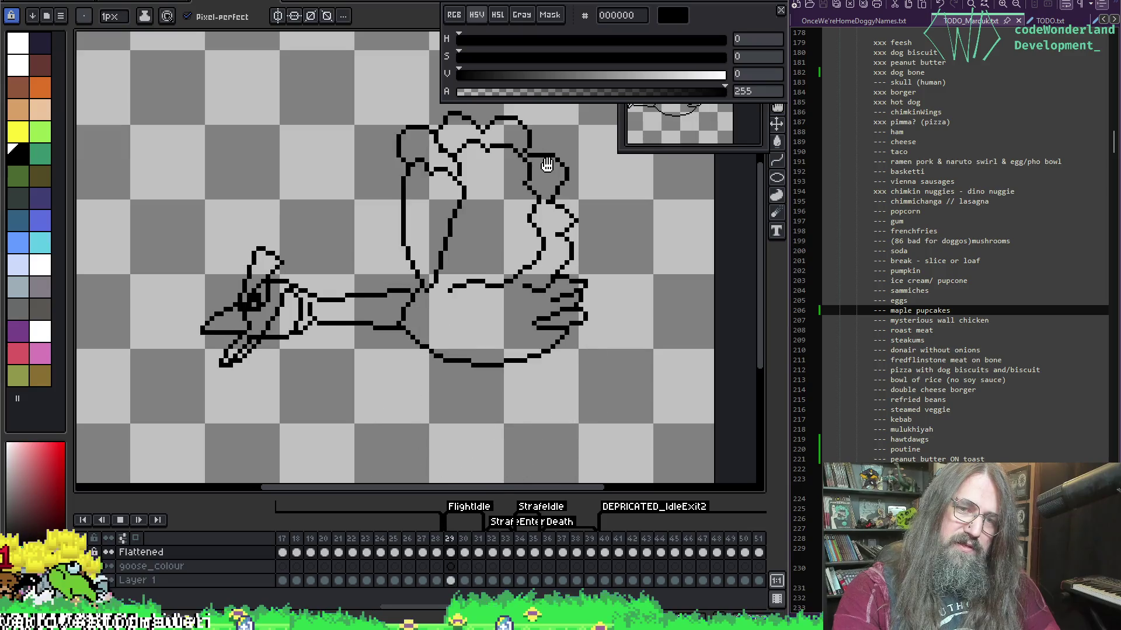
key(Return)
key(Return)
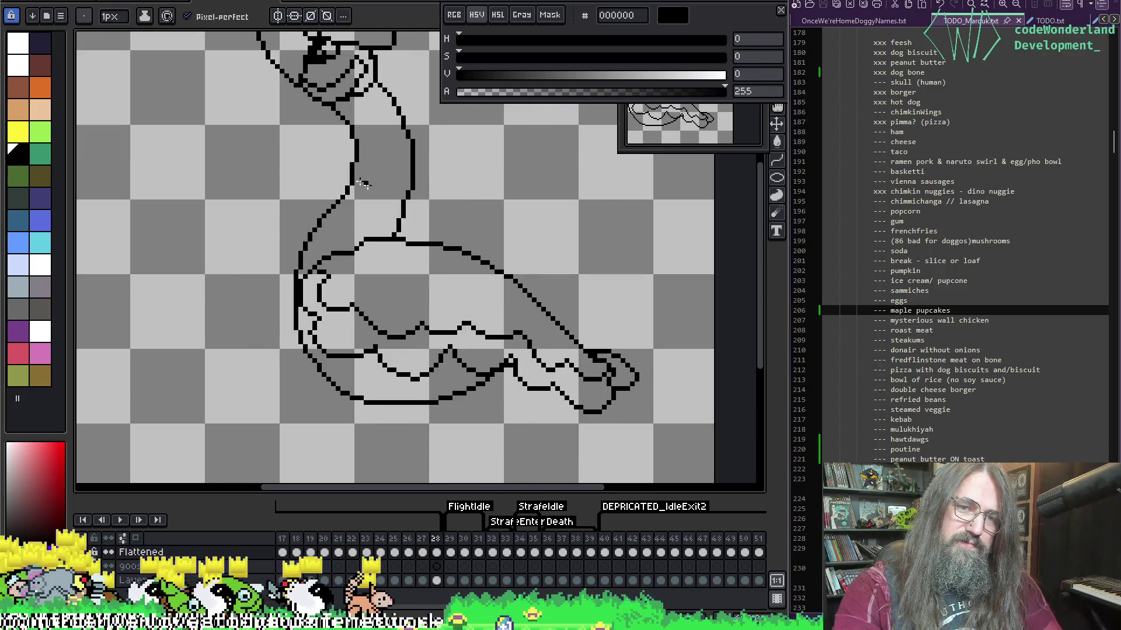
key(Return)
key(Right)
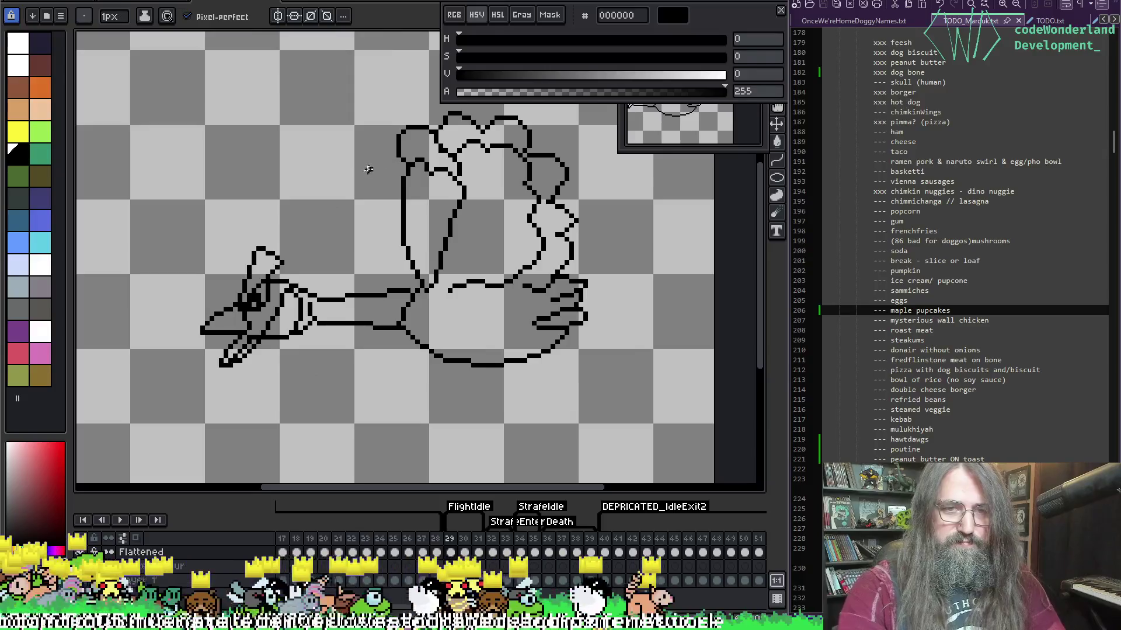
key(Right)
key(Left)
key(Right)
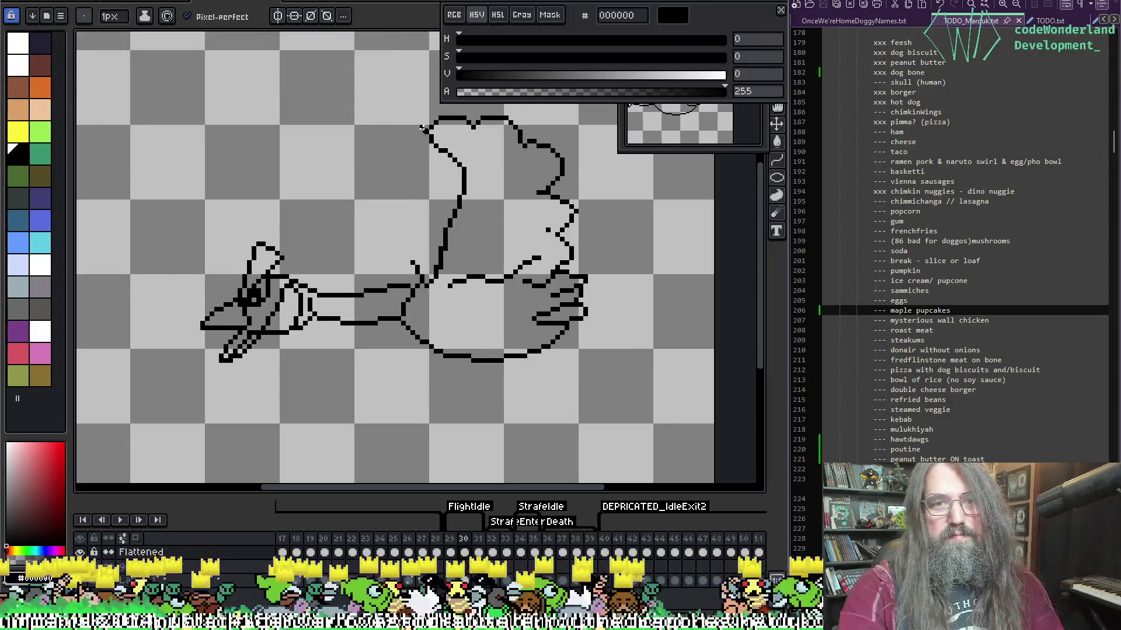
key(F3)
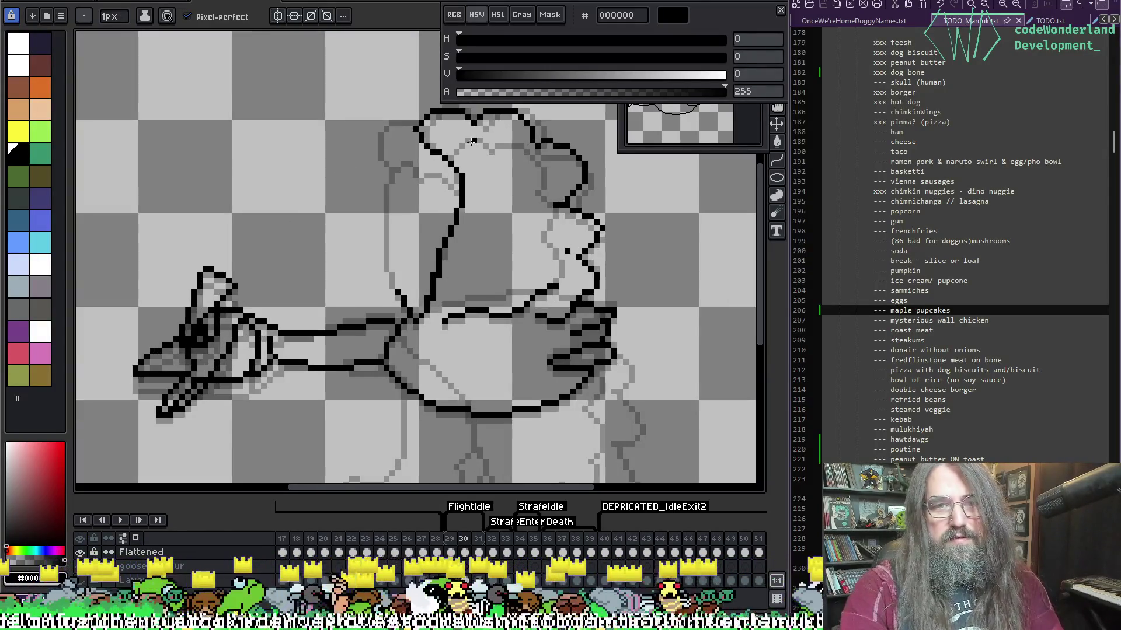
scroll(501, 136, up, 2)
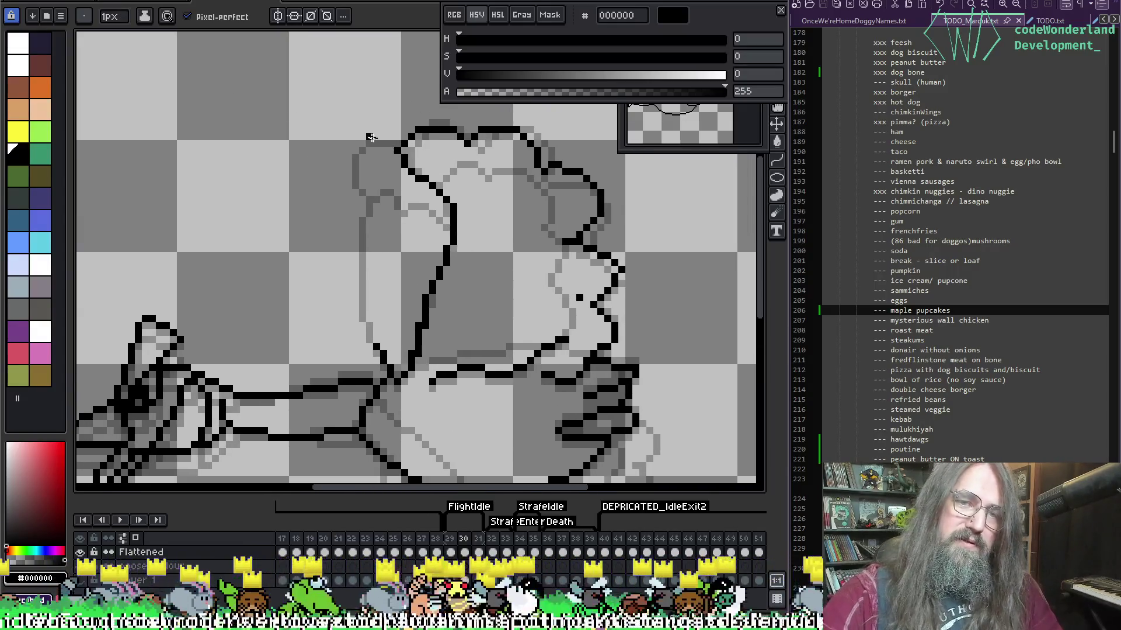
Draw the raised wing's left outline edge and a short upper-left line, then compare with frame 29.
mouse_move(395, 136)
mouse_down()
mouse_move(363, 156)
mouse_move(377, 340)
mouse_up()
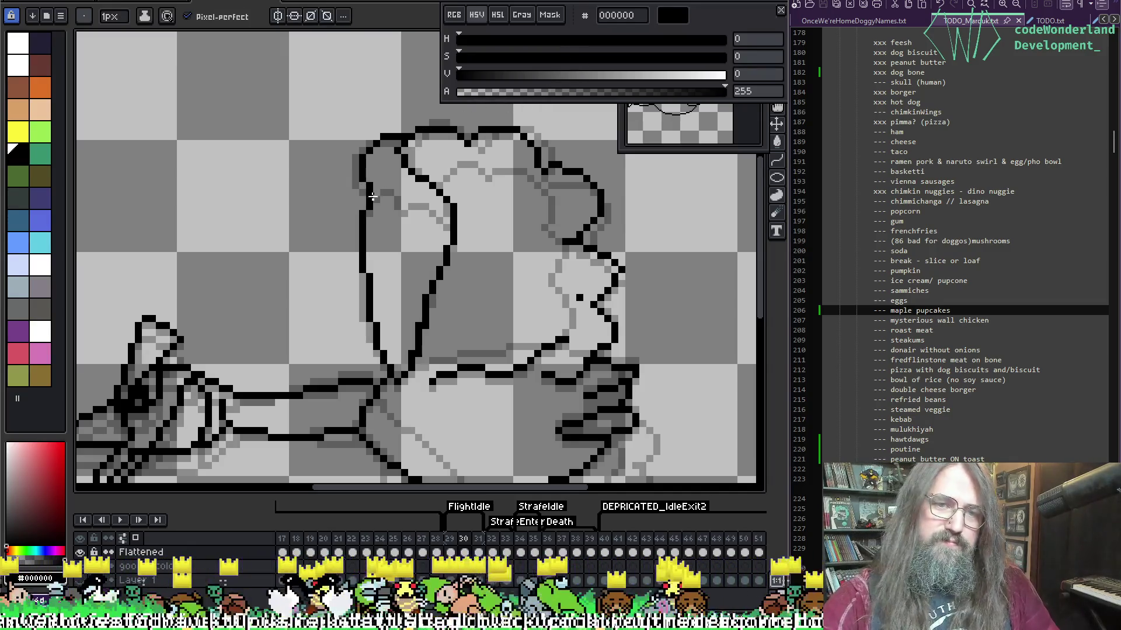
drag(378, 196, 404, 199)
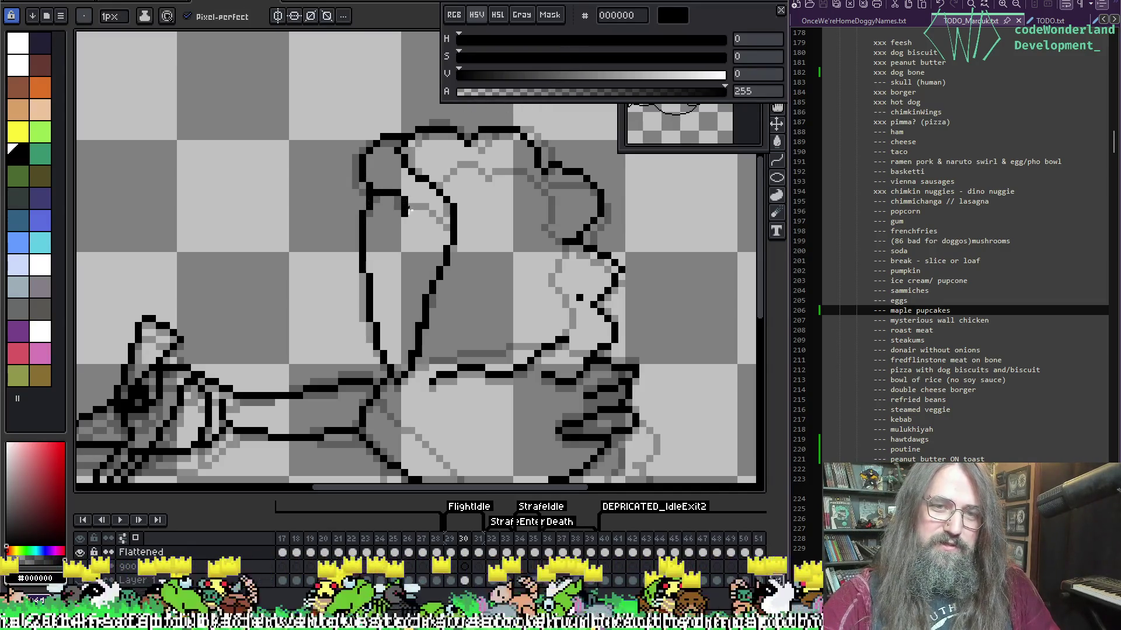
key(e)
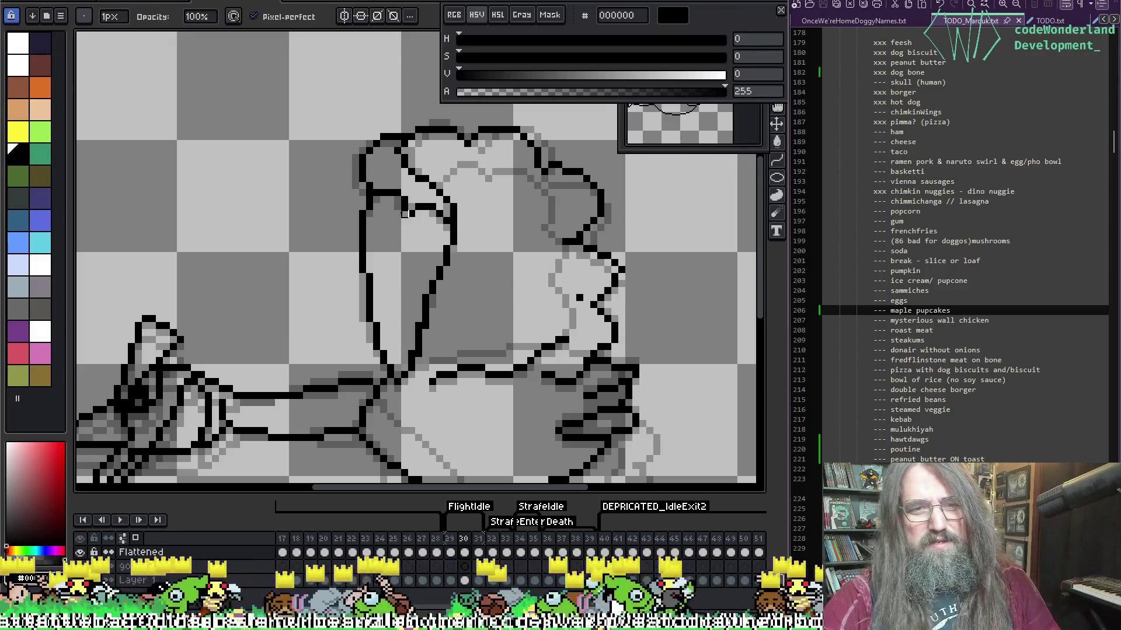
key(b)
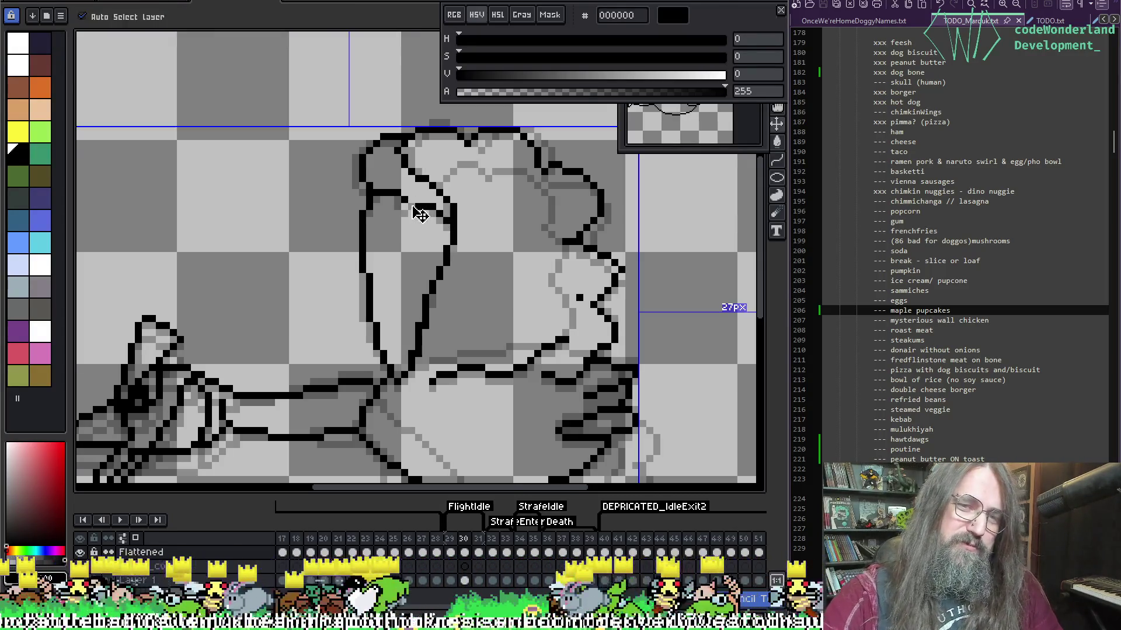
key(e)
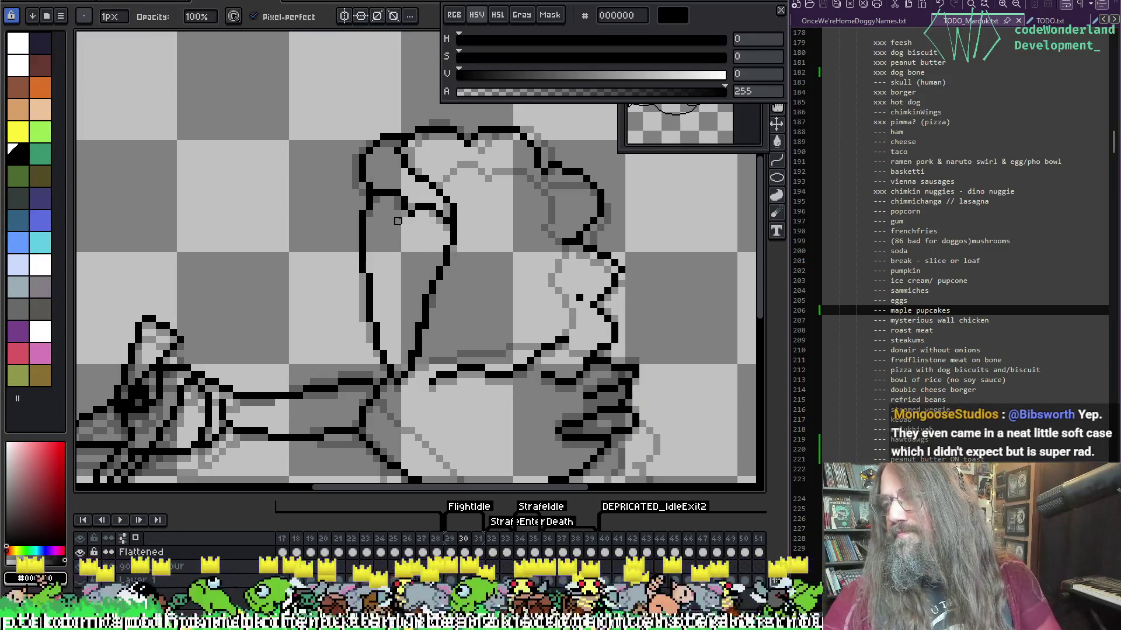
key(comma)
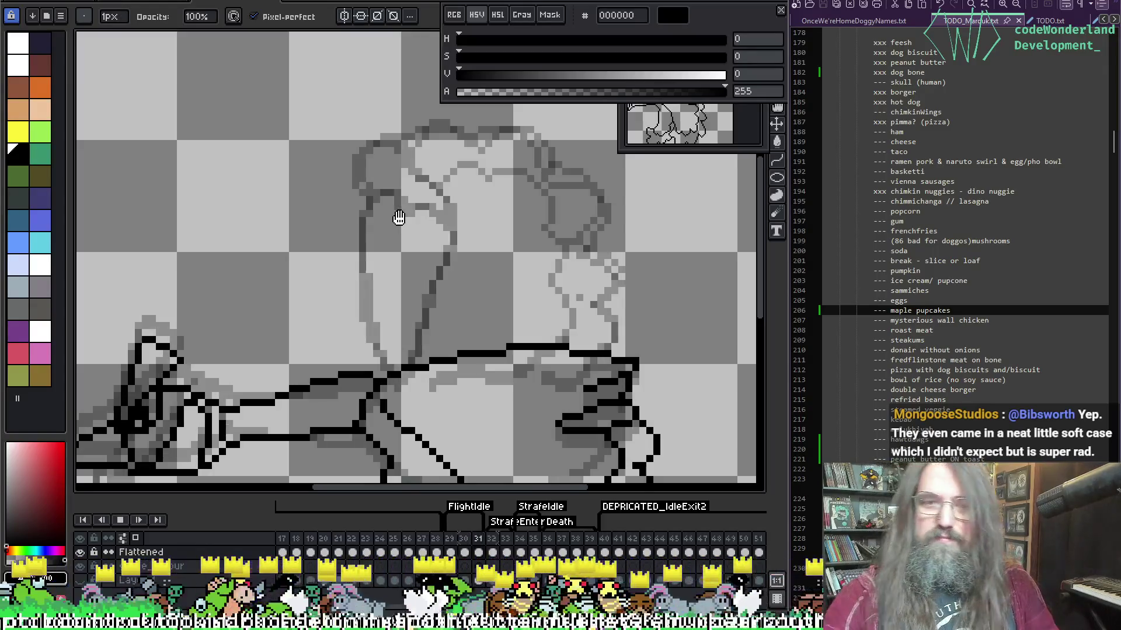
key(Return)
key(Return)
scroll(387, 358, down, 2)
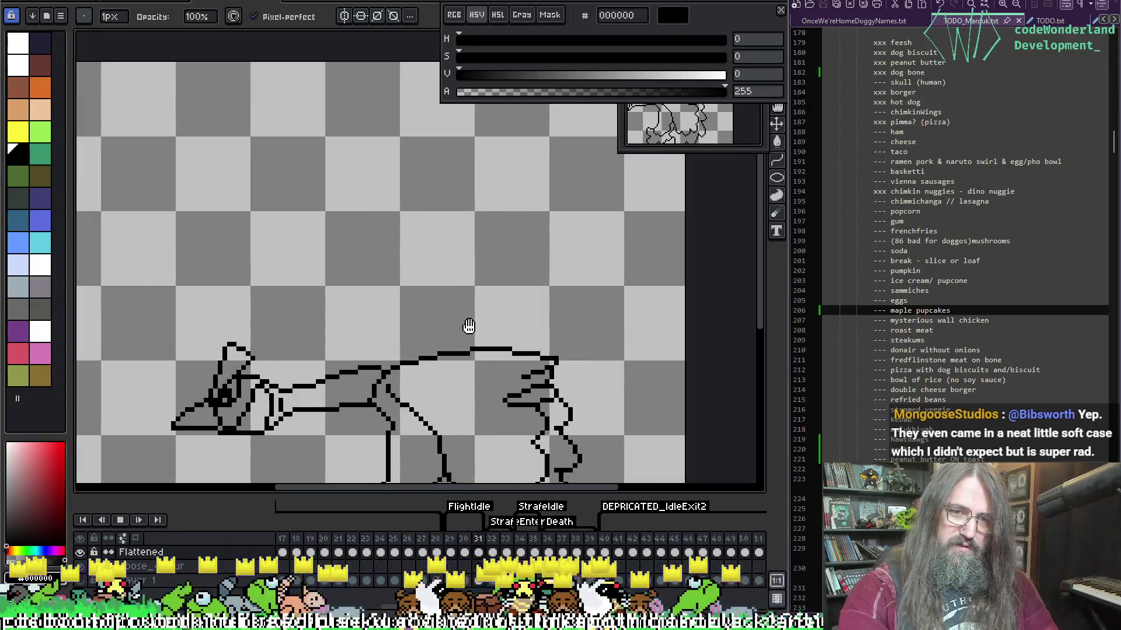
scroll(462, 206, up, 1)
drag(463, 206, 446, 231)
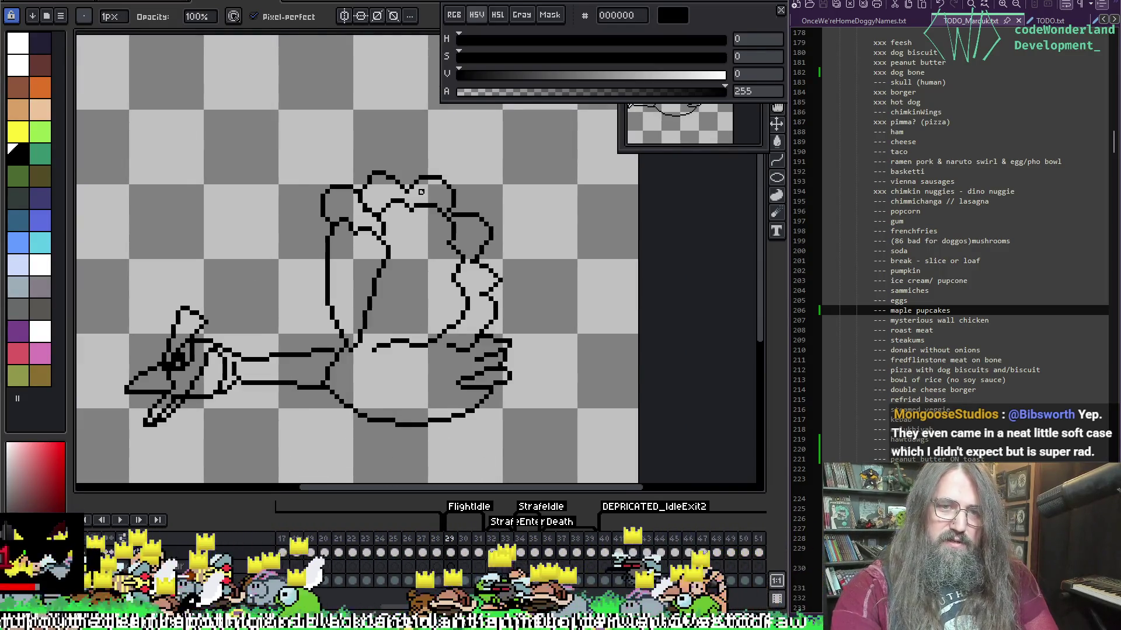
scroll(406, 203, up, 2)
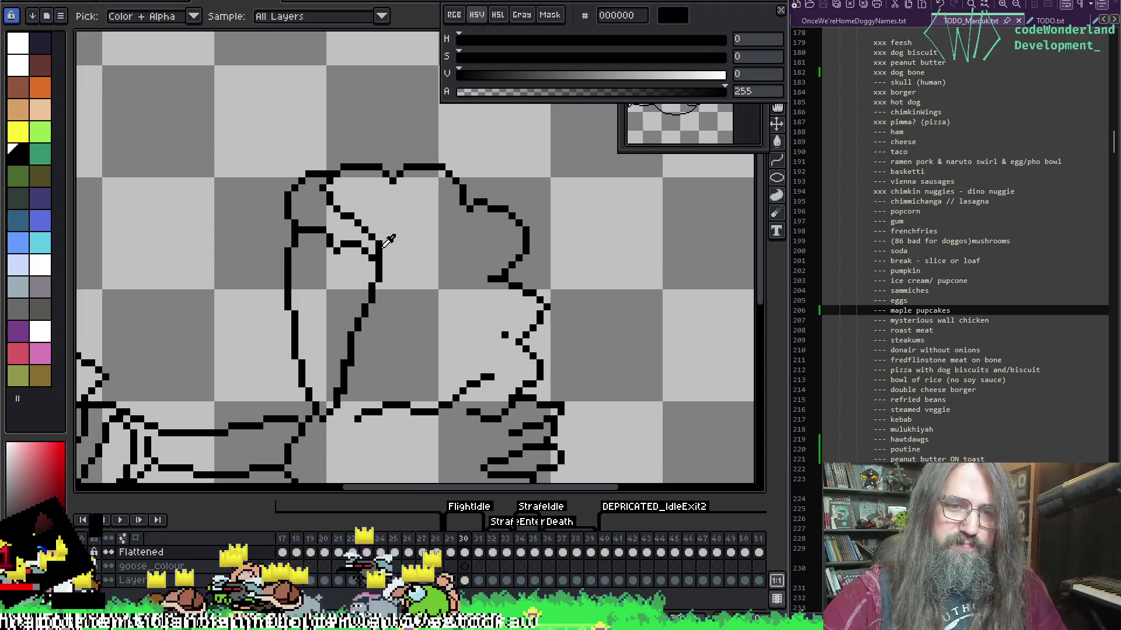
Draw a new outline across the wing's top and add a few black touch-up pixels.
key(F3)
key(e)
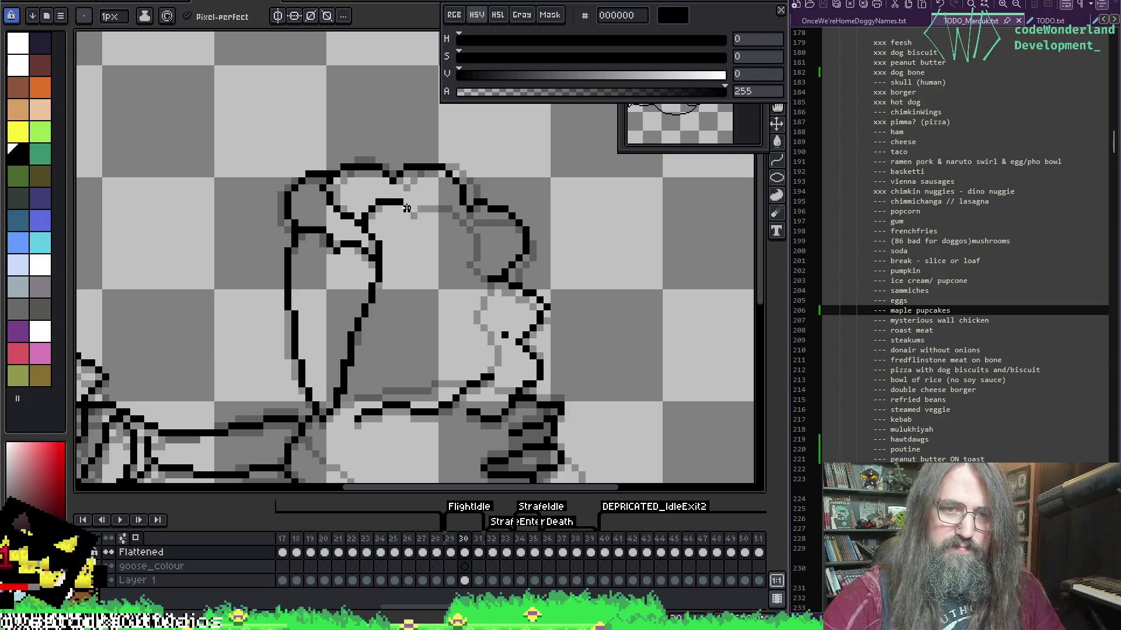
mouse_move(407, 214)
mouse_down()
mouse_move(455, 214)
mouse_move(484, 251)
mouse_move(496, 348)
mouse_up()
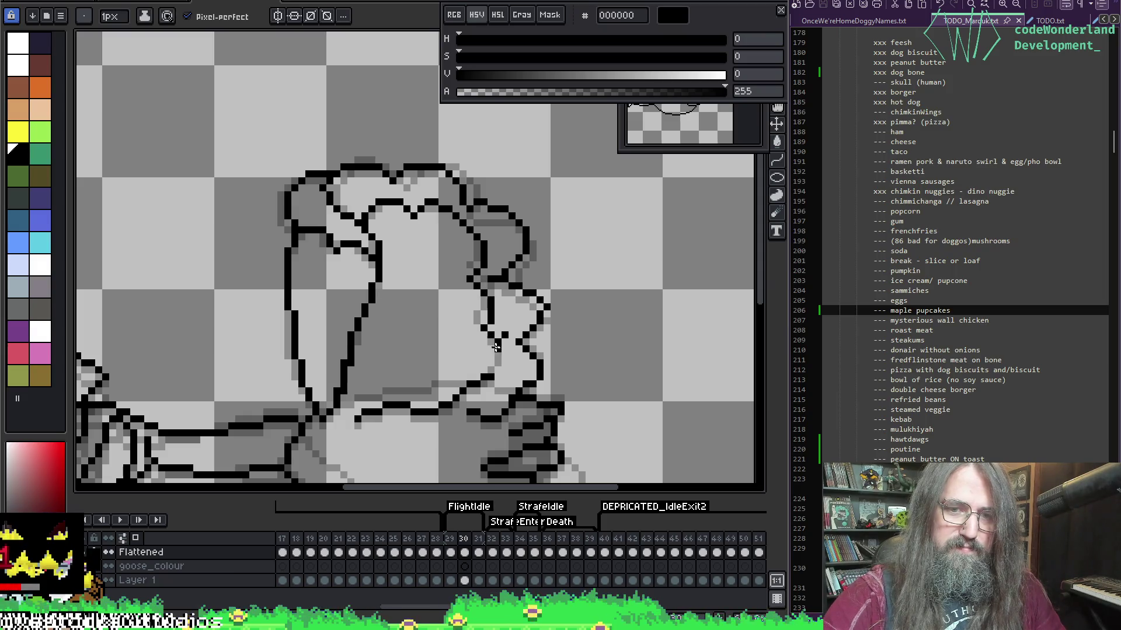
key(e)
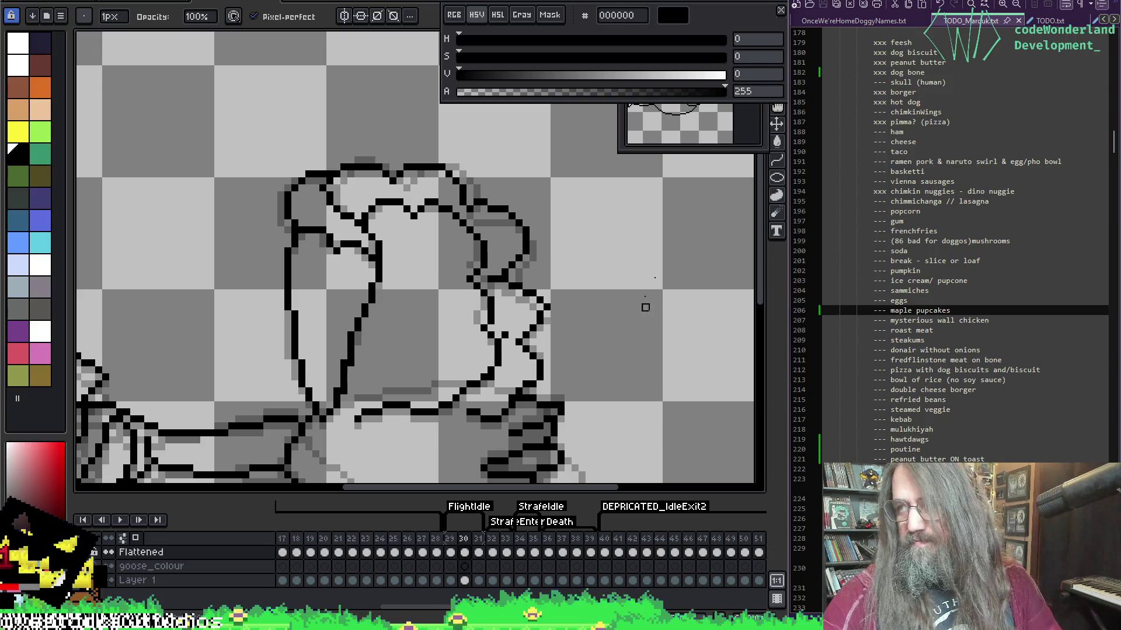
click(553, 394)
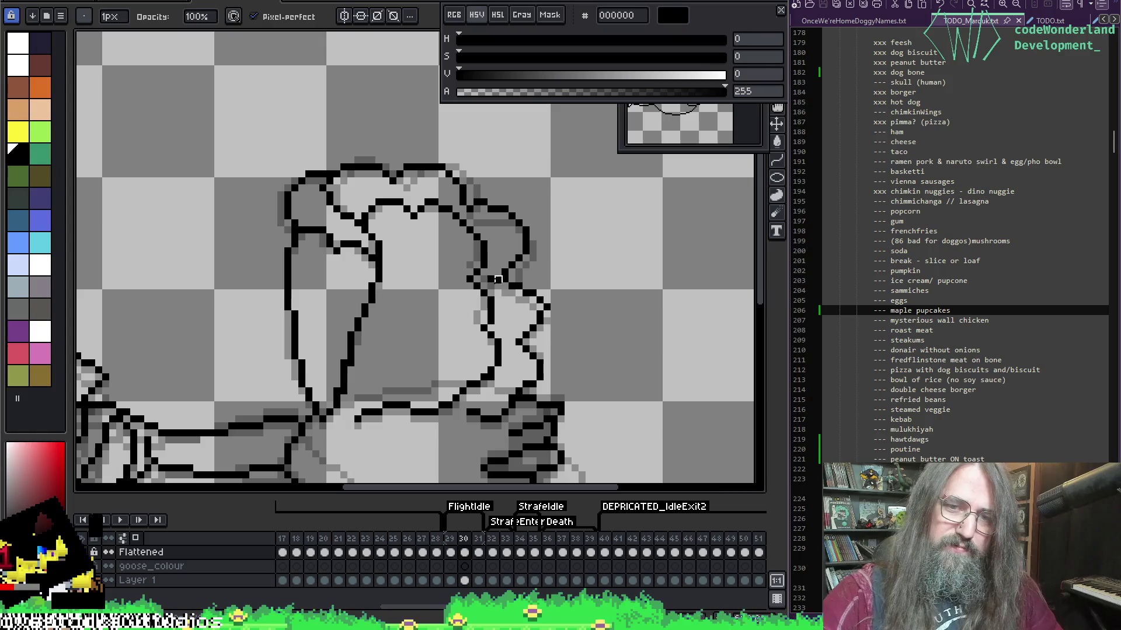
key(b)
key(e)
drag(443, 172, 501, 193)
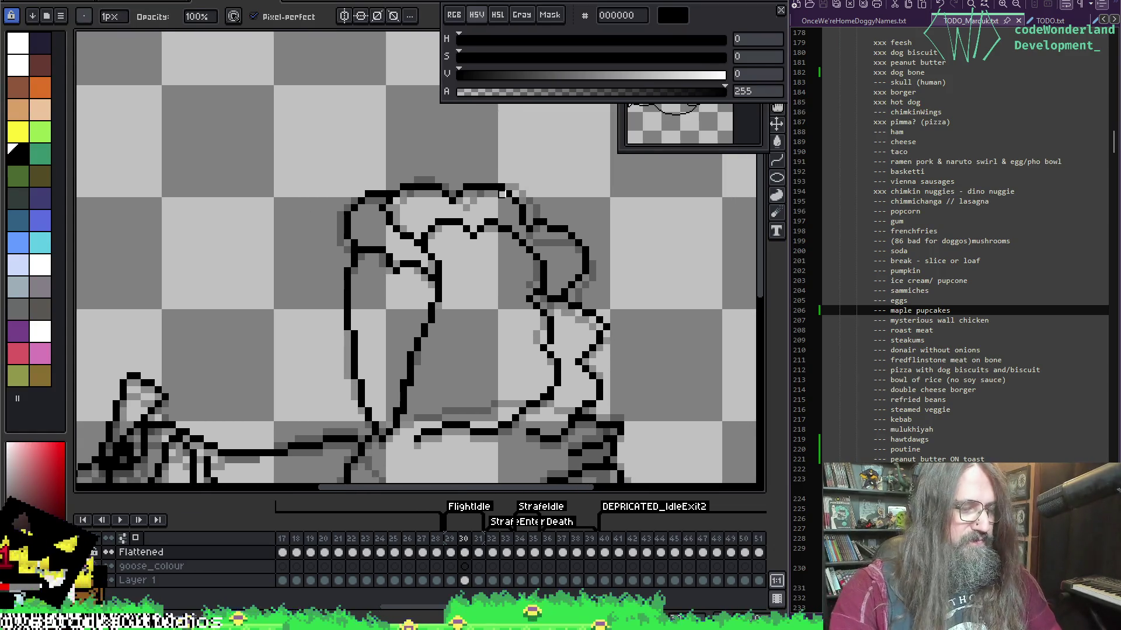
Play the animation to review the wing cleanup with the whole goose in view.
key(Return)
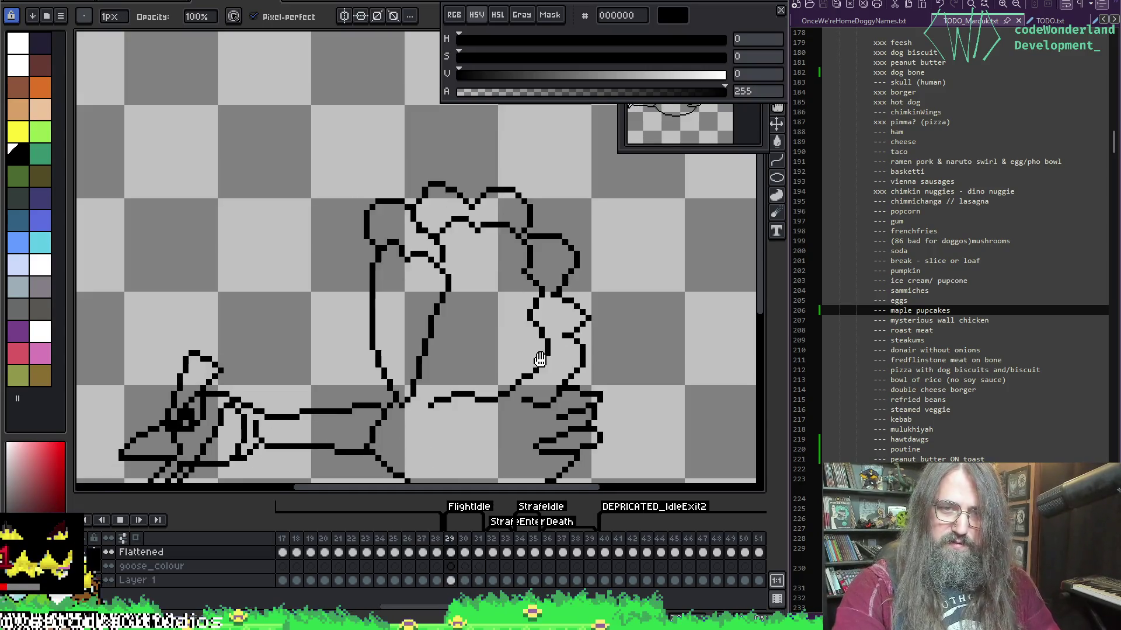
scroll(517, 243, down, 1)
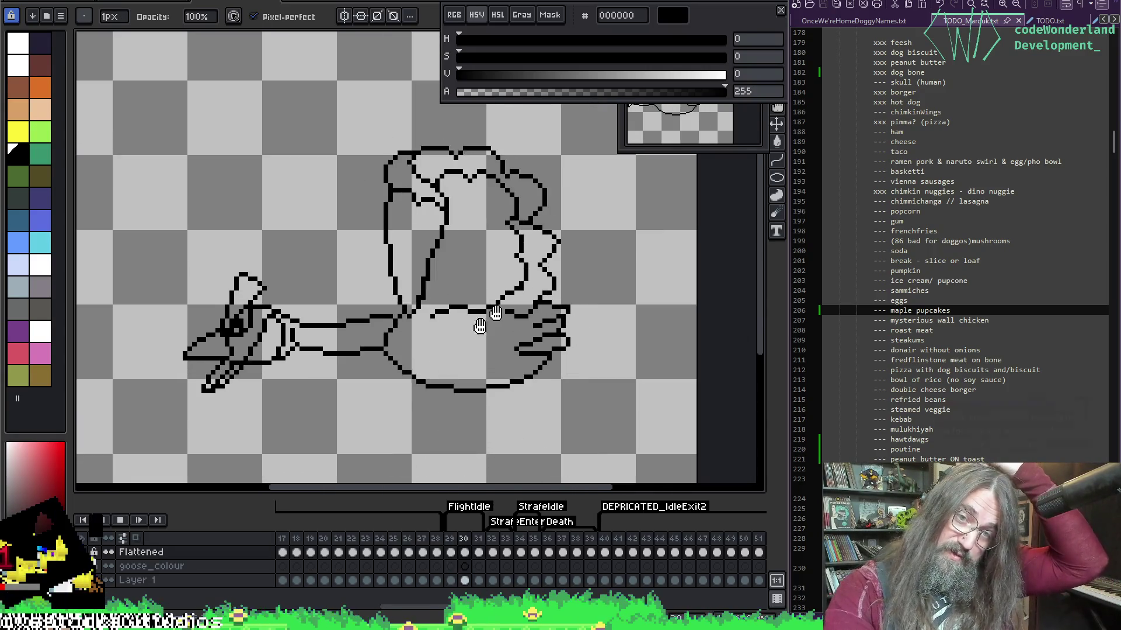
scroll(409, 379, down, 1)
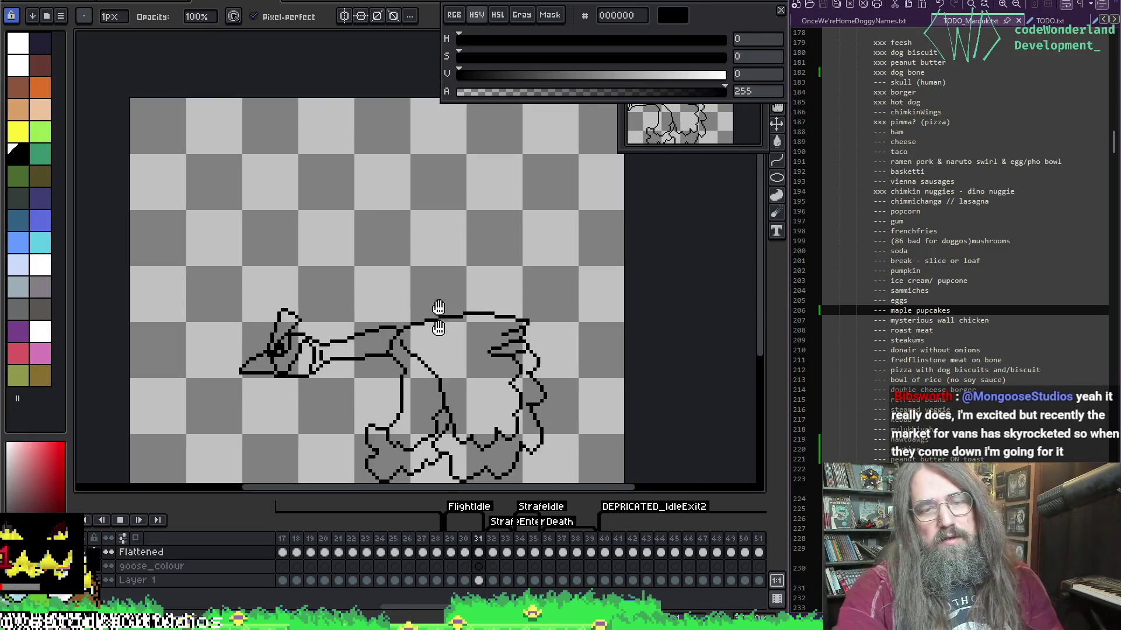
drag(435, 317, 420, 245)
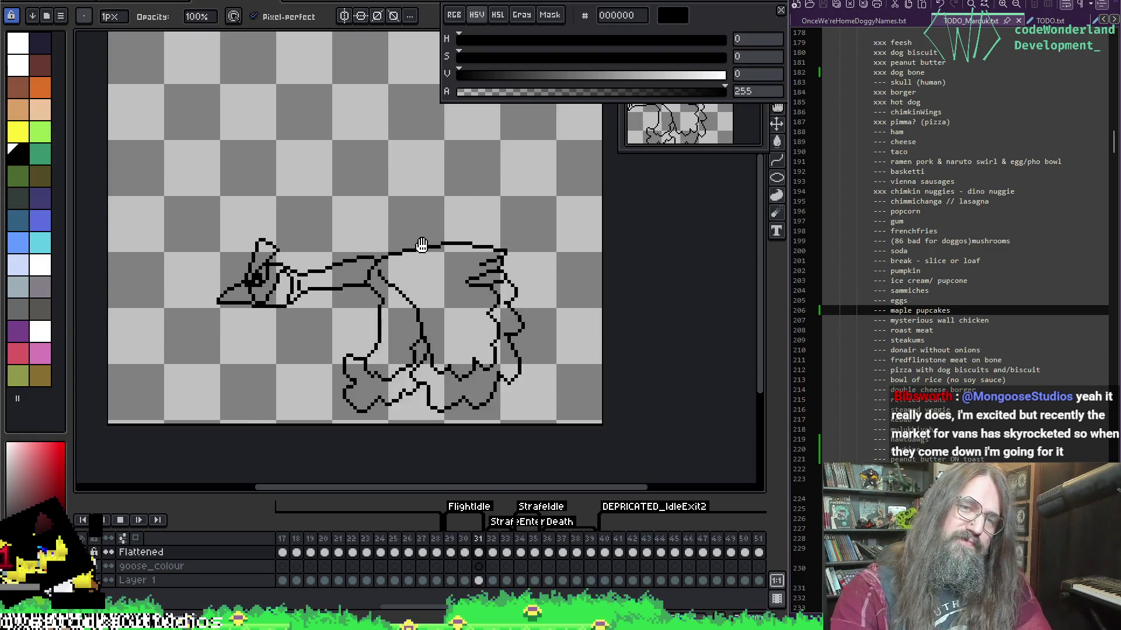
scroll(409, 134, up, 2)
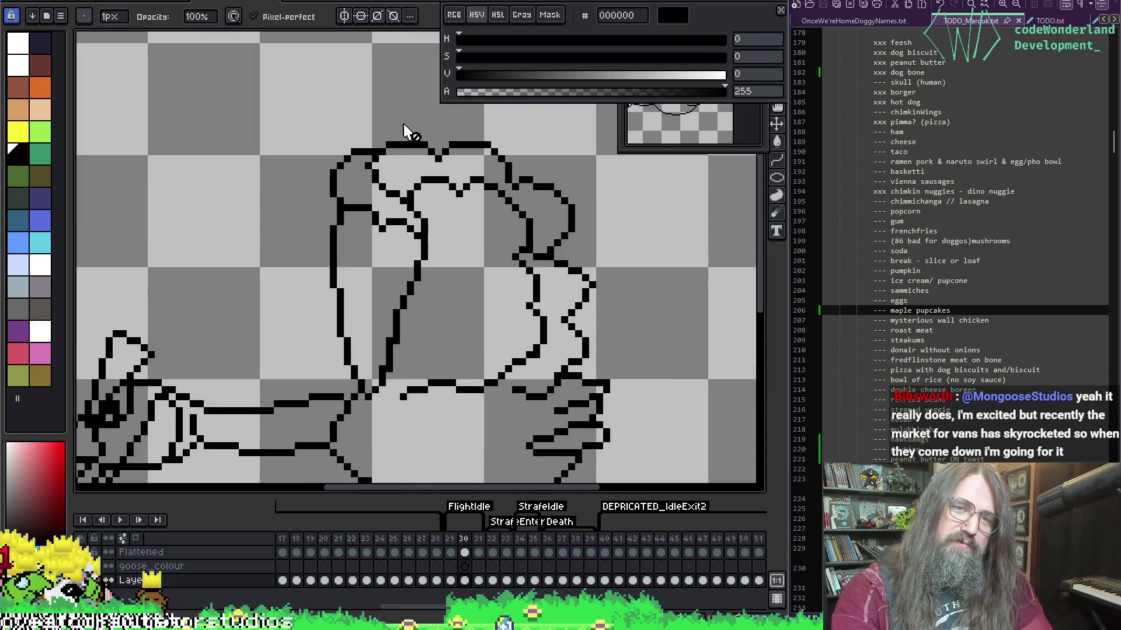
scroll(378, 117, up, 1)
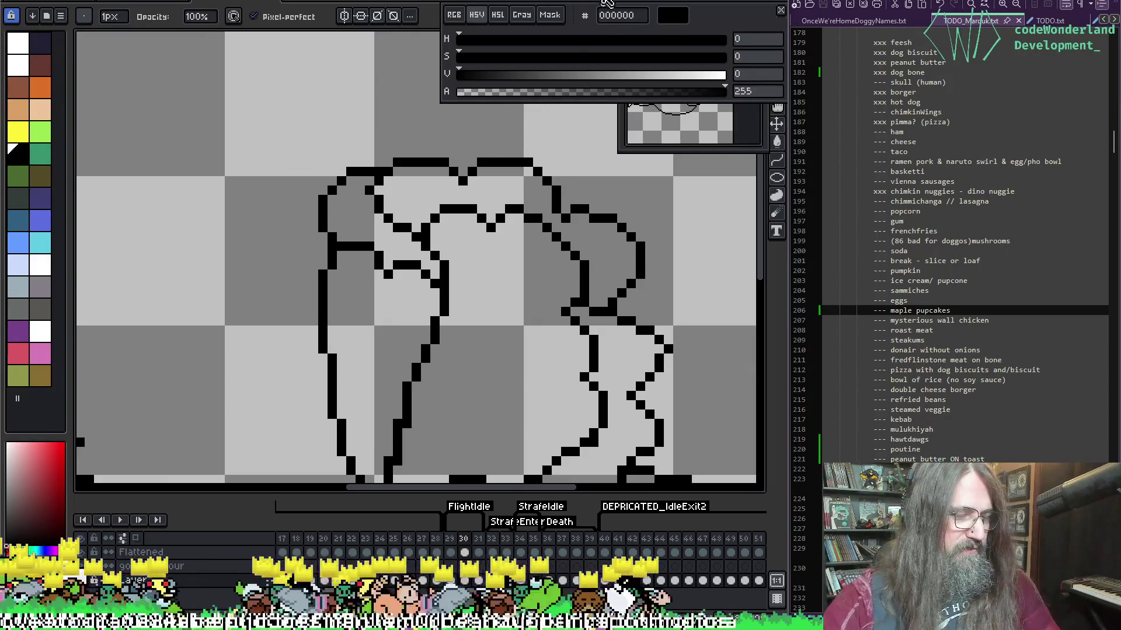
Shift the selected upper body and wing outline up one pixel, then save the sprite.
key(F3)
key(m)
mouse_move(249, 117)
mouse_down()
mouse_move(463, 288)
mouse_move(667, 337)
mouse_up()
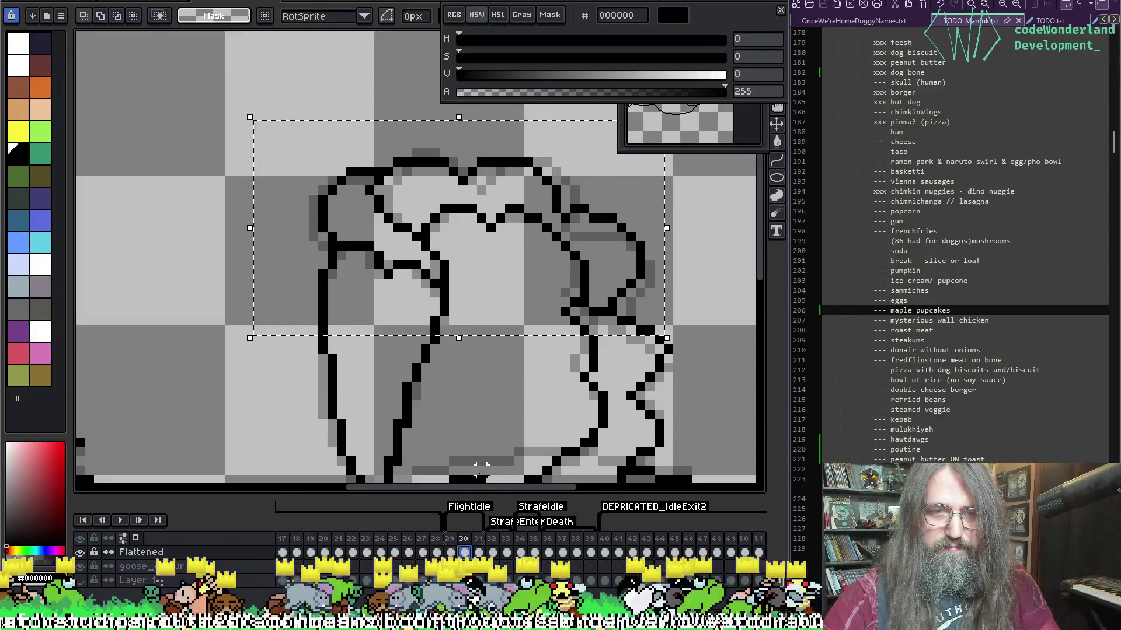
key(Up)
key(Return)
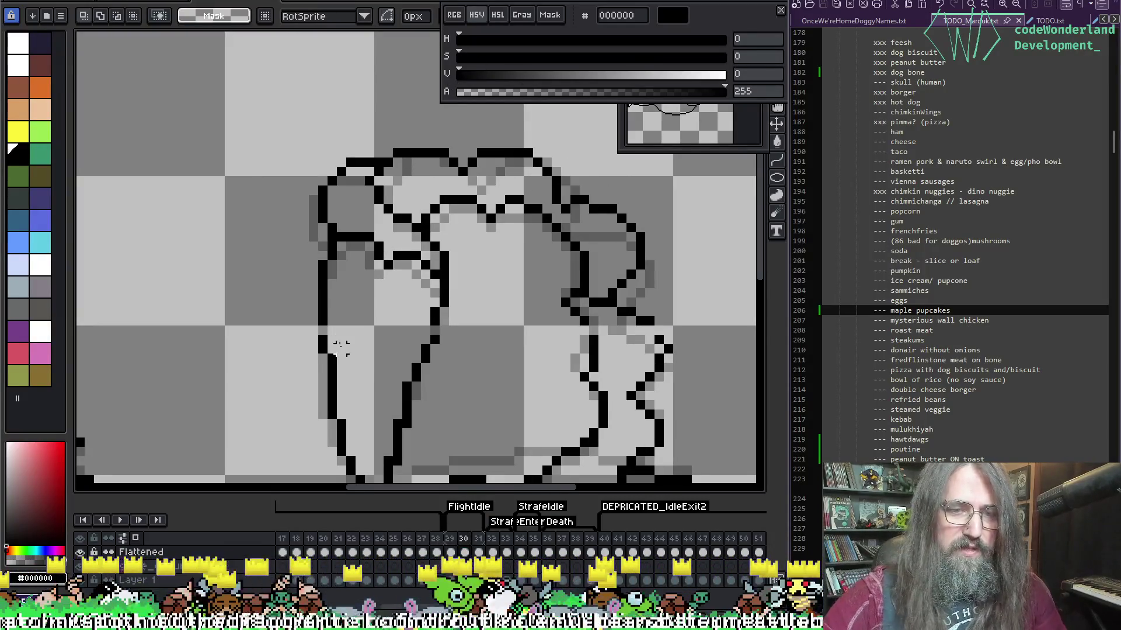
key(b)
key(e)
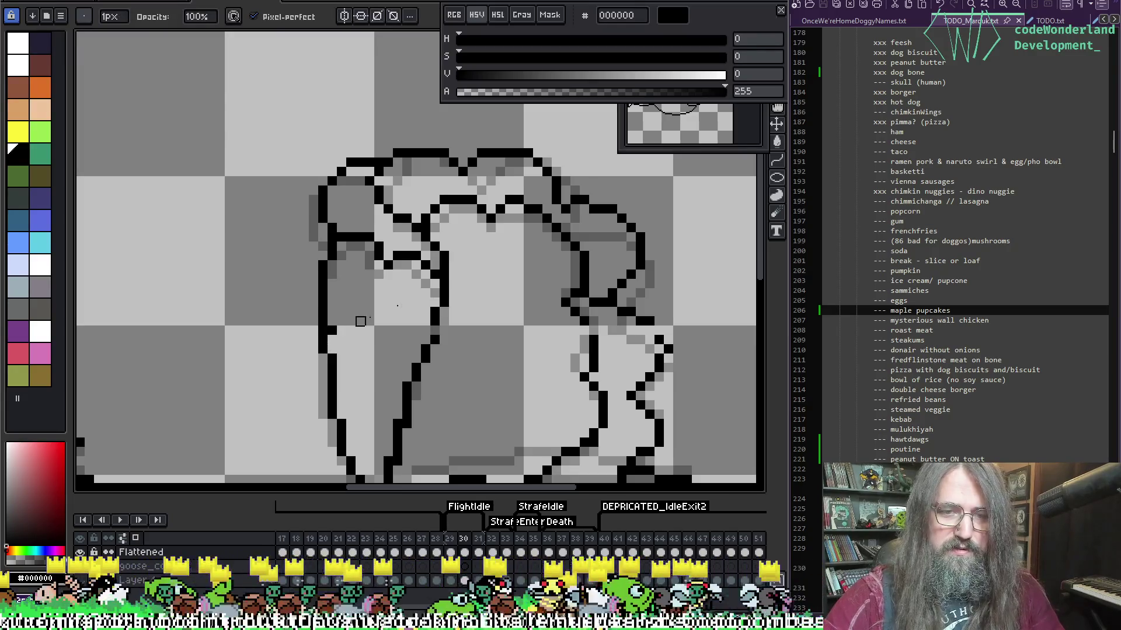
key(b)
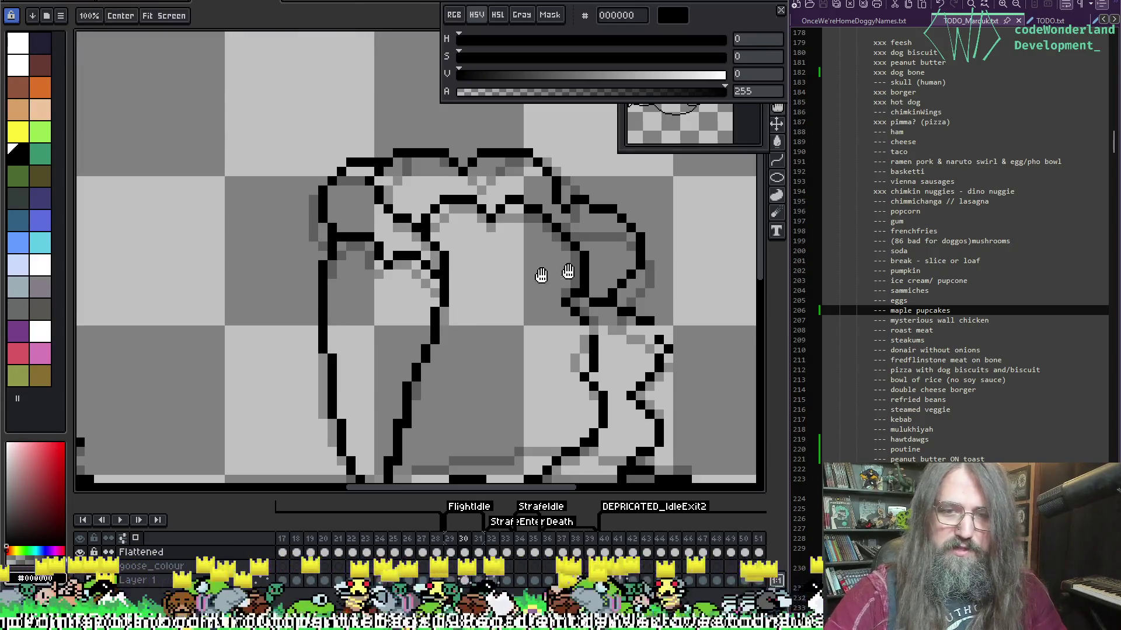
scroll(538, 274, down, 2)
key(ctrl+s)
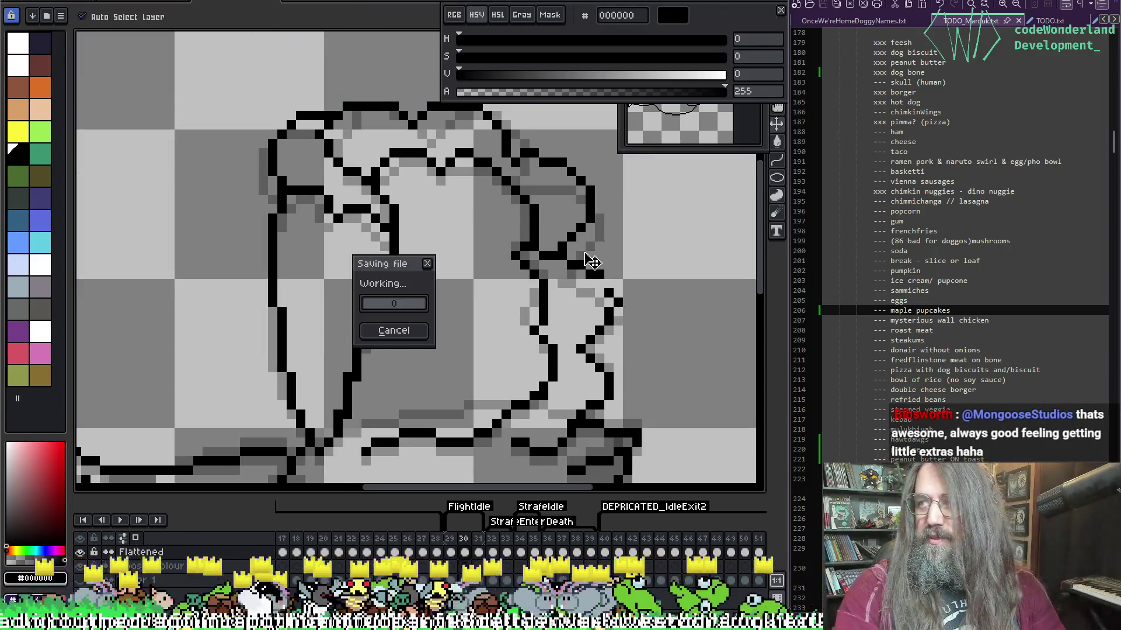
scroll(592, 261, down, 2)
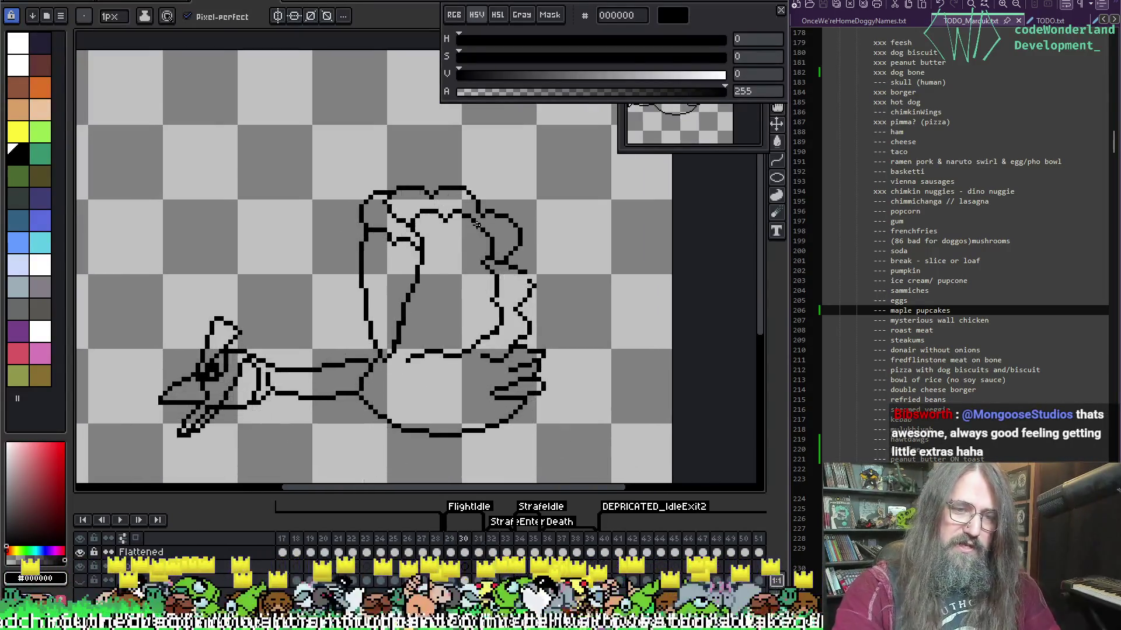
Play the strafe animation with the goose recentred, then stop playback.
key(Return)
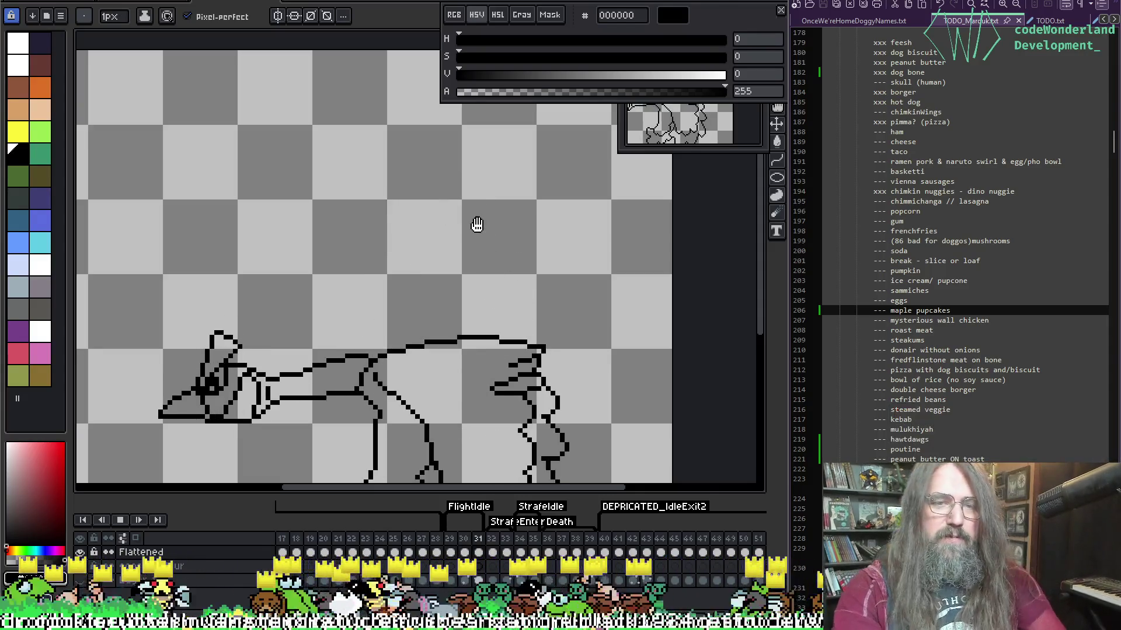
drag(492, 233, 498, 191)
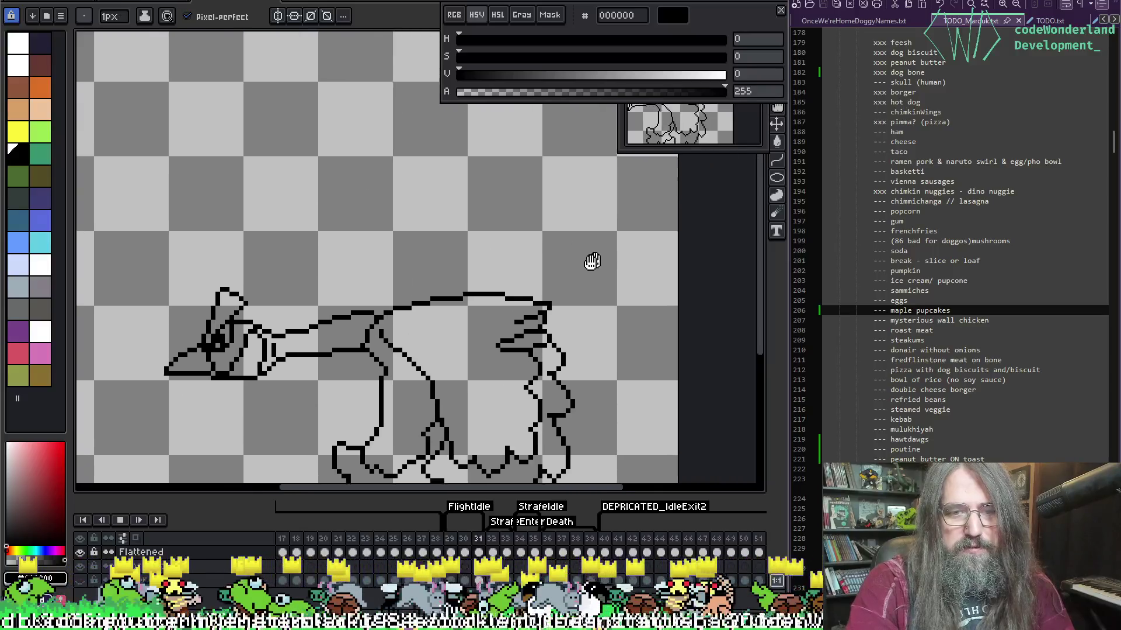
drag(592, 262, 600, 240)
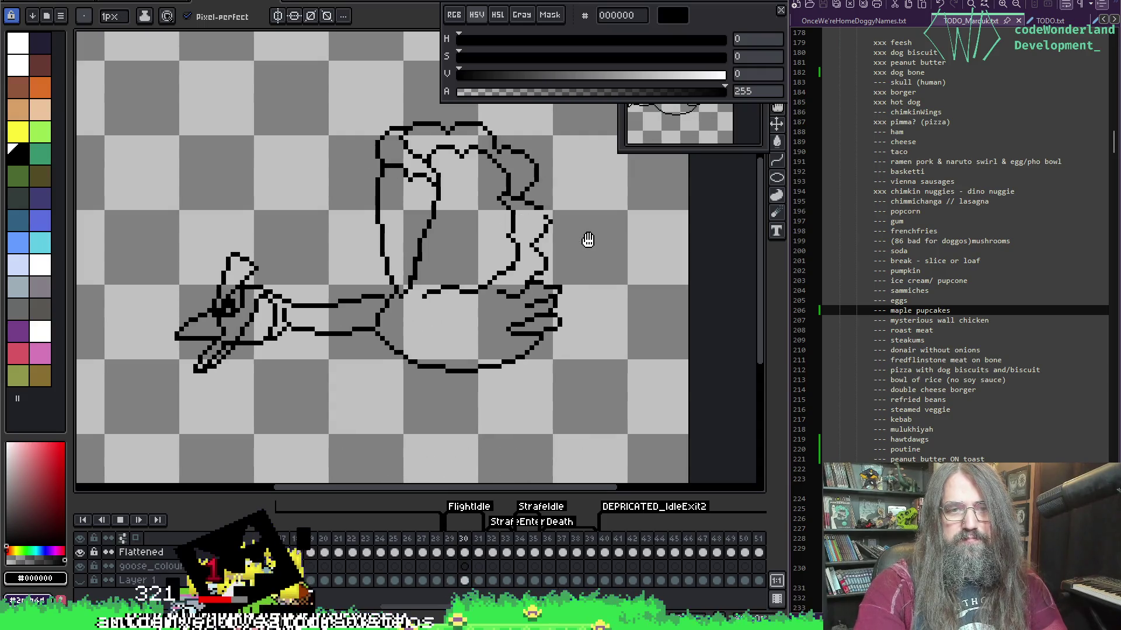
drag(568, 322, 552, 264)
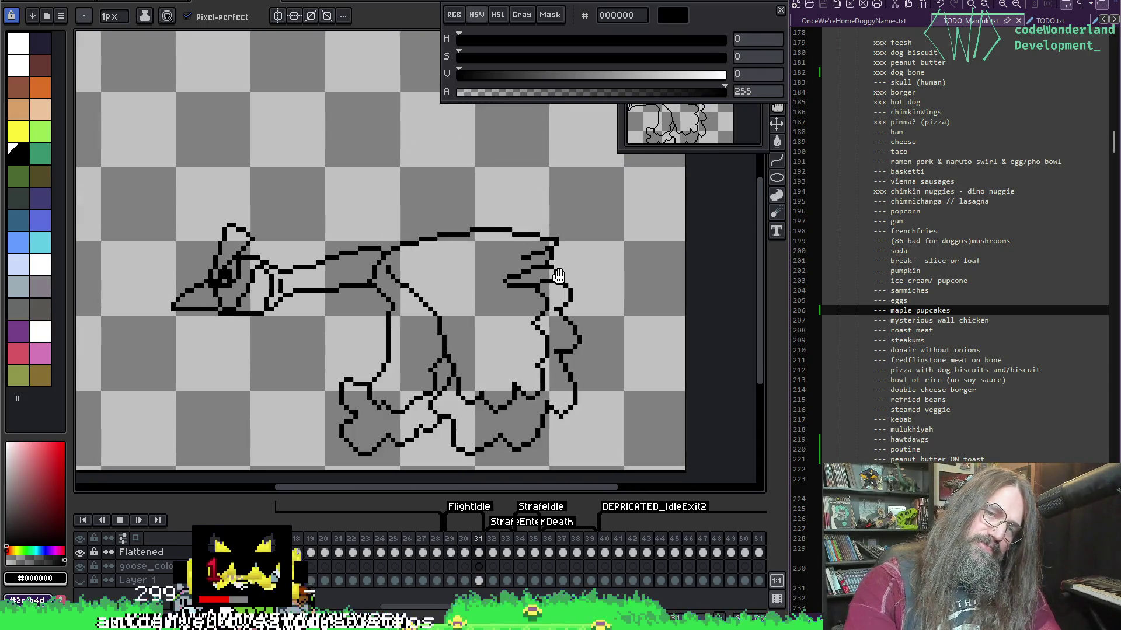
key(Return)
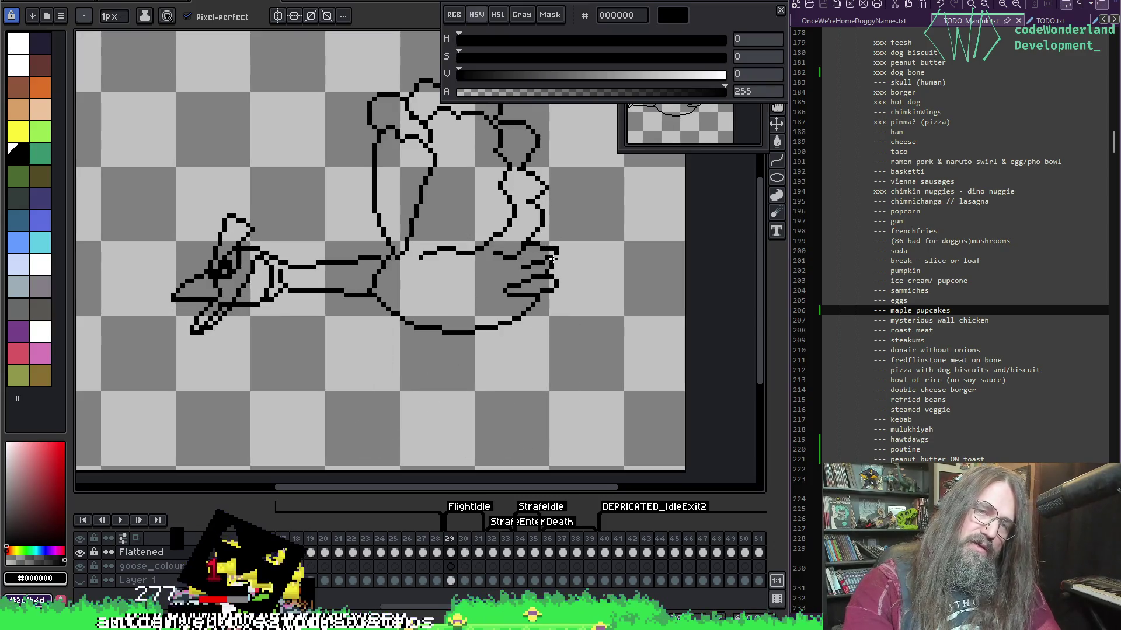
Flip between frames 30 and 31 to compare, then advance to frame 32.
key(Right)
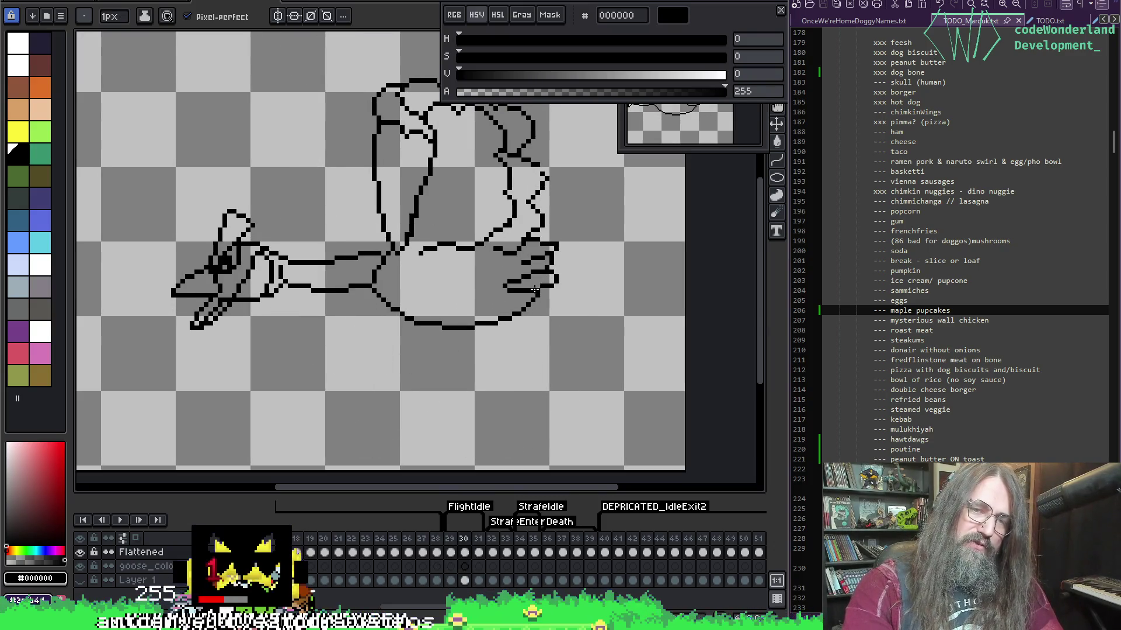
key(Right)
key(Left)
key(Right)
key(Left)
key(Right)
key(Left)
key(Right)
scroll(467, 333, down, 2)
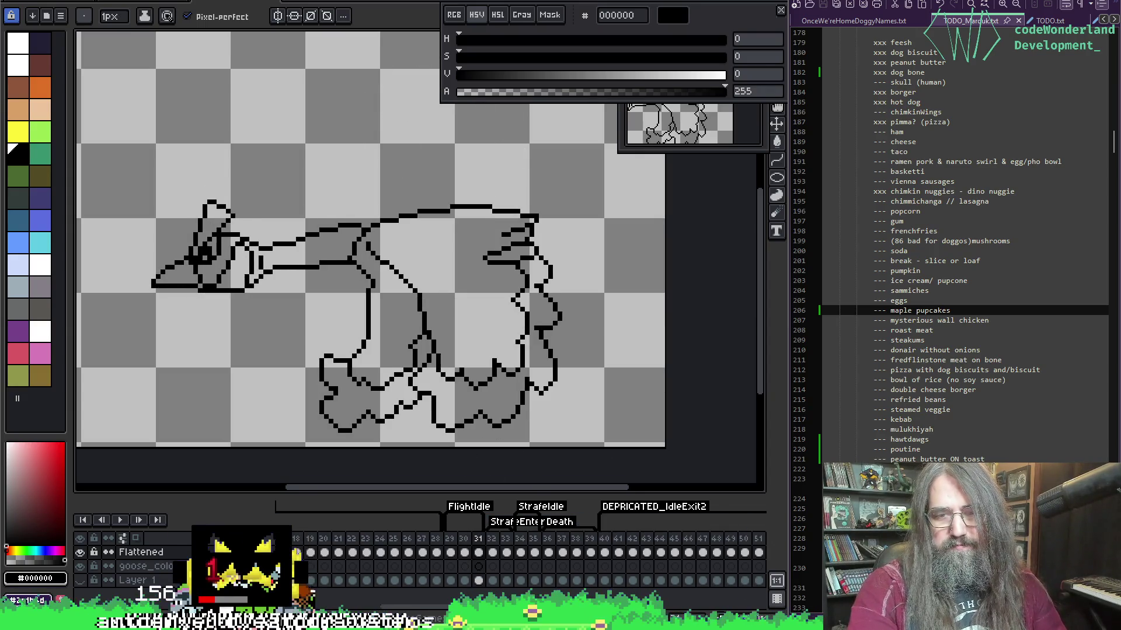
key(Right)
scroll(423, 297, down, 1)
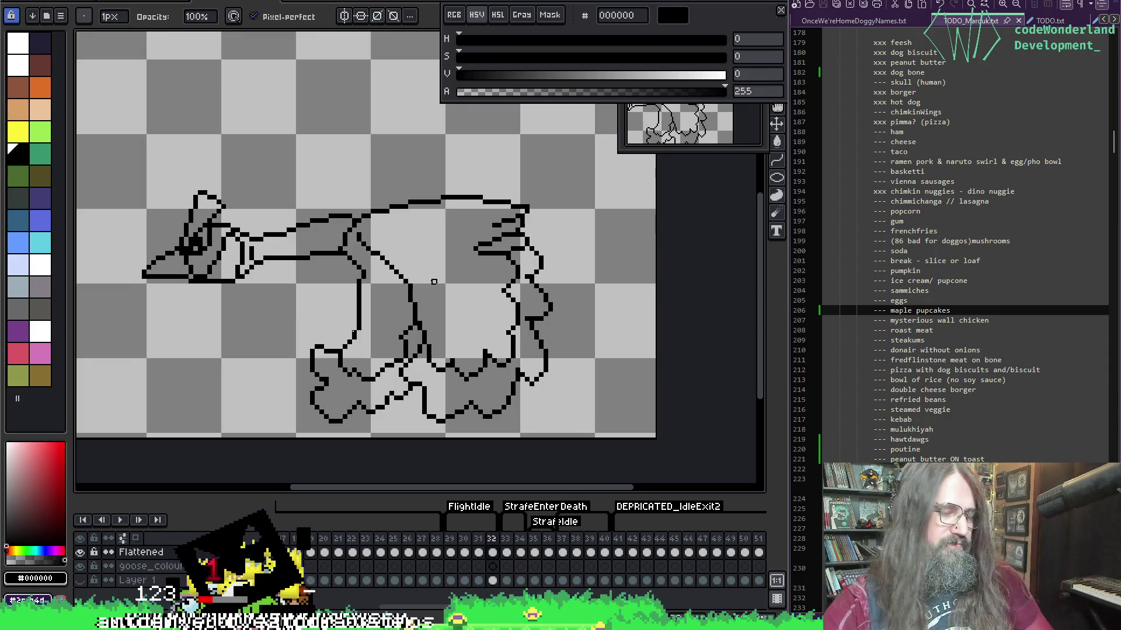
Erase the lower legs and belly outline with a 3px eraser.
key(plus)
key(plus)
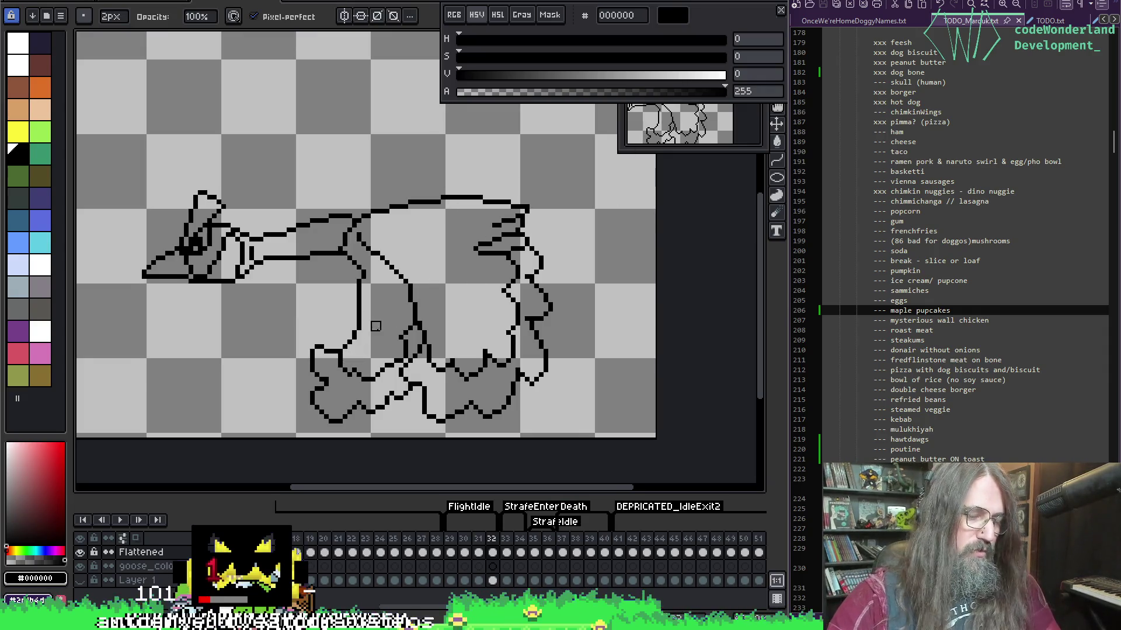
key(e)
mouse_move(327, 352)
mouse_down()
mouse_move(375, 380)
mouse_move(482, 358)
mouse_move(420, 375)
mouse_move(428, 343)
mouse_move(566, 343)
mouse_move(570, 295)
mouse_move(550, 277)
mouse_move(458, 320)
mouse_move(378, 312)
mouse_move(363, 358)
mouse_up()
Pick the black outline colour, show the neighbouring frame's ghost, and compare frames.
key(i)
key(e)
key(i)
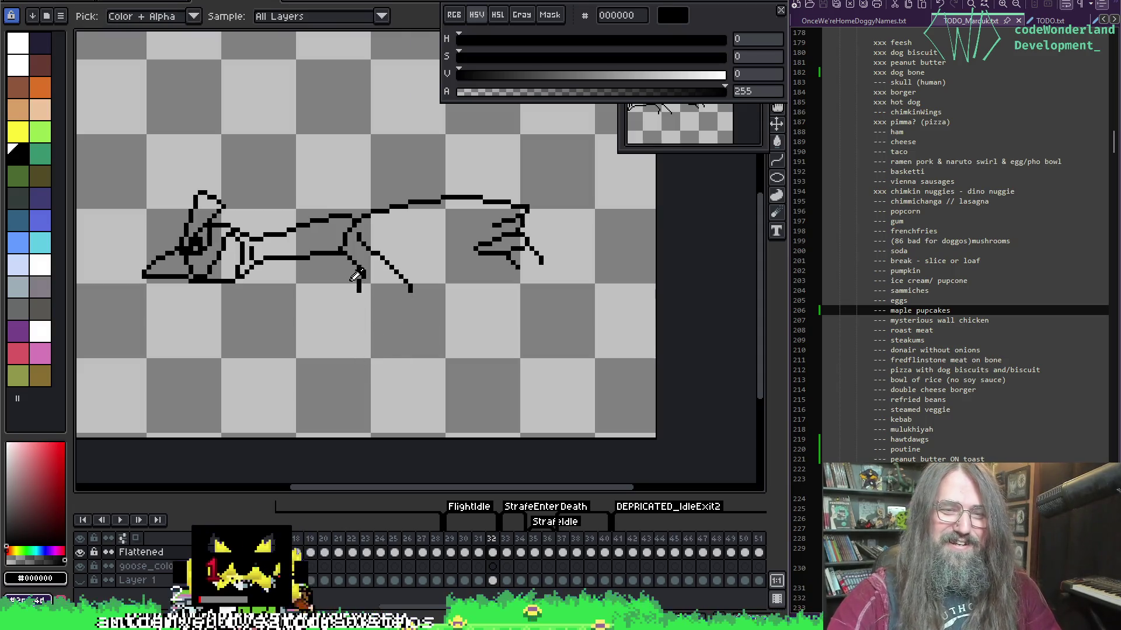
key(F3)
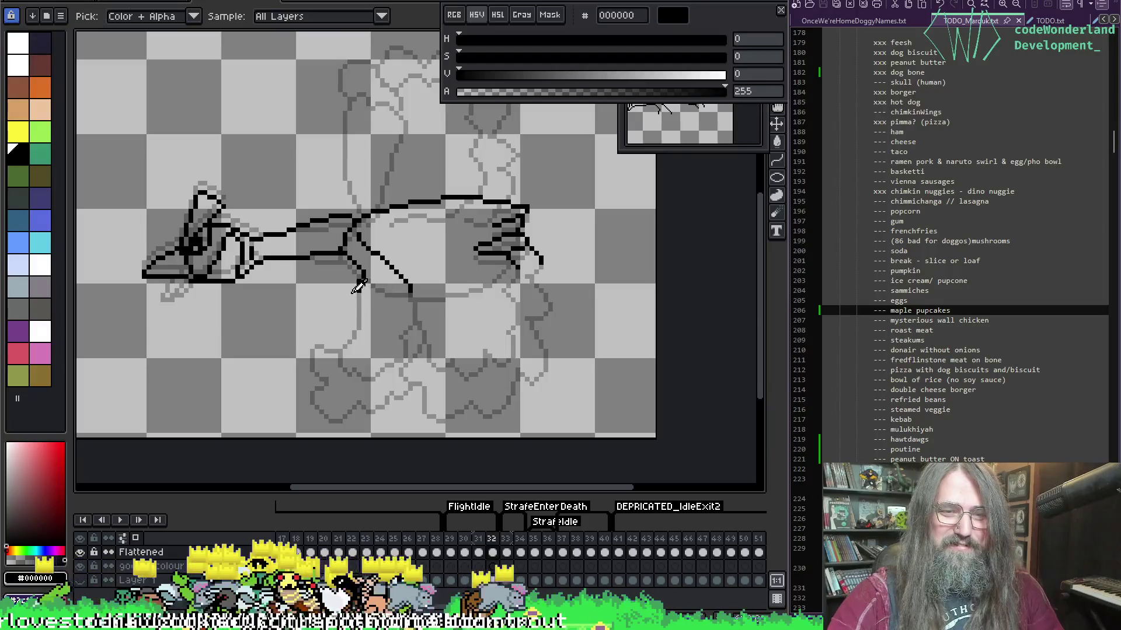
key(b)
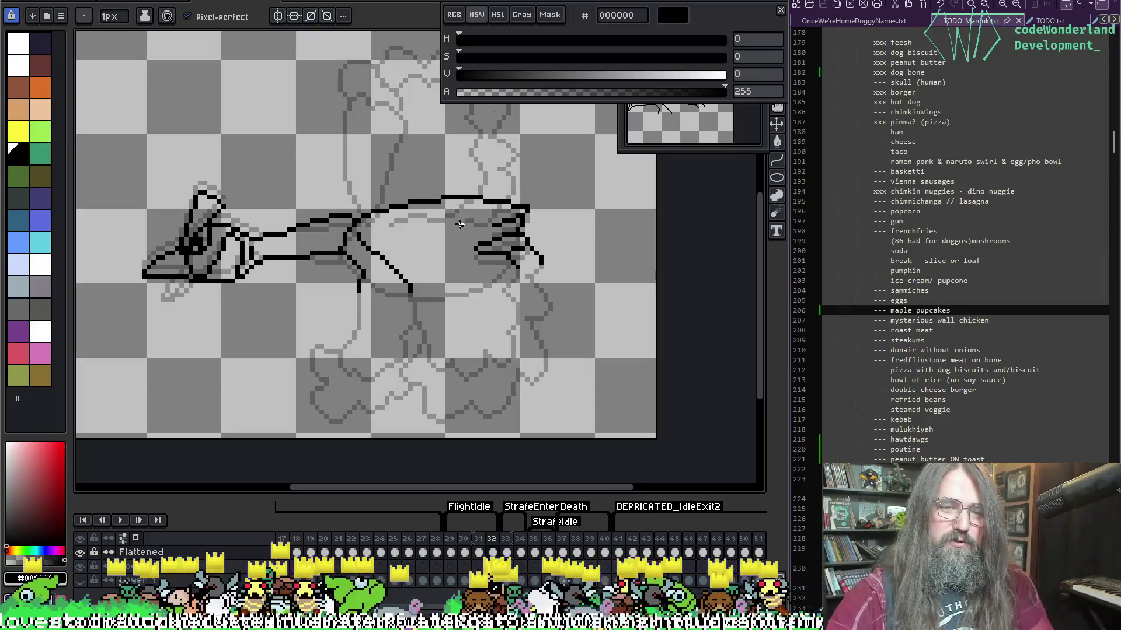
key(comma)
key(period)
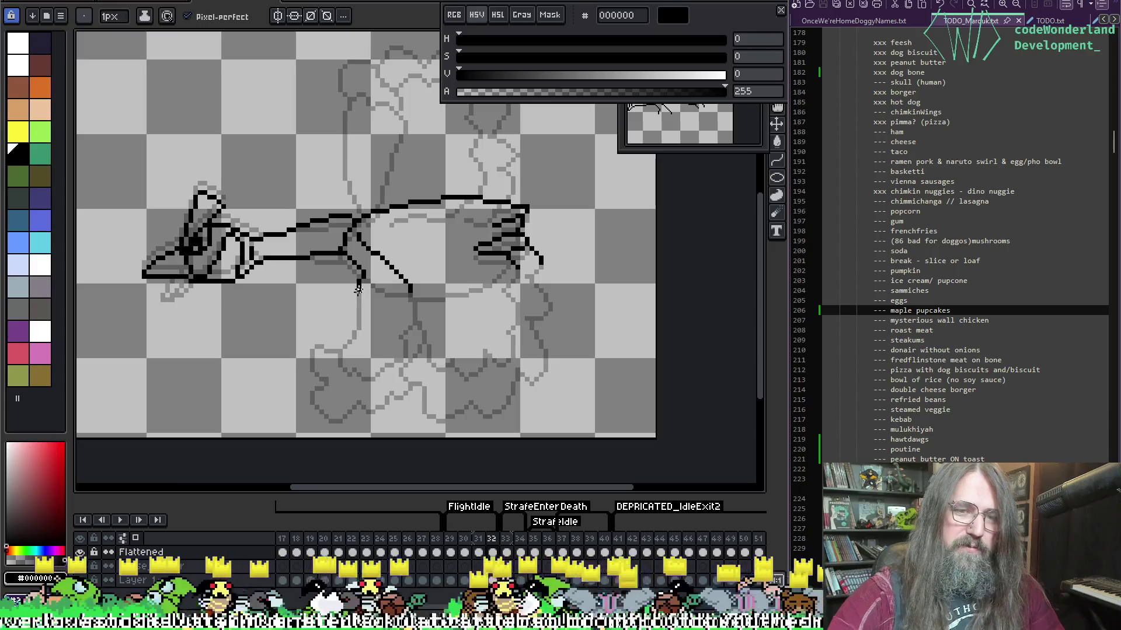
Draw the leg and foot outline along the ghost after undoing two attempts, then save.
mouse_move(358, 293)
mouse_down()
mouse_move(336, 337)
mouse_move(334, 398)
mouse_up()
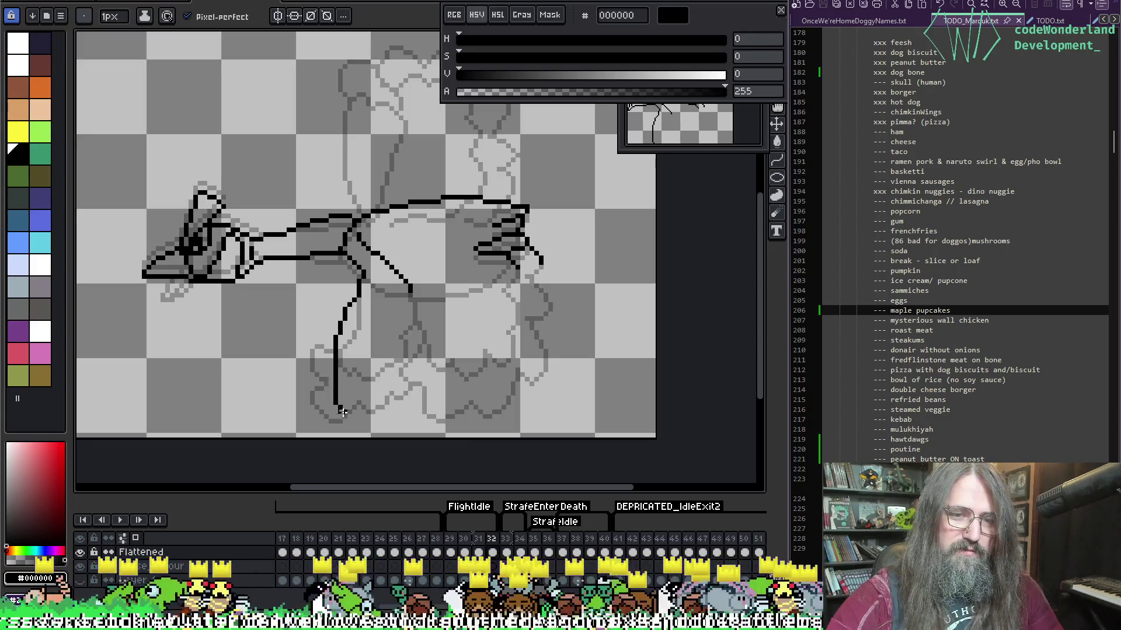
key(ctrl+z)
drag(359, 294, 342, 337)
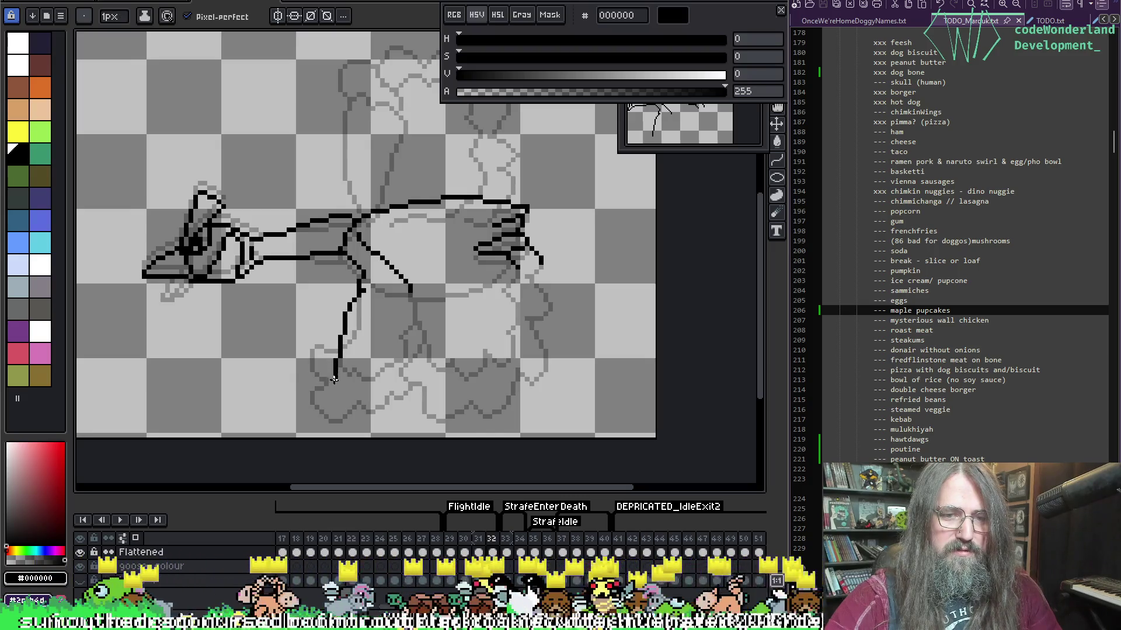
key(ctrl+z)
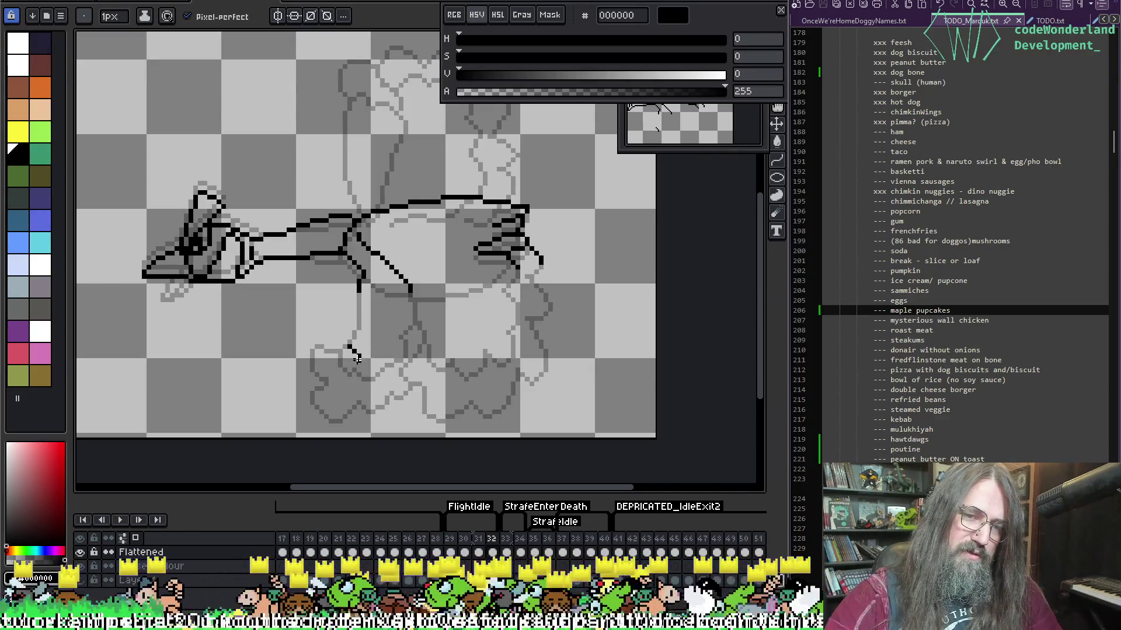
key(ctrl+z)
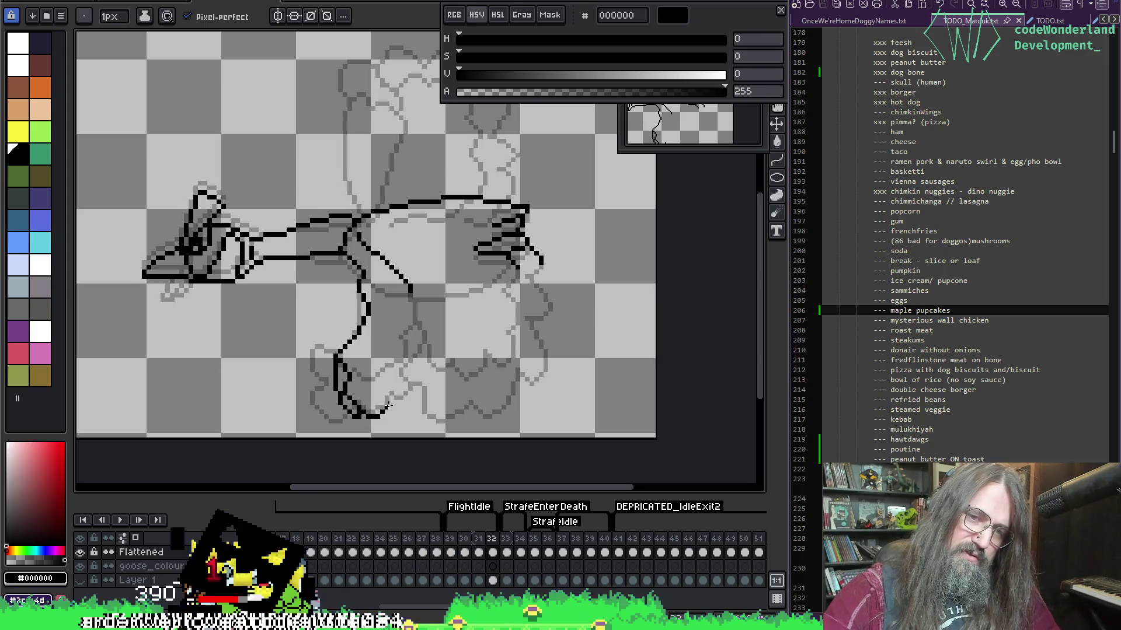
drag(408, 398, 417, 387)
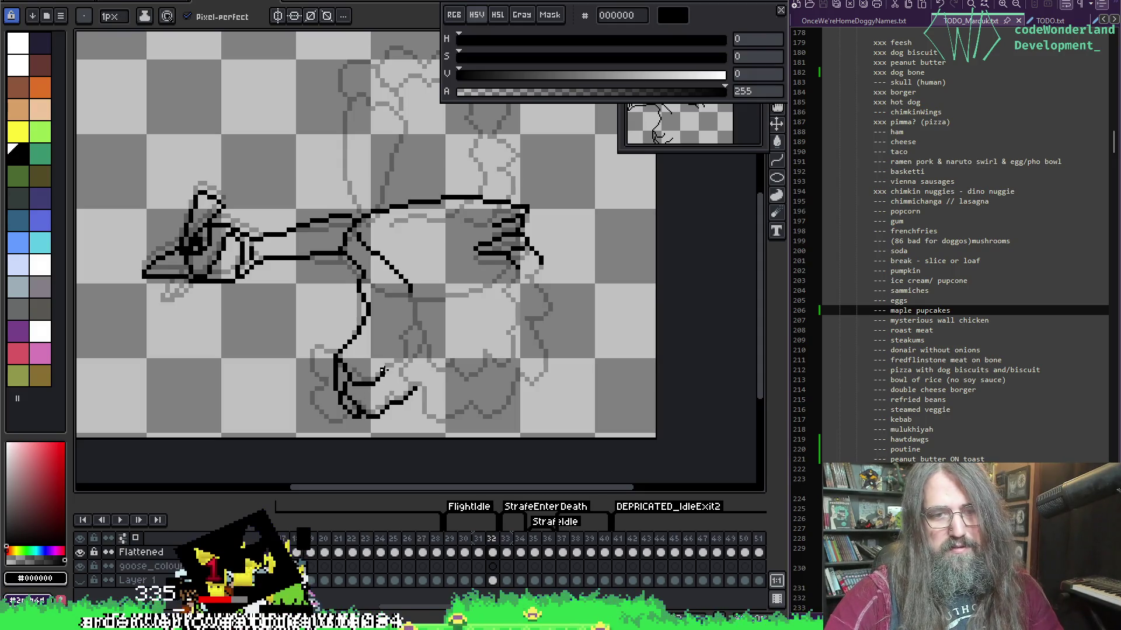
scroll(415, 293, right, 3)
key(ctrl+s)
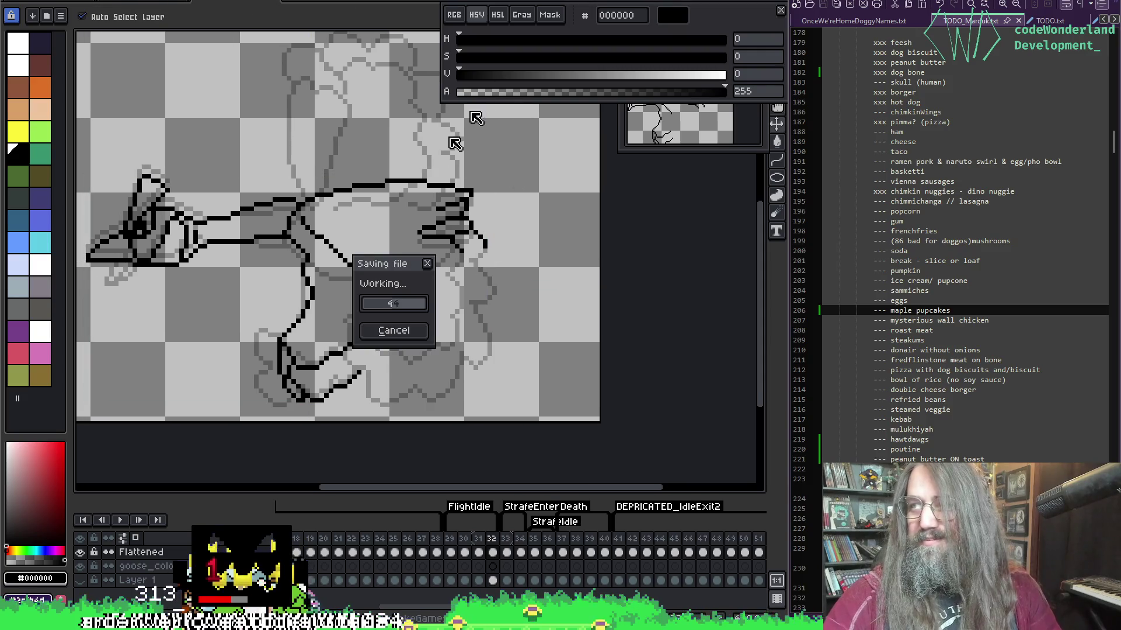
key(alt)
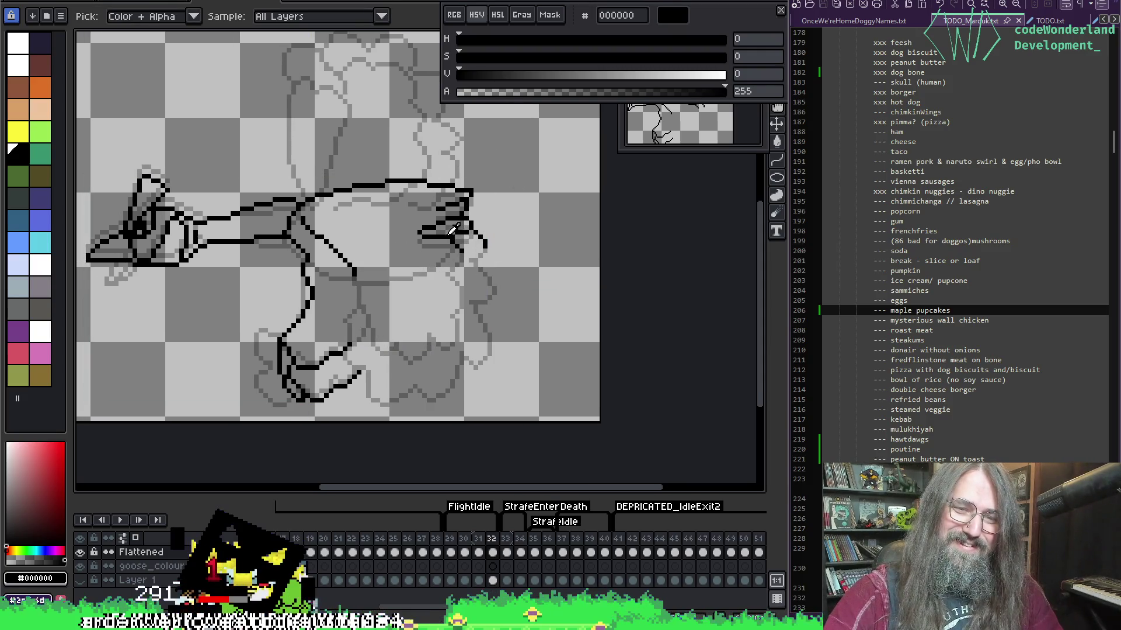
Draw the other leg line downward on frame 32 and compare it against frame 31.
scroll(452, 245, down, 1)
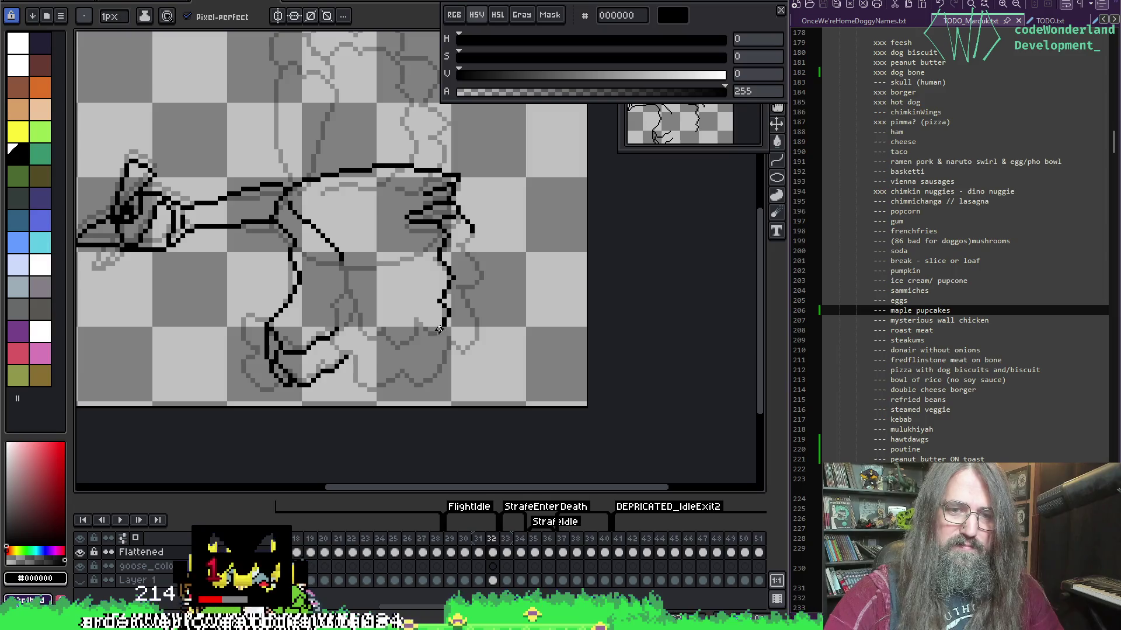
drag(342, 285, 353, 316)
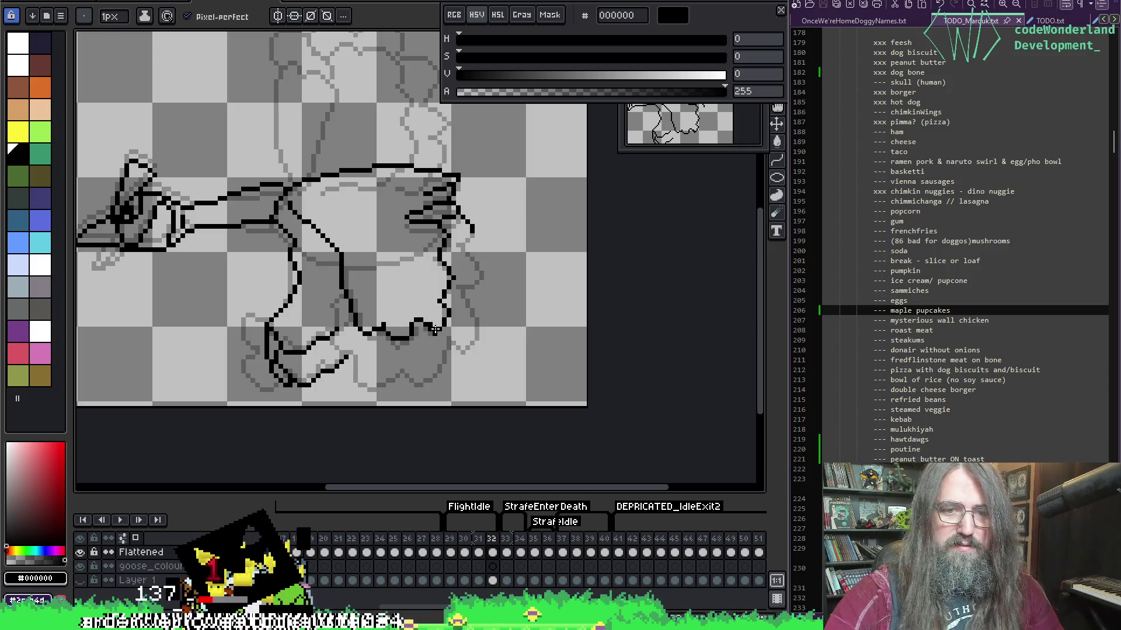
key(Left)
key(Right)
key(Left)
key(Right)
key(Left)
key(Left)
key(Right)
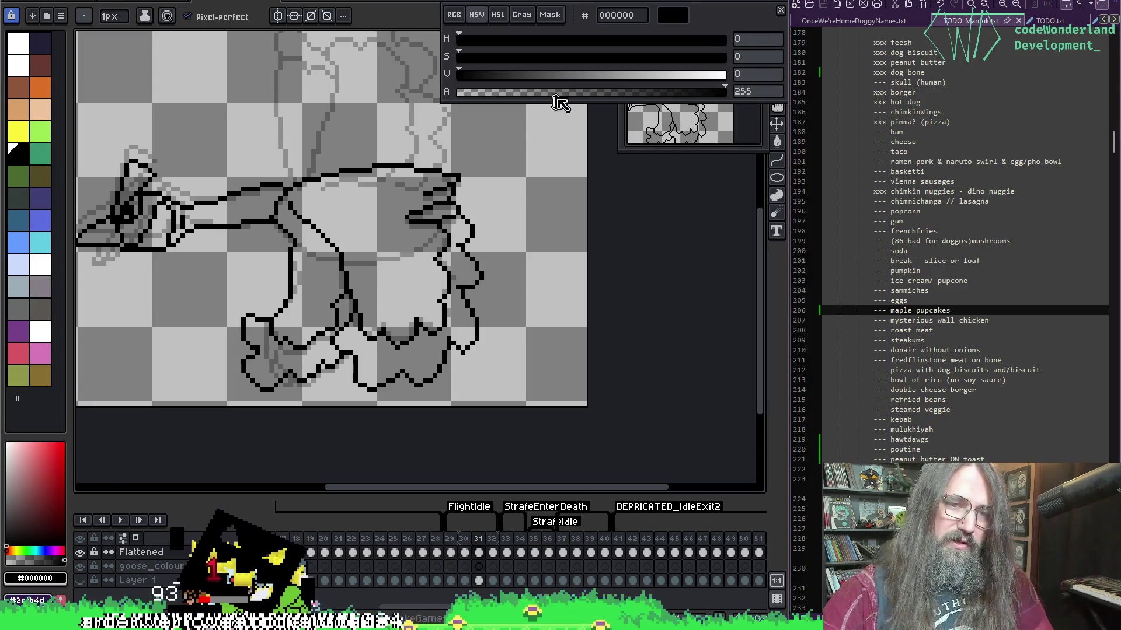
key(Right)
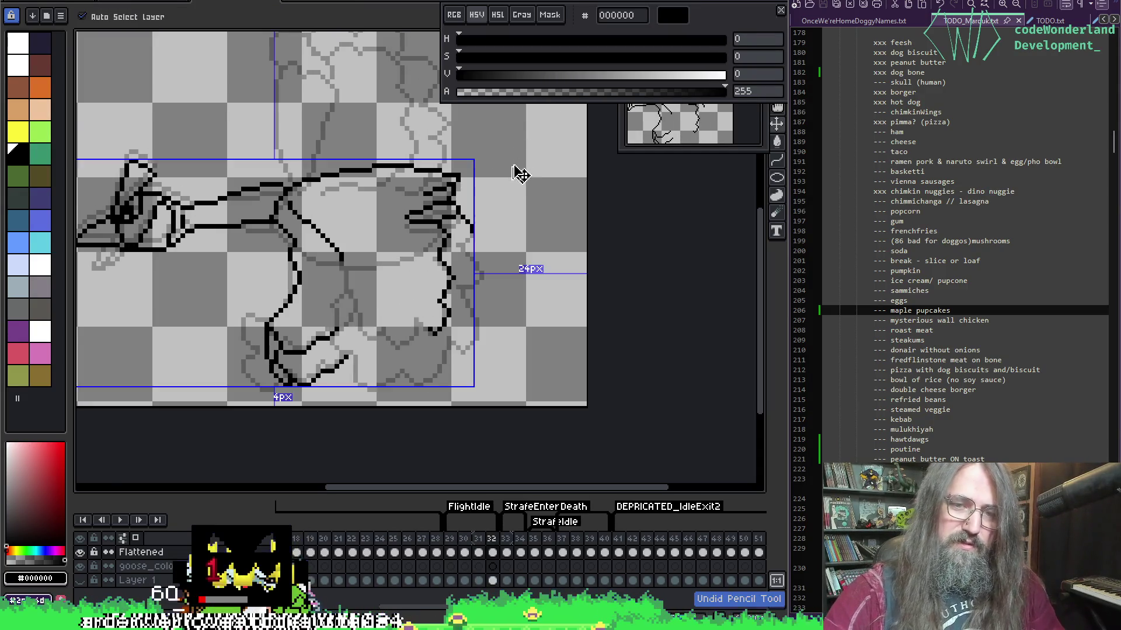
Undo the recent strokes and redraw a short black line on the lower body.
key(ctrl+z)
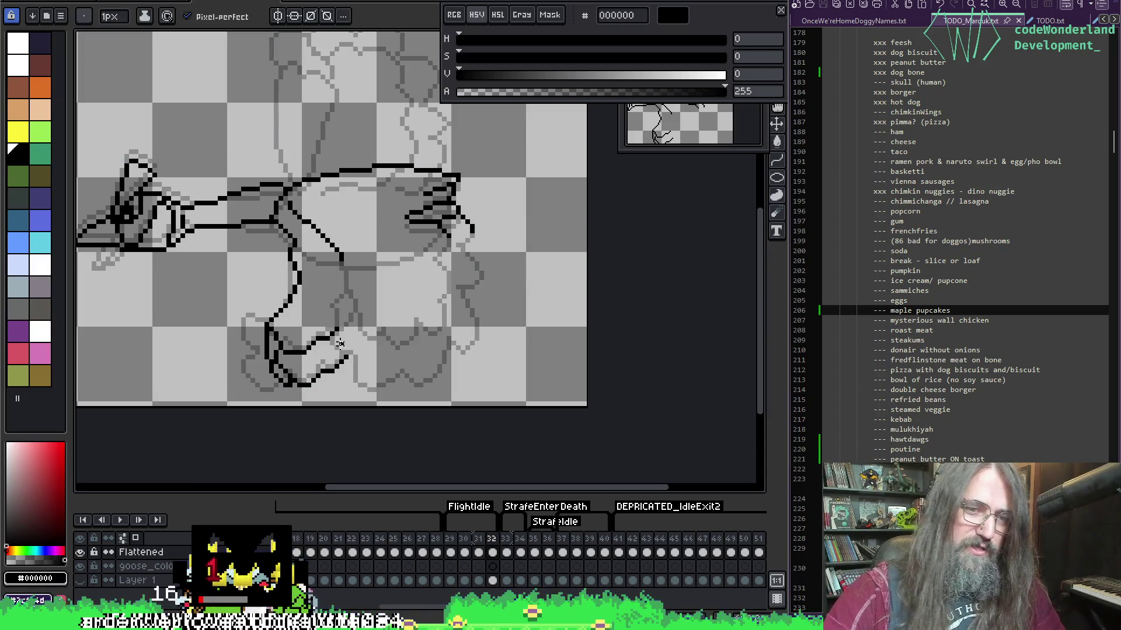
key(Left)
key(Right)
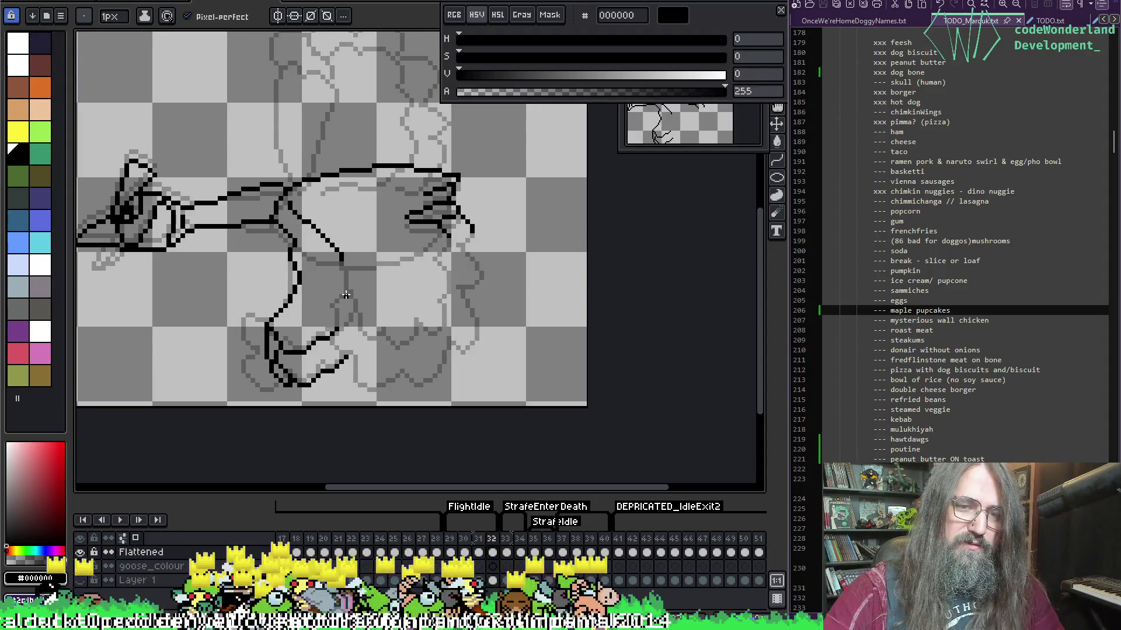
key(ctrl+z)
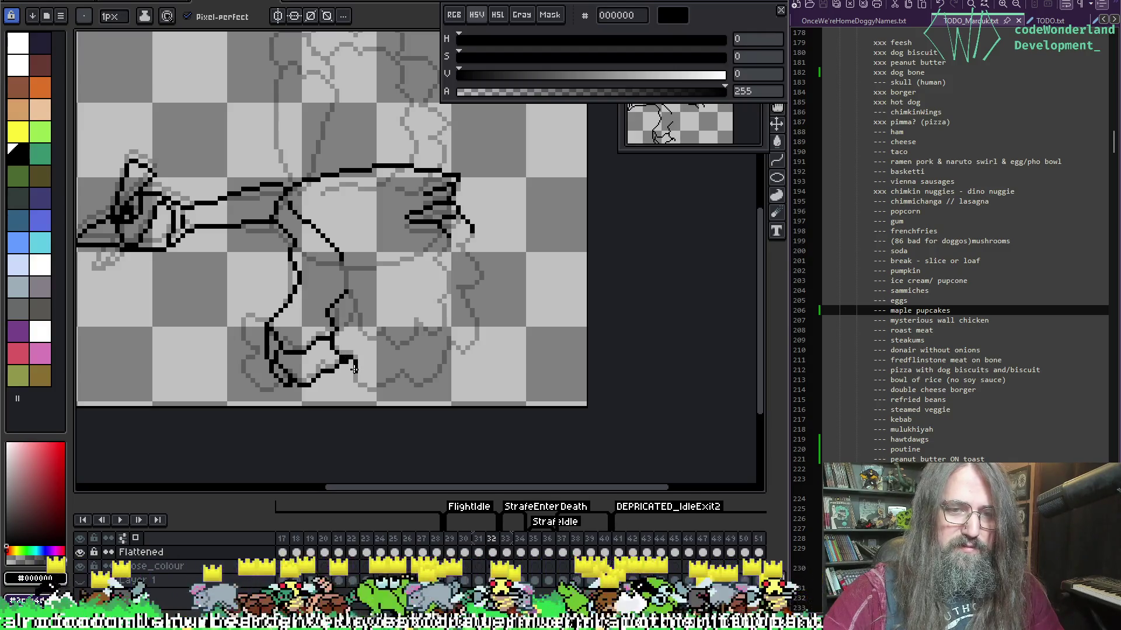
key(ctrl+z)
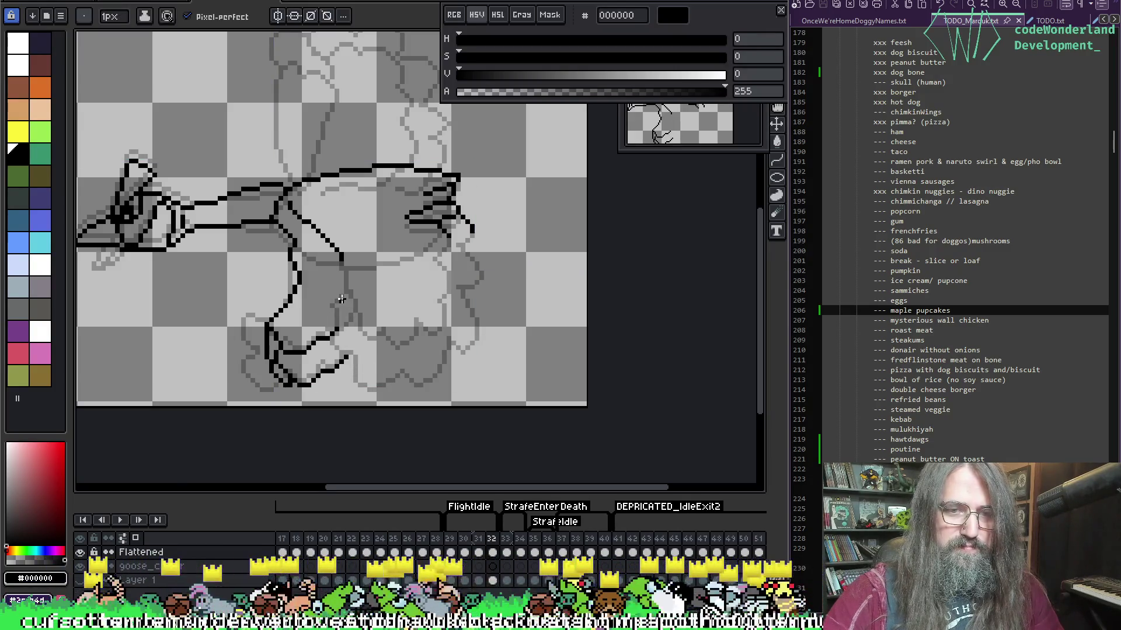
key(ctrl+z)
drag(343, 296, 332, 324)
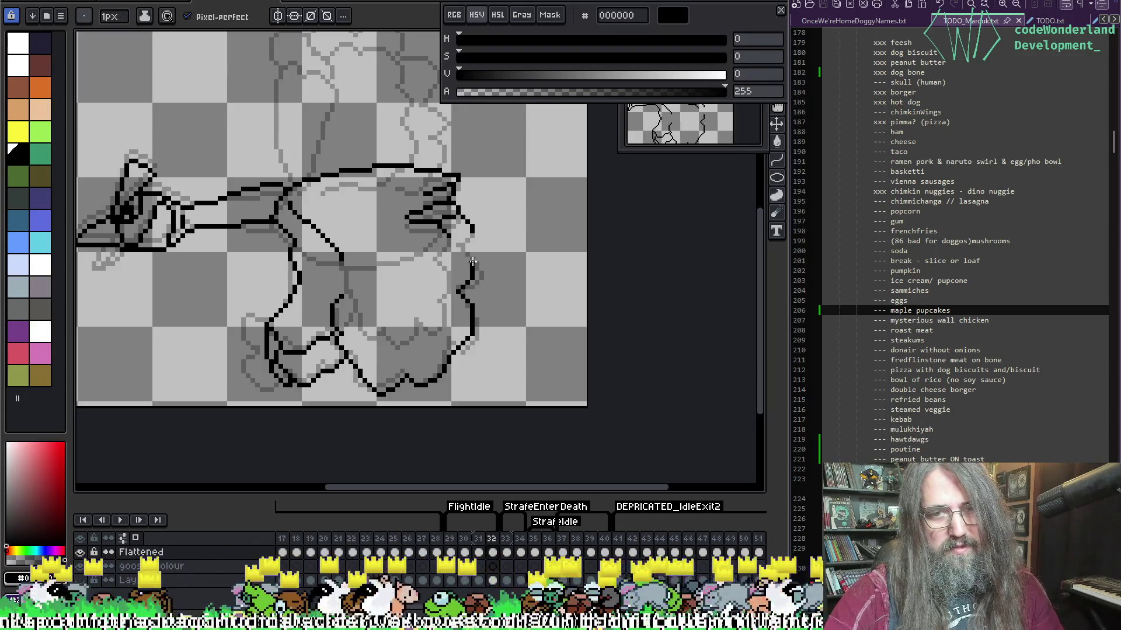
Preview the animation from frame 30 to check the lower-body outlines.
key(Left)
key(Right)
key(Left)
key(Left)
key(Return)
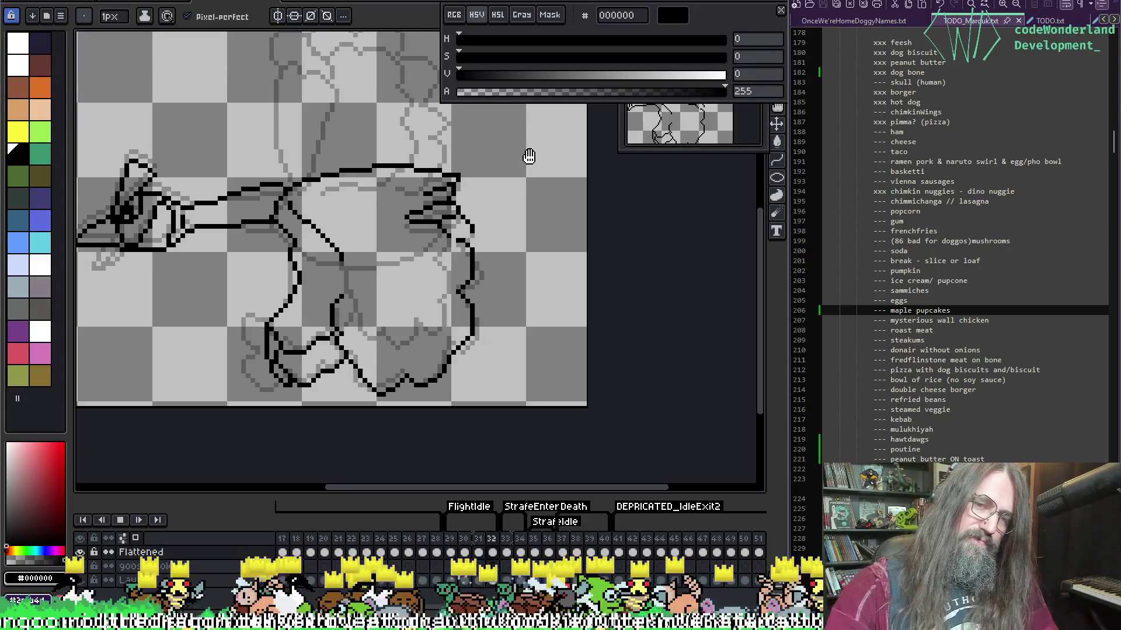
scroll(498, 160, down, 1)
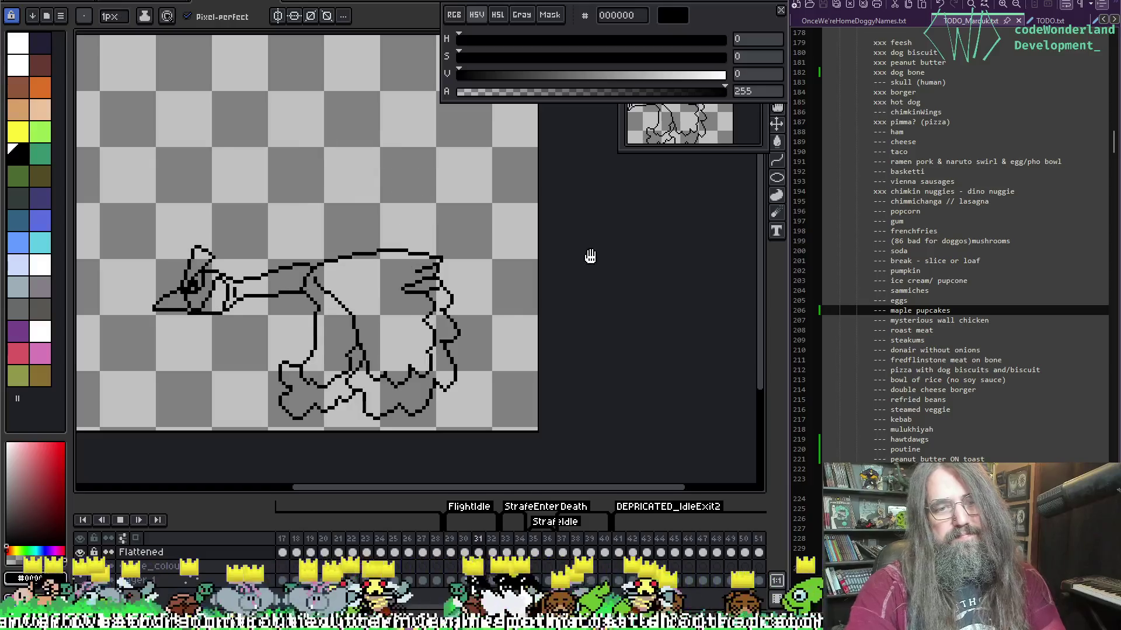
scroll(396, 318, down, 1)
scroll(396, 318, up, 2)
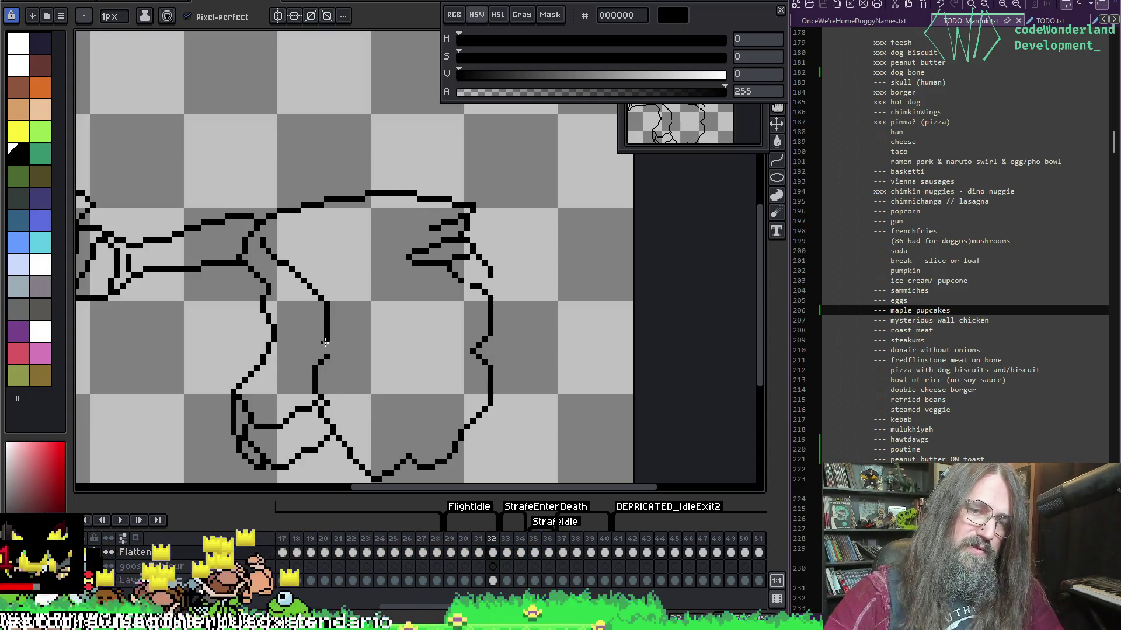
Turn on onion skin and pick the black outline colour for the pencil.
key(F3)
key(e)
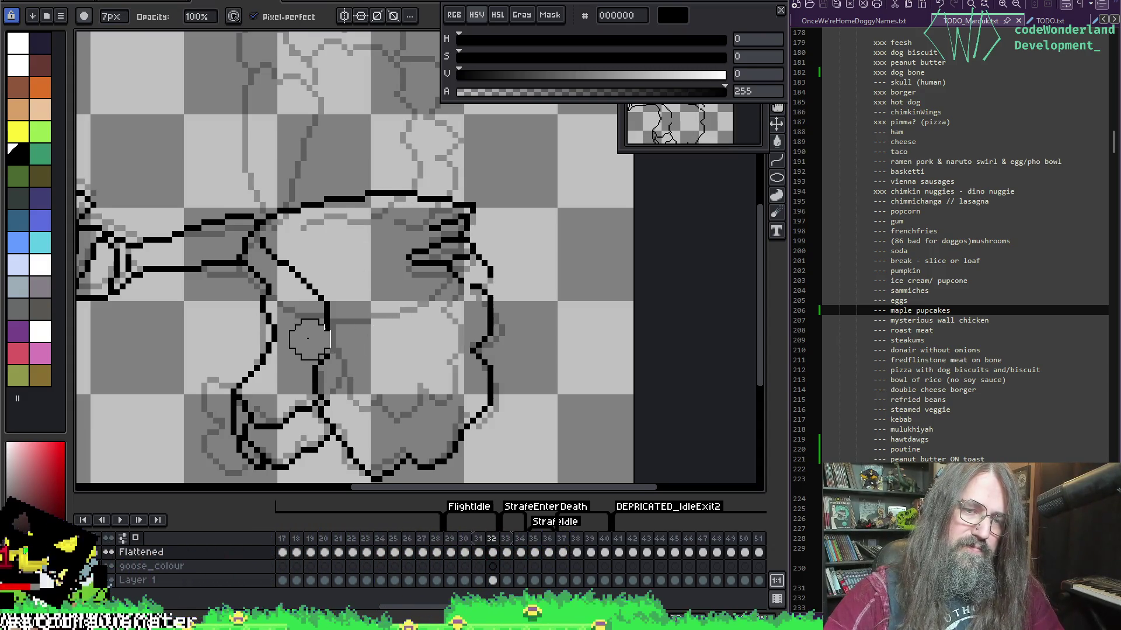
key(b)
key(e)
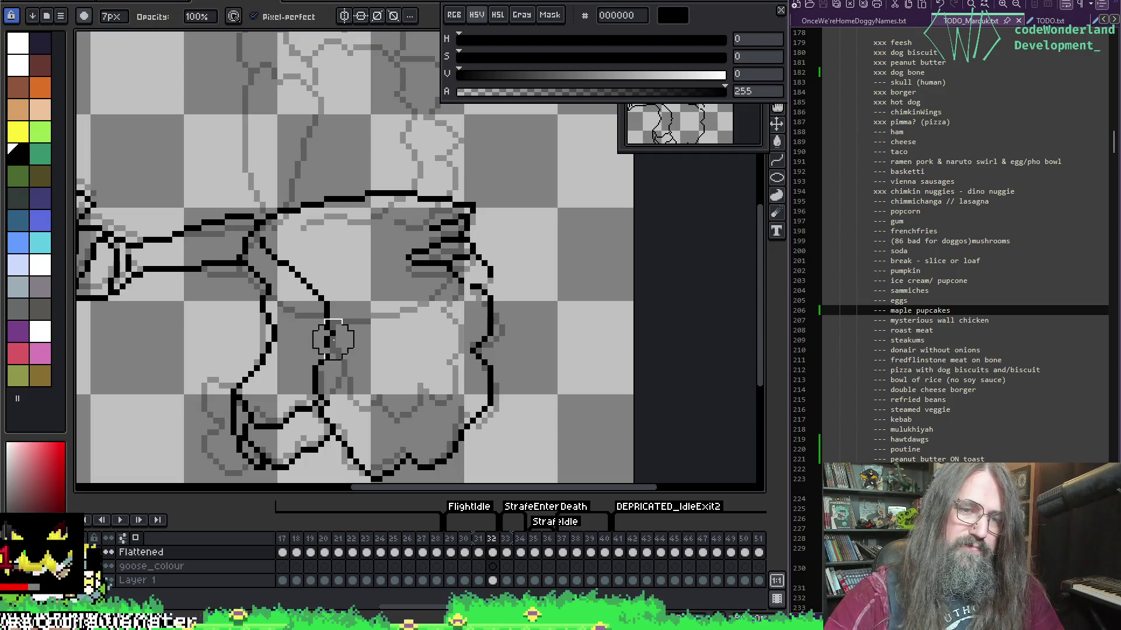
key(e)
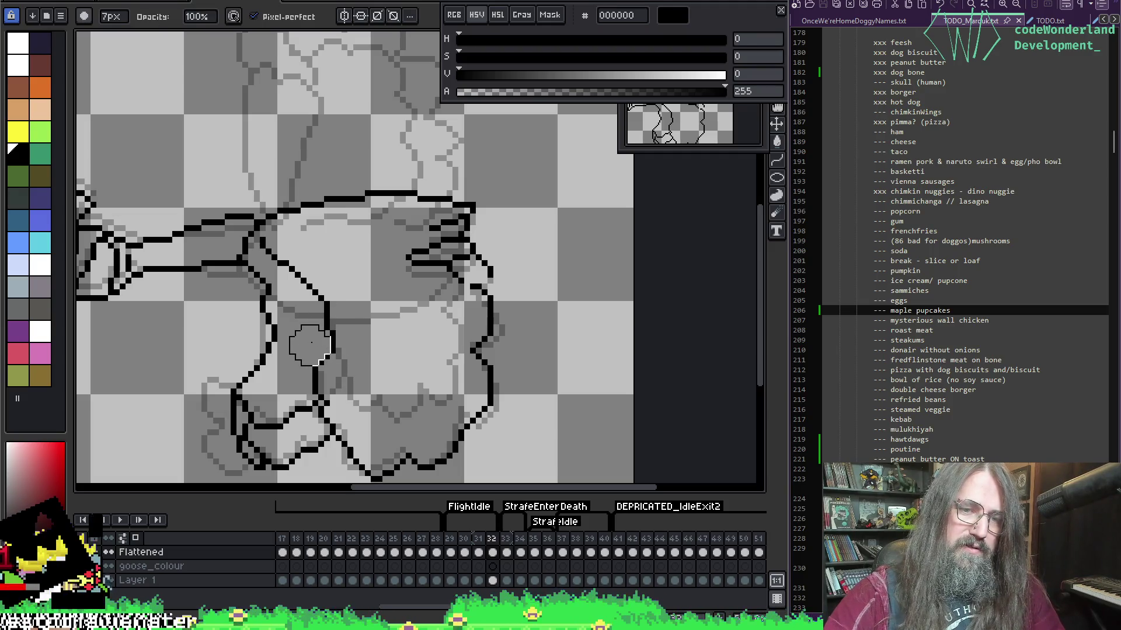
key(b)
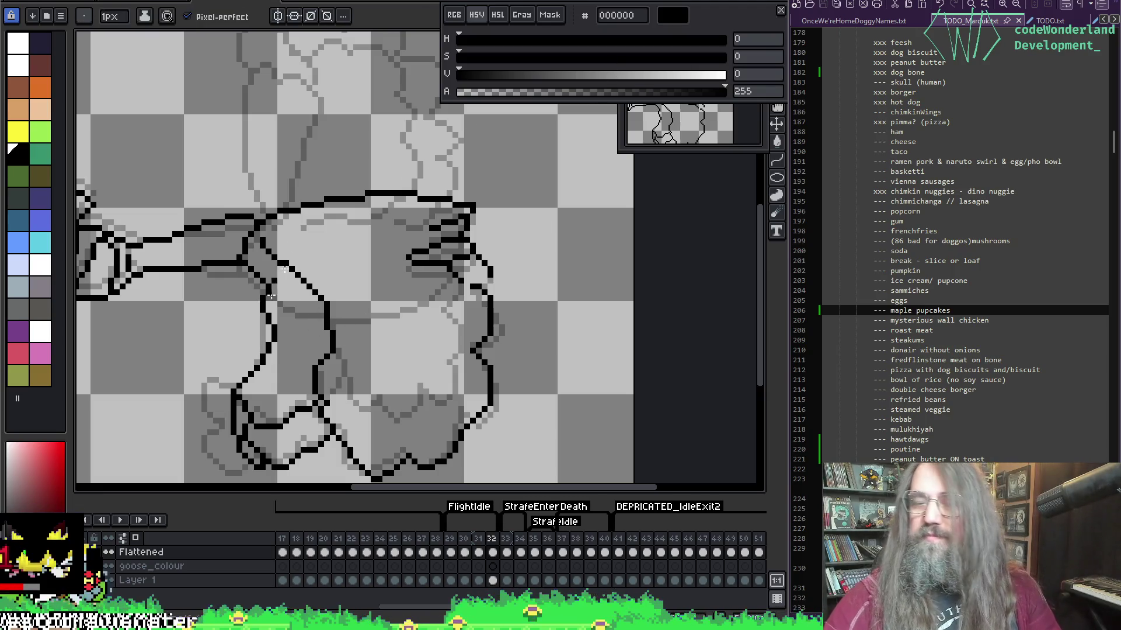
key(i)
key(b)
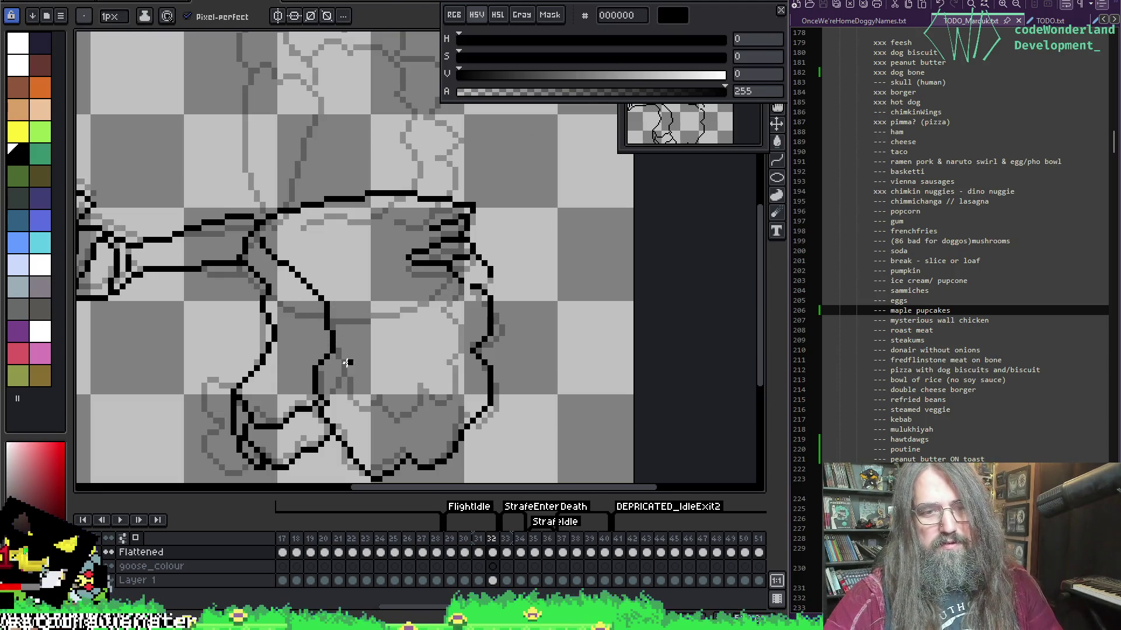
Redraw the leg line heading downward and extend the lower outline to the right.
drag(334, 352, 340, 399)
key(ctrl+z)
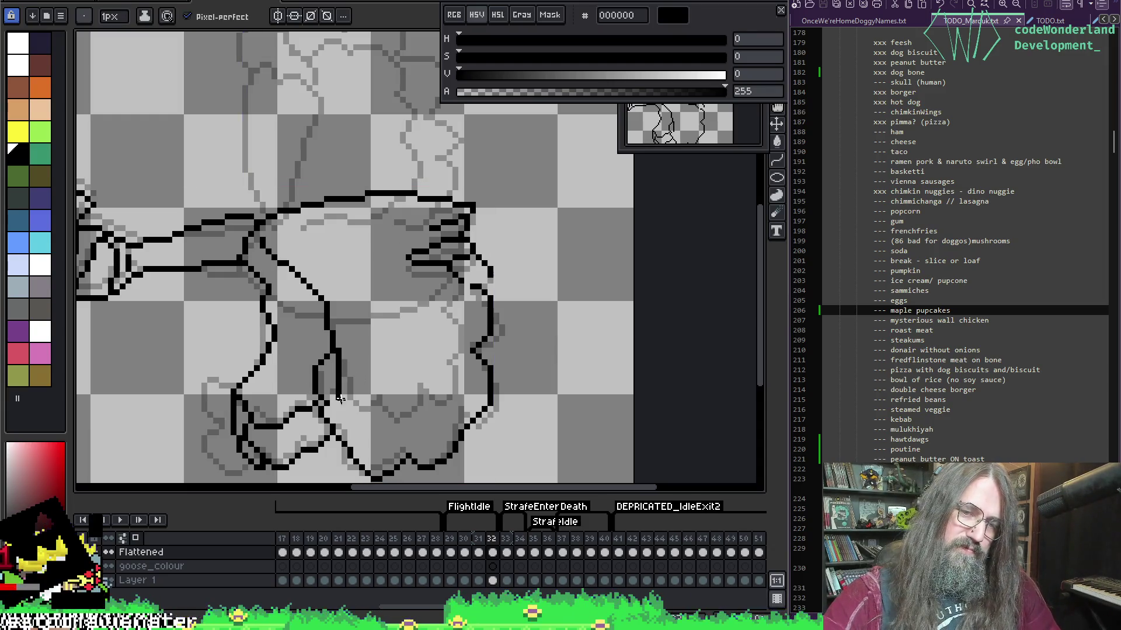
key(ctrl+z)
mouse_move(335, 351)
mouse_down()
mouse_move(342, 403)
mouse_move(370, 398)
mouse_up()
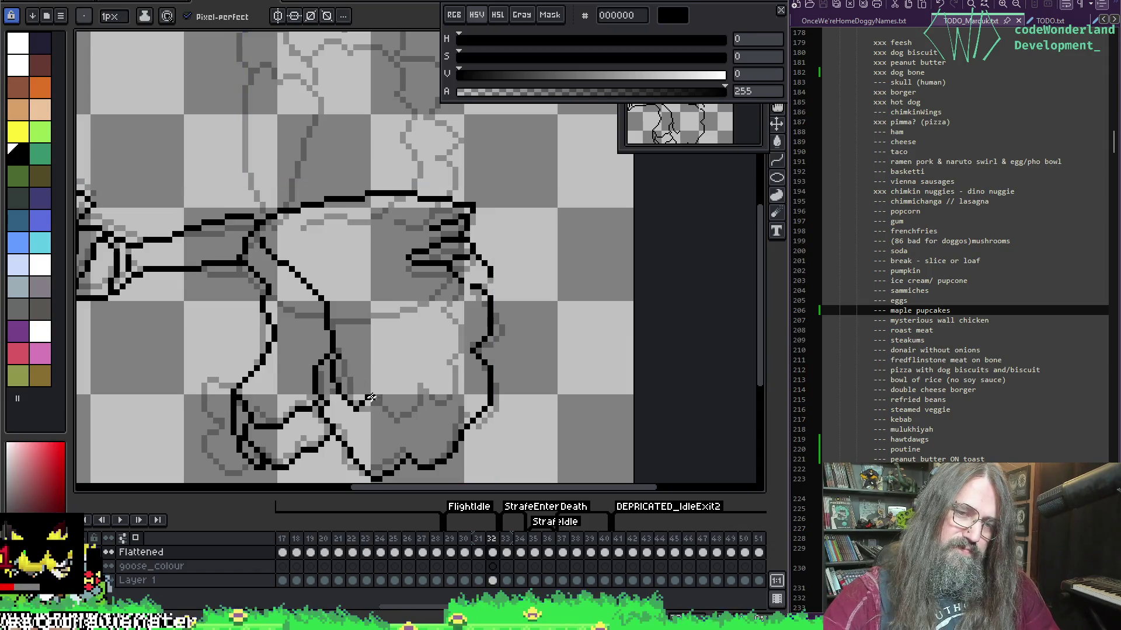
key(ctrl+z)
mouse_move(335, 351)
mouse_down()
mouse_move(337, 386)
mouse_move(356, 396)
mouse_up()
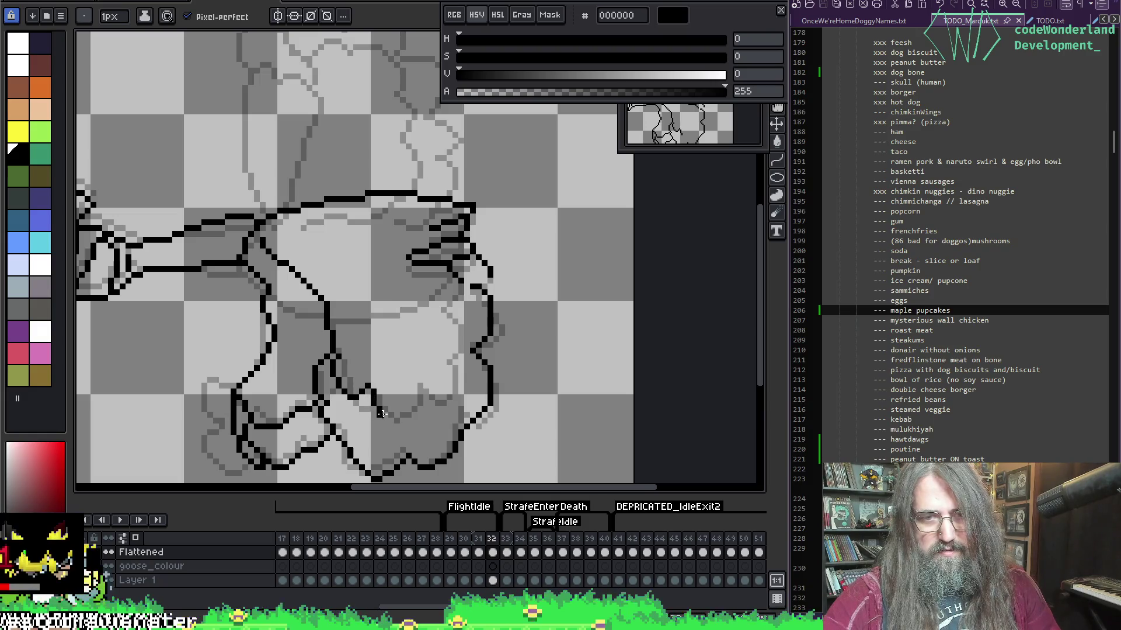
drag(403, 403, 419, 413)
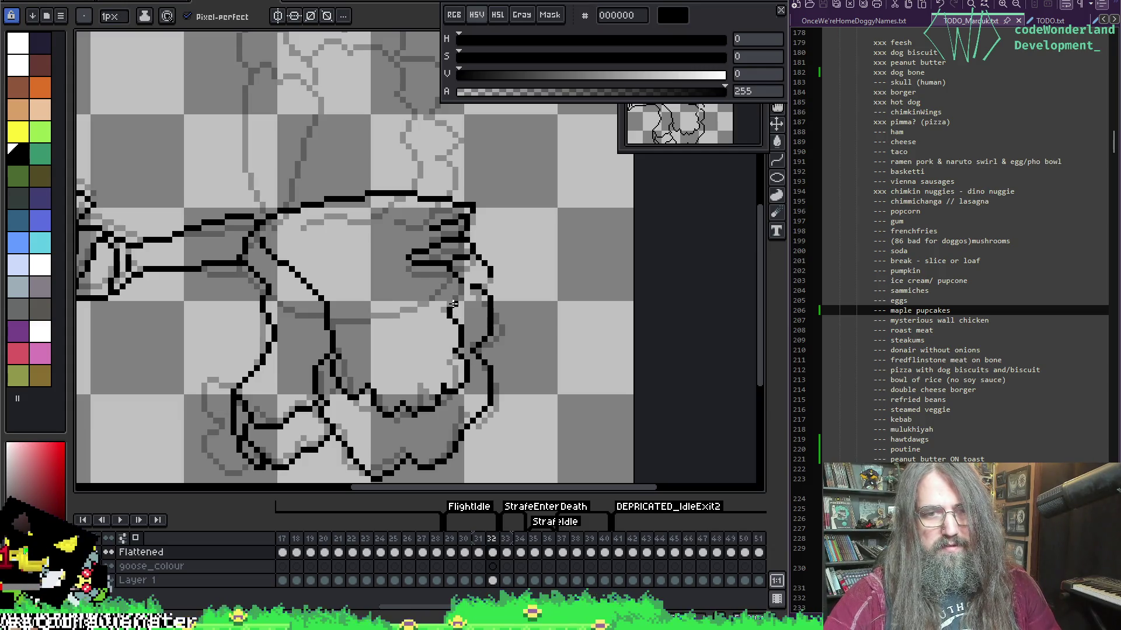
Preview the animation twice, then return to frame 32.
key(Return)
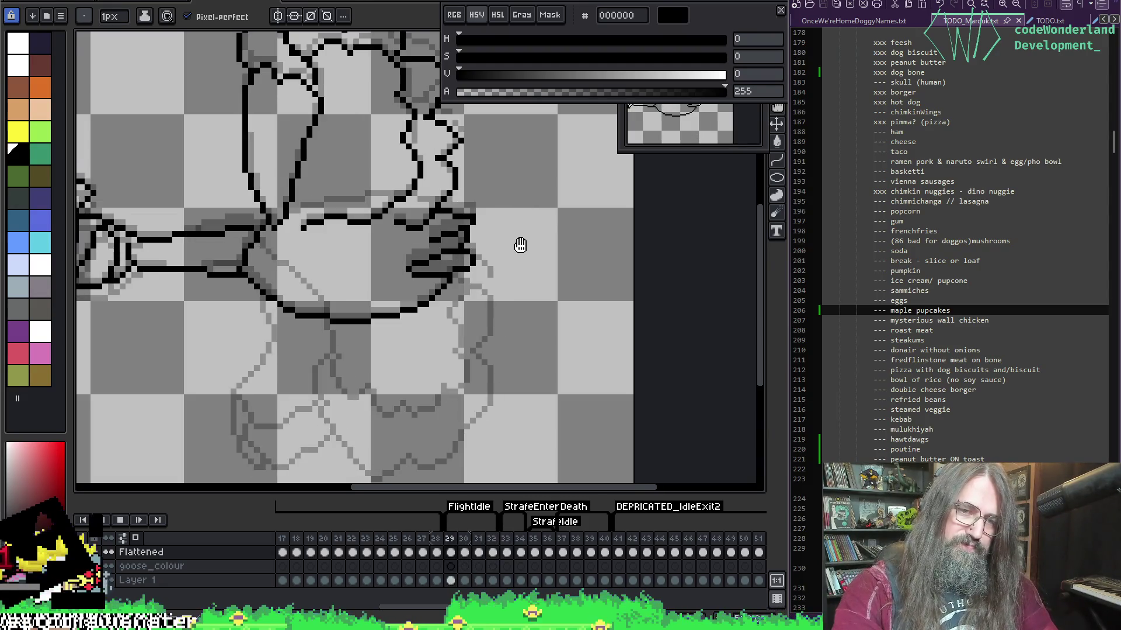
key(Return)
key(Return)
key(Return)
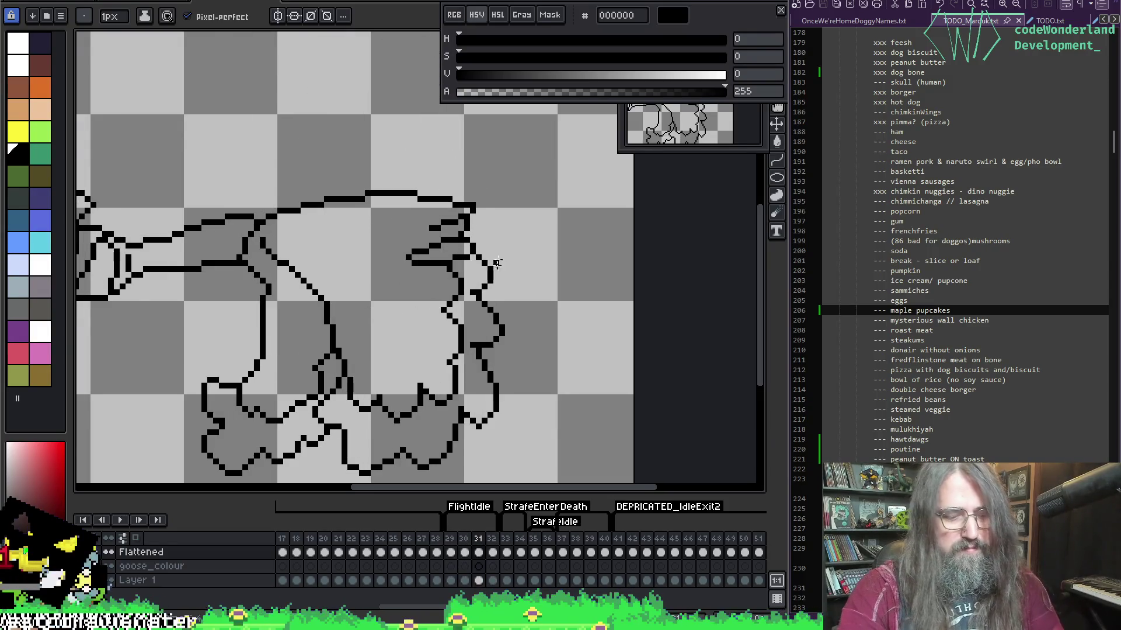
scroll(496, 263, down, 2)
key(Return)
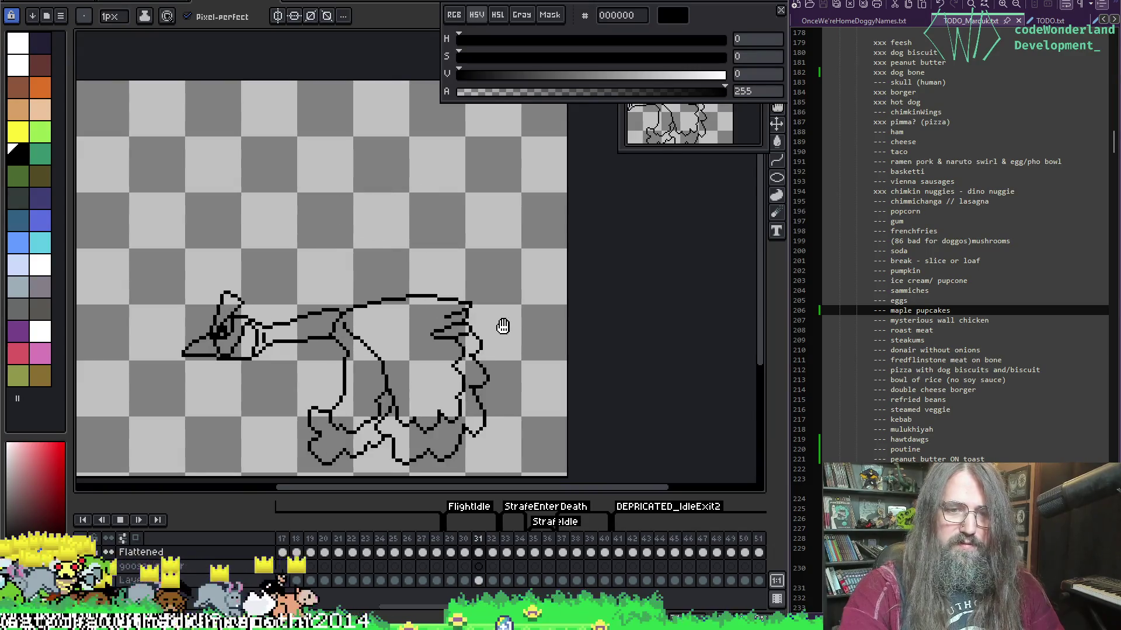
key(Return)
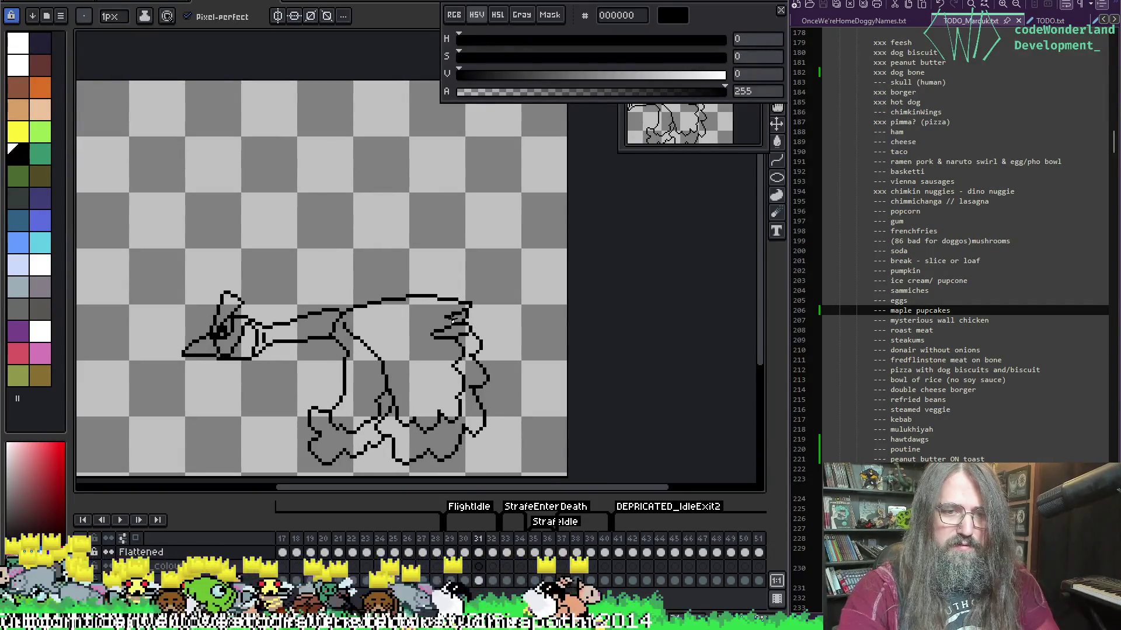
scroll(407, 310, up, 1)
key(Right)
Marquee-select the goose's head and apply a transform to it.
key(m)
mouse_move(508, 229)
mouse_down()
mouse_move(413, 339)
mouse_move(284, 359)
mouse_move(300, 358)
mouse_move(294, 366)
mouse_up()
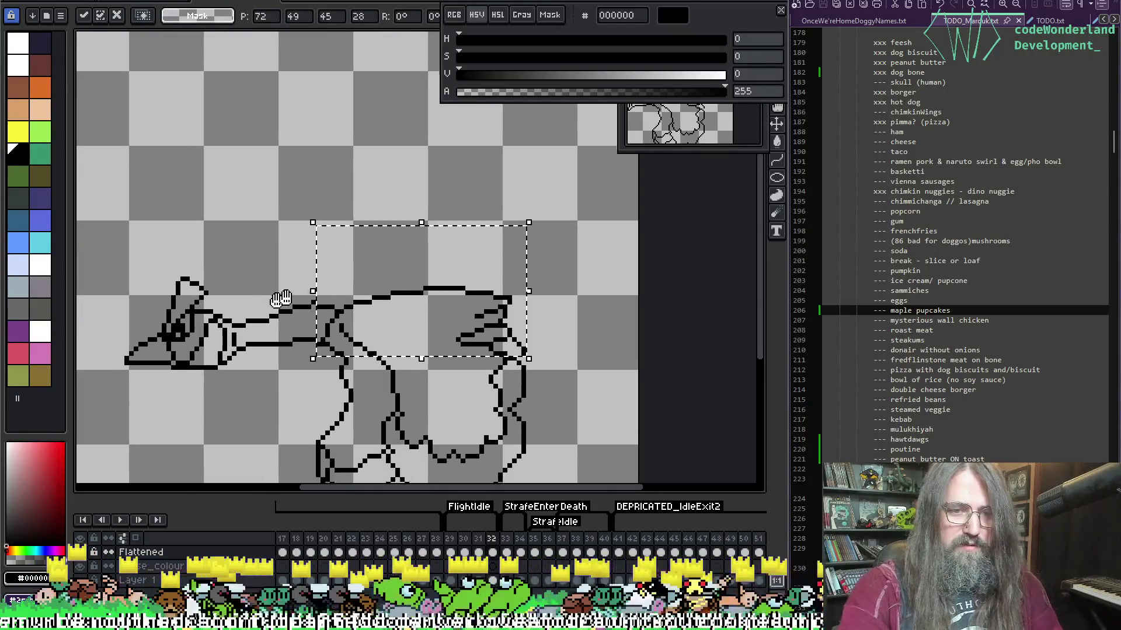
key(ctrl+d)
mouse_move(101, 222)
mouse_down()
mouse_move(140, 277)
mouse_move(272, 382)
mouse_up()
key(ctrl+t)
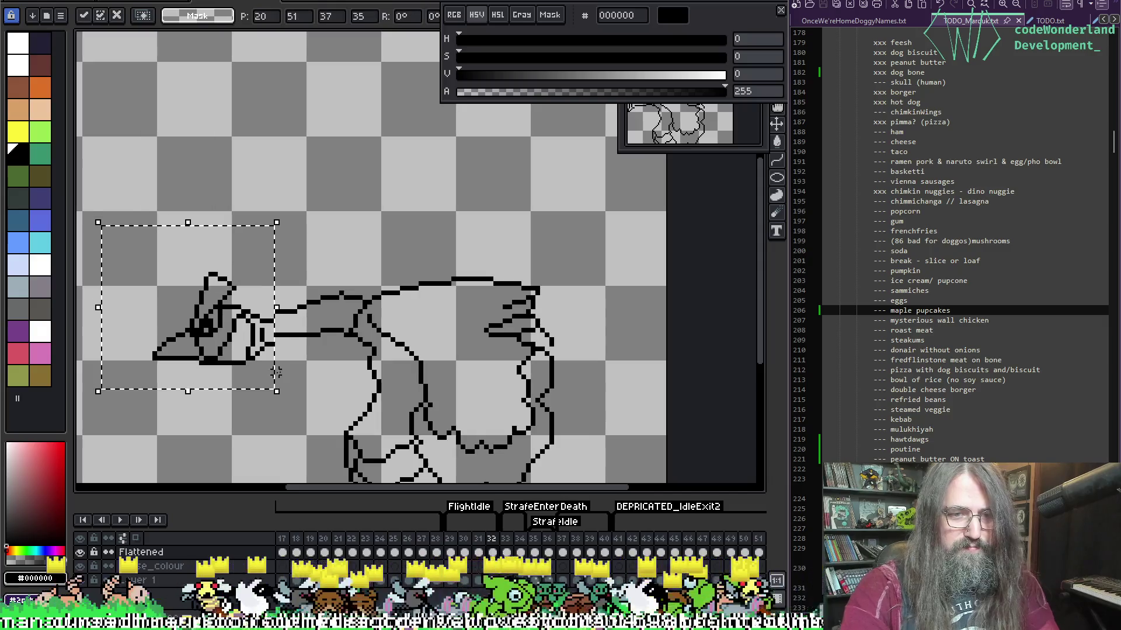
scroll(310, 294, up, 1)
key(Return)
Replace the old upper and lower neck lines with new pencil strokes, then preview.
key(e)
mouse_move(248, 338)
mouse_down()
mouse_move(260, 314)
mouse_move(356, 289)
mouse_up()
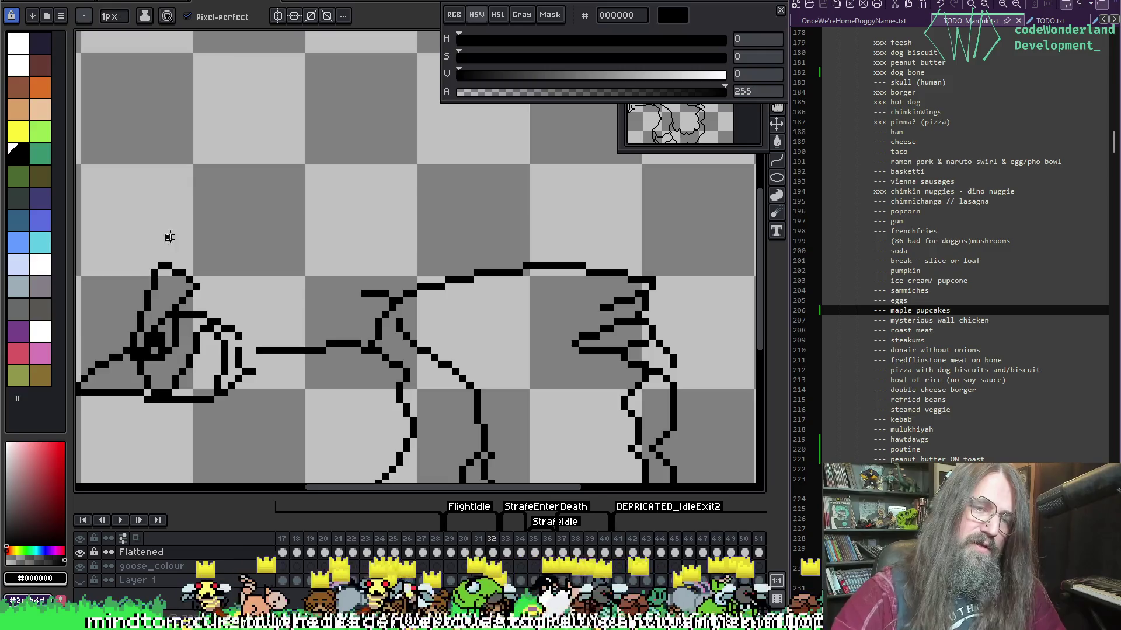
drag(243, 335, 367, 292)
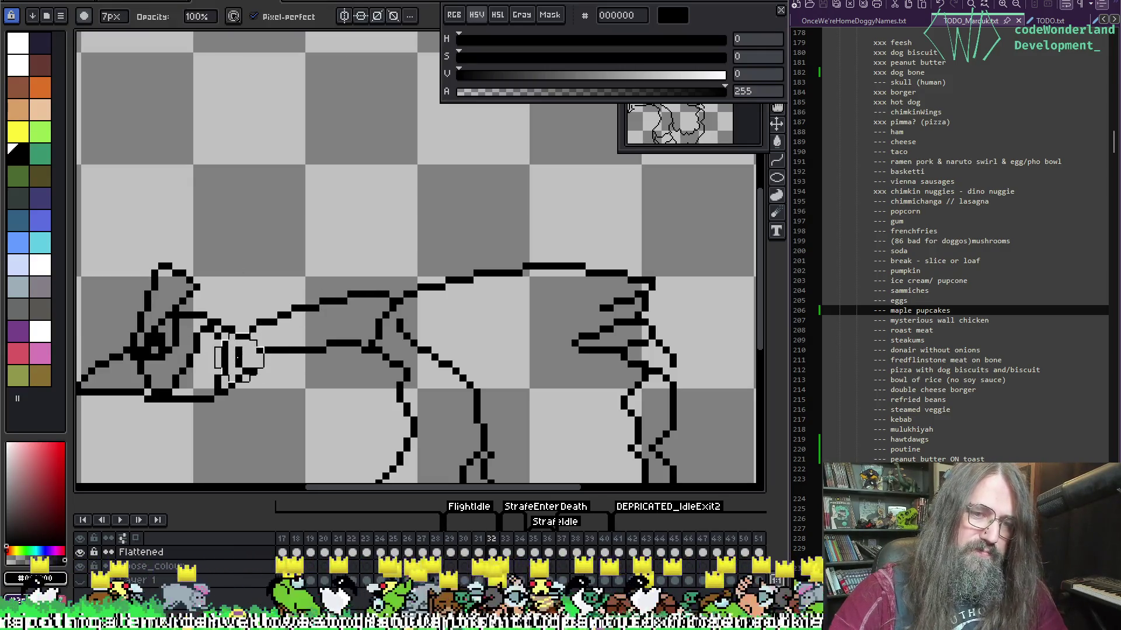
key(e)
drag(256, 350, 347, 348)
key(b)
drag(257, 371, 356, 343)
key(e)
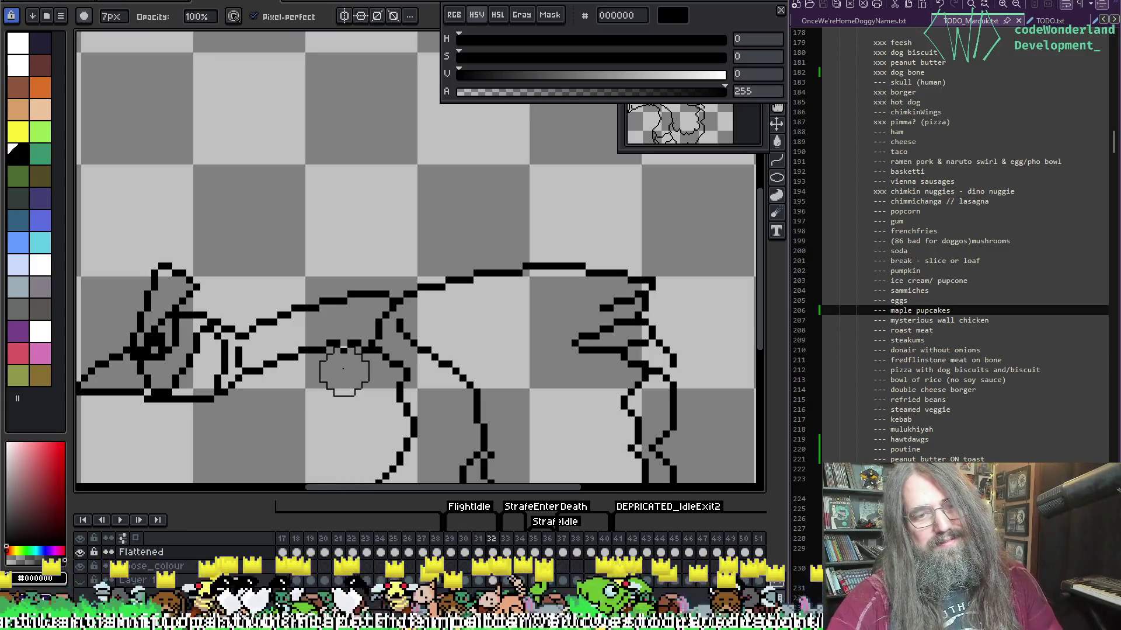
click(344, 368)
key(b)
key(Return)
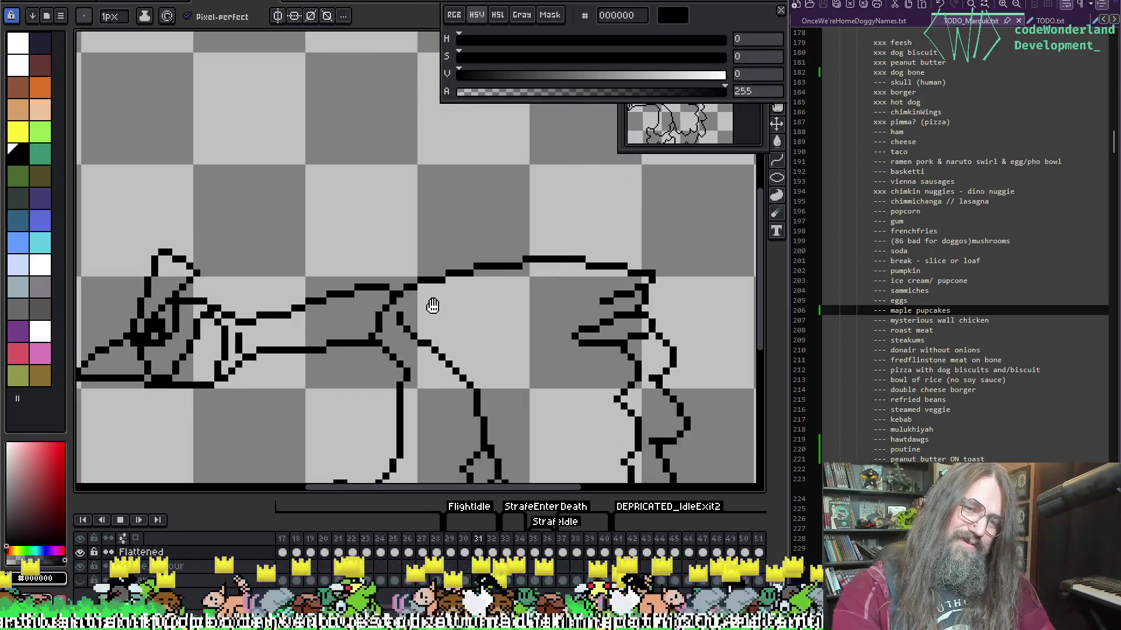
Review the FlightIdle wing flaps and turn on onion skin.
scroll(456, 284, down, 2)
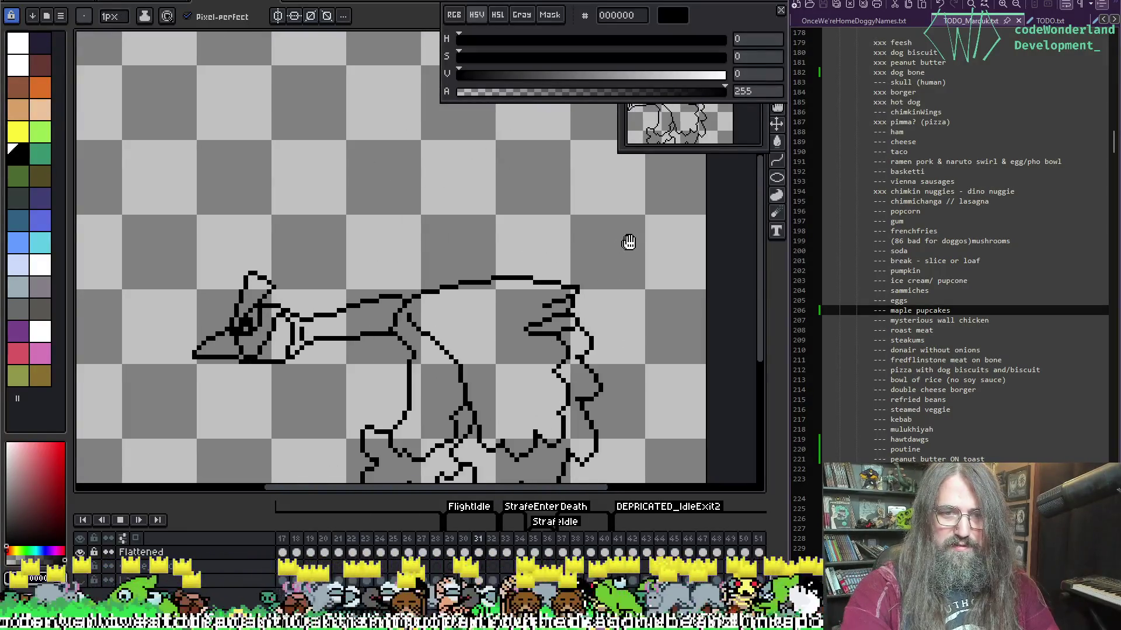
scroll(628, 240, down, 2)
drag(634, 245, 515, 267)
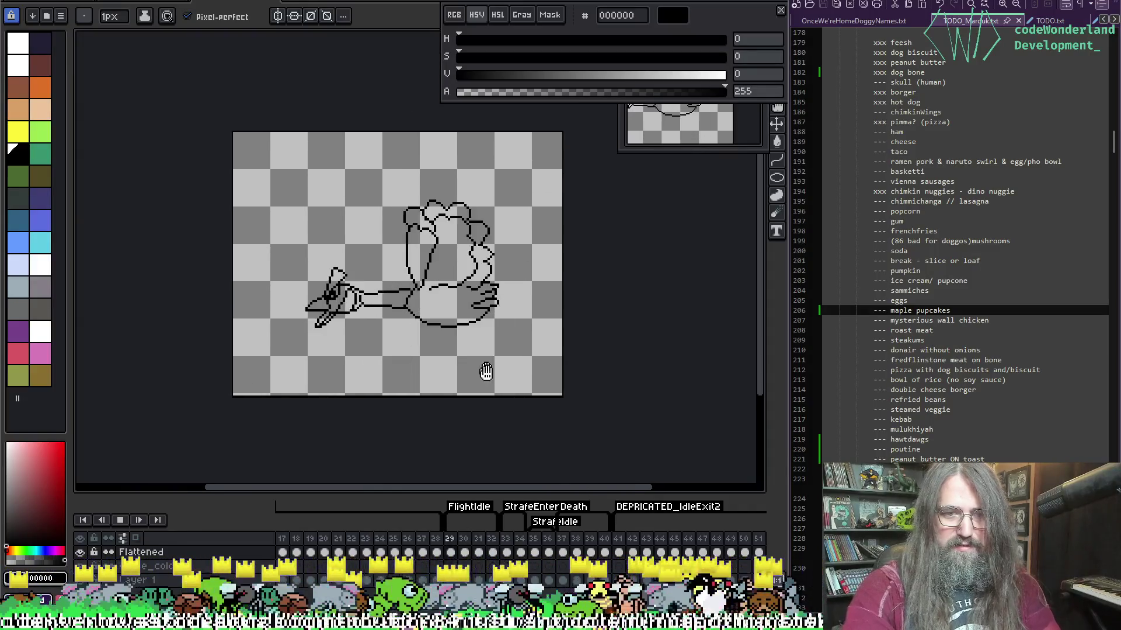
click(470, 524)
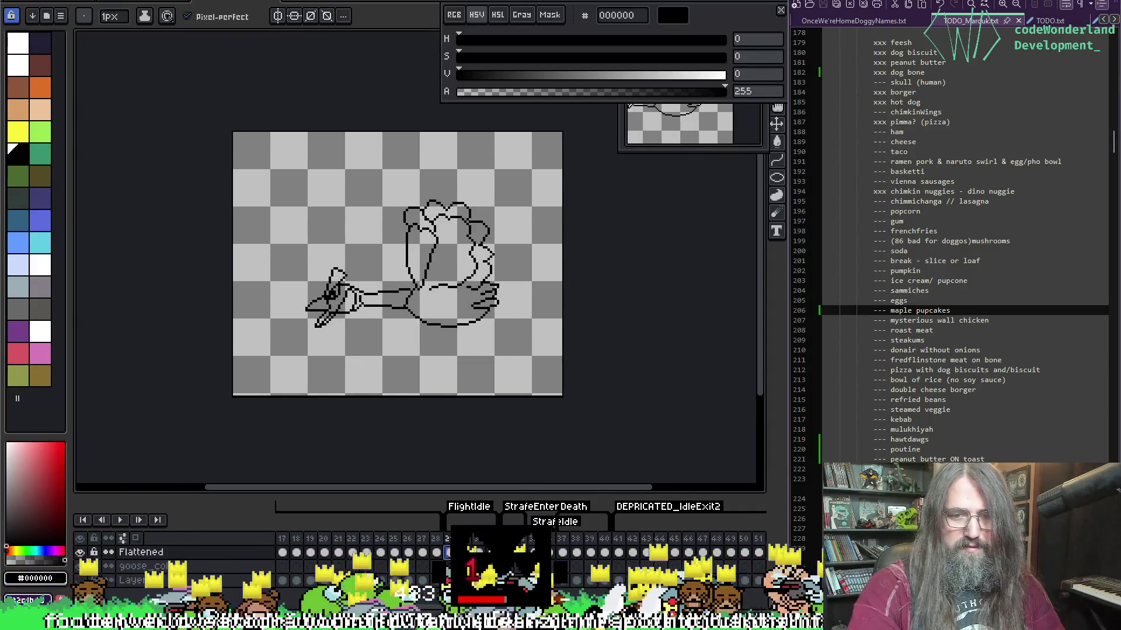
key(Return)
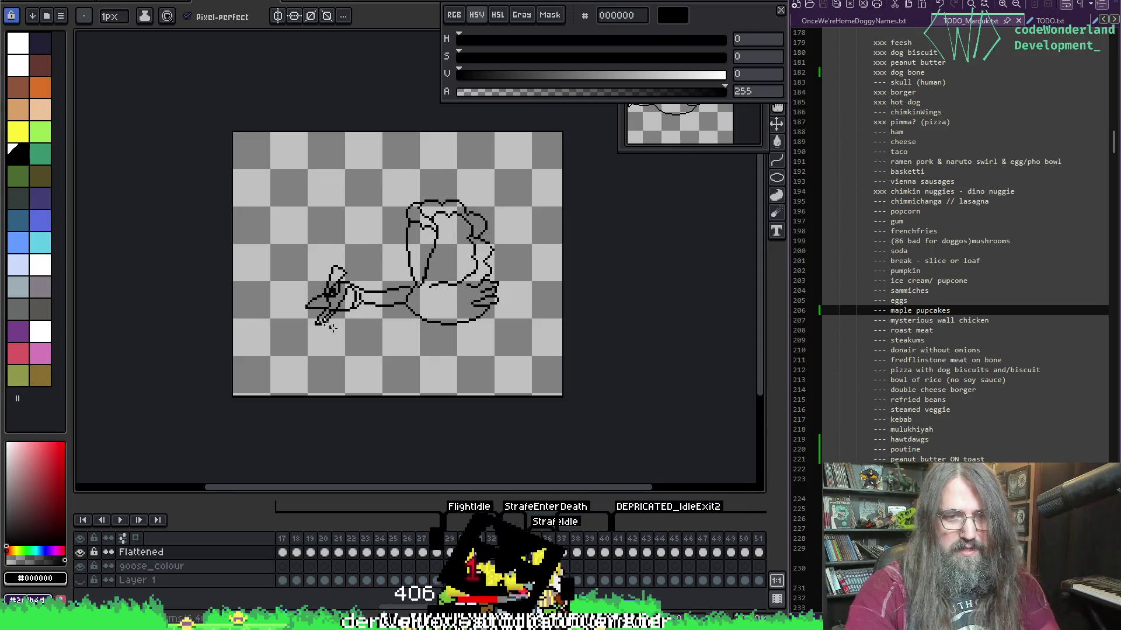
scroll(333, 327, up, 3)
key(e)
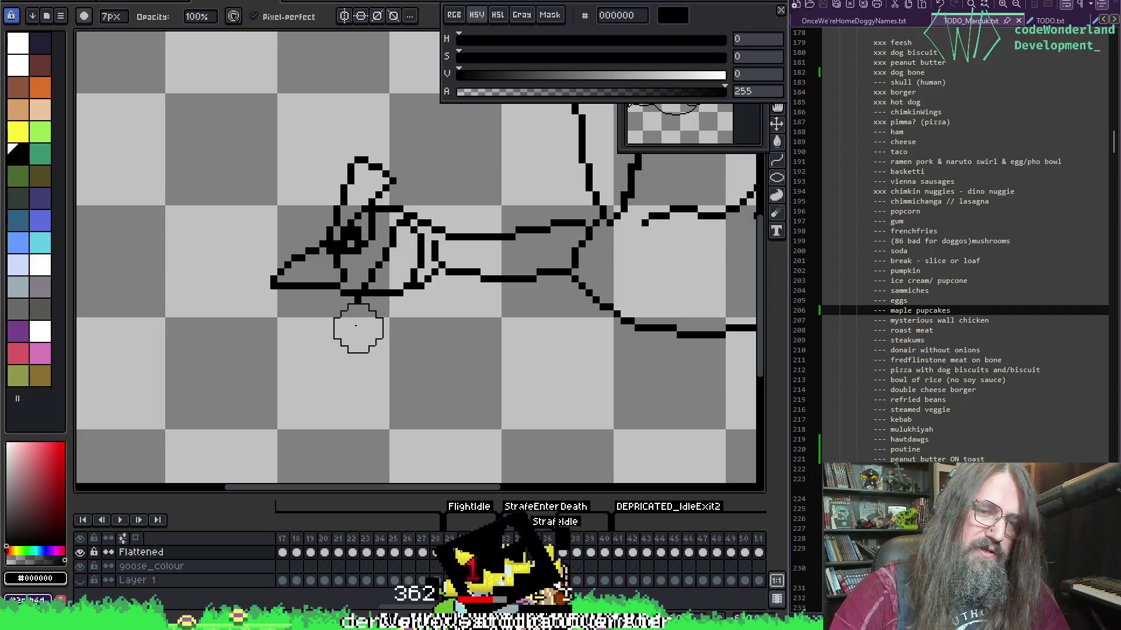
key(F3)
key(b)
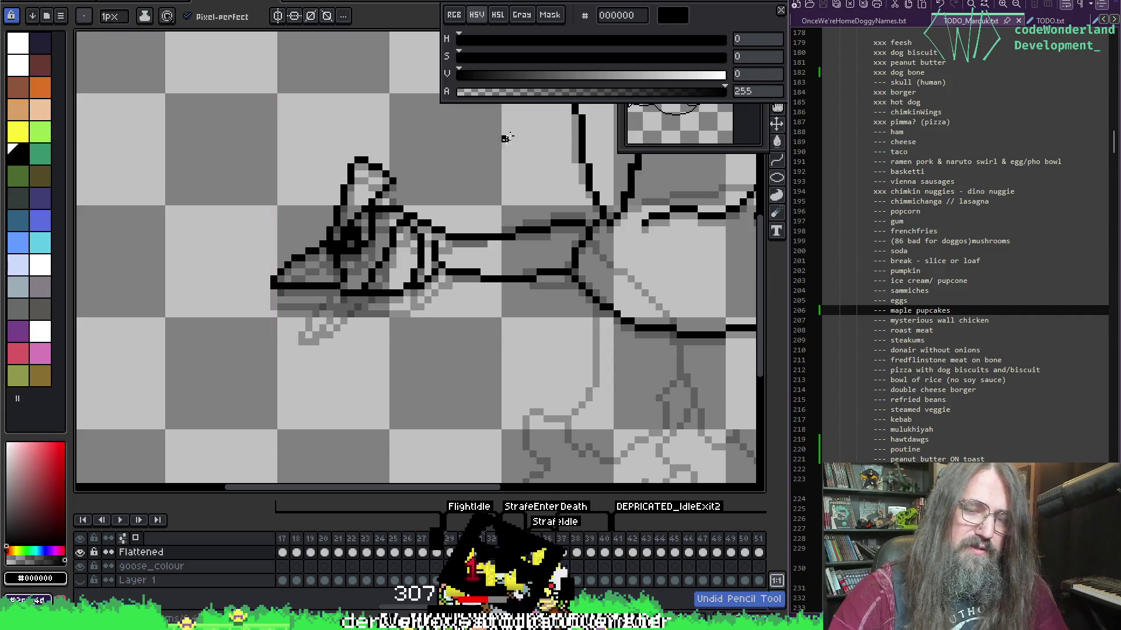
Step to the next frame, replay the animation, and zoom in on the goose head.
key(Right)
scroll(465, 199, down, 3)
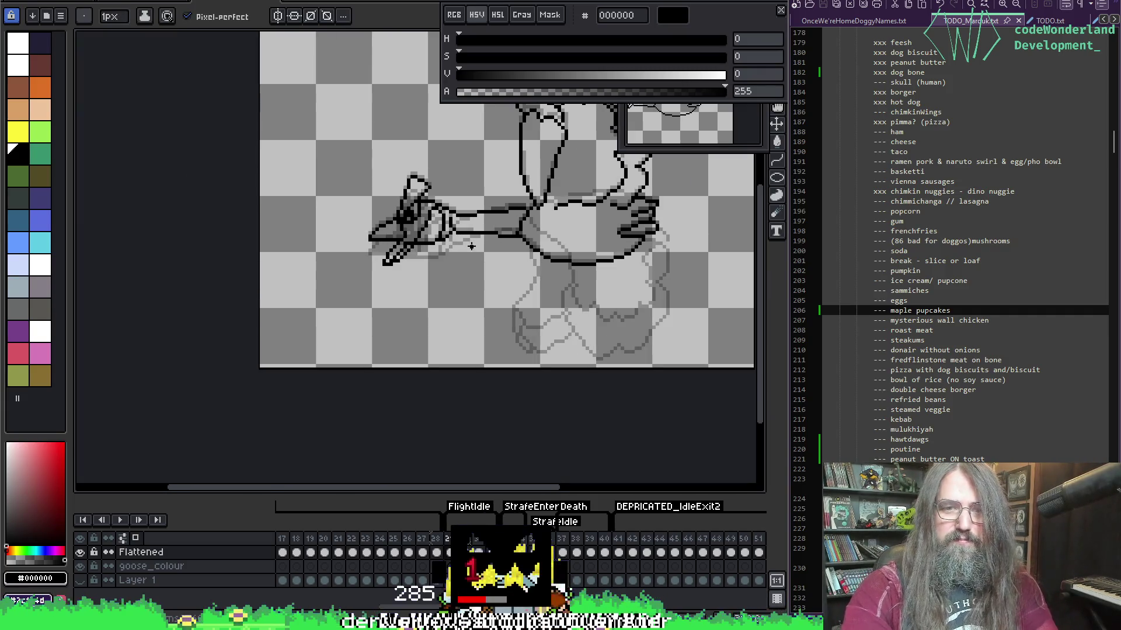
key(Return)
drag(606, 262, 512, 325)
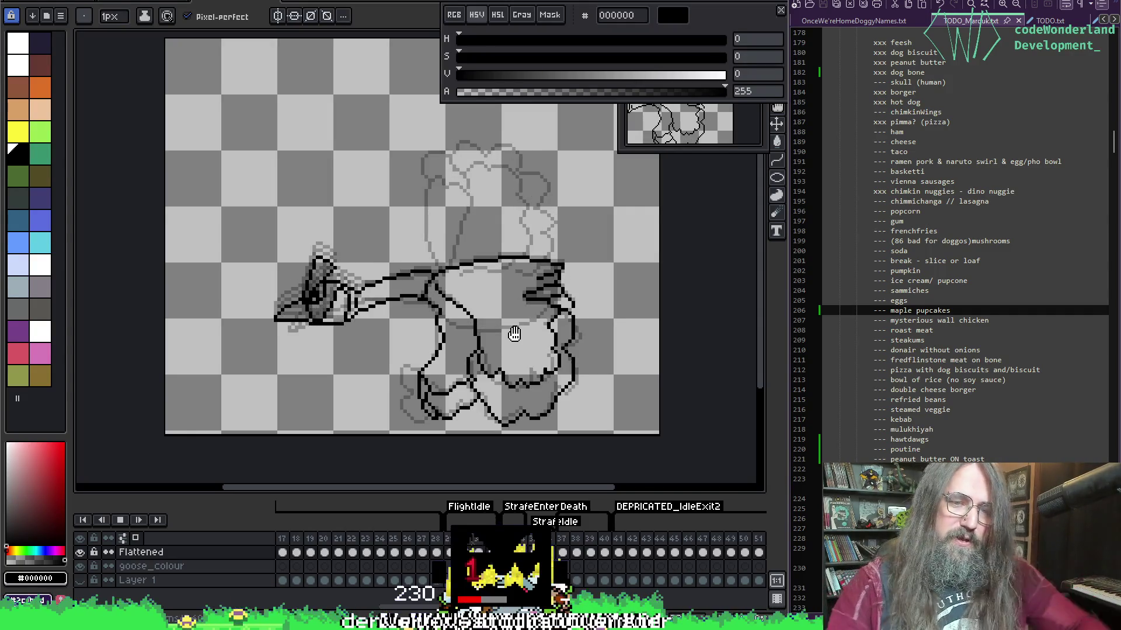
key(Return)
scroll(333, 261, up, 3)
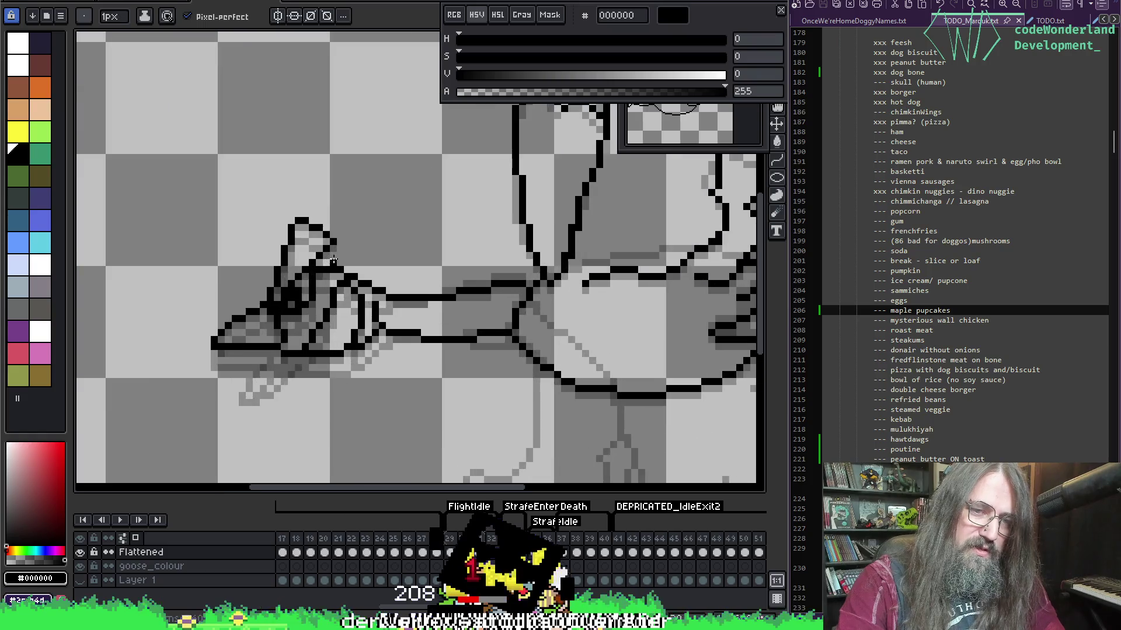
scroll(334, 261, up, 1)
mouse_move(340, 370)
mouse_down()
mouse_move(459, 307)
mouse_move(339, 314)
mouse_move(395, 296)
mouse_up()
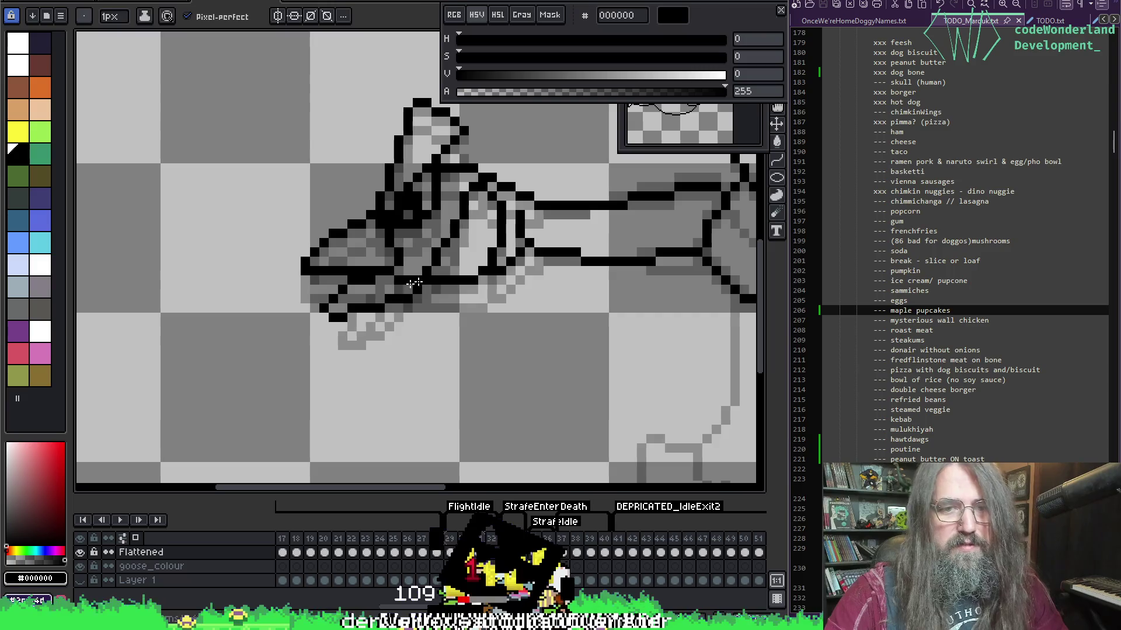
Add black pixels along the lower beak edge, compare with the adjacent frame, and preview.
key(e)
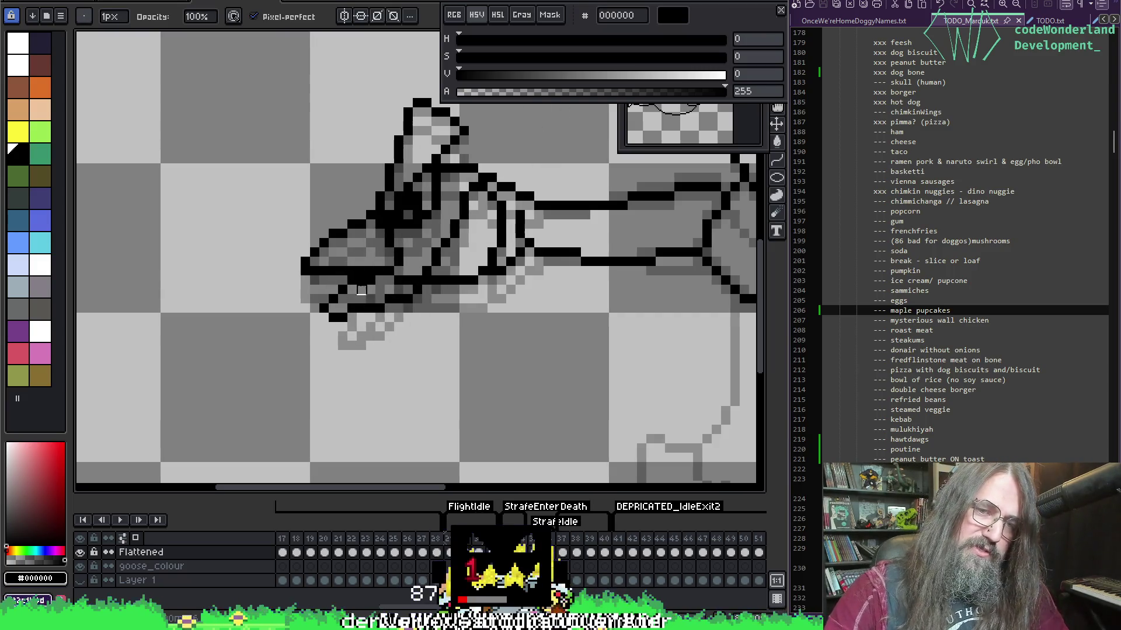
key(b)
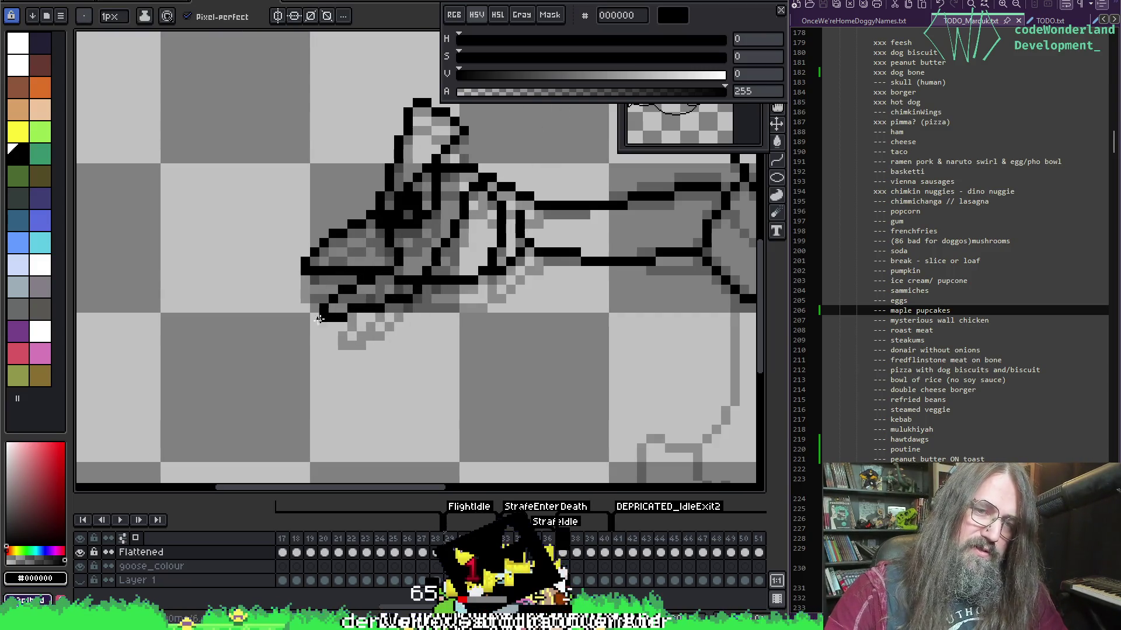
click(325, 315)
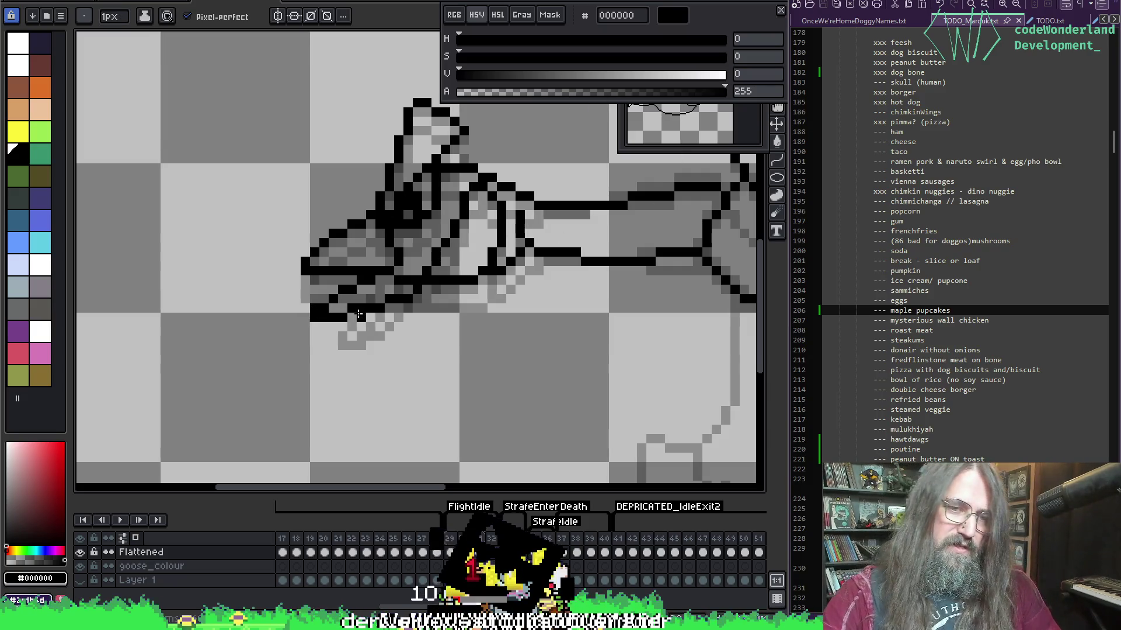
key(e)
key(b)
key(e)
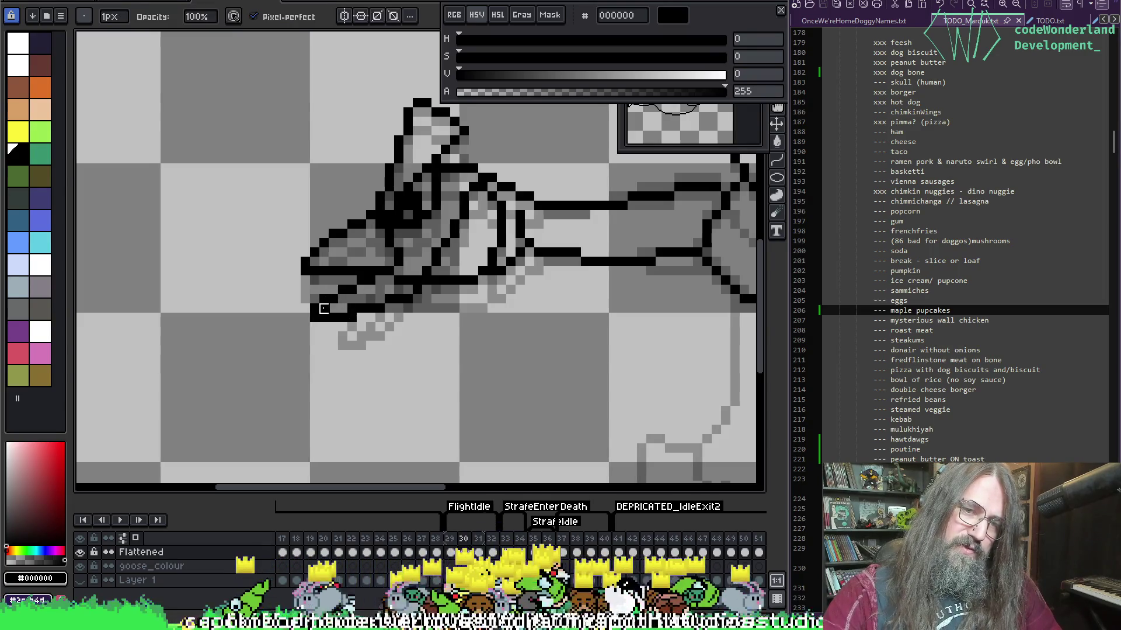
key(Right)
key(Left)
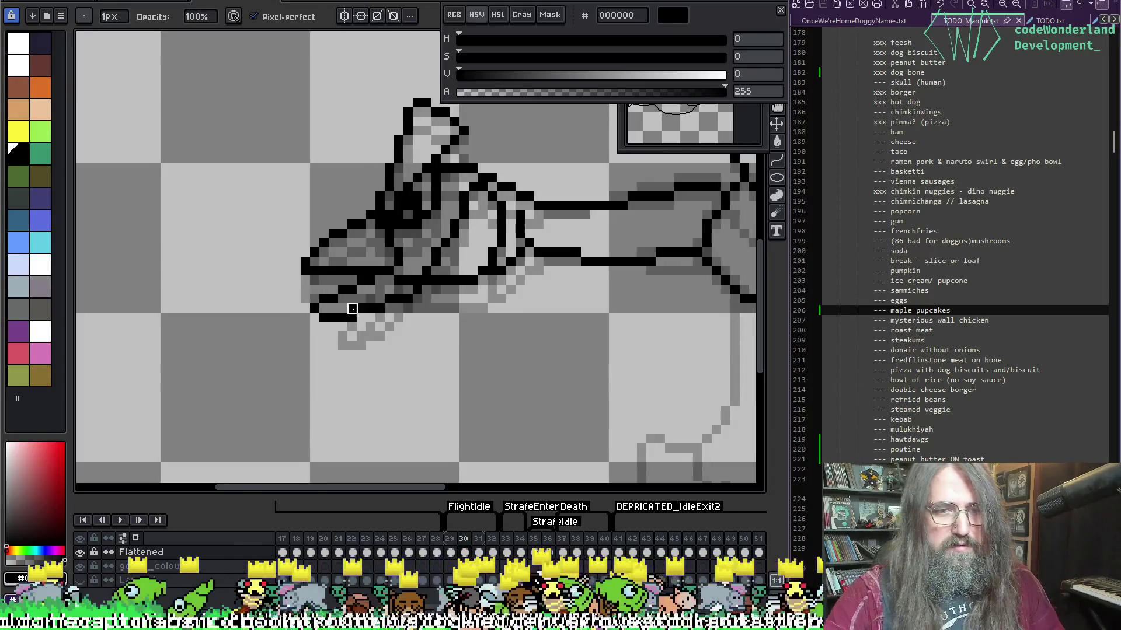
key(i)
key(b)
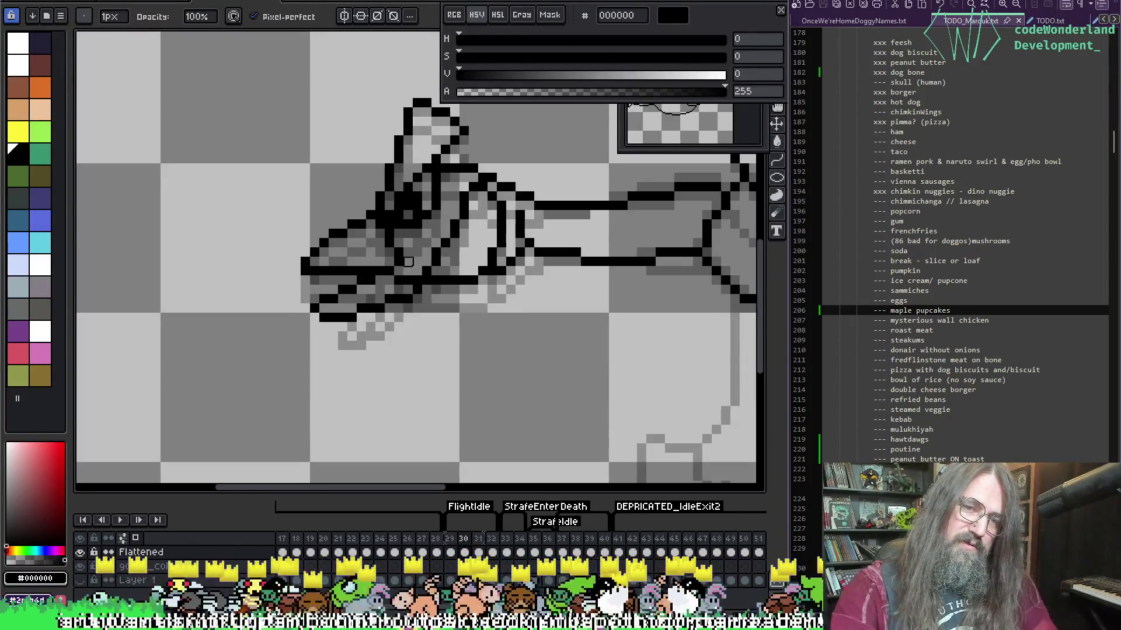
key(Return)
scroll(409, 262, down, 3)
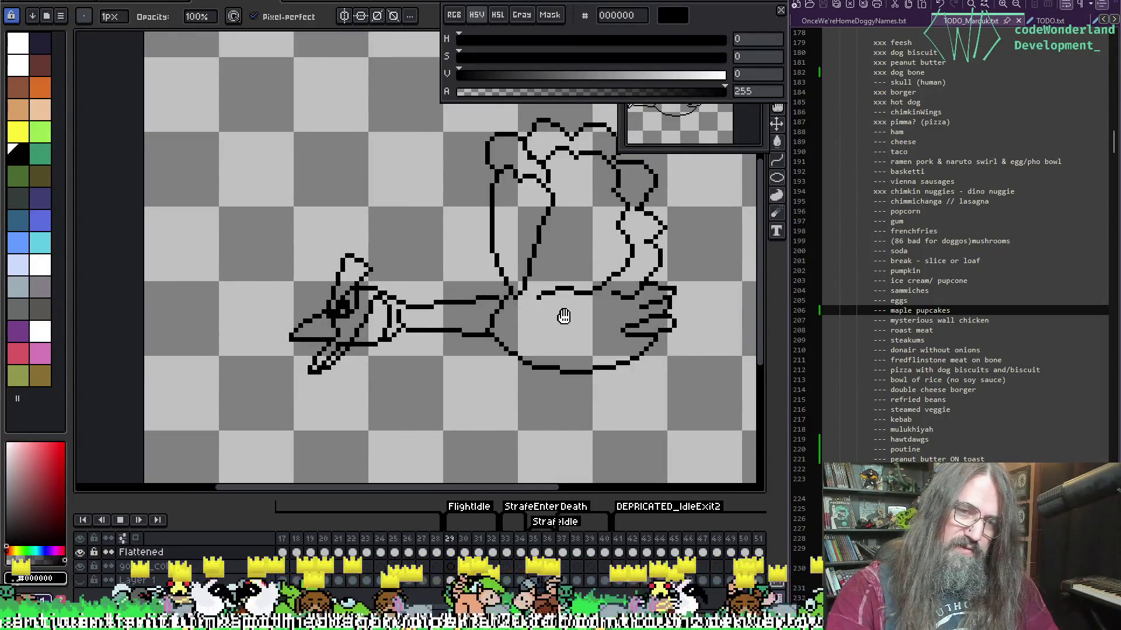
Set frames 29–32 to a 200 ms duration in Frame Properties.
scroll(542, 315, down, 1)
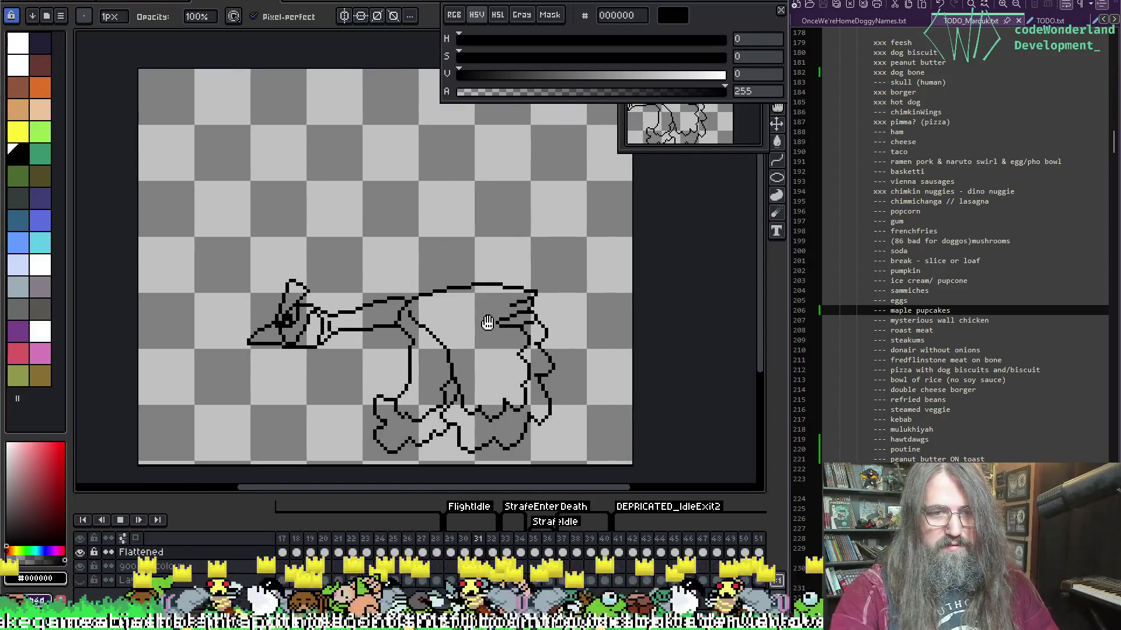
drag(482, 320, 500, 282)
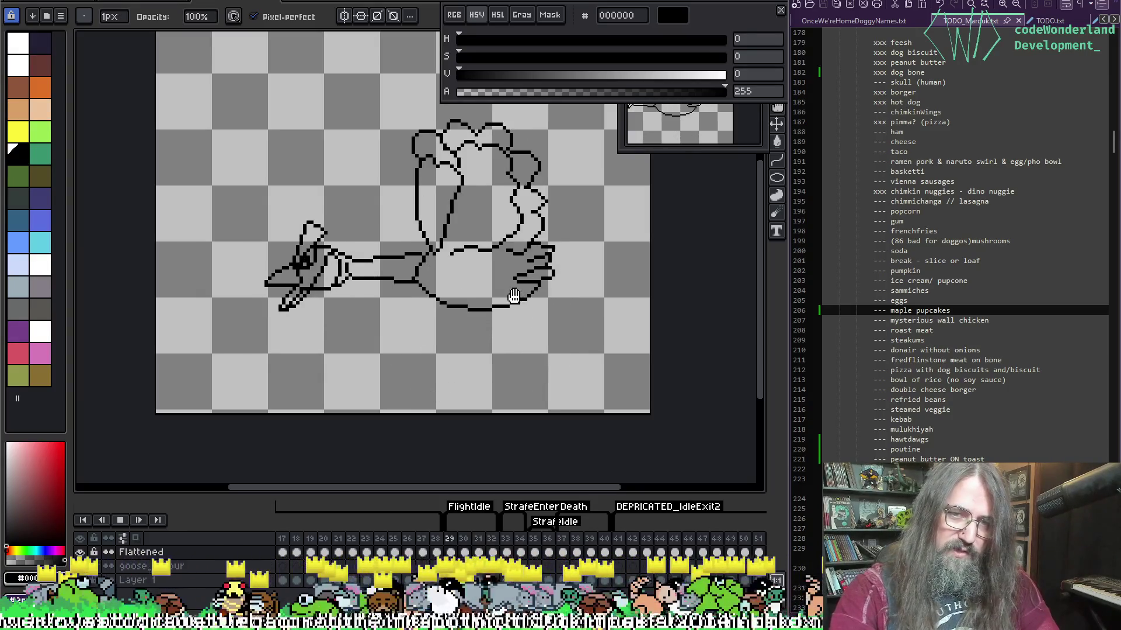
key(Return)
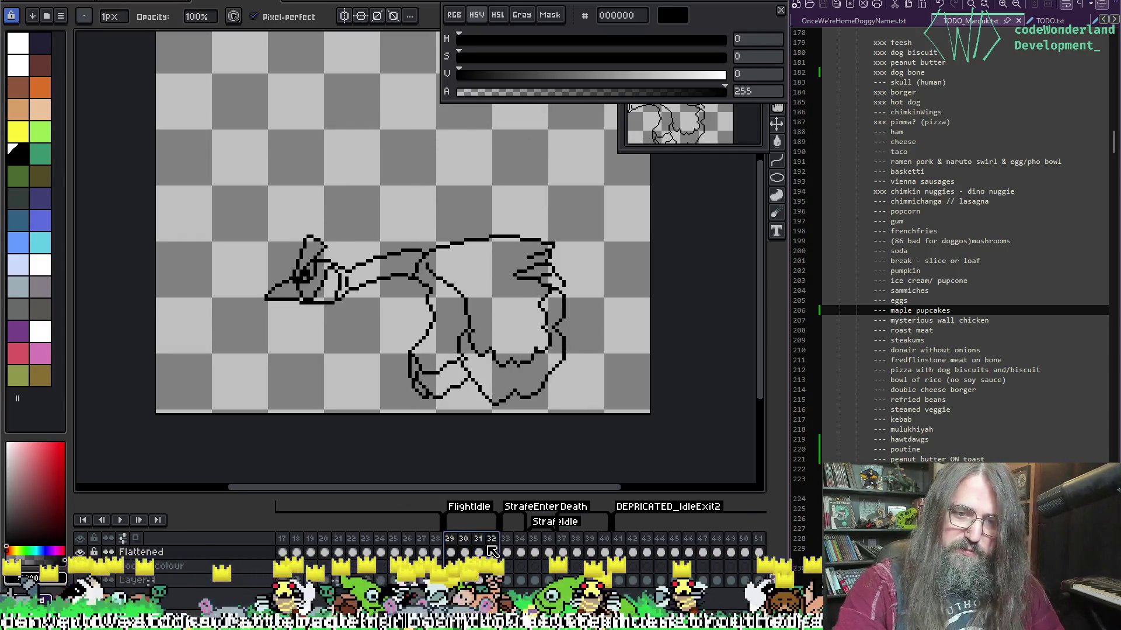
click(538, 526)
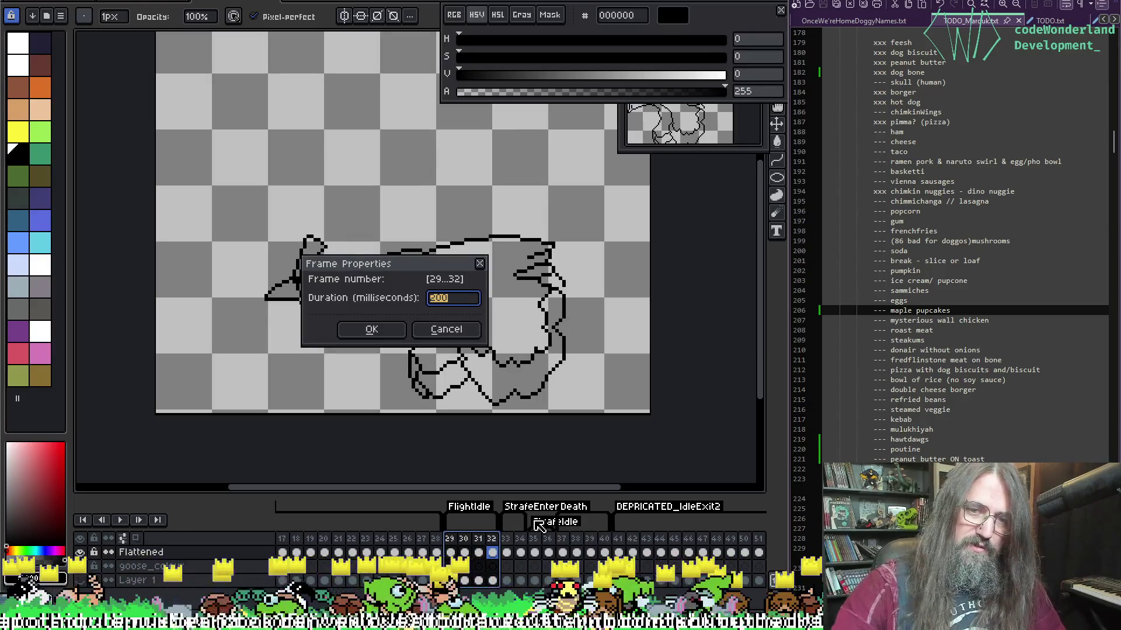
key(Return)
key(Return)
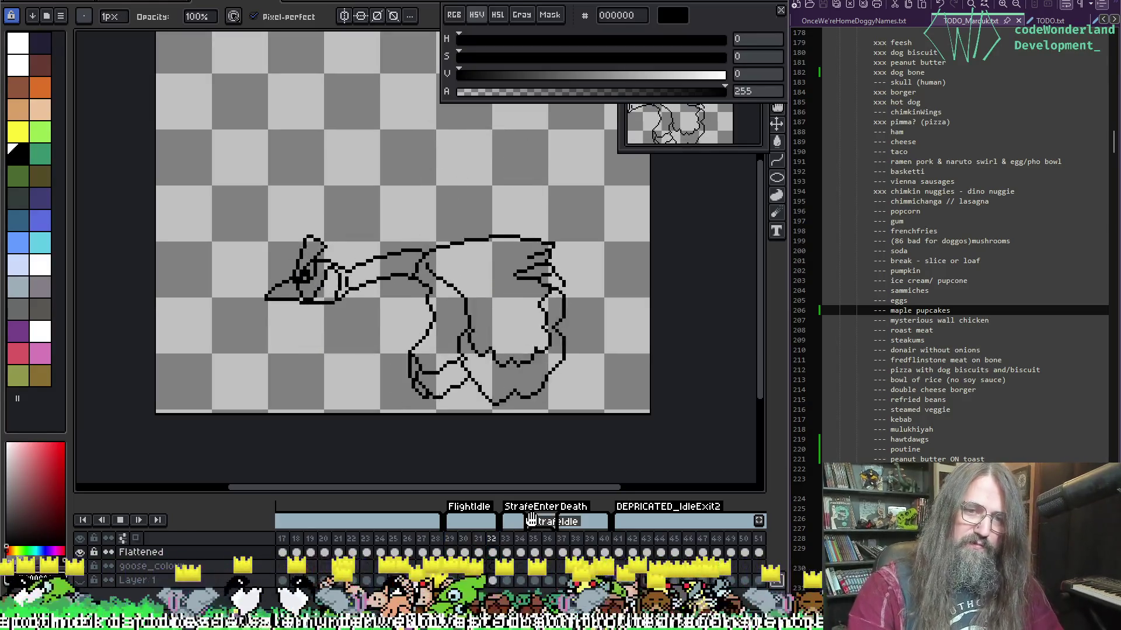